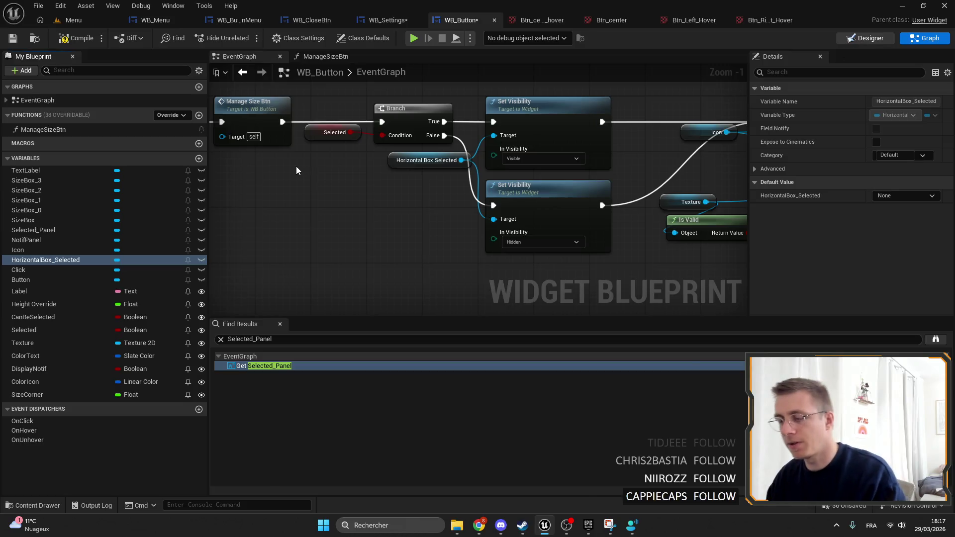
Switch WB_Button to the Designer view and open the WB_Settings widget.
click(866, 38)
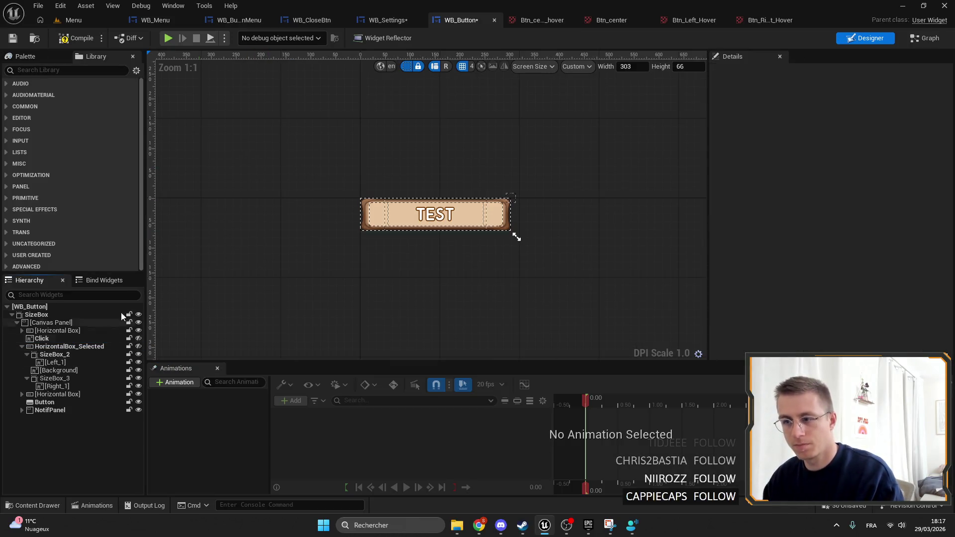
click(368, 24)
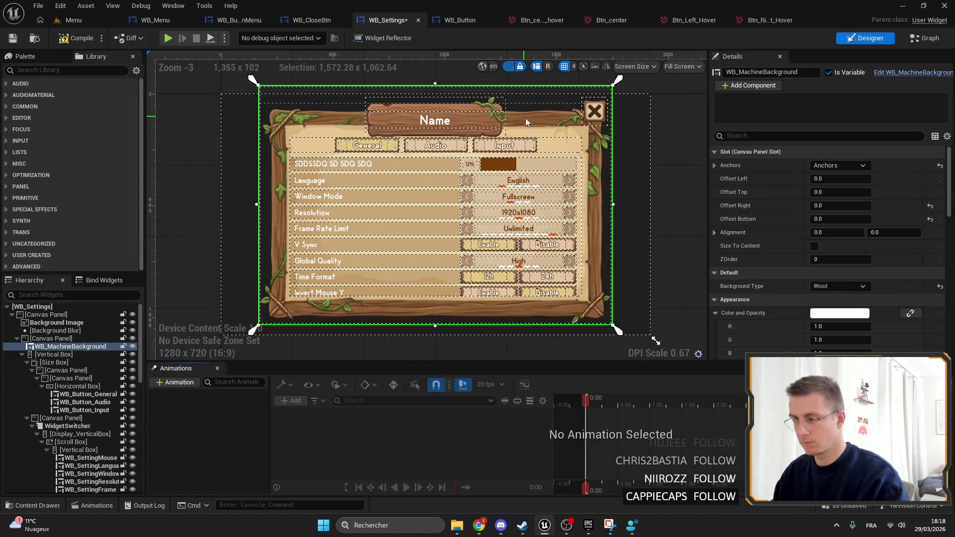
click(661, 106)
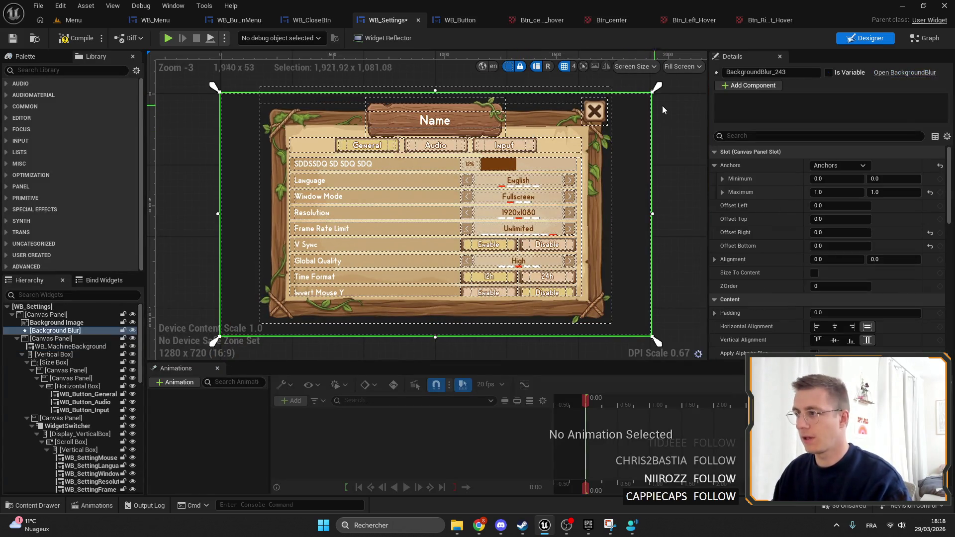
scroll(533, 139, up, 7)
scroll(437, 190, down, 1)
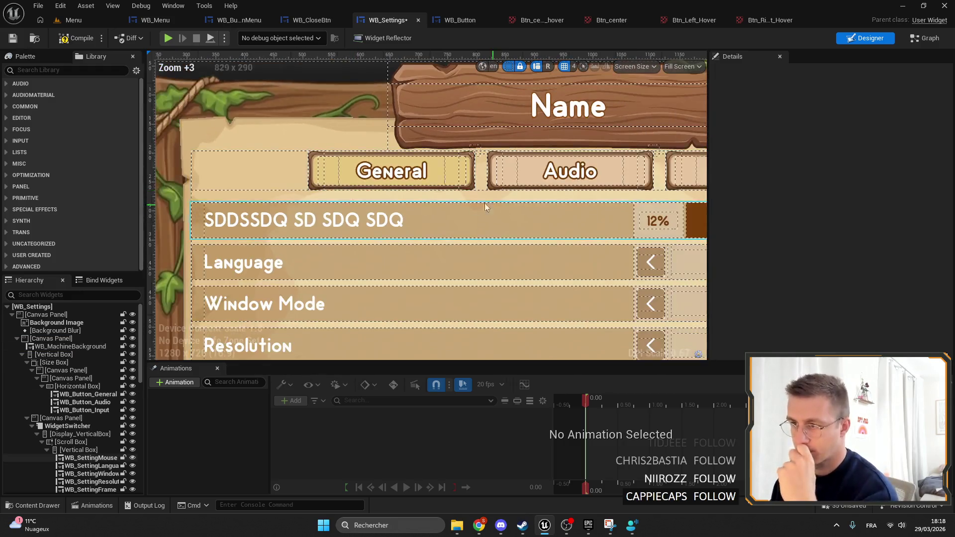
scroll(437, 190, down, 2)
Inspect the General and Audio tab buttons and Global Quality row, then return to WB_Button.
click(263, 169)
scroll(262, 173, up, 6)
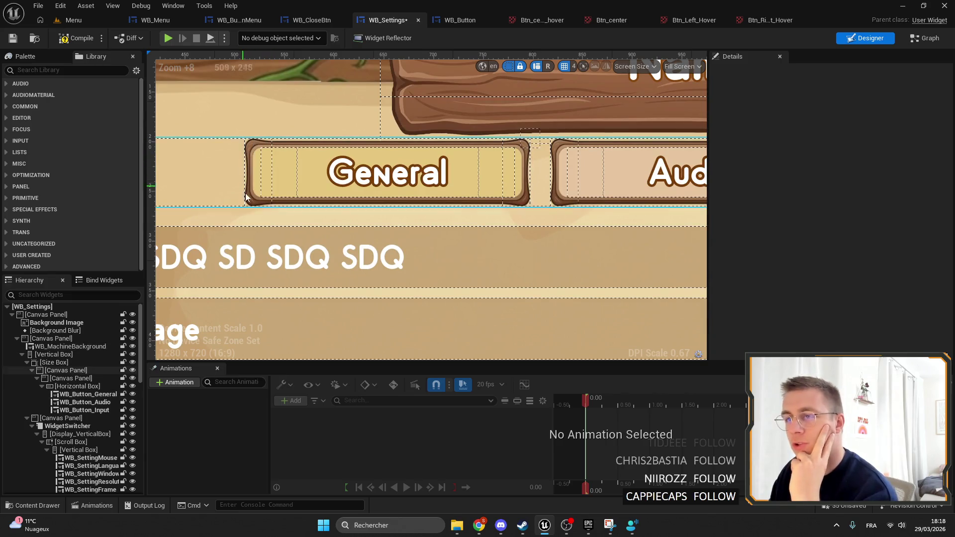
click(577, 198)
drag(577, 198, 429, 186)
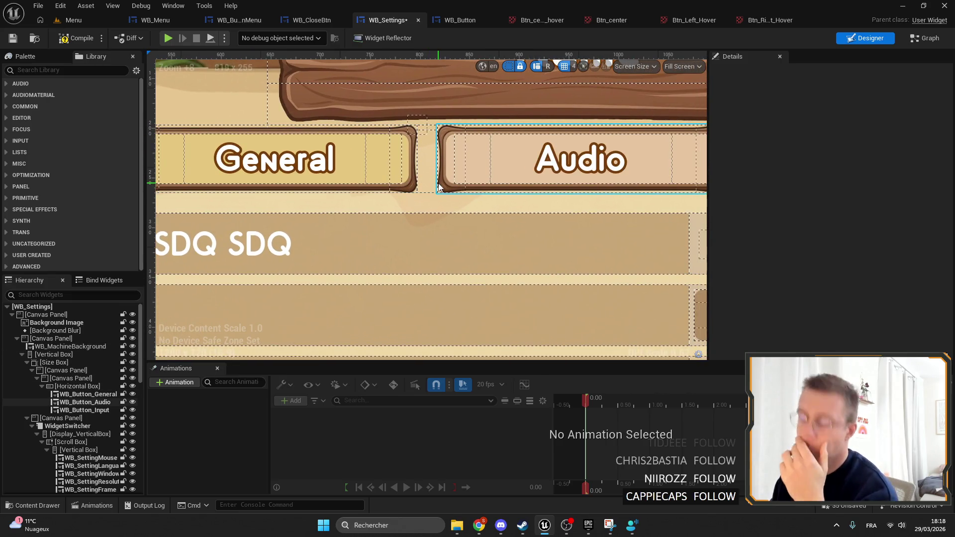
scroll(481, 215, down, 9)
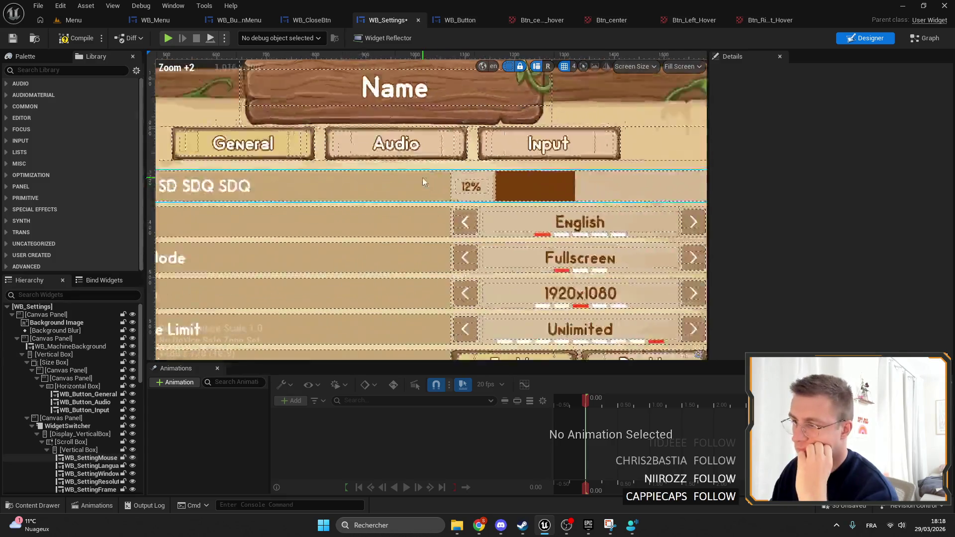
click(438, 299)
scroll(438, 301, up, 4)
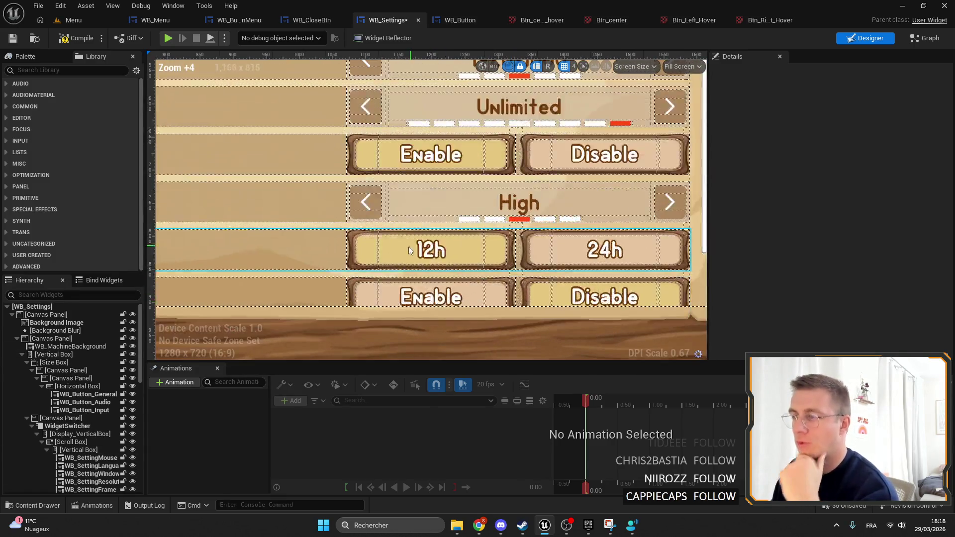
scroll(338, 227, down, 3)
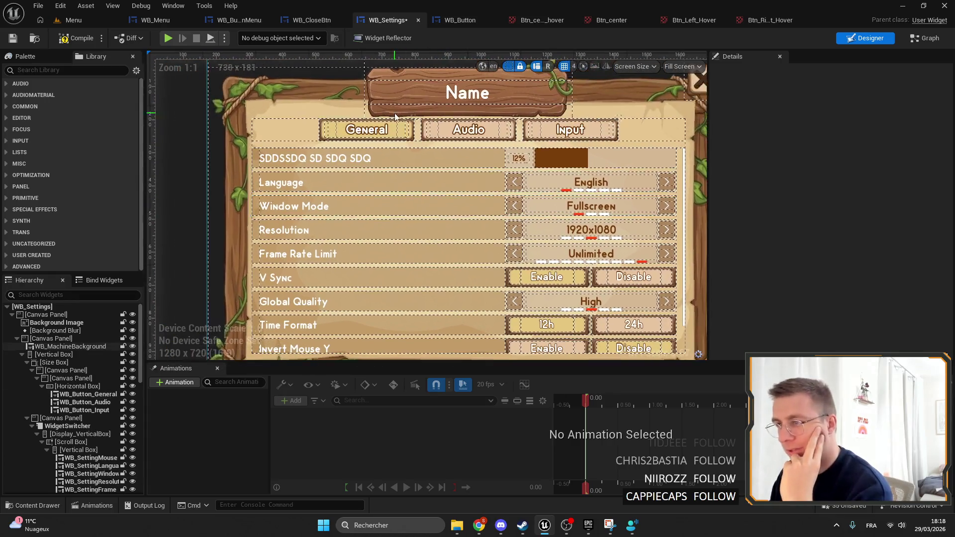
scroll(337, 144, up, 3)
scroll(315, 171, up, 7)
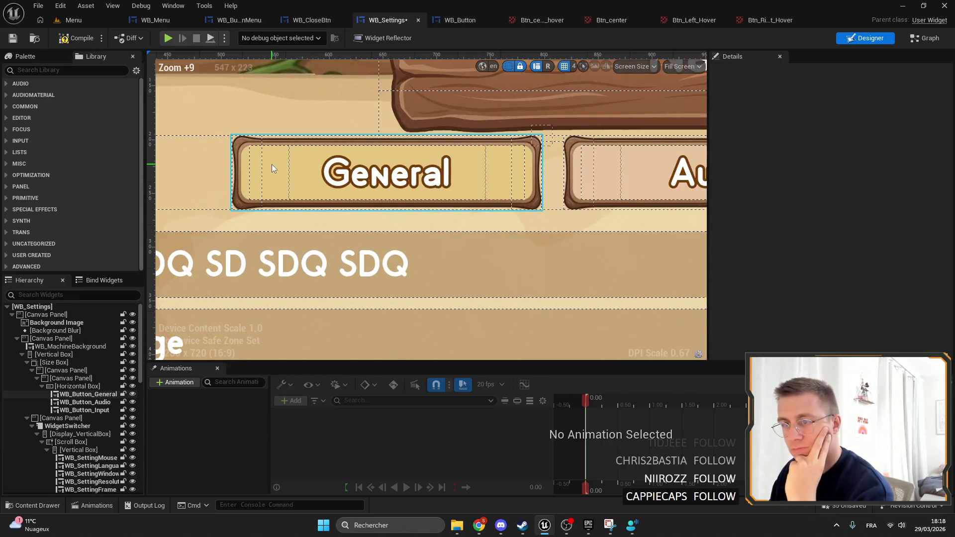
scroll(344, 144, down, 4)
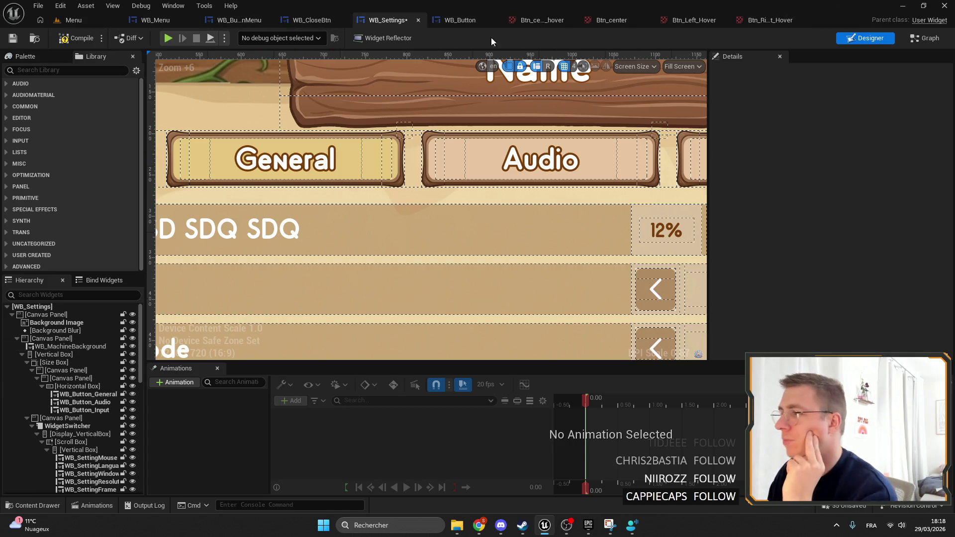
click(468, 20)
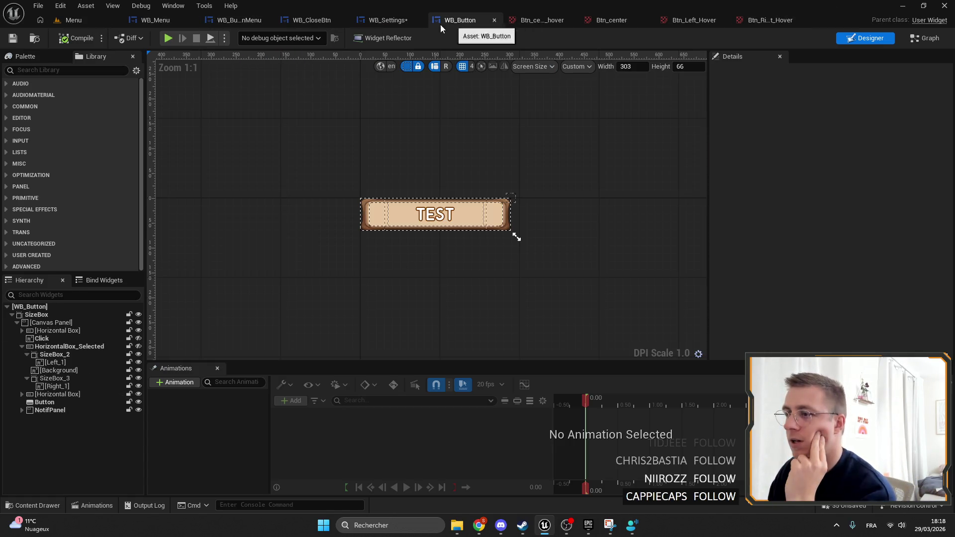
Copy HorizontalBox_Selected into the Canvas Panel, placed above the second horizontal box.
click(68, 346)
key(ctrl+c)
click(22, 346)
click(50, 323)
key(ctrl+v)
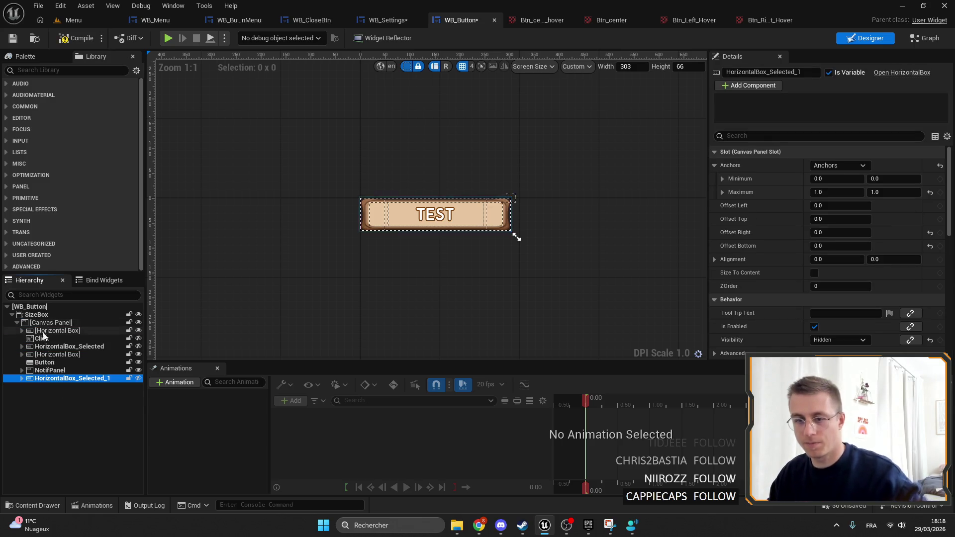
drag(62, 361, 57, 354)
click(22, 363)
Rename the copy to HorizontalBox_Click and select its Left_2 and Background_2 pieces.
click(22, 354)
text(C)
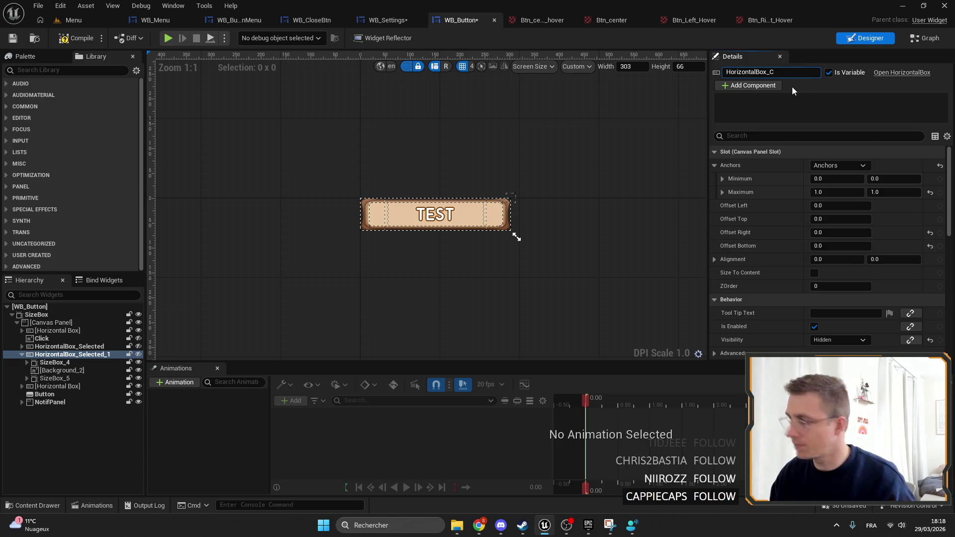
text(lick)
key(Return)
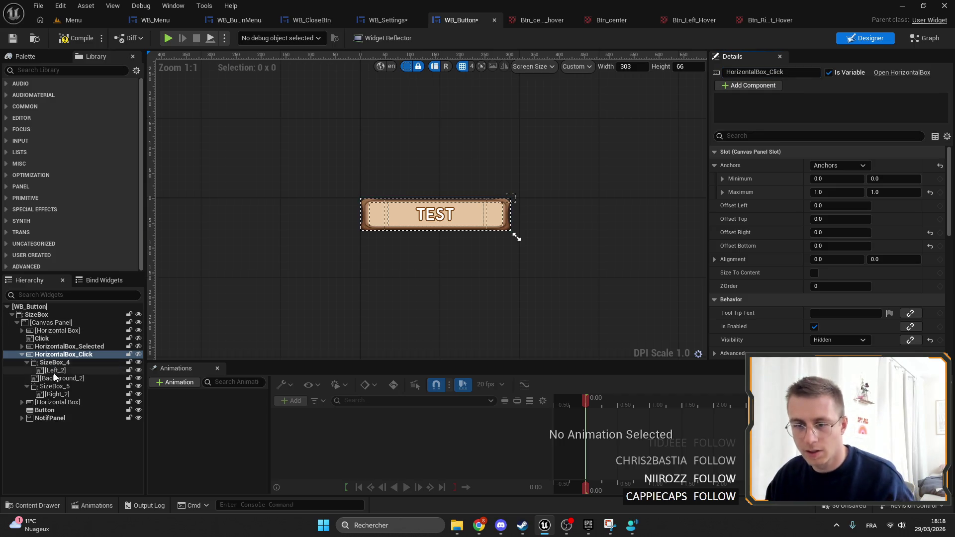
click(55, 378)
shift+click(53, 370)
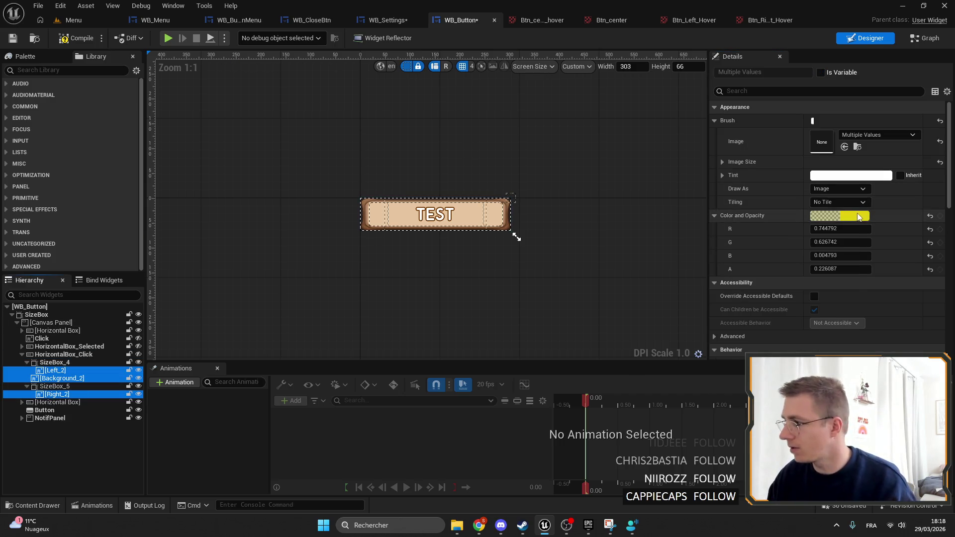
Tint the selected overlay pieces black with reduced opacity.
click(840, 215)
drag(775, 279, 776, 341)
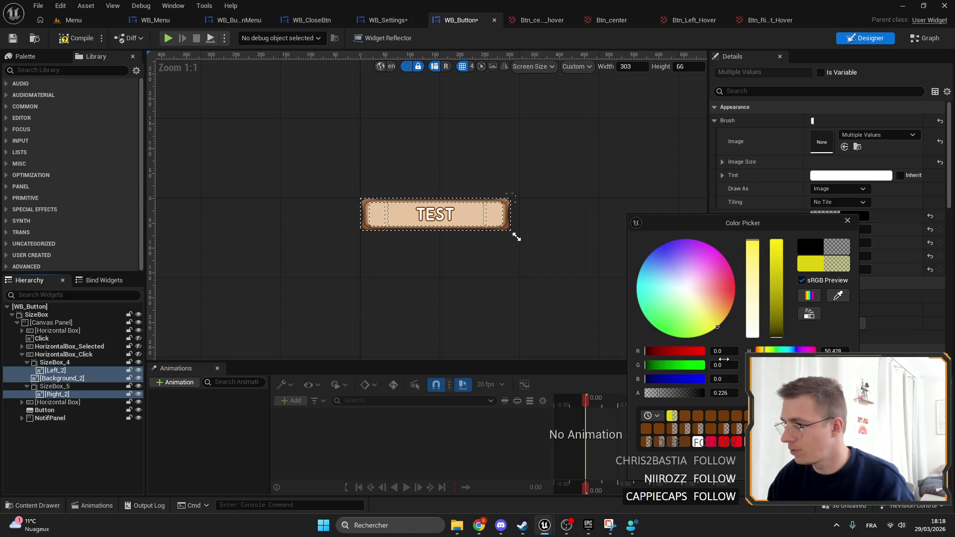
drag(669, 394, 726, 392)
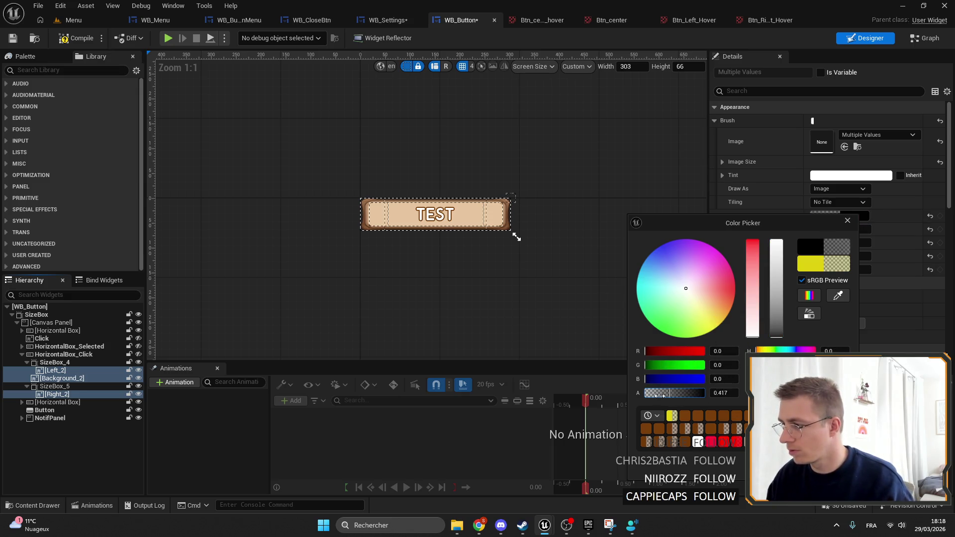
click(500, 421)
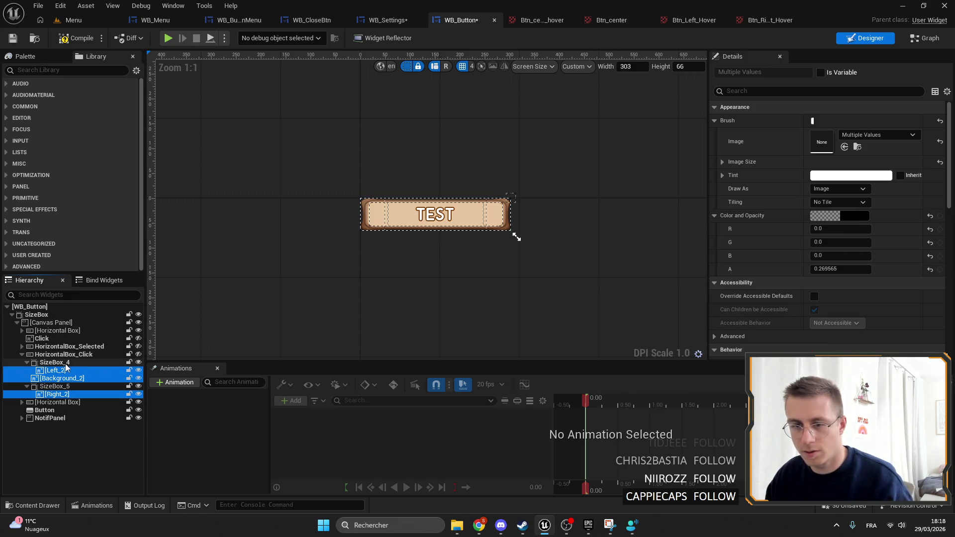
Select Left_2, Background_2 and Right_2 together and set their colour opacity to 0.35.
click(63, 354)
scroll(418, 209, up, 8)
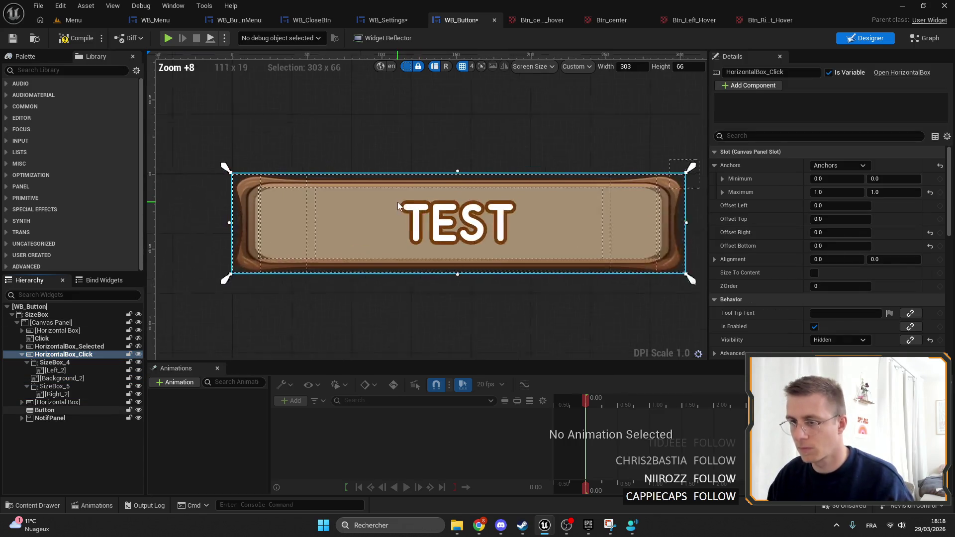
scroll(397, 202, up, 1)
scroll(228, 298, down, 1)
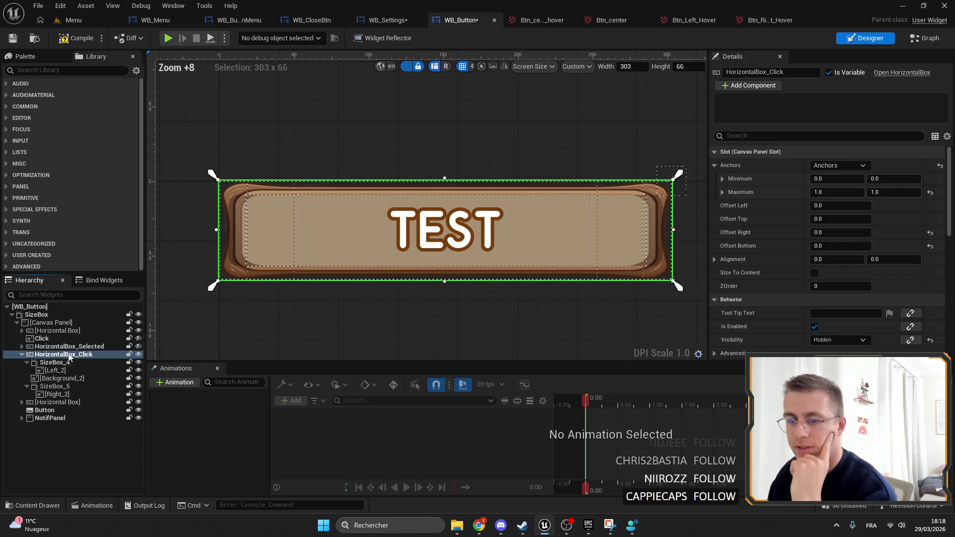
click(56, 370)
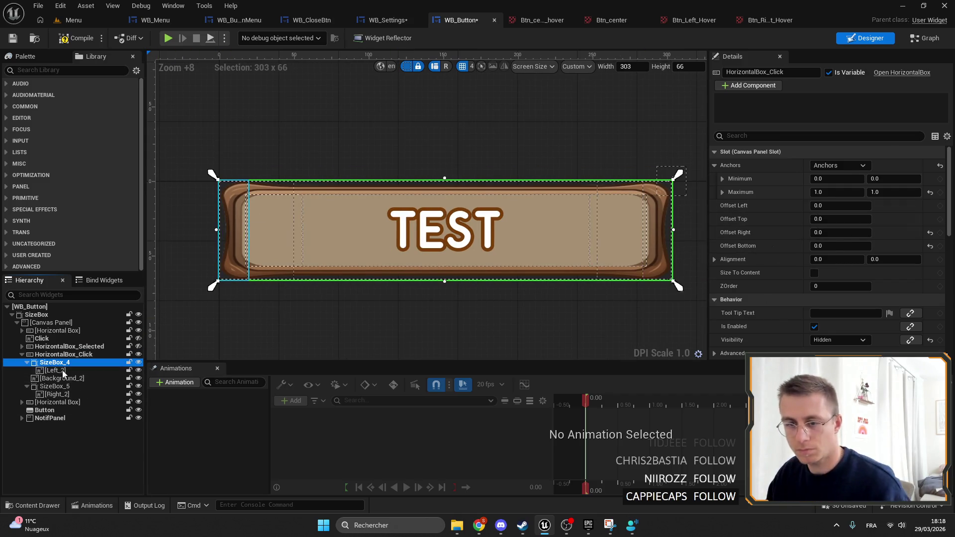
click(62, 378)
ctrl+click(75, 393)
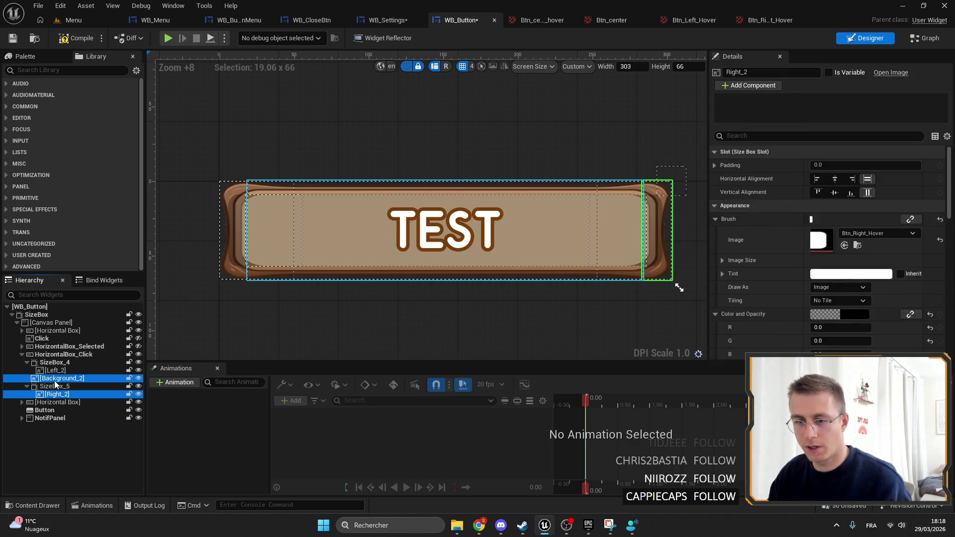
ctrl+click(112, 371)
scroll(824, 210, down, 3)
scroll(849, 207, up, 3)
click(849, 216)
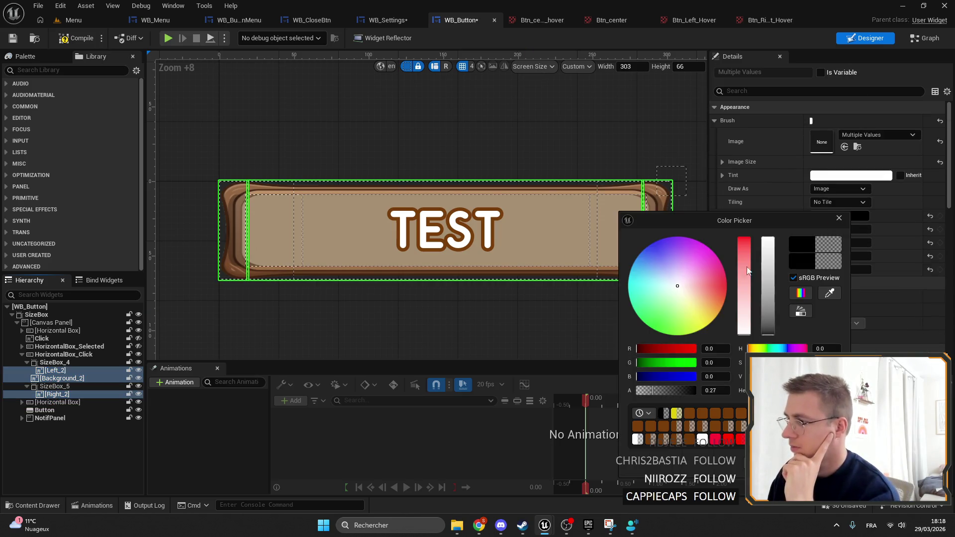
drag(661, 390, 657, 389)
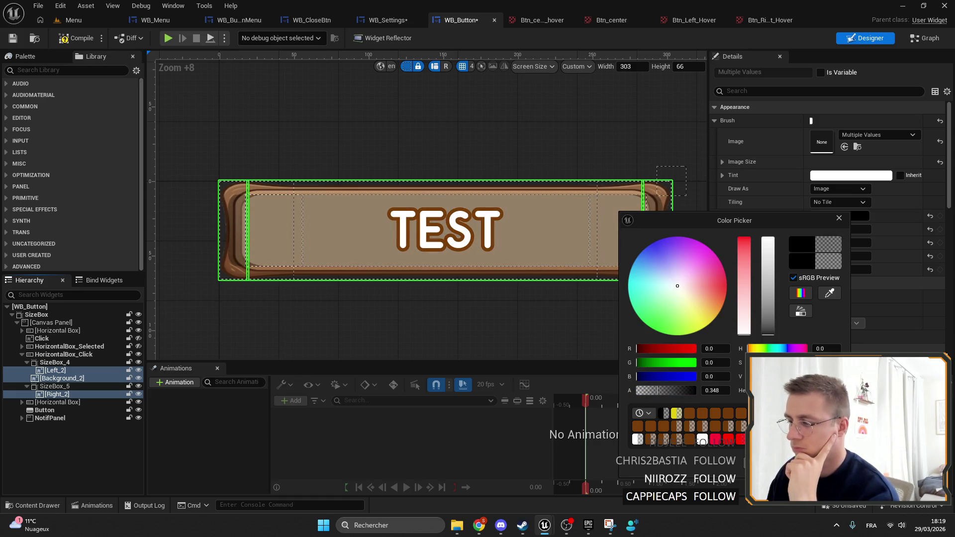
click(839, 217)
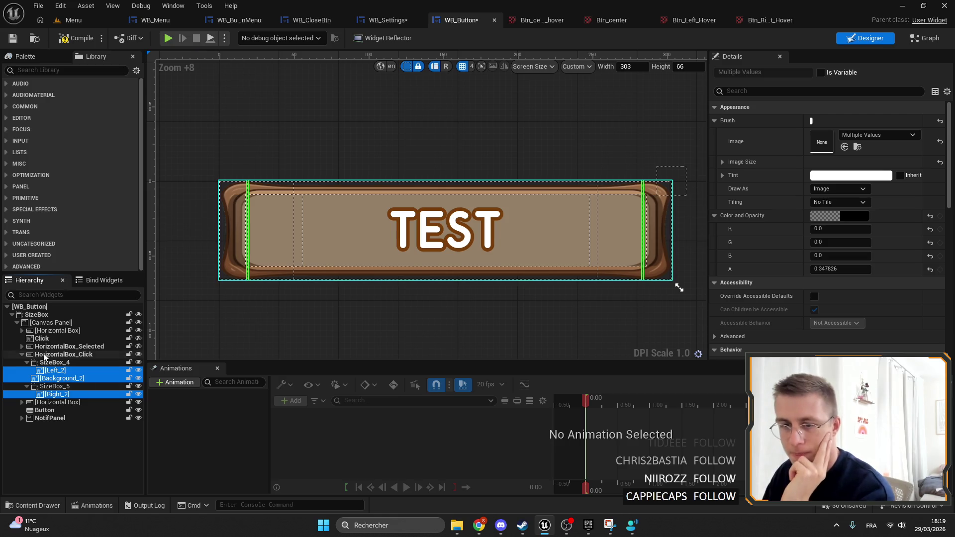
Set HorizontalBox_Click's visibility to Hidden in the preview.
click(26, 354)
click(22, 354)
scroll(879, 230, down, 5)
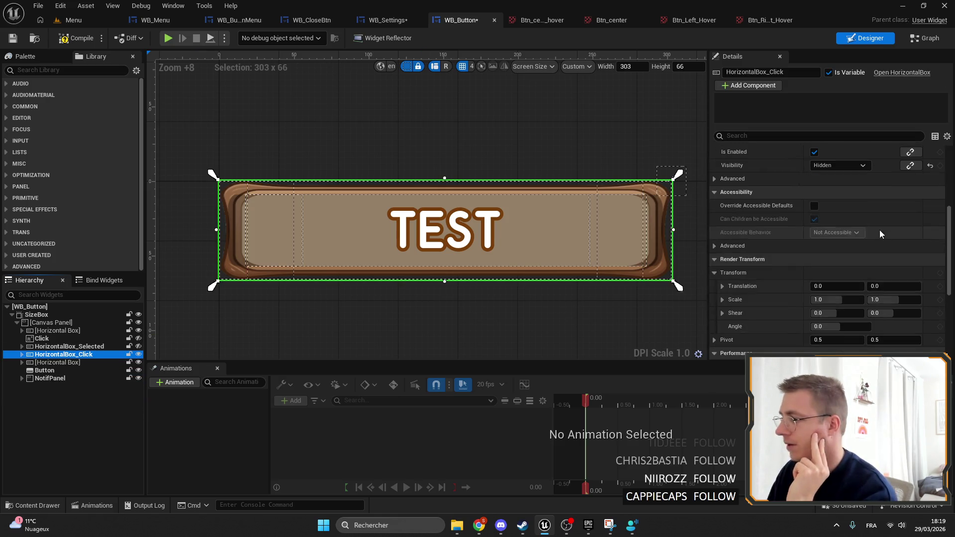
click(139, 356)
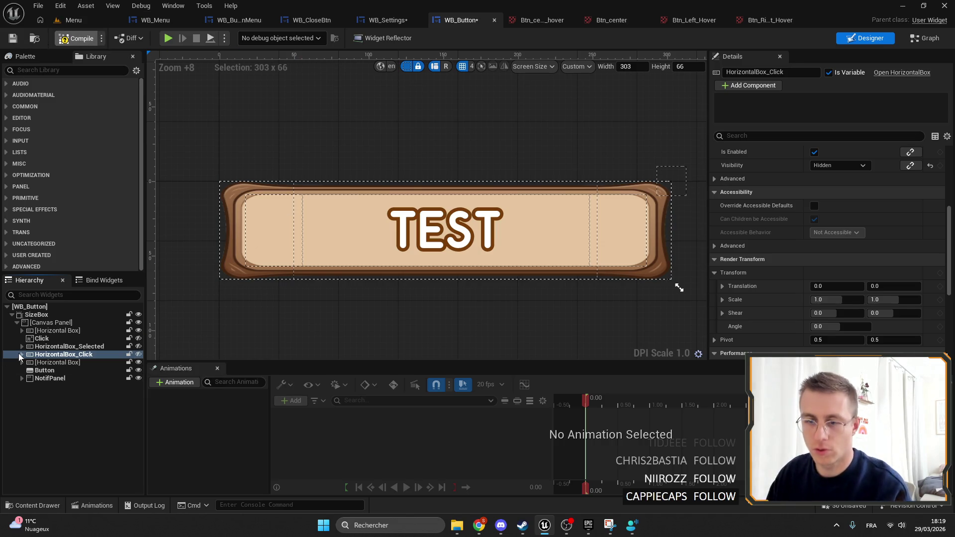
click(22, 354)
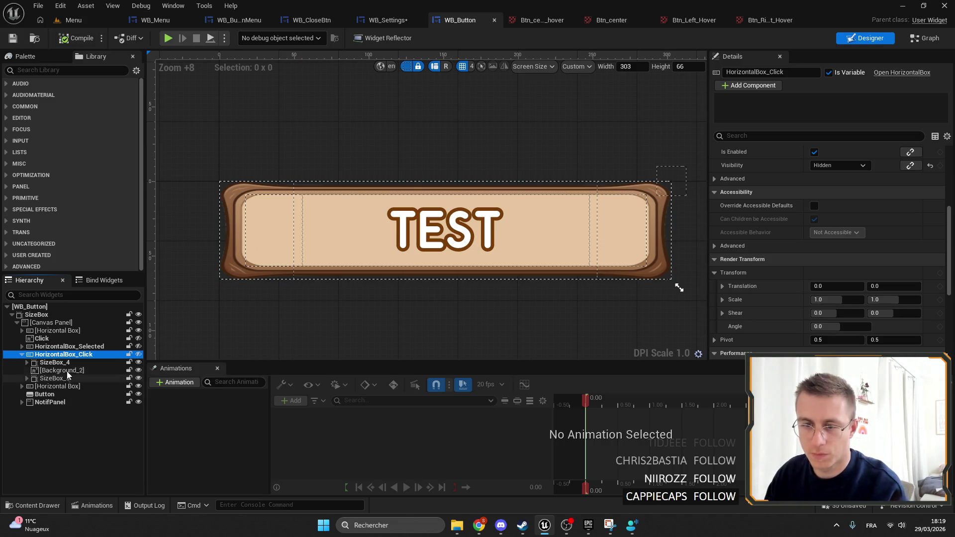
click(920, 39)
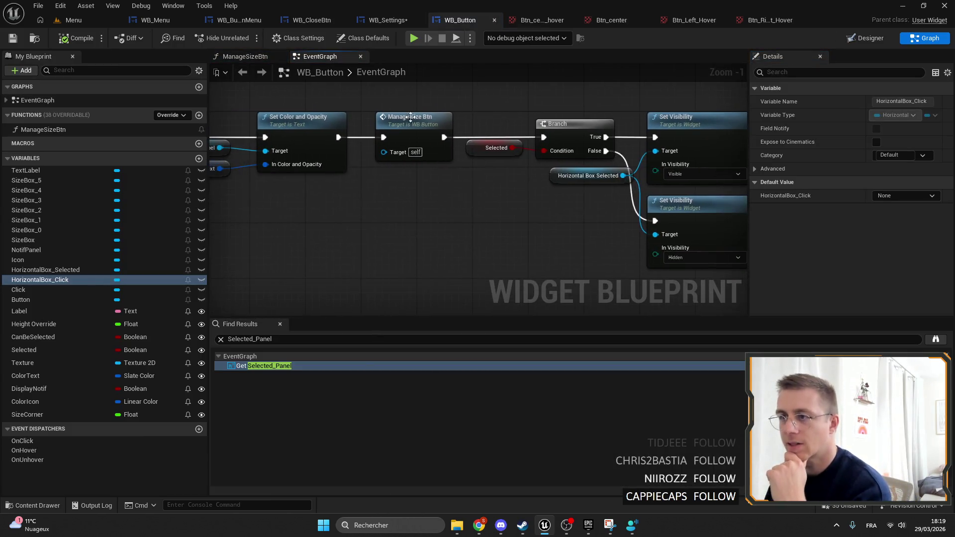
Add Size Box 4 and SizeBox_5 getters to the ManageSizeBtn function graph.
click(238, 57)
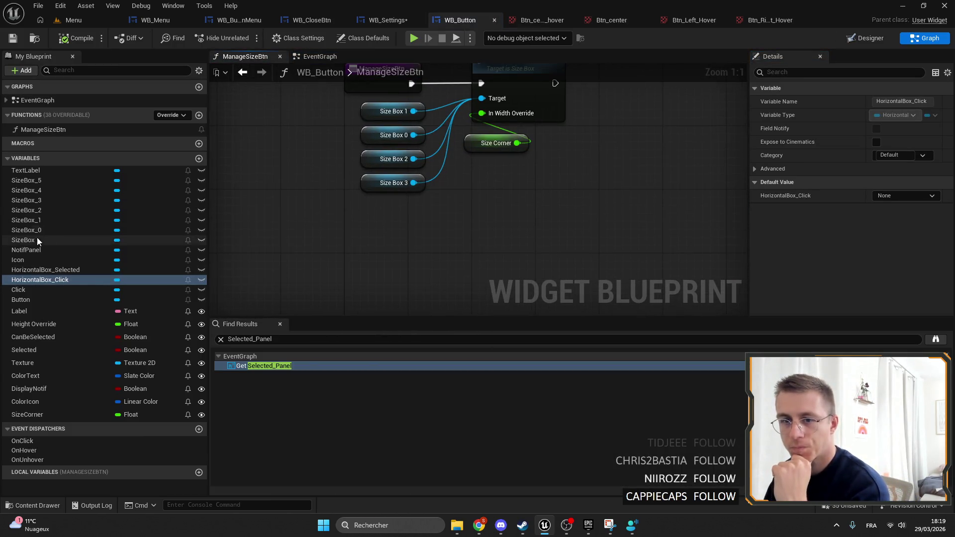
mouse_move(28, 191)
mouse_down()
mouse_move(505, 117)
mouse_move(441, 100)
mouse_move(384, 198)
mouse_move(393, 207)
mouse_up()
mouse_move(26, 180)
mouse_down()
mouse_move(483, 90)
mouse_move(434, 96)
mouse_move(398, 230)
mouse_up()
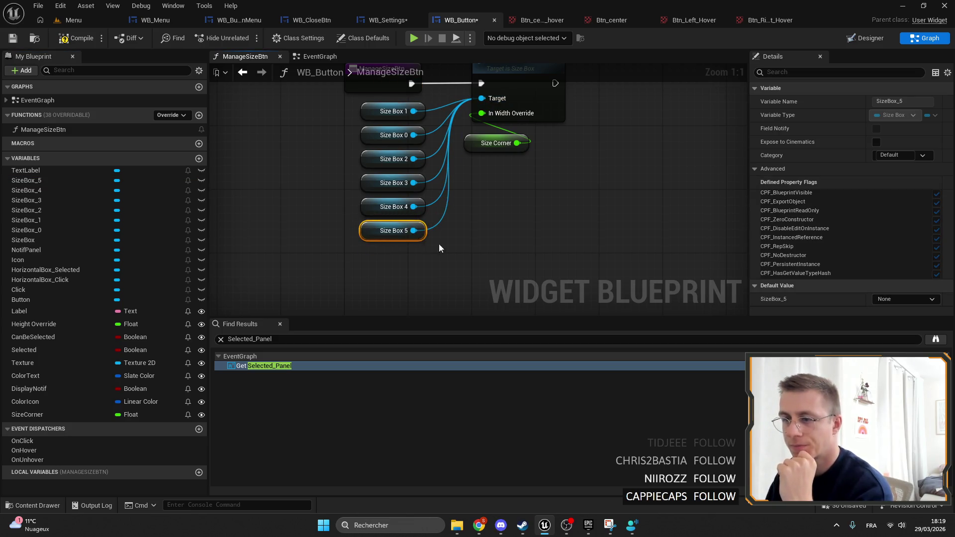
Save the WB_Button blueprint and bring up the Click variable's context menu.
click(439, 247)
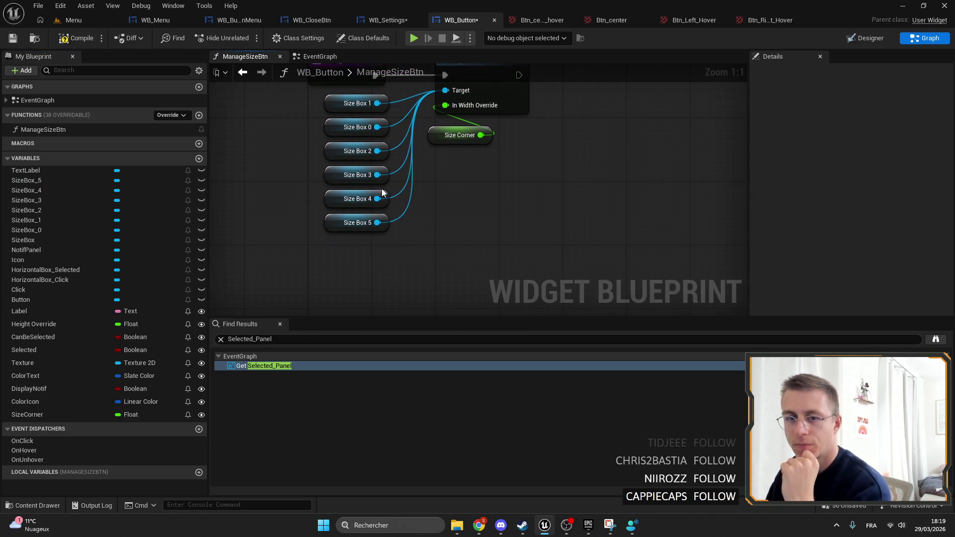
click(13, 40)
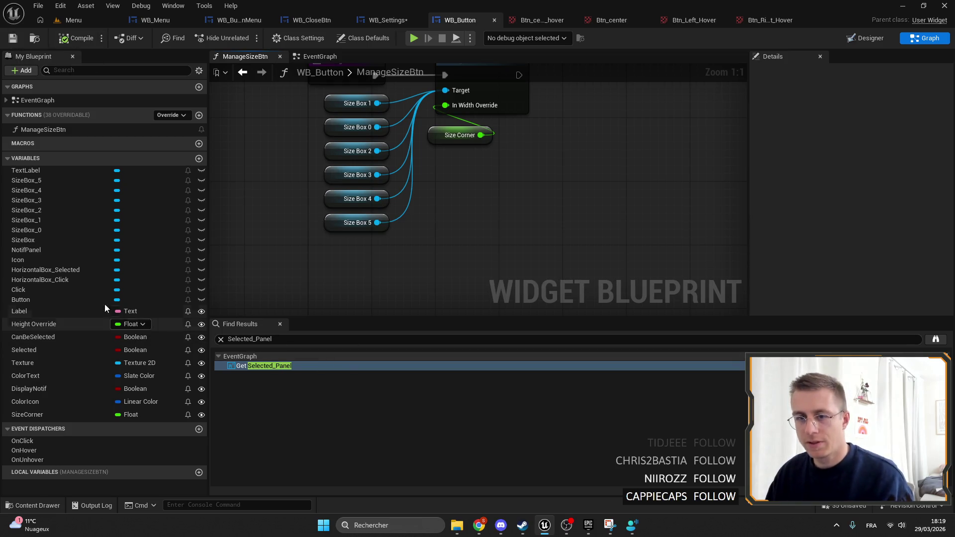
right_click(22, 290)
Find references to Click and retarget the first two Click getters to HorizontalBox_Click.
mouse_move(49, 321)
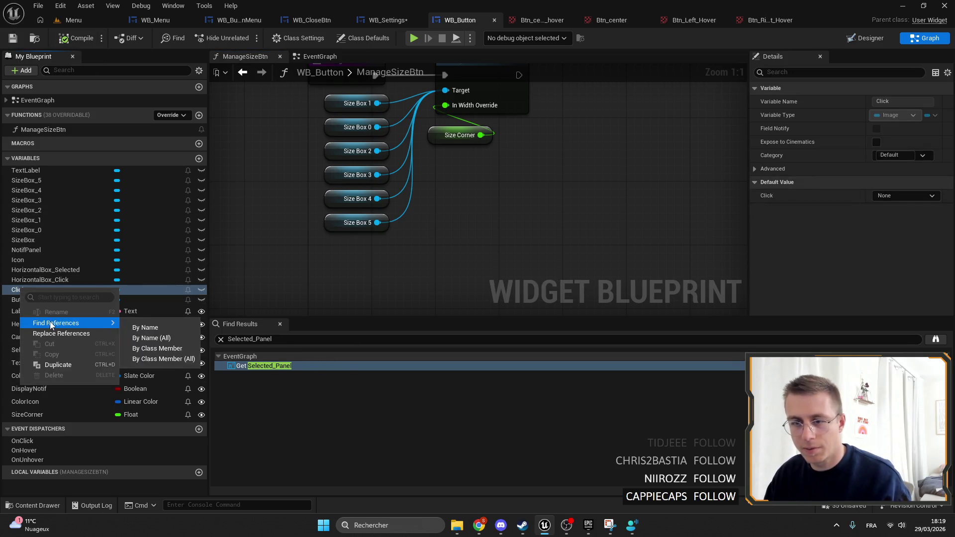
click(154, 327)
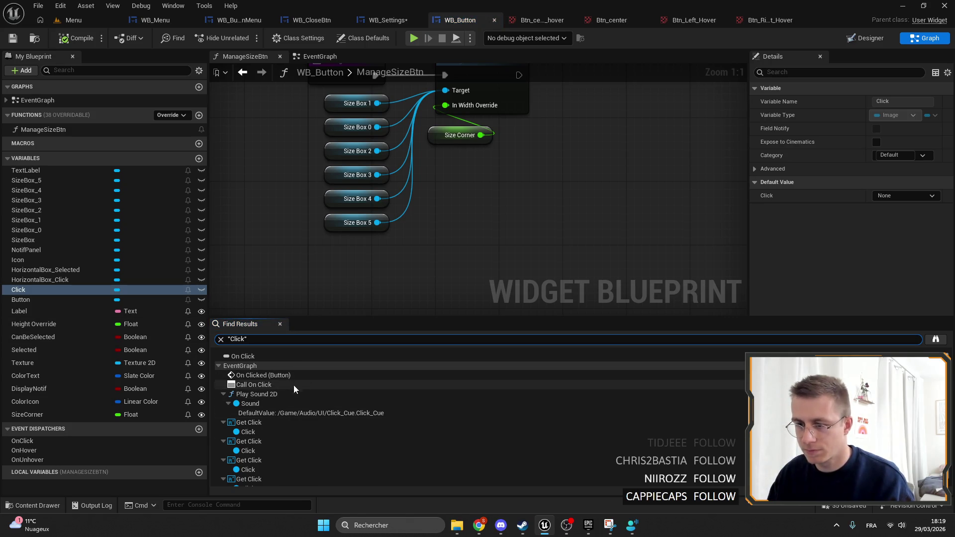
scroll(298, 393, down, 1)
double_click(305, 415)
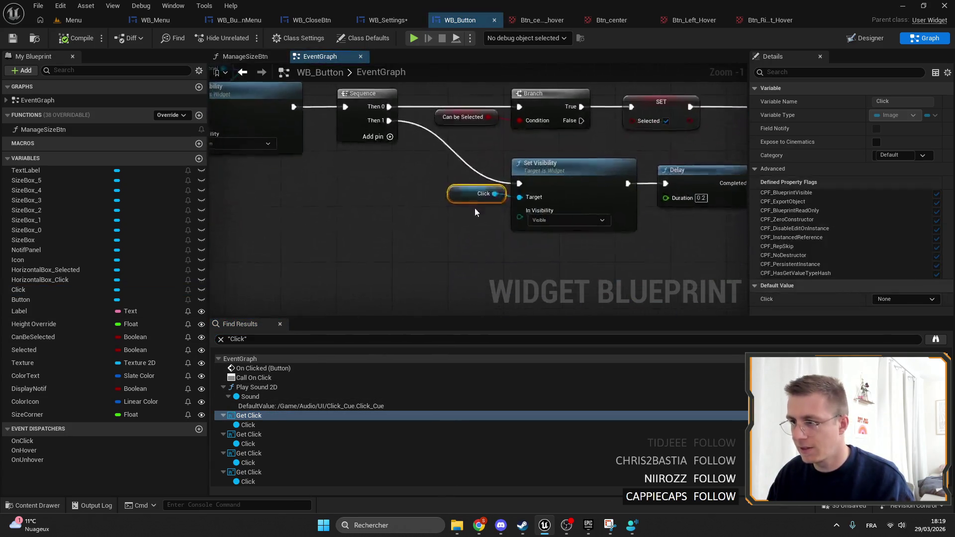
scroll(475, 208, down, 2)
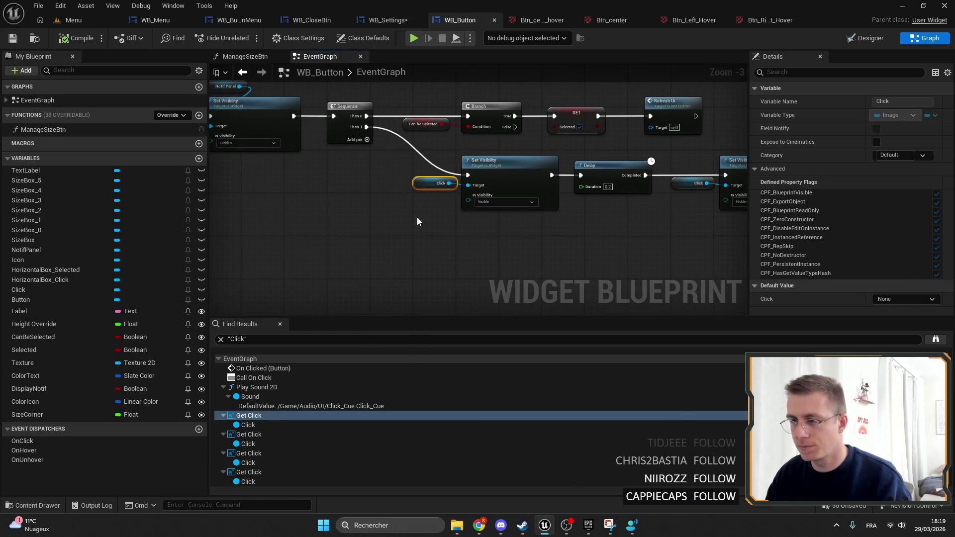
drag(45, 280, 439, 209)
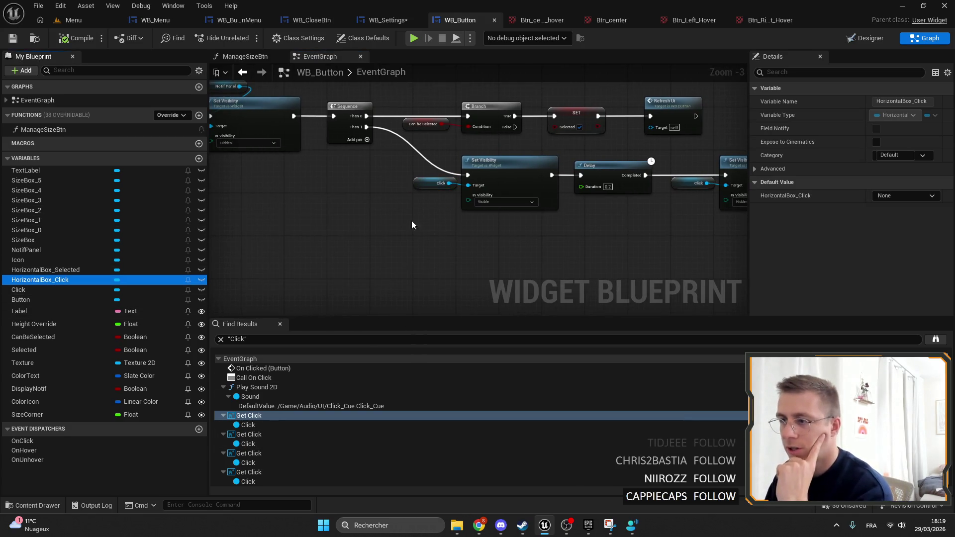
click(423, 184)
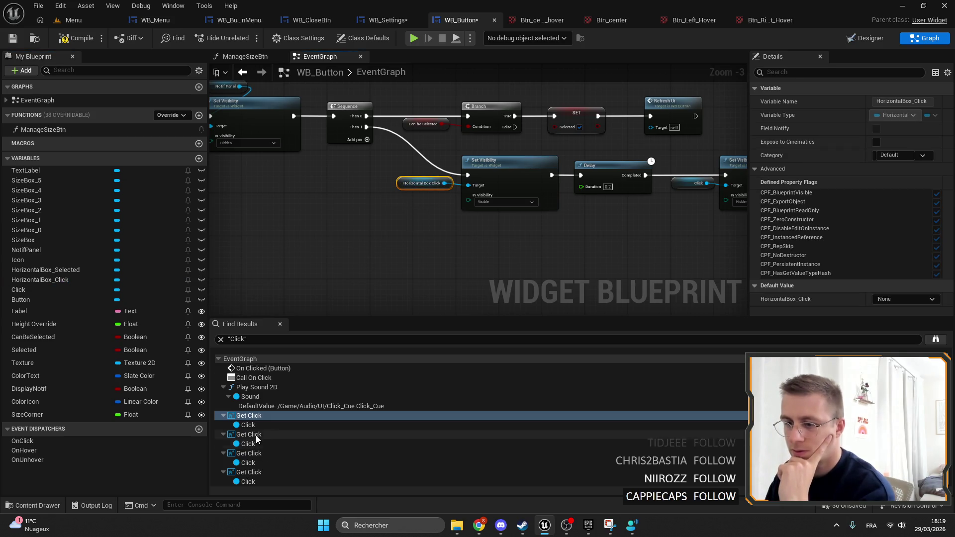
click(256, 434)
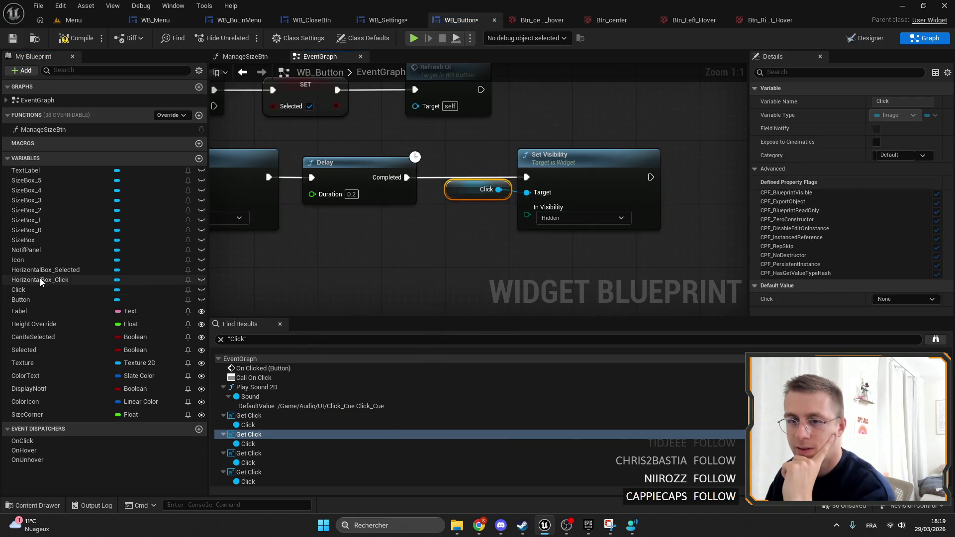
drag(41, 282, 445, 185)
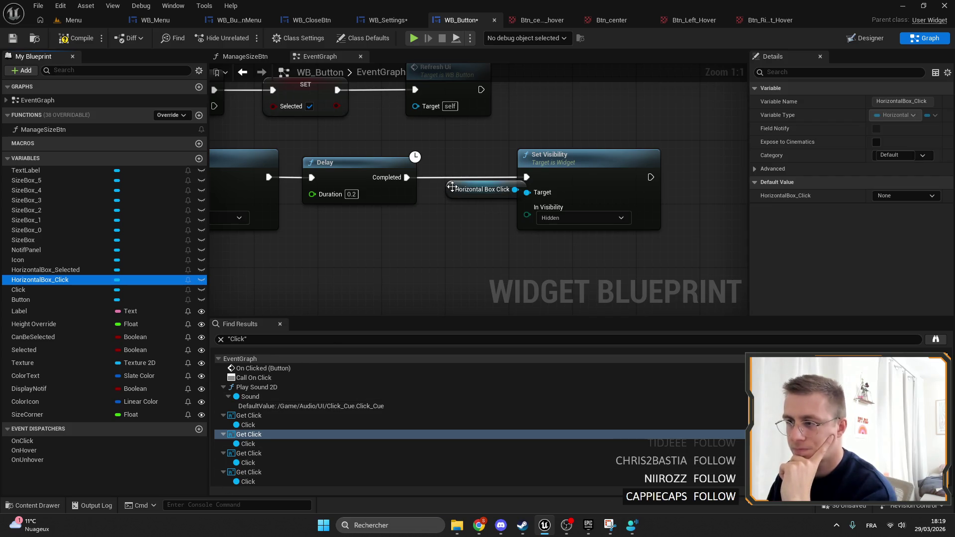
Retarget the third and fourth Click getters to HorizontalBox_Click.
click(249, 453)
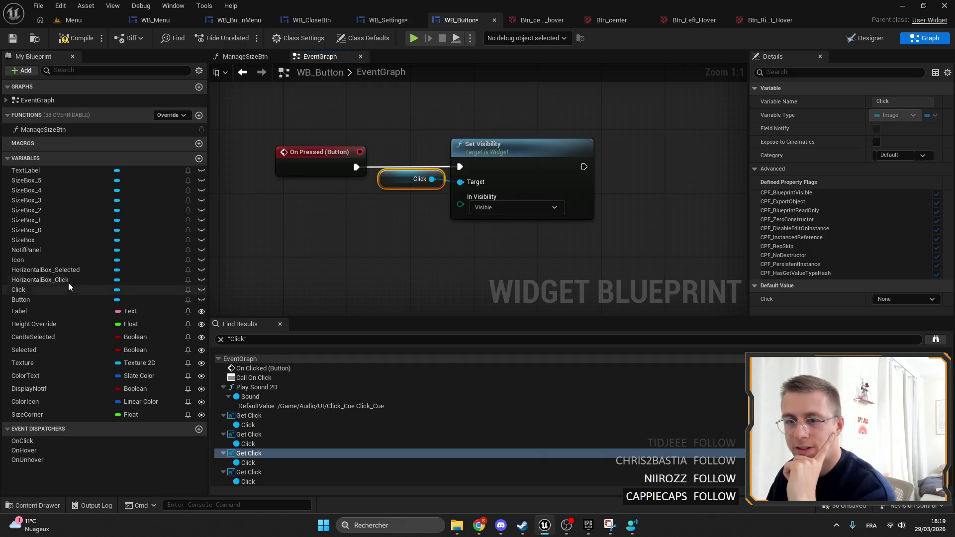
mouse_move(68, 281)
mouse_down()
mouse_move(195, 285)
mouse_move(396, 181)
mouse_up()
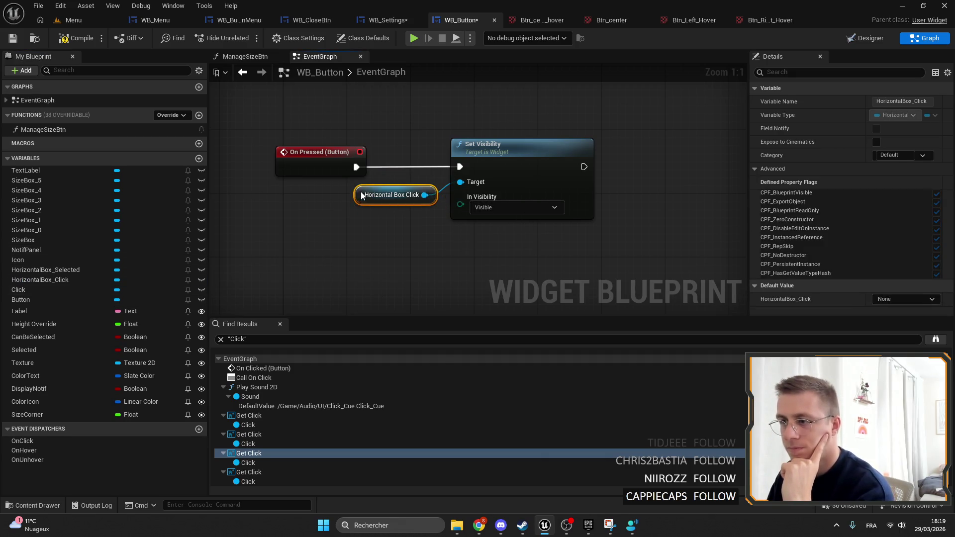
click(251, 473)
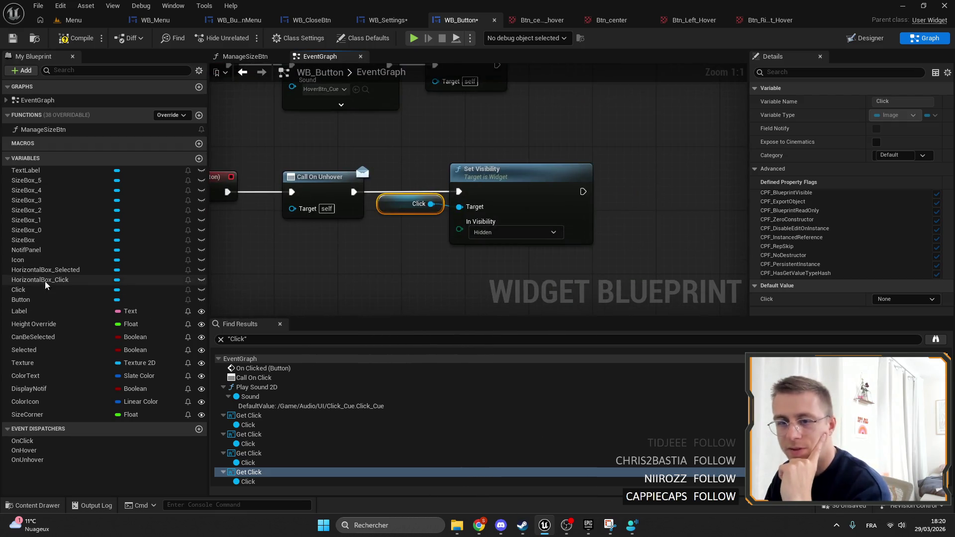
mouse_move(44, 281)
mouse_down()
mouse_move(439, 230)
mouse_move(408, 211)
mouse_up()
drag(518, 194, 541, 193)
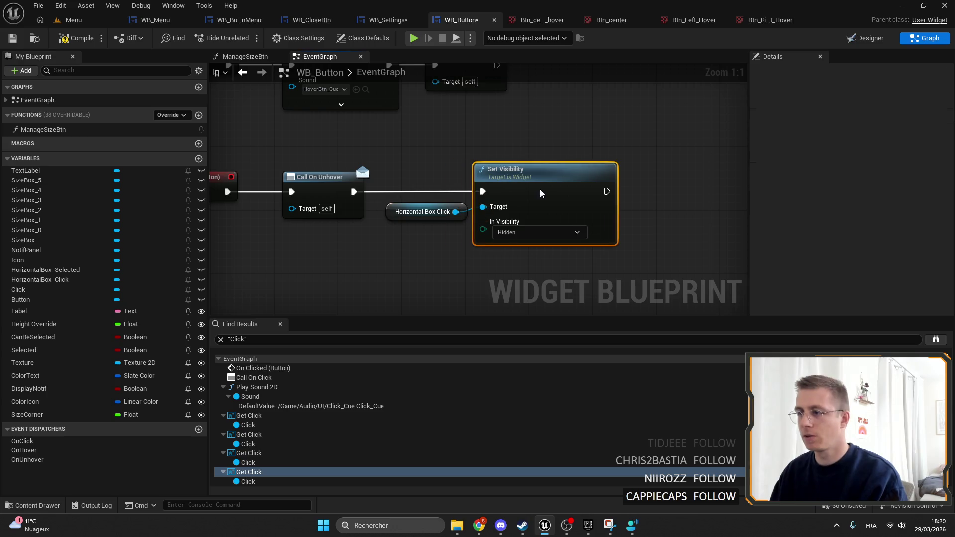
Delete the Click image from the Designer hierarchy and play the Menu level.
click(867, 39)
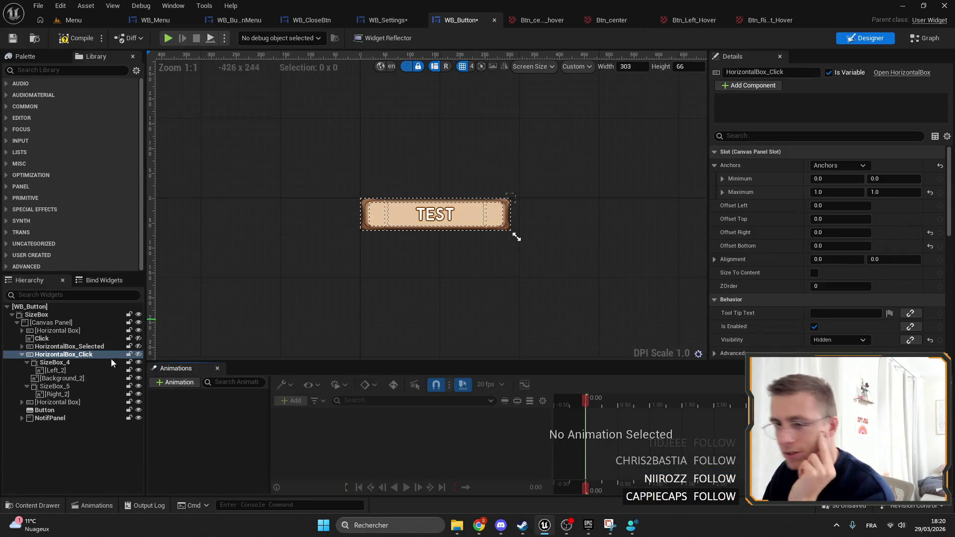
click(42, 338)
key(Delete)
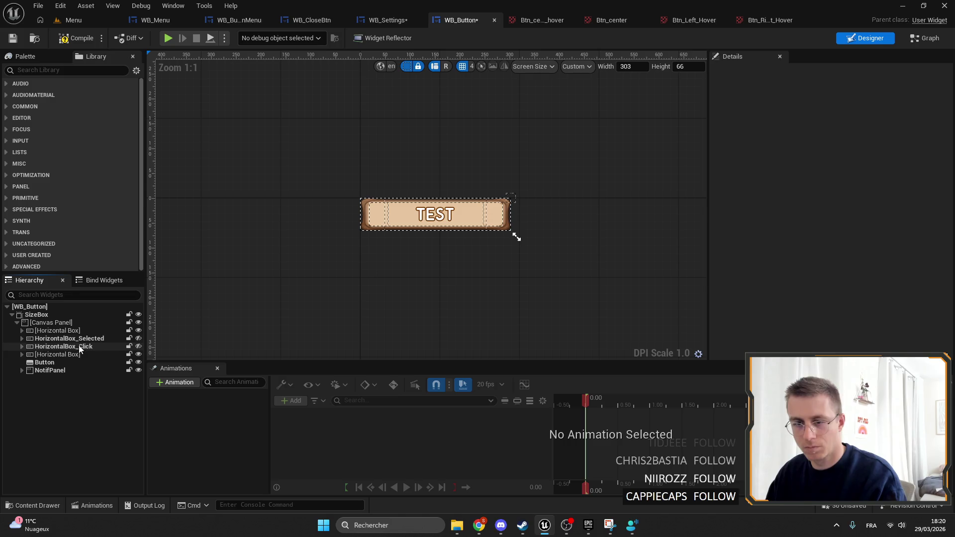
click(77, 22)
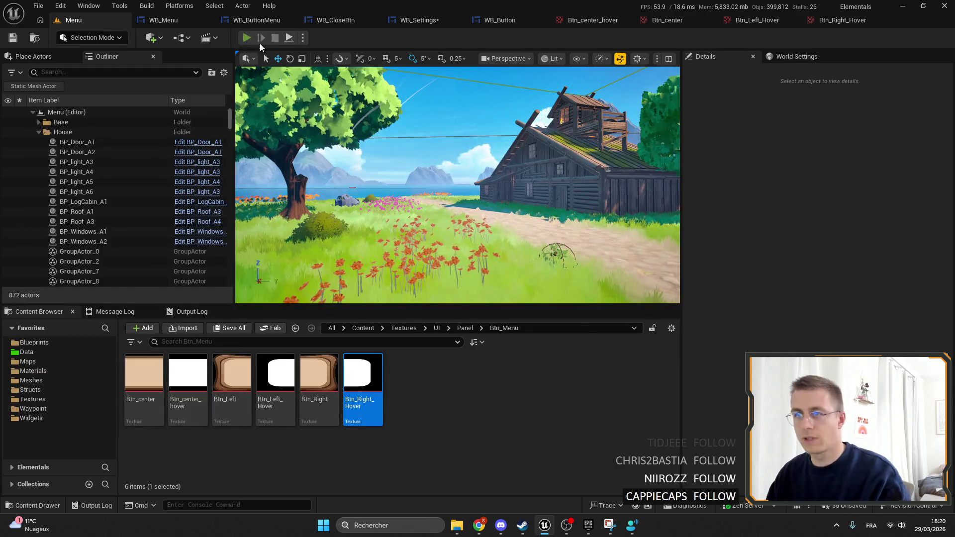
click(246, 38)
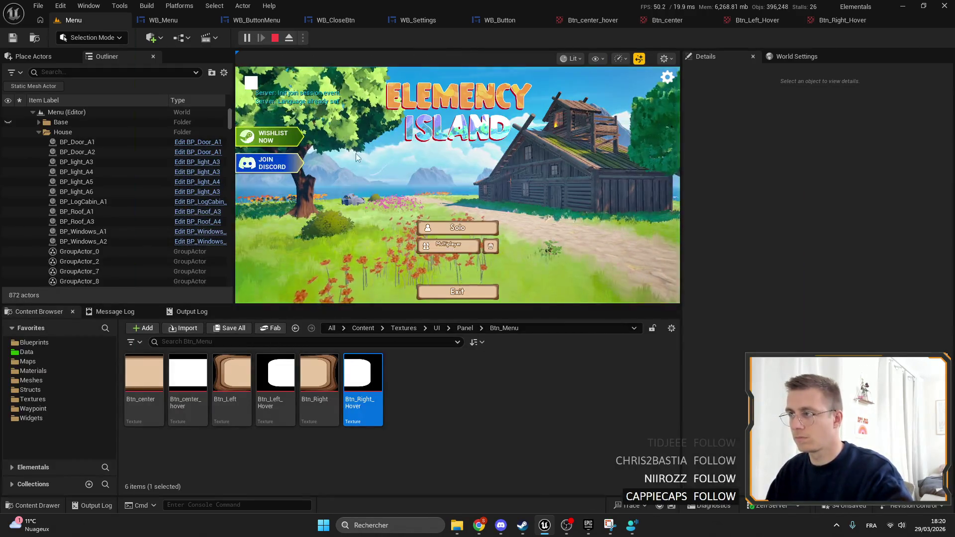
Go fullscreen, open the game's Settings menu, and cycle through the General, Audio and Input tabs.
key(F11)
click(931, 21)
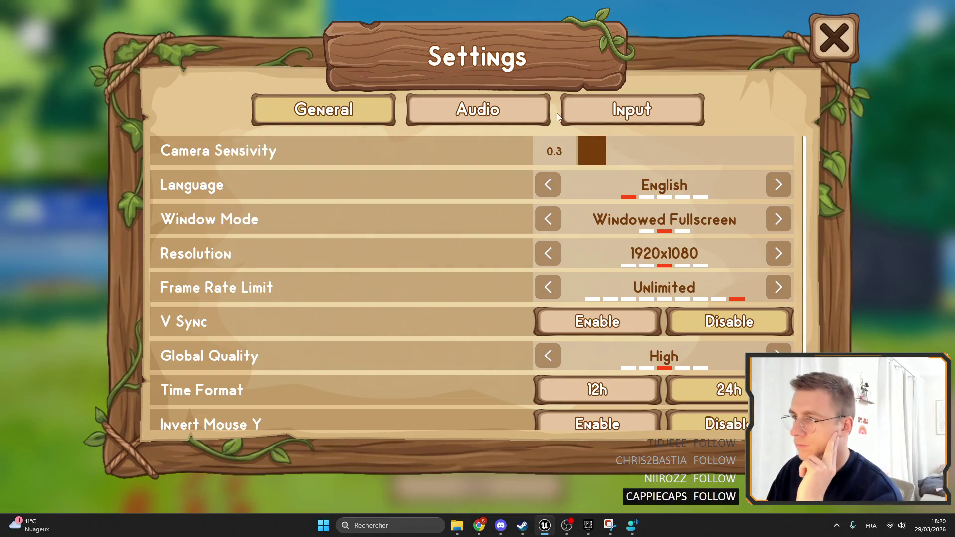
click(492, 118)
click(643, 107)
click(324, 110)
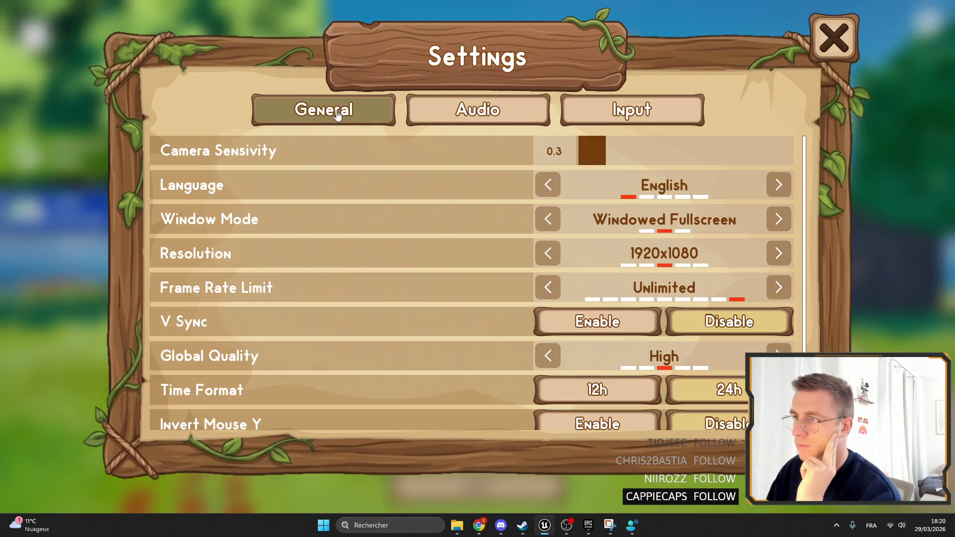
click(468, 113)
click(614, 113)
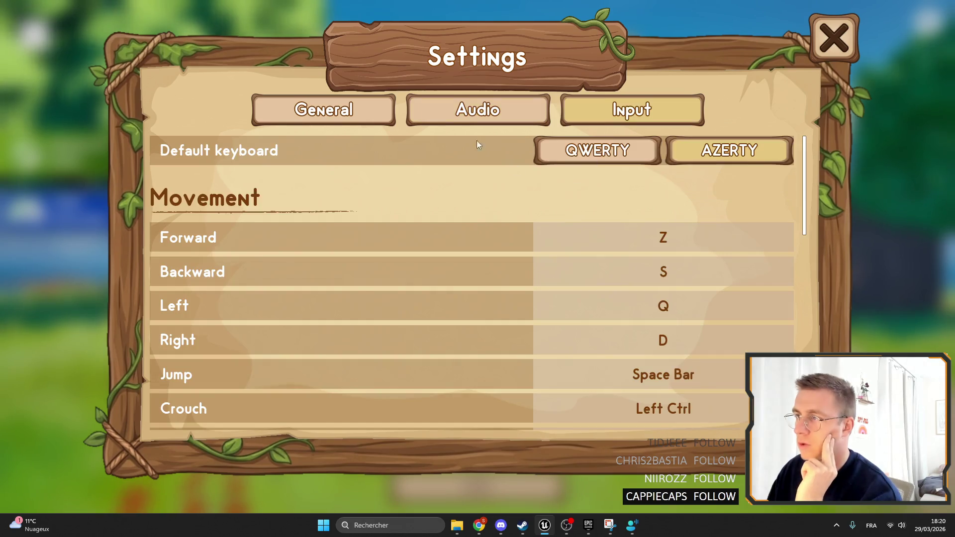
click(477, 111)
click(323, 111)
Test the V Sync toggle, Time Format options and Camera Sensitivity slider on the General page.
click(651, 329)
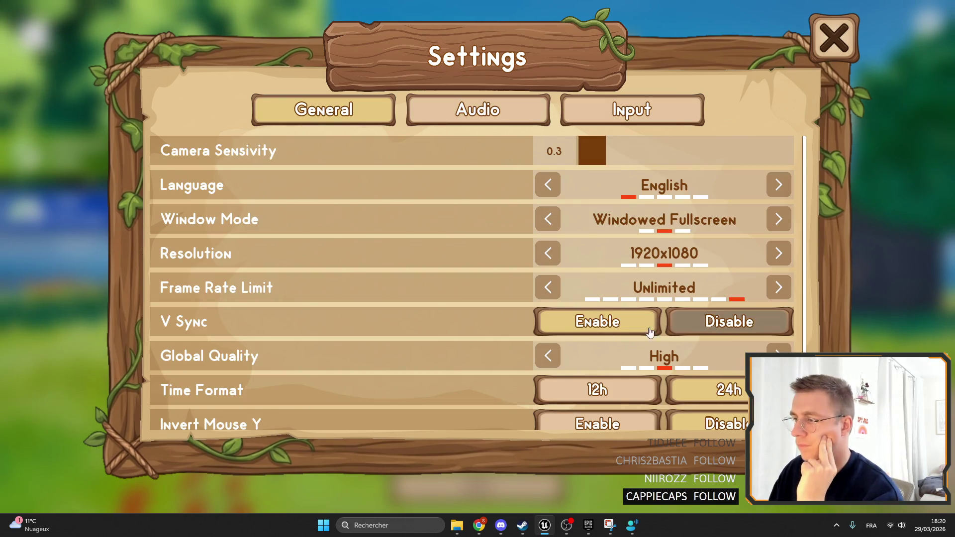
click(656, 328)
scroll(625, 238, down, 1)
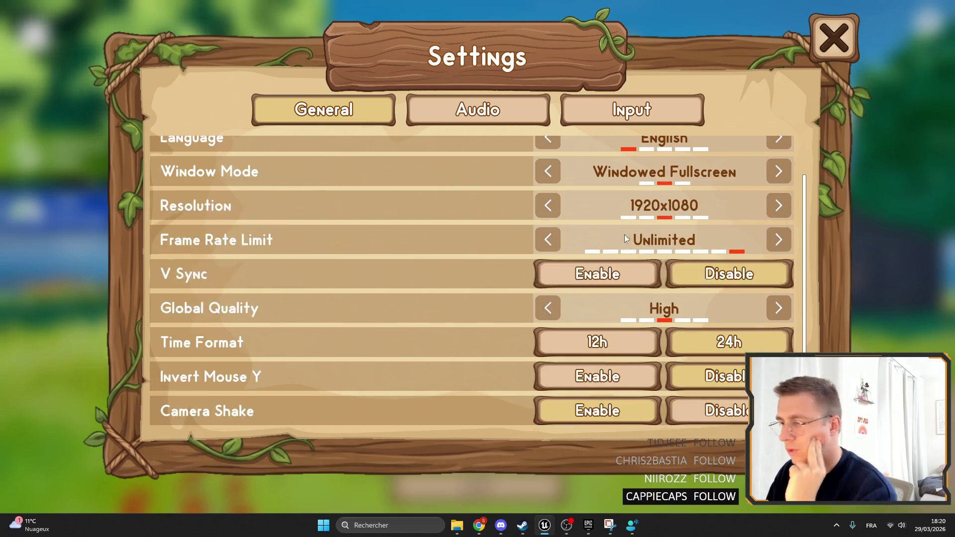
click(629, 341)
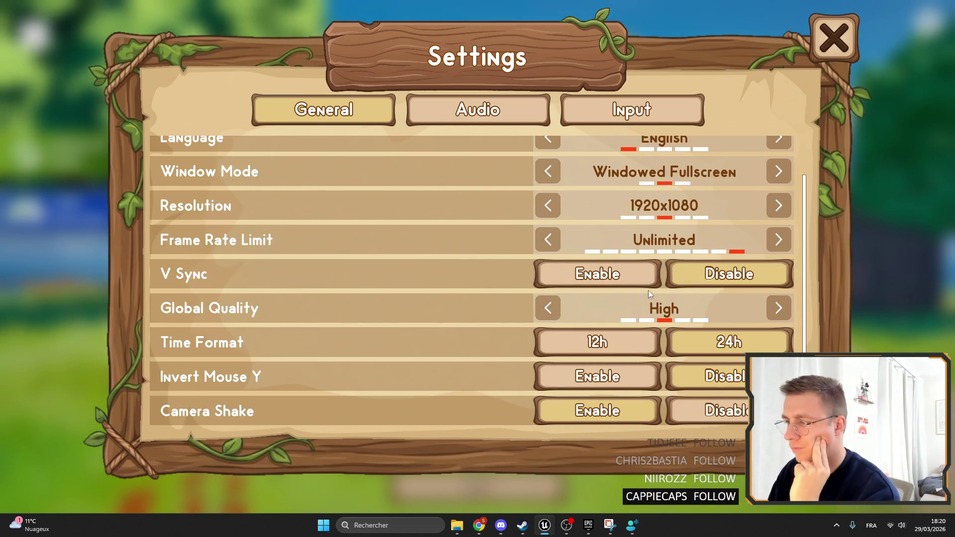
scroll(649, 293, up, 1)
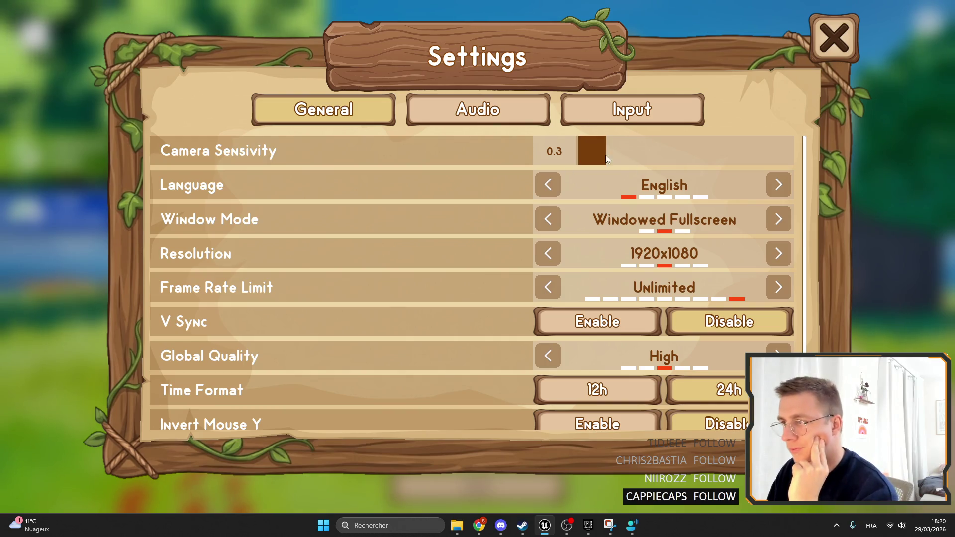
mouse_move(606, 158)
mouse_down()
mouse_move(703, 157)
mouse_move(609, 157)
mouse_up()
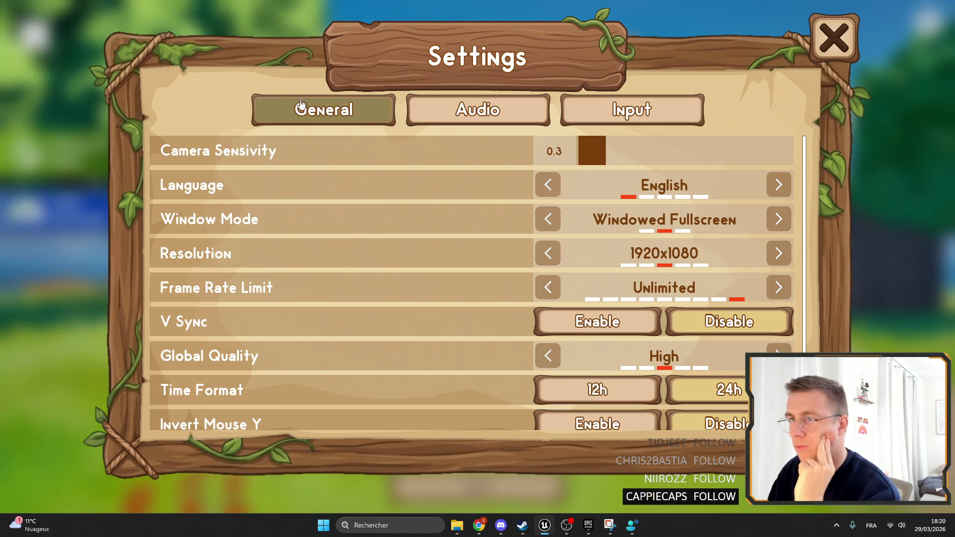
Switch between the settings tabs again, then stop the play session with Escape.
click(477, 110)
click(642, 112)
click(485, 109)
click(297, 119)
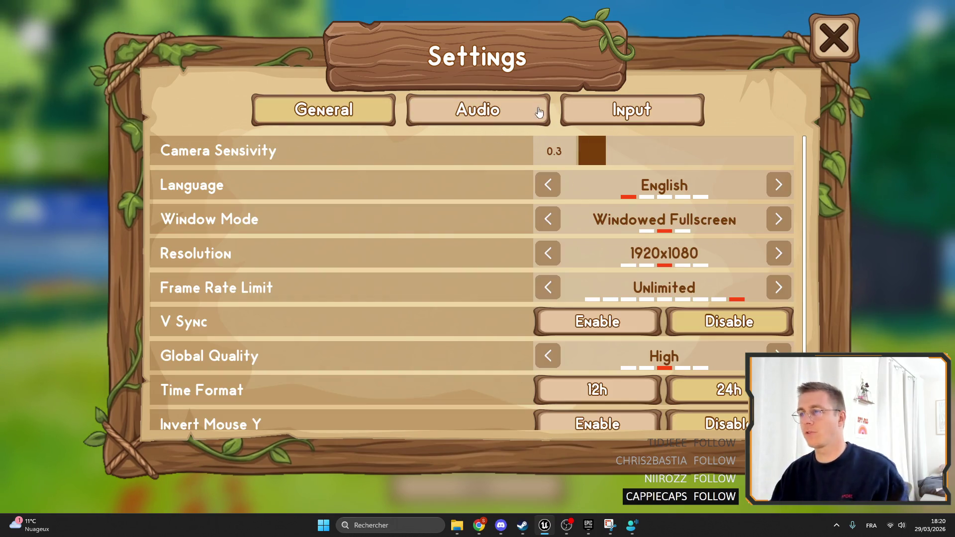
click(428, 107)
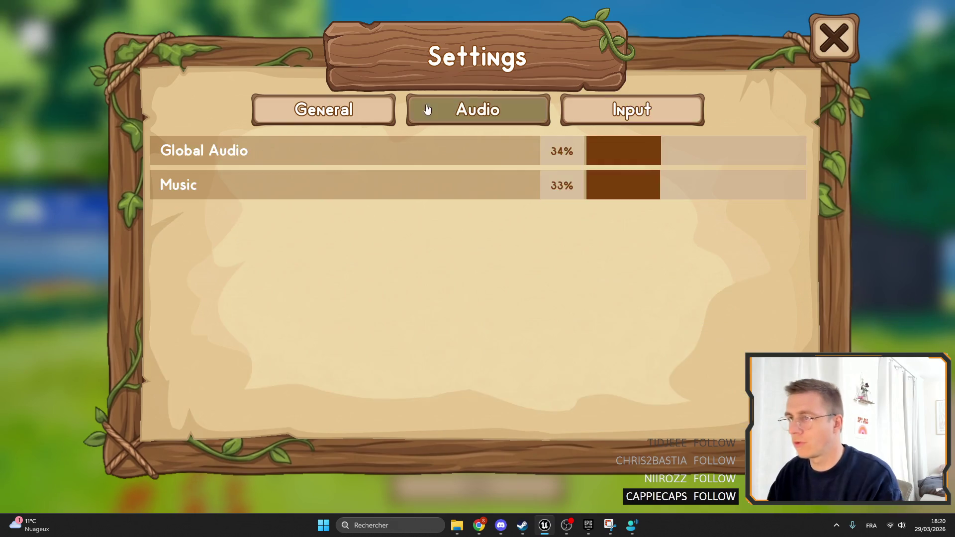
click(572, 107)
click(448, 110)
click(642, 111)
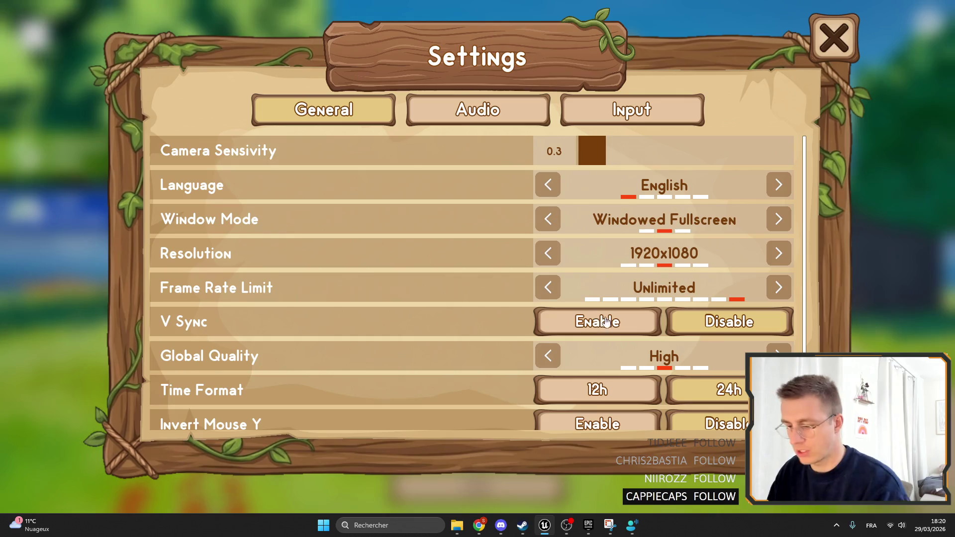
key(Escape)
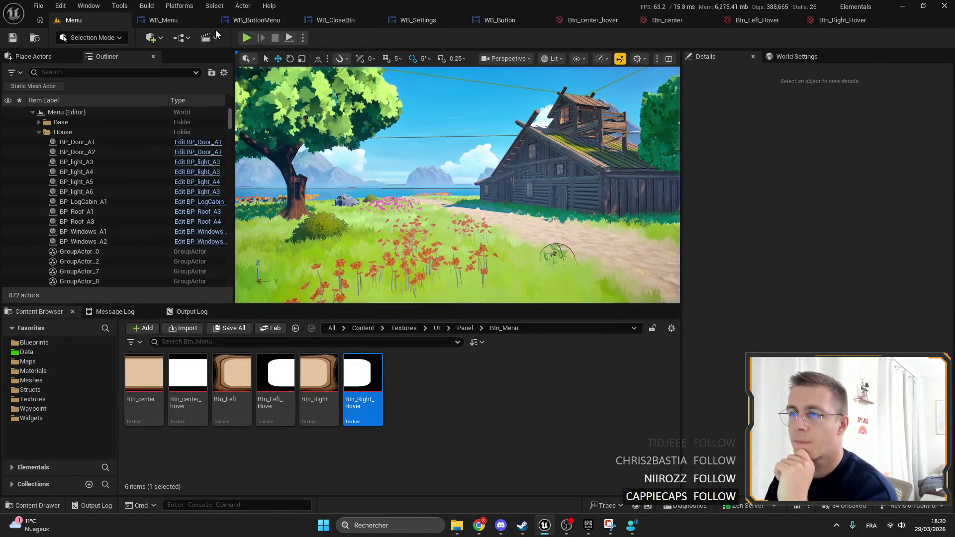
Open WB_SettingSelectorBool for editing from the WB_Settings widget.
click(417, 20)
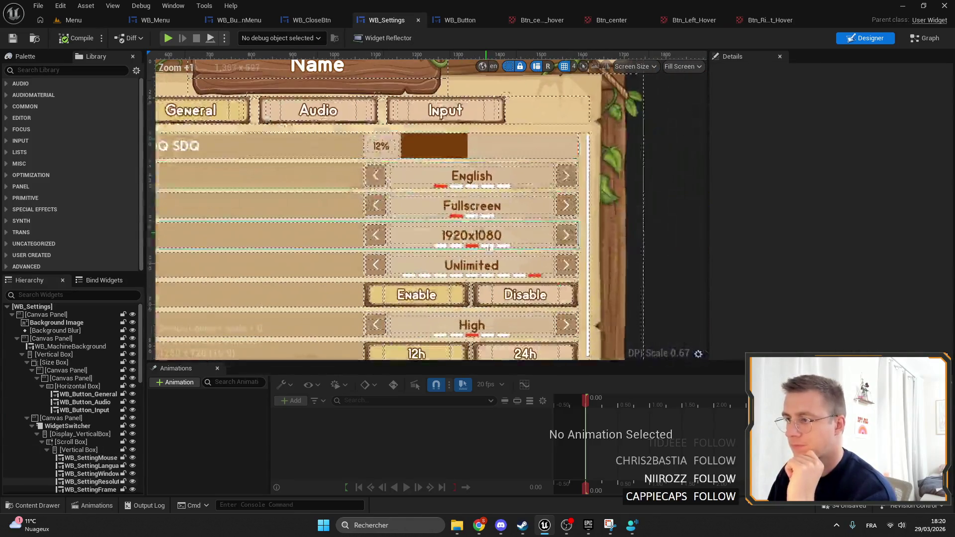
scroll(490, 247, up, 5)
click(448, 179)
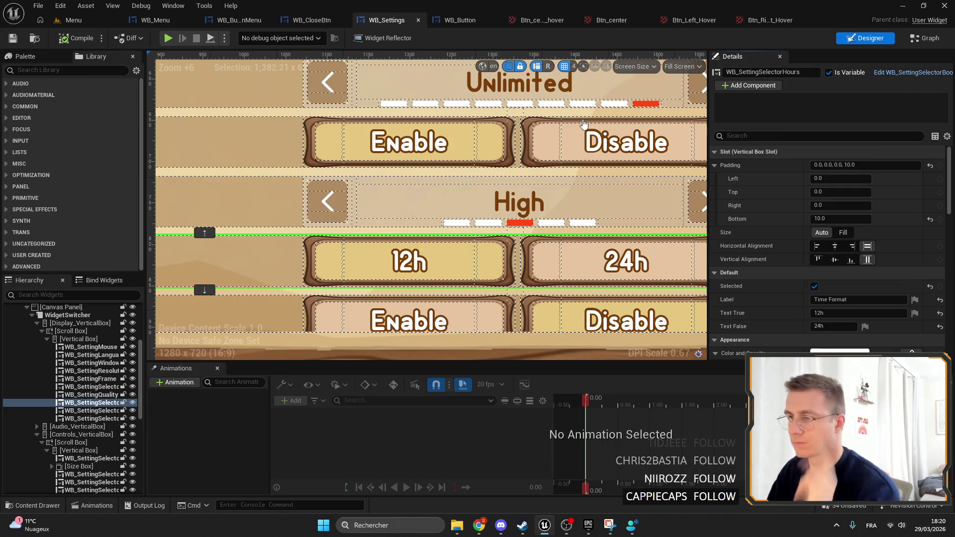
double_click(584, 123)
Select WB_Button_True and WB_Button_False together and set their Size Corner to 24.
scroll(541, 220, up, 2)
click(402, 215)
scroll(539, 231, down, 5)
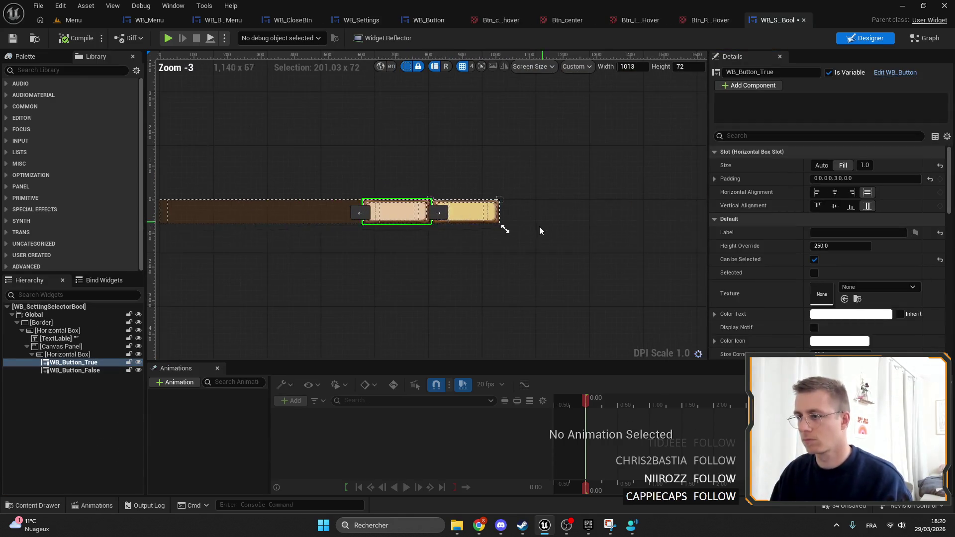
scroll(489, 223, up, 3)
ctrl+click(490, 219)
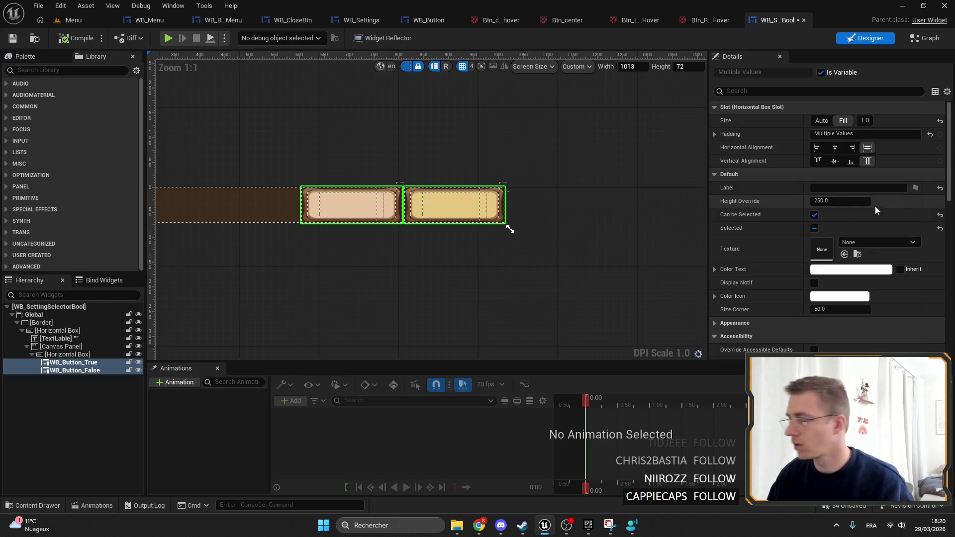
click(510, 229)
scroll(517, 228, up, 7)
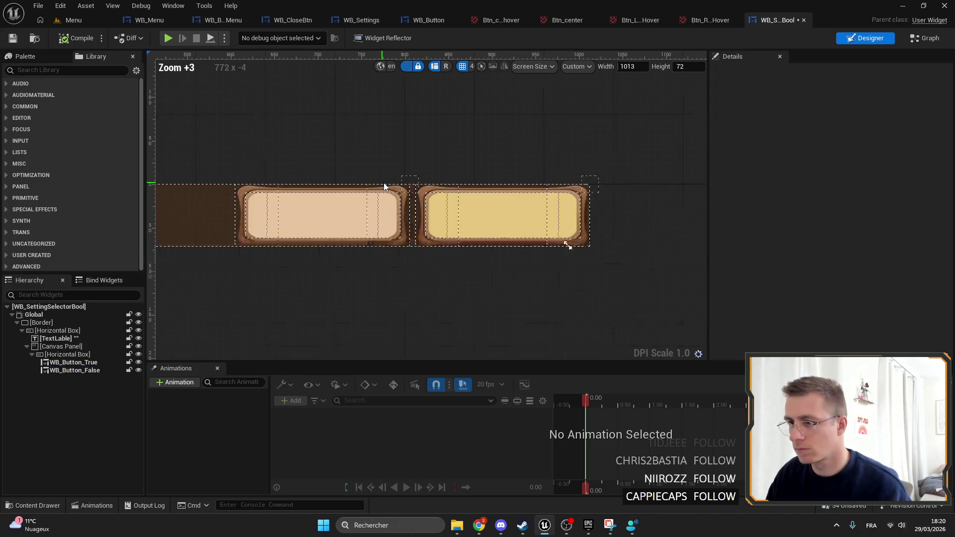
click(525, 228)
ctrl+click(348, 216)
scroll(872, 209, down, 5)
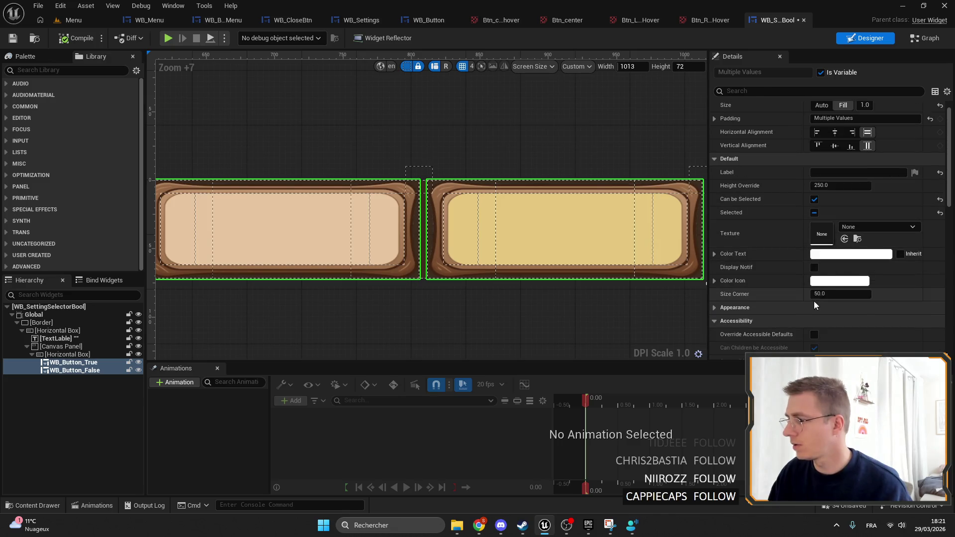
text(4)
key(Return)
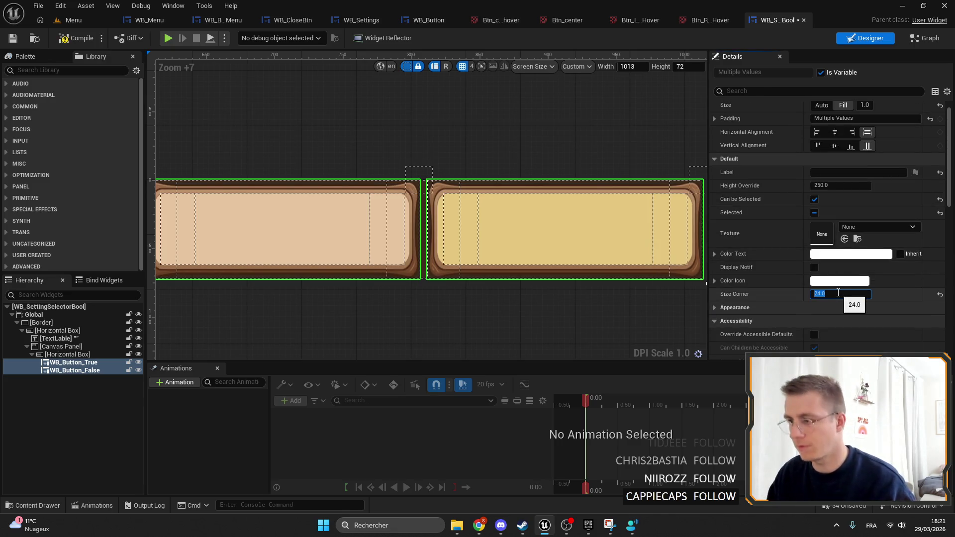
Compile and save the bool selector widget, then return to WB_Settings.
click(13, 37)
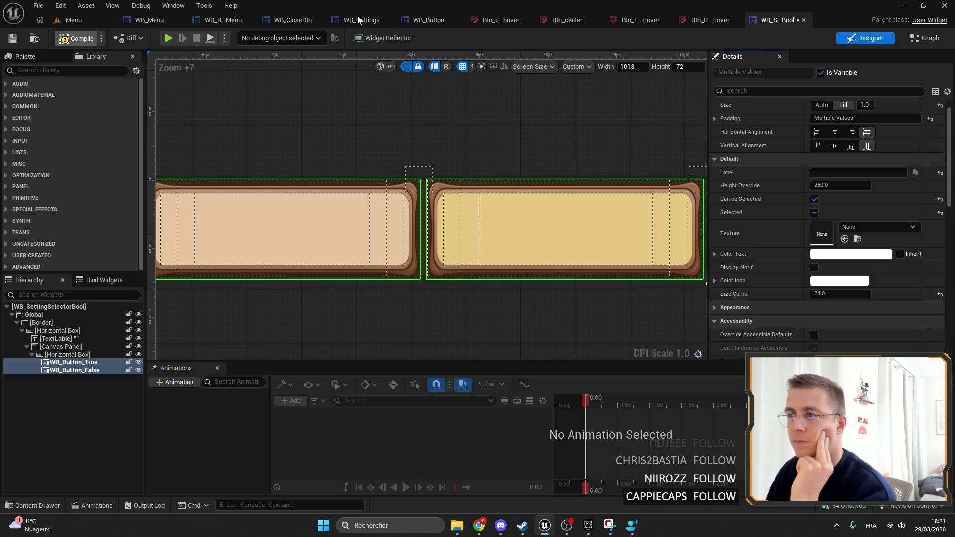
click(361, 20)
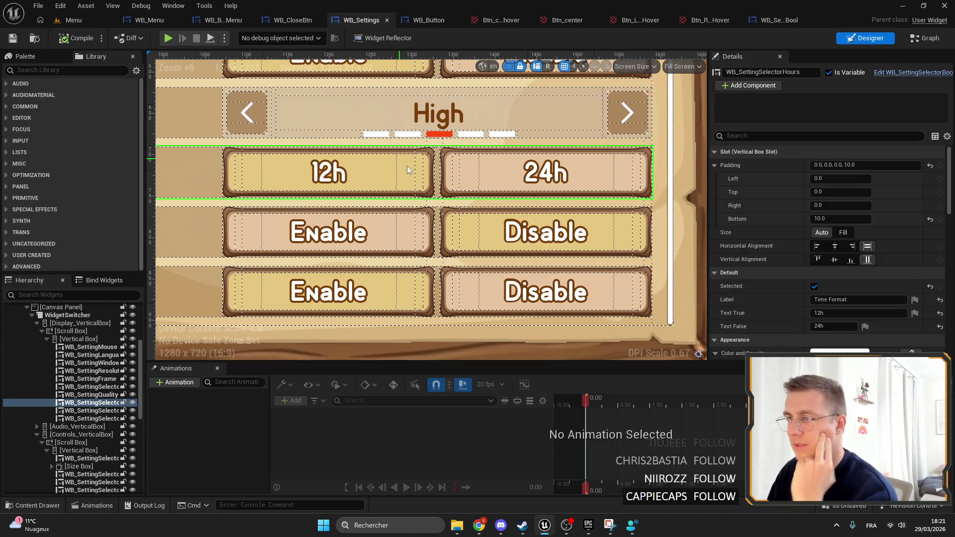
scroll(379, 229, down, 8)
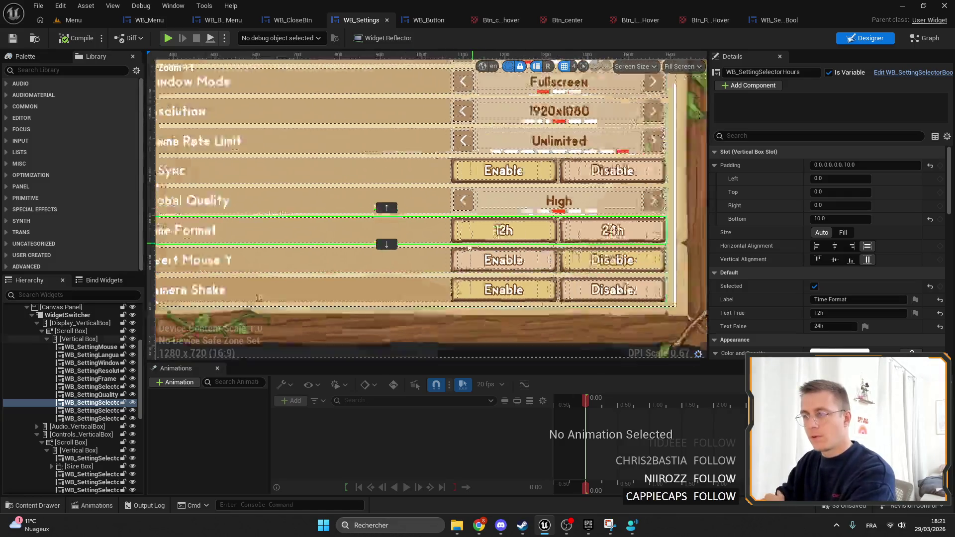
scroll(473, 267, up, 3)
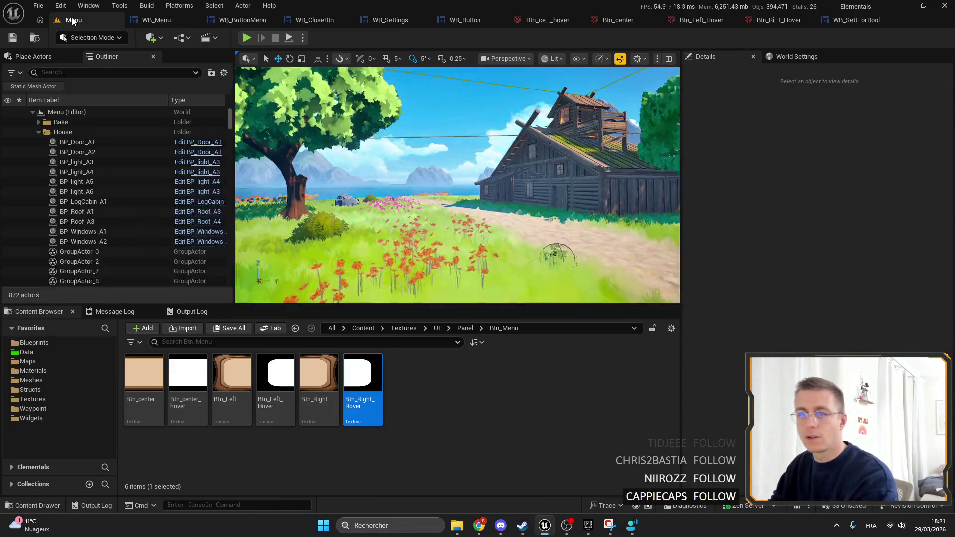
Filter the Widgets folder for 'ESc' and open the WB_ESC widget.
click(73, 20)
click(50, 419)
click(175, 345)
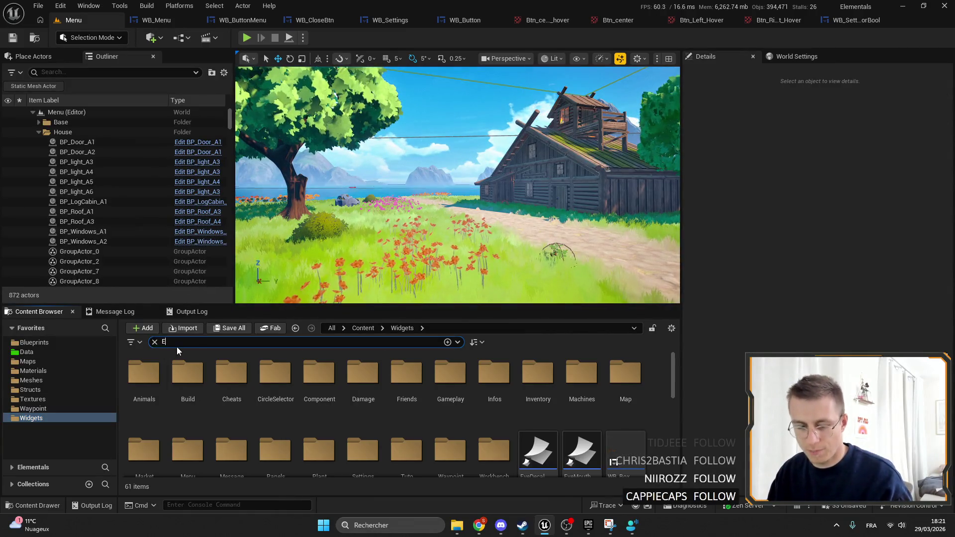
text(ESc)
double_click(144, 388)
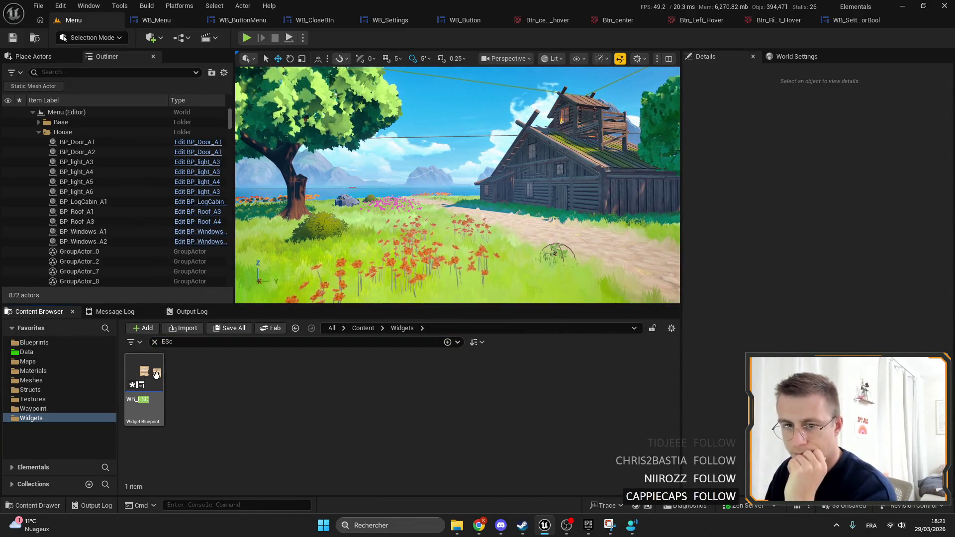
Open WB_FriendInvite and set the WB_Button_Invite Size Corner to 15.
scroll(375, 208, up, 7)
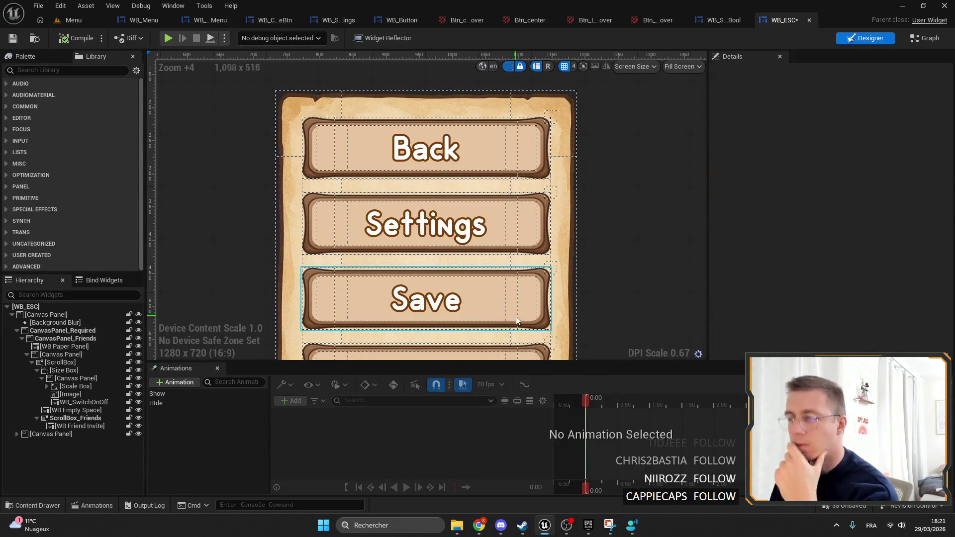
scroll(516, 320, down, 5)
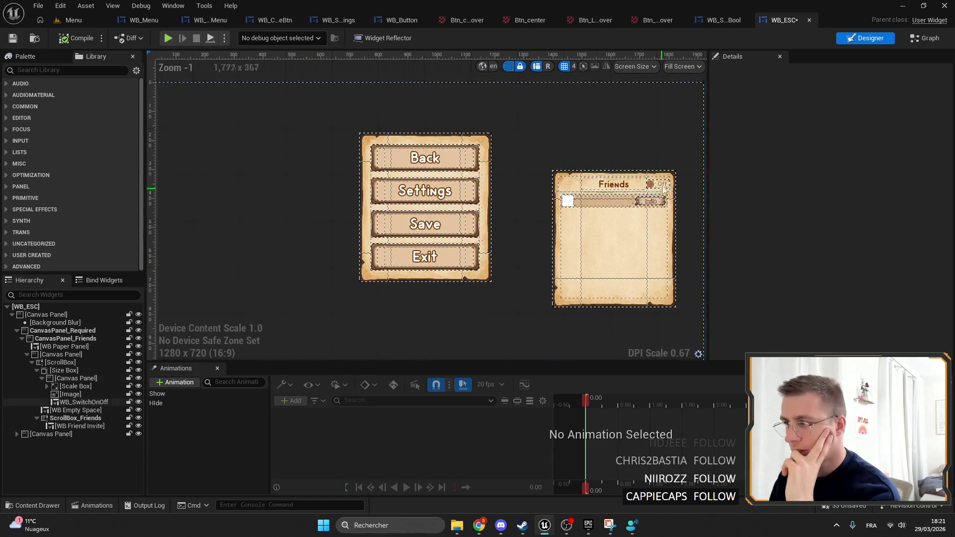
scroll(663, 188, up, 8)
click(615, 226)
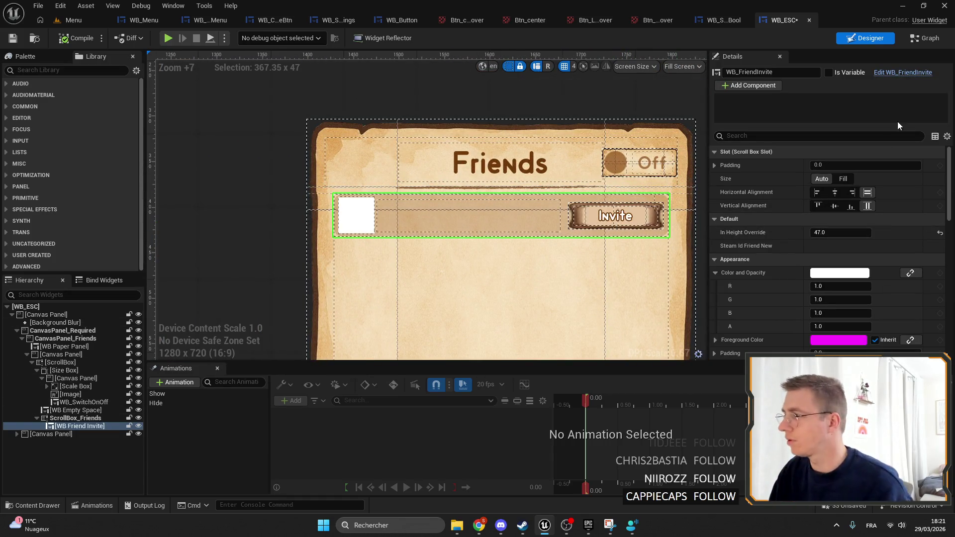
double_click(505, 202)
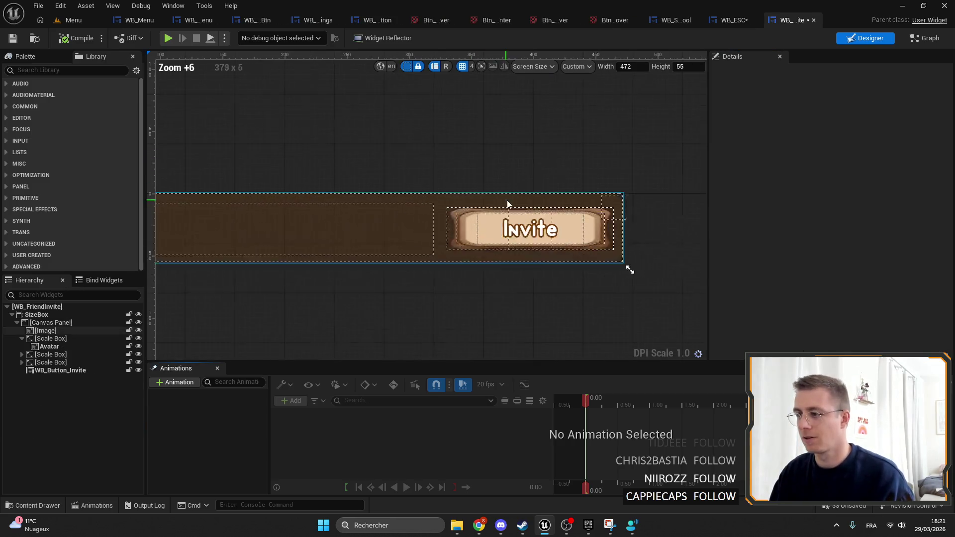
click(491, 223)
scroll(775, 239, down, 5)
text(15)
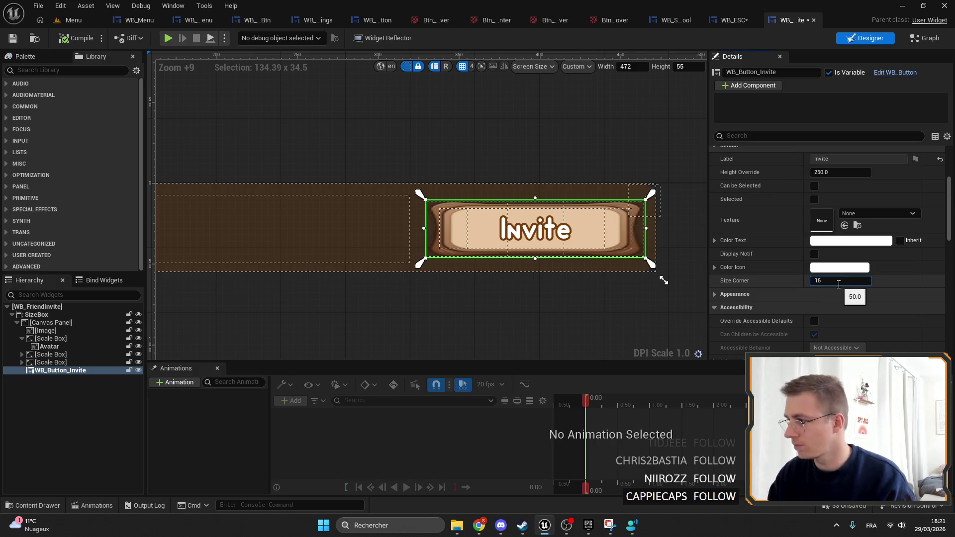
key(Return)
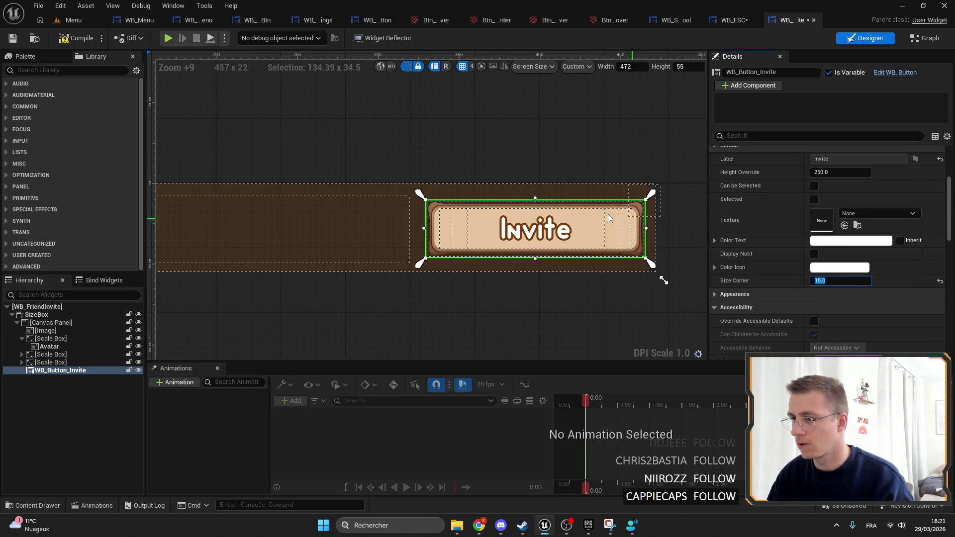
Save WB_FriendInvite and return to the Menu level editor.
scroll(497, 184, up, 5)
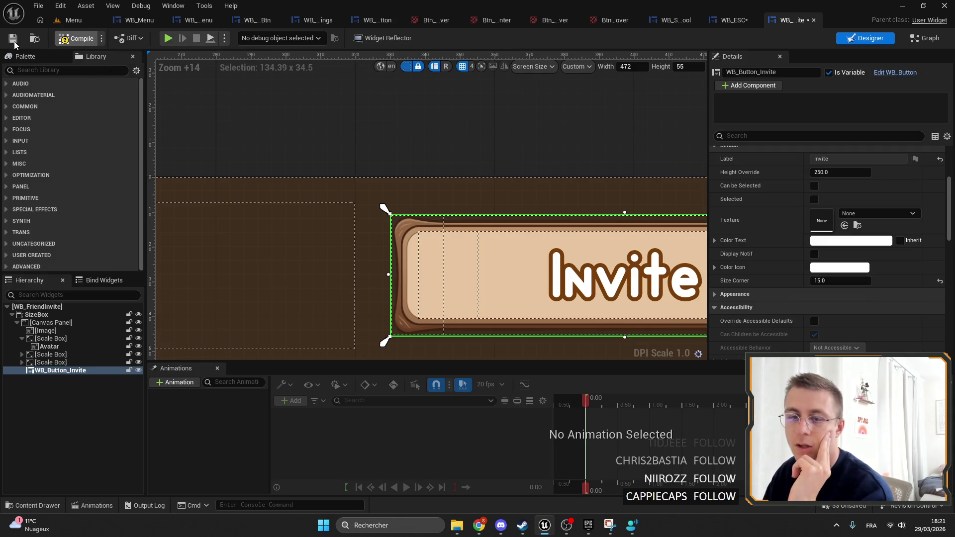
click(12, 39)
scroll(547, 239, down, 10)
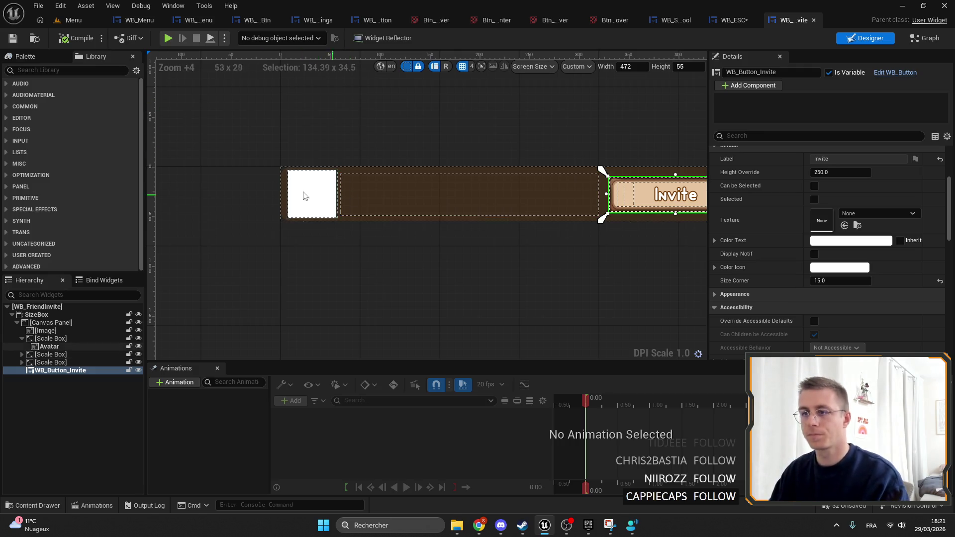
click(65, 21)
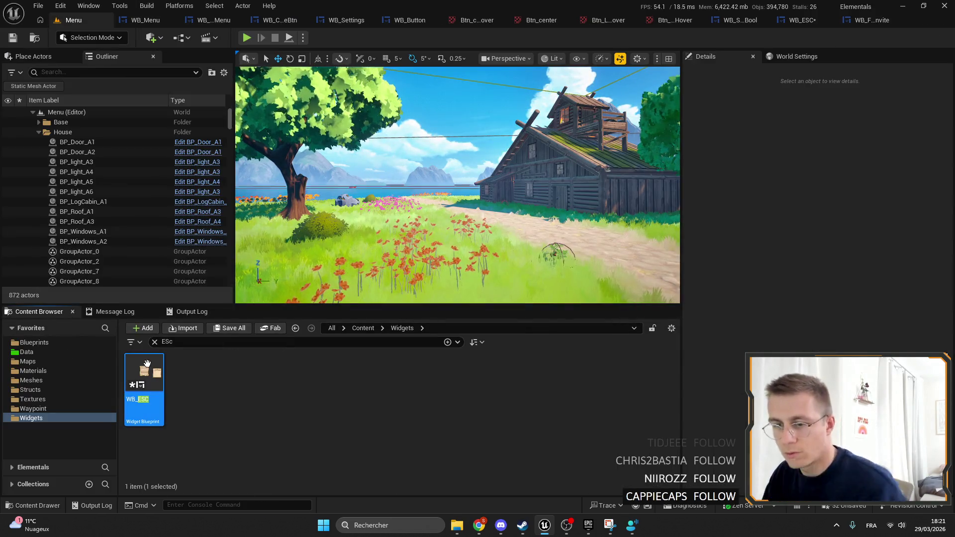
Clear the search, open the Machines folder, and save all modified widget assets.
click(155, 341)
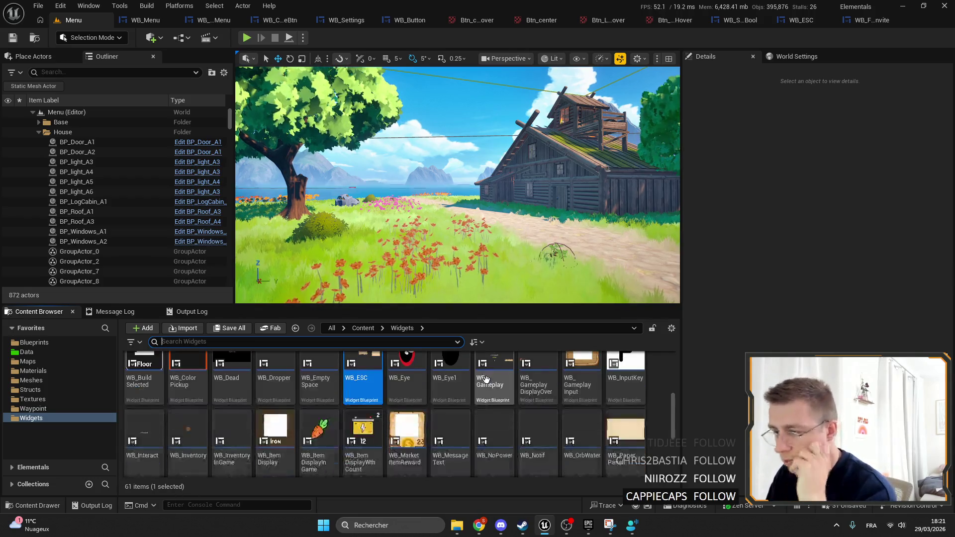
scroll(577, 403, up, 2)
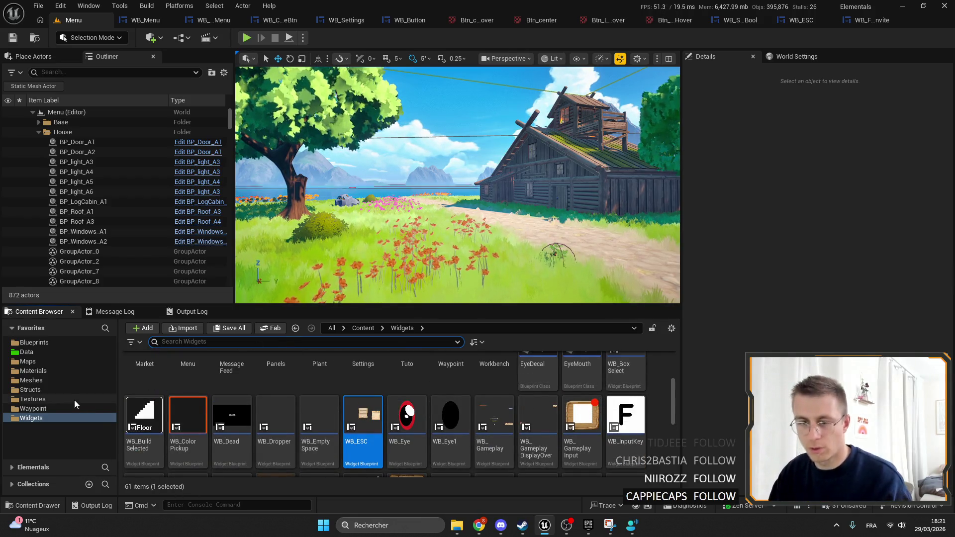
scroll(621, 398, up, 2)
double_click(626, 398)
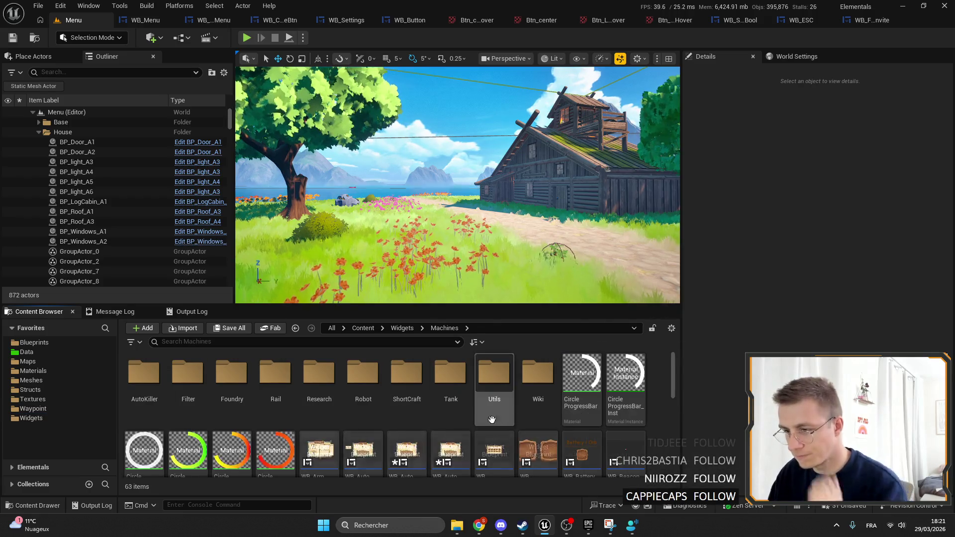
scroll(588, 429, down, 1)
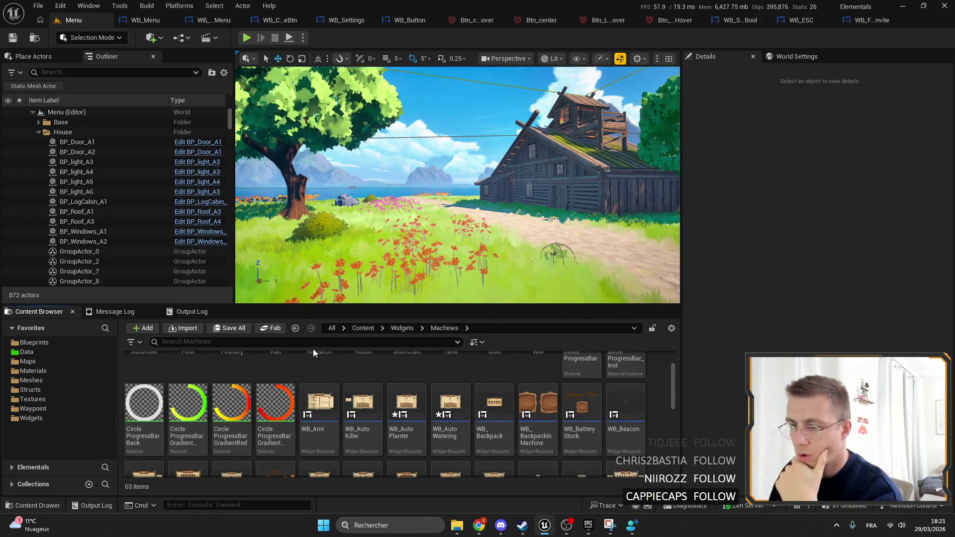
click(229, 329)
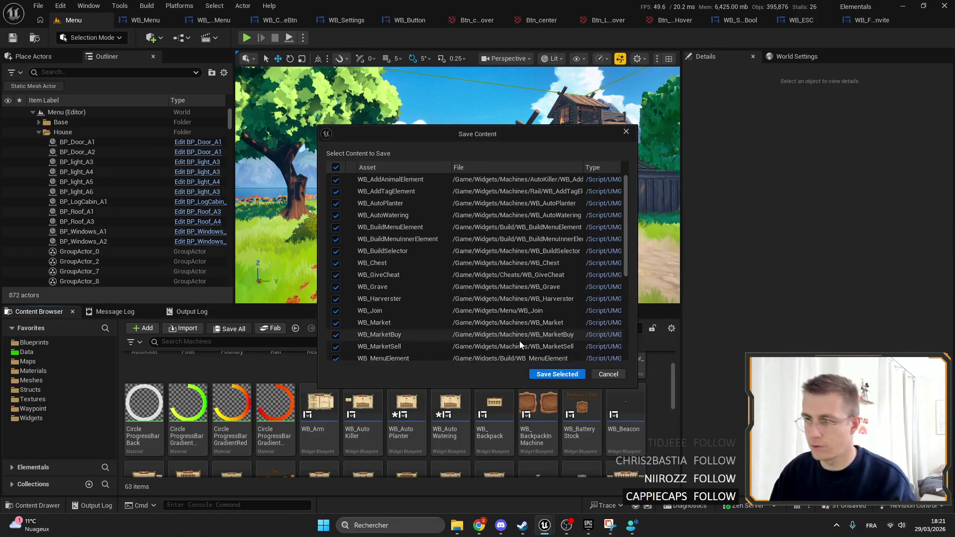
click(554, 378)
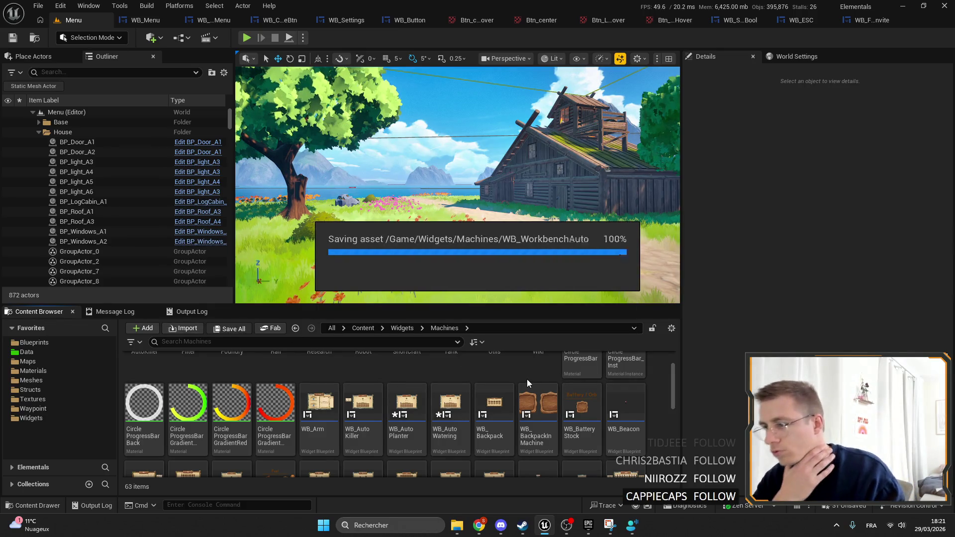
Search the Content Browser for 'work' and open WB_Workbench.
click(381, 342)
text(work)
key(Return)
double_click(159, 362)
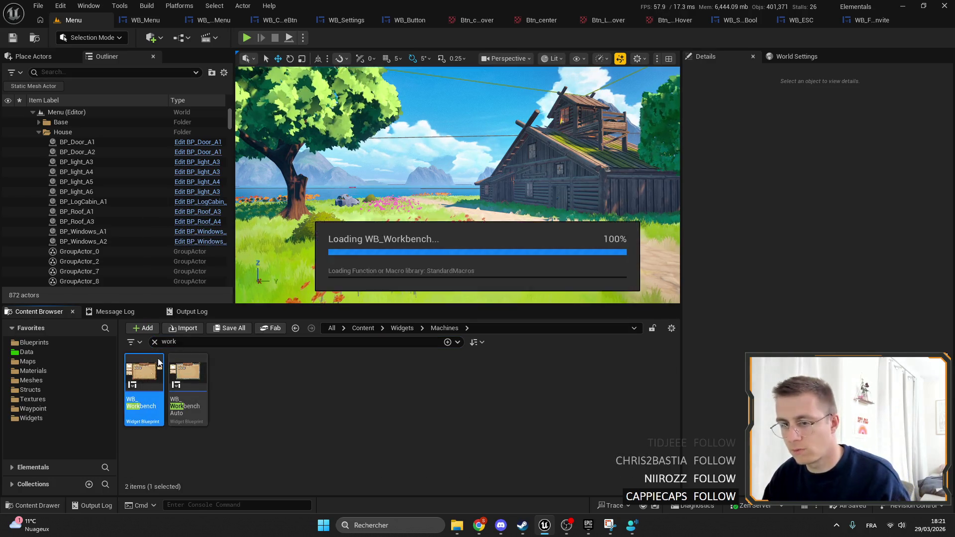
Select the ALL, Tools, Machines, Resources and Molds buttons and set their corner size to 5.
scroll(458, 186, up, 12)
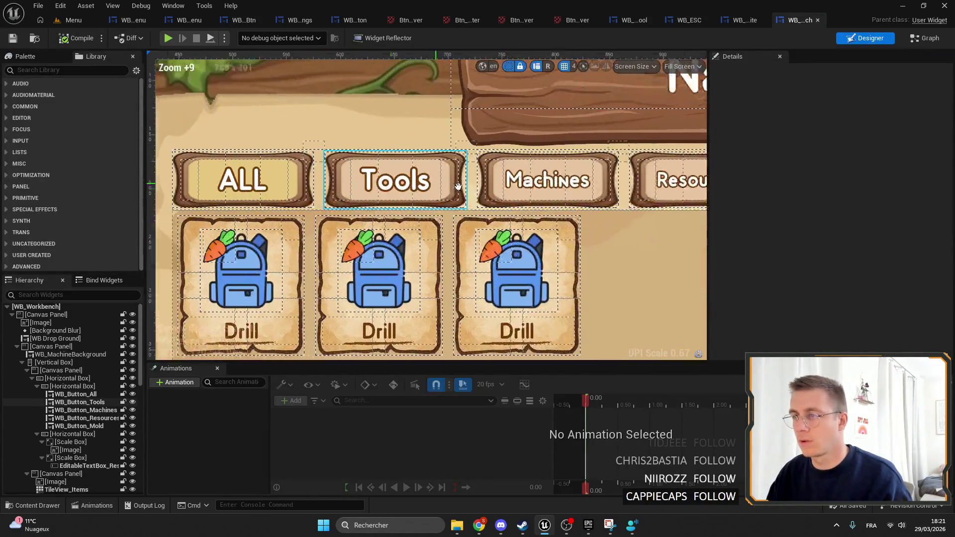
scroll(448, 184, down, 1)
click(333, 179)
ctrl+click(368, 167)
ctrl+click(508, 166)
ctrl+click(591, 174)
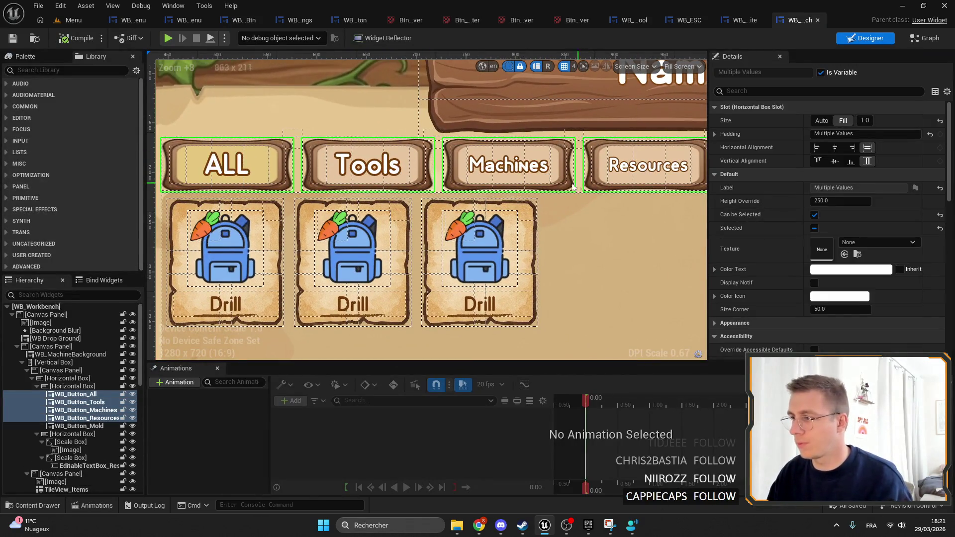
scroll(573, 186, down, 3)
ctrl+click(571, 178)
scroll(868, 239, down, 4)
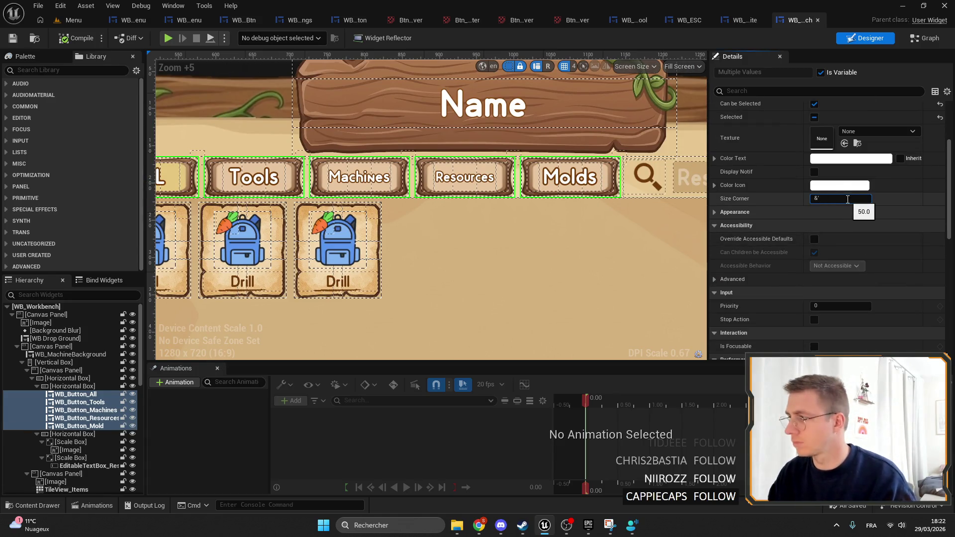
text(5)
key(Return)
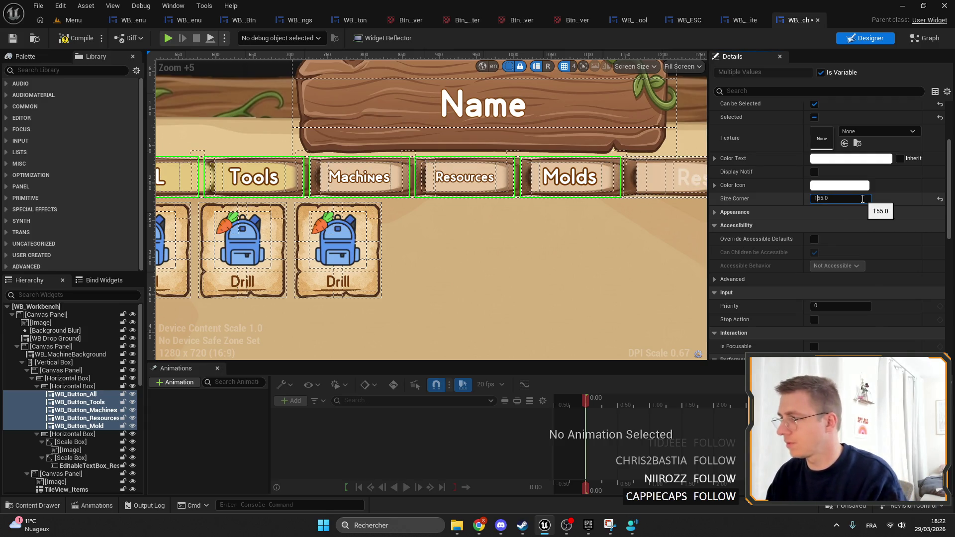
Round the ALL button's corners to about 29.4, then add the Tools and Resources buttons to the selection.
click(456, 245)
scroll(518, 228, up, 6)
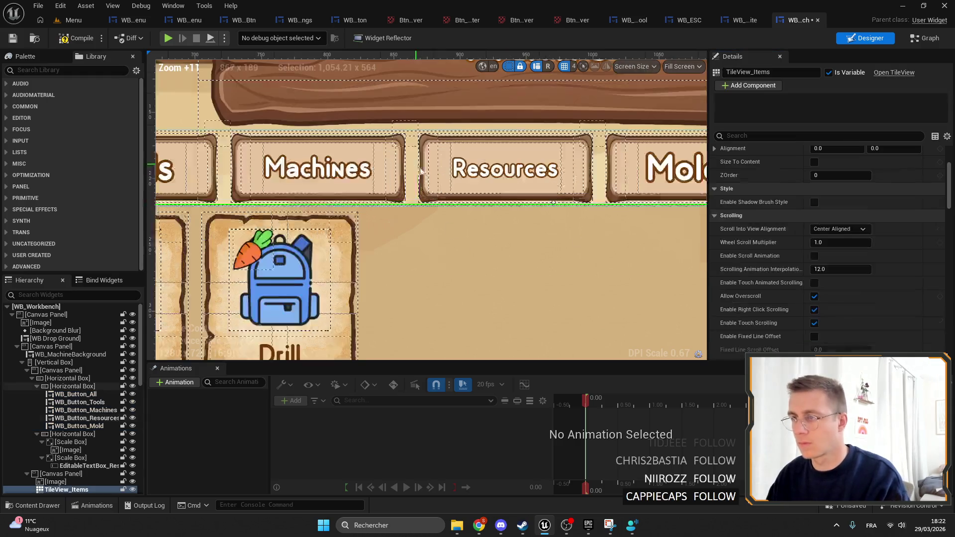
scroll(377, 212, up, 4)
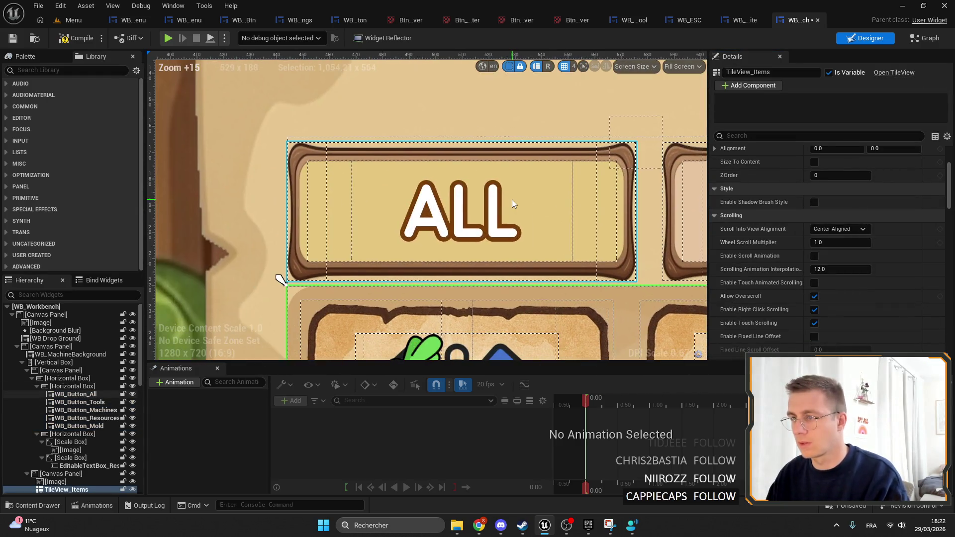
click(490, 202)
drag(828, 243, 830, 247)
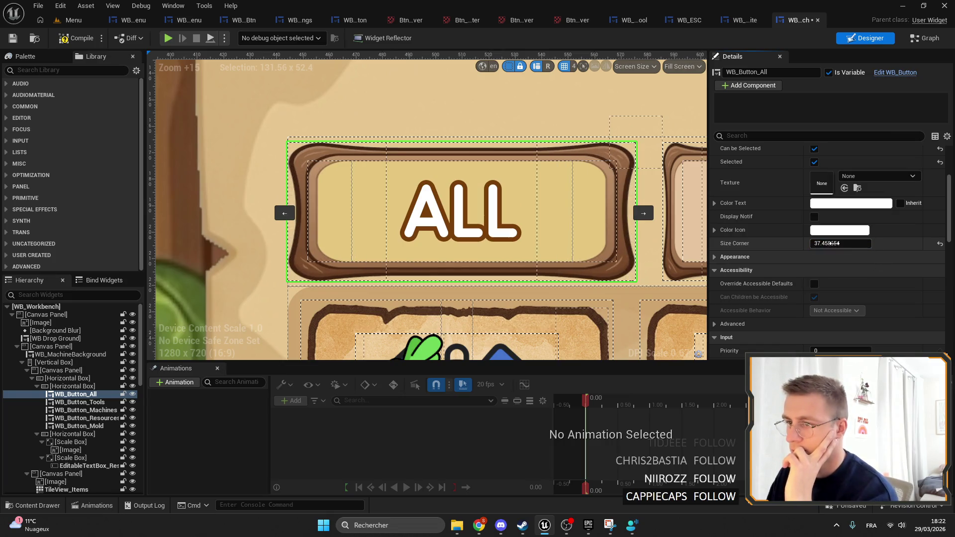
click(835, 247)
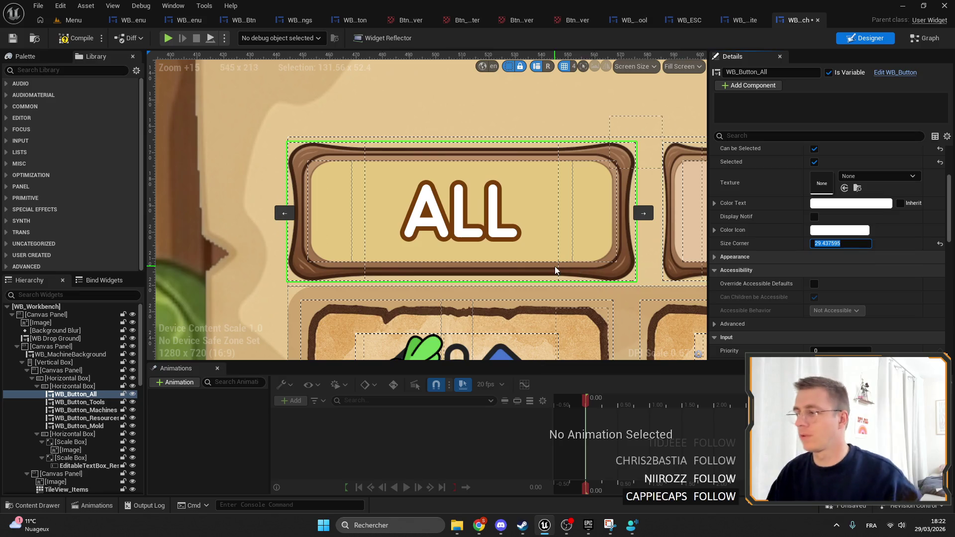
scroll(554, 268, down, 5)
ctrl+click(395, 245)
drag(563, 246, 331, 246)
ctrl+click(499, 228)
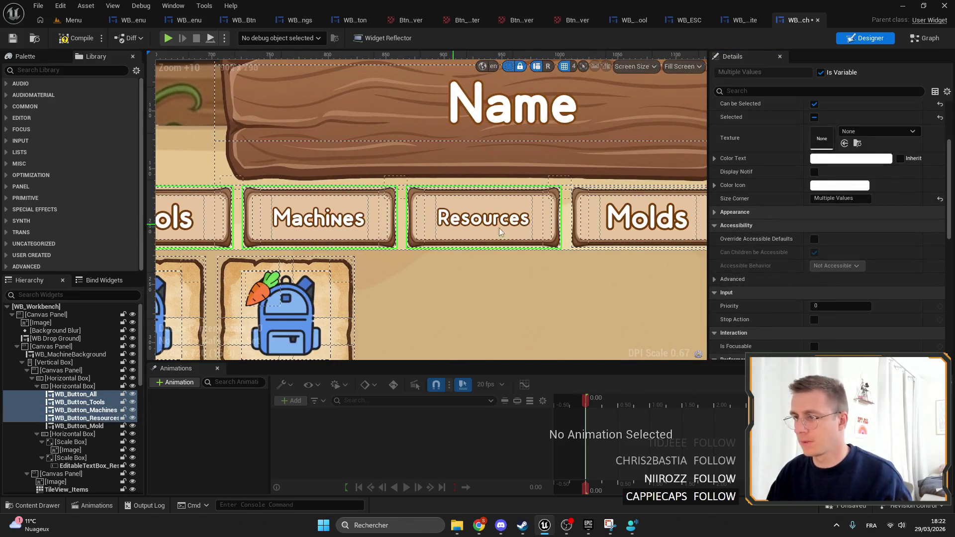
scroll(633, 236, down, 4)
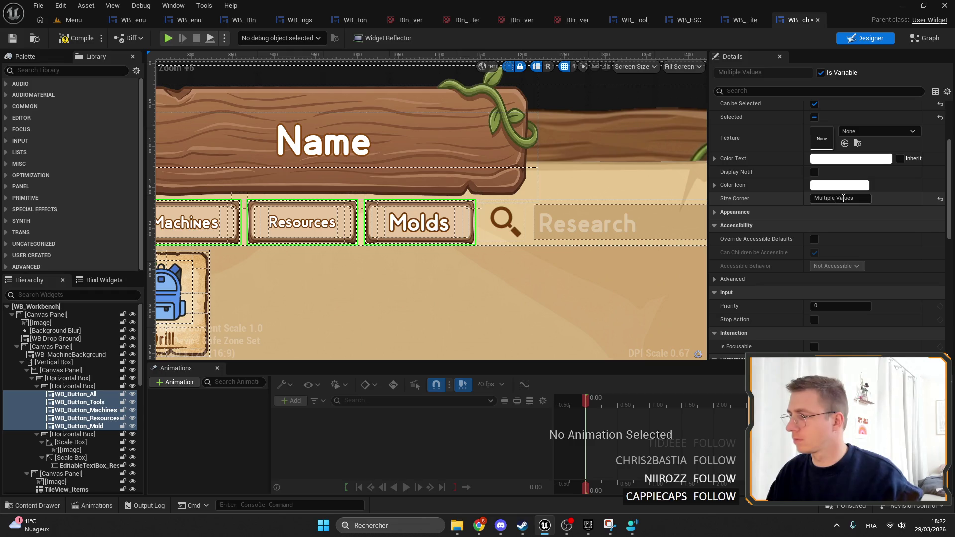
scroll(560, 260, down, 4)
right_click(559, 215)
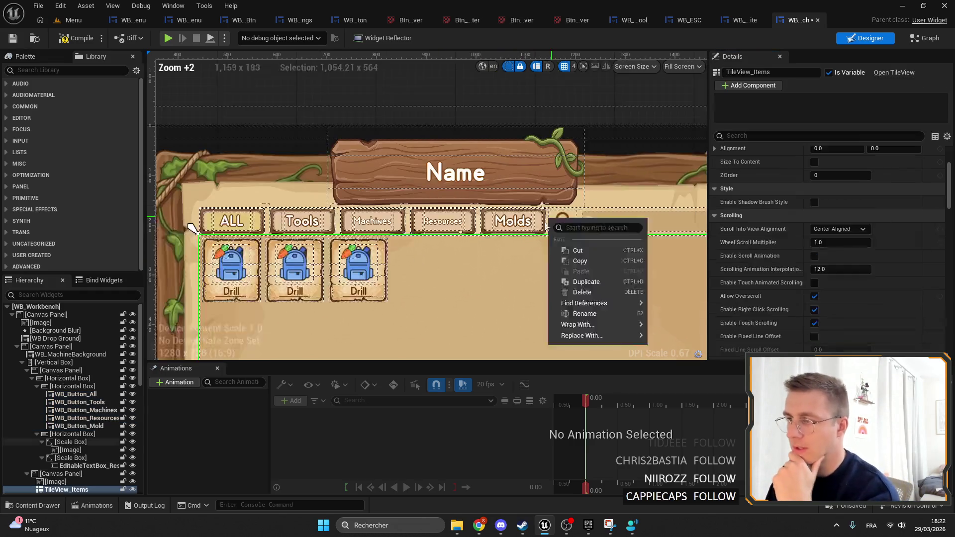
Lower the Craft button's corner size to about 38.19 and save WB_Workbench.
scroll(594, 254, up, 2)
click(363, 153)
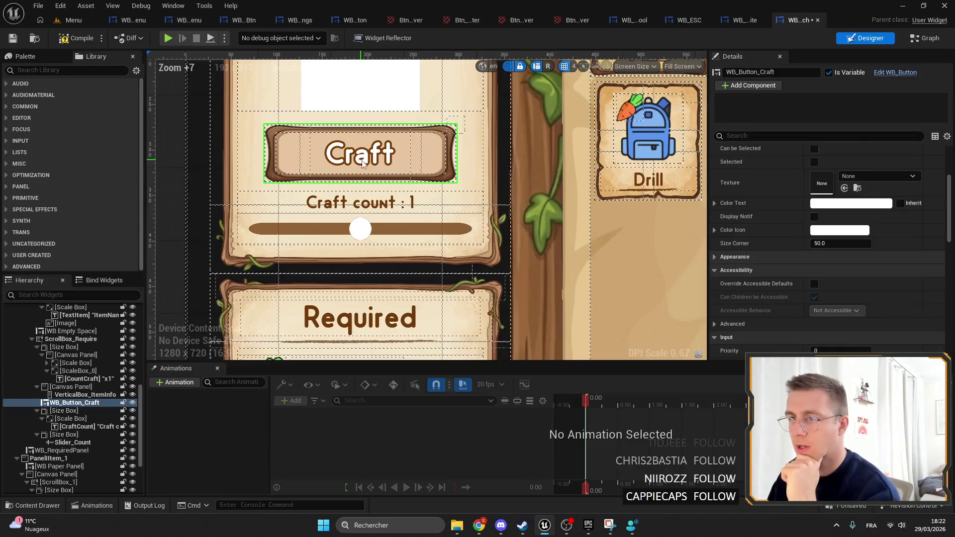
drag(838, 244, 830, 243)
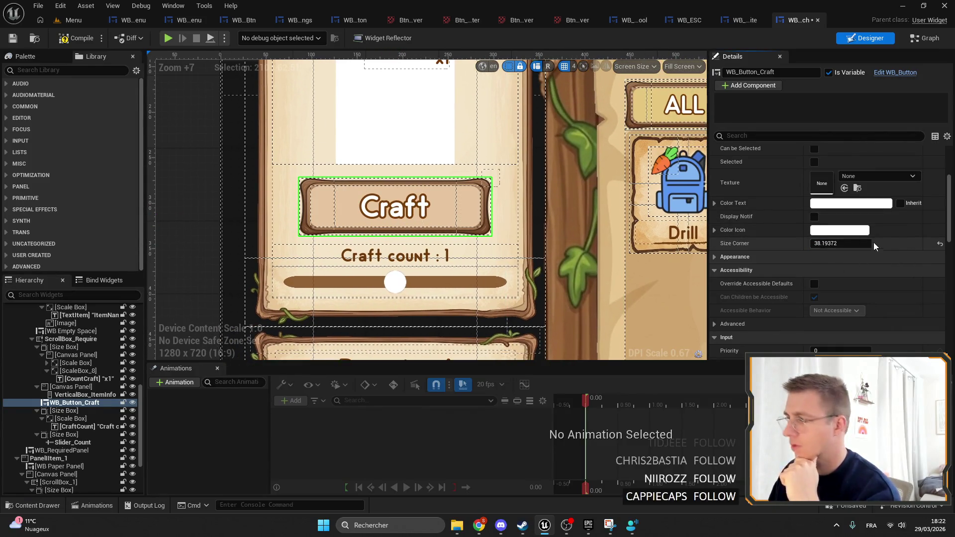
scroll(673, 189, down, 6)
drag(673, 189, 374, 169)
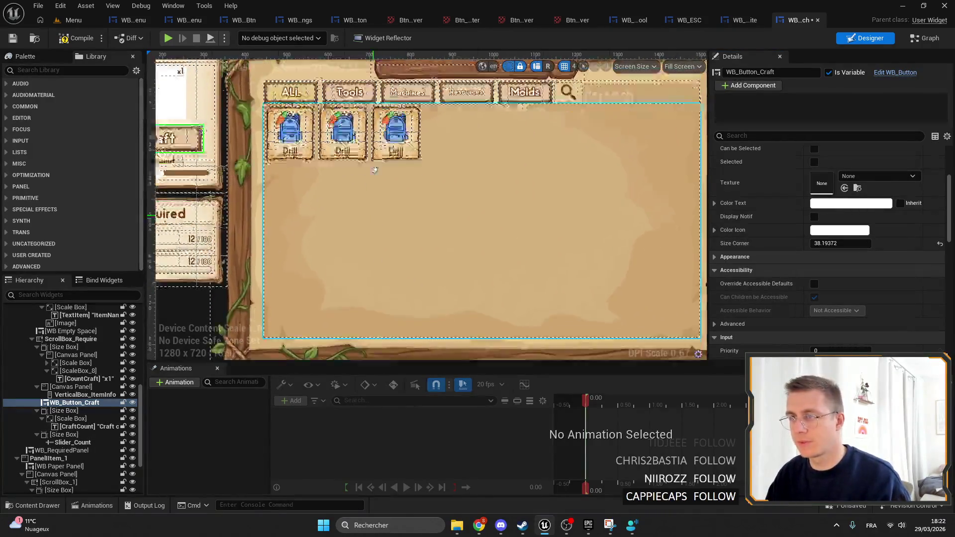
scroll(374, 170, down, 3)
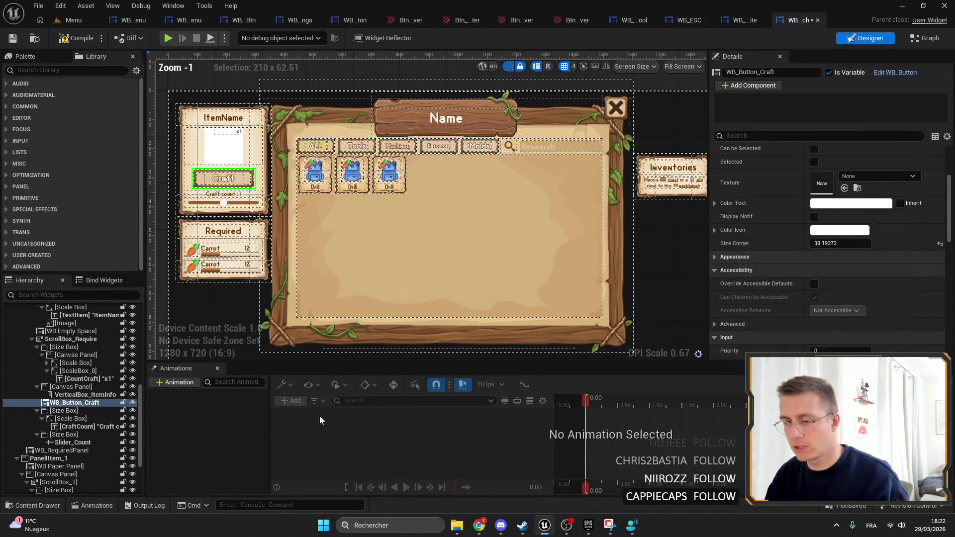
click(13, 40)
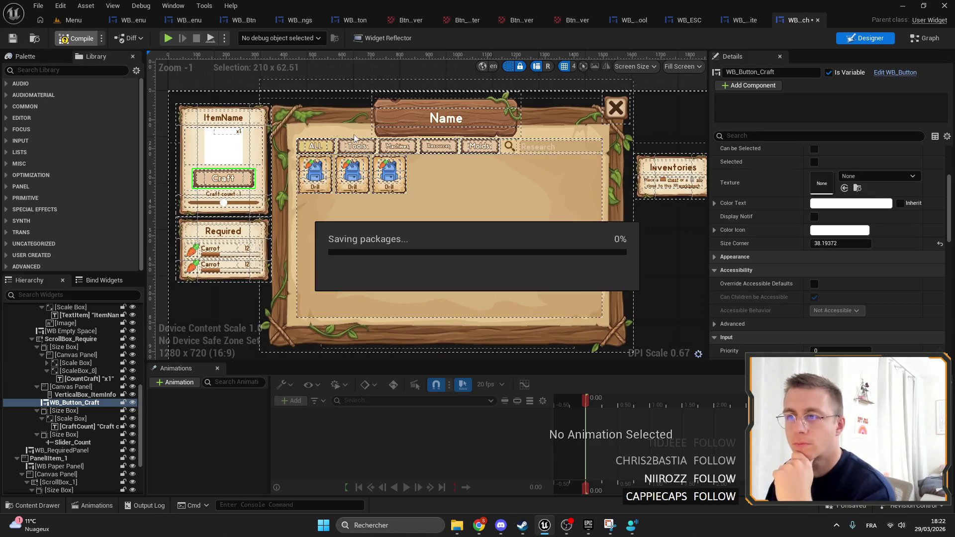
Go back to the level editor and open WB_WorkbenchAuto.
click(323, 151)
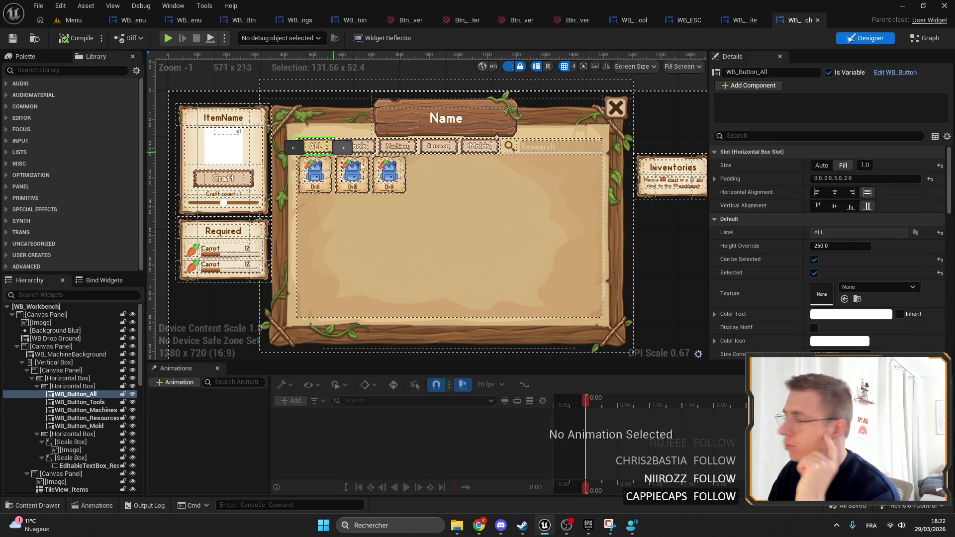
scroll(907, 280, down, 3)
click(224, 178)
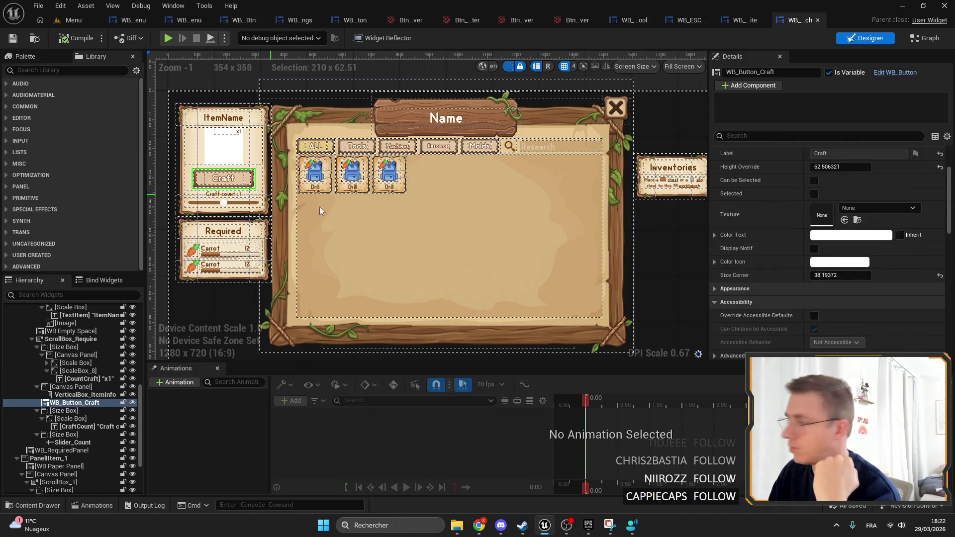
click(40, 20)
double_click(205, 354)
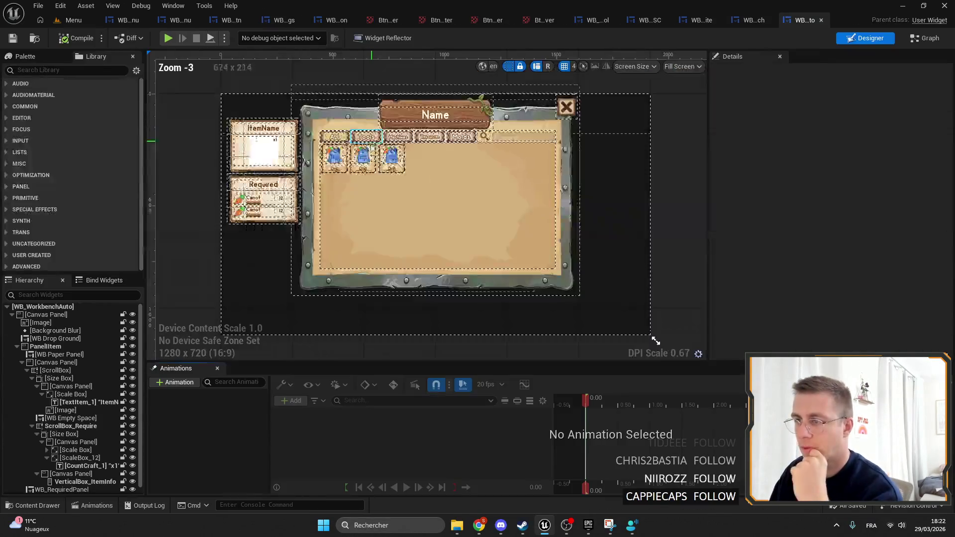
Give WB_WorkbenchAuto's ALL, Tools, Machines, Resources and Molds buttons corner size 29, then save.
scroll(363, 103, up, 6)
click(308, 189)
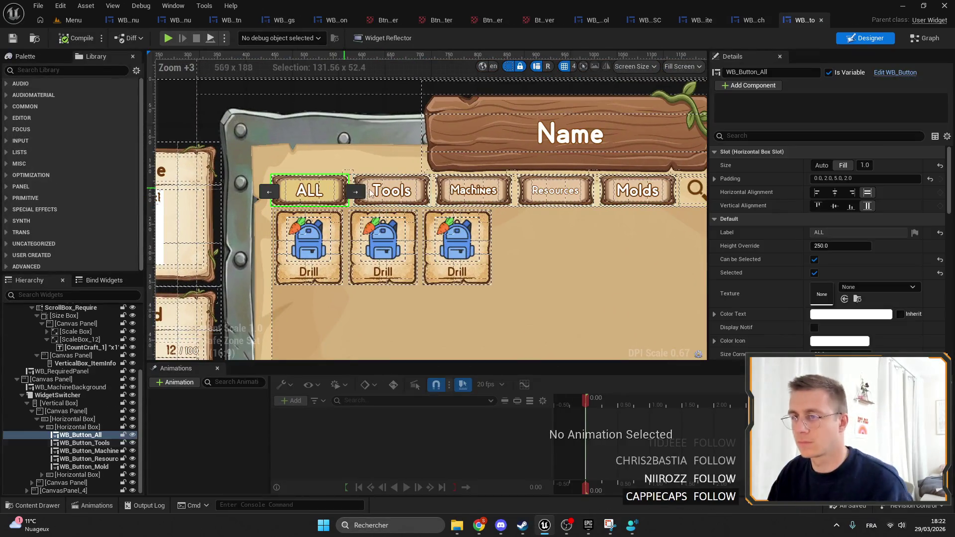
ctrl+click(392, 190)
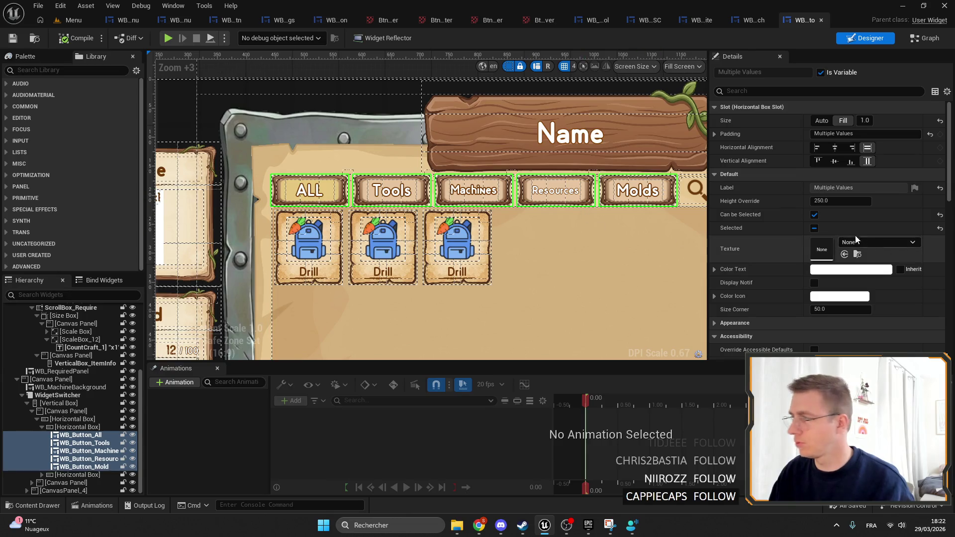
text(29)
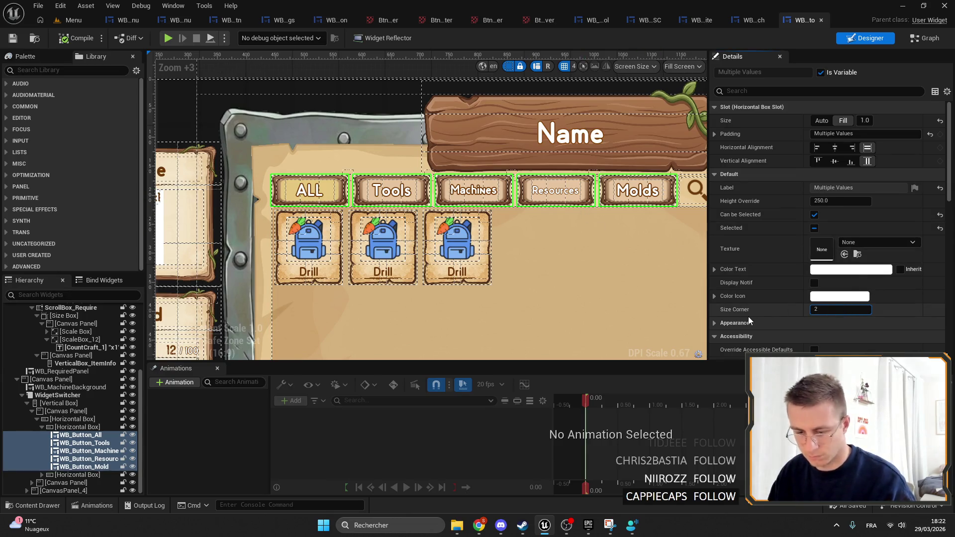
key(Return)
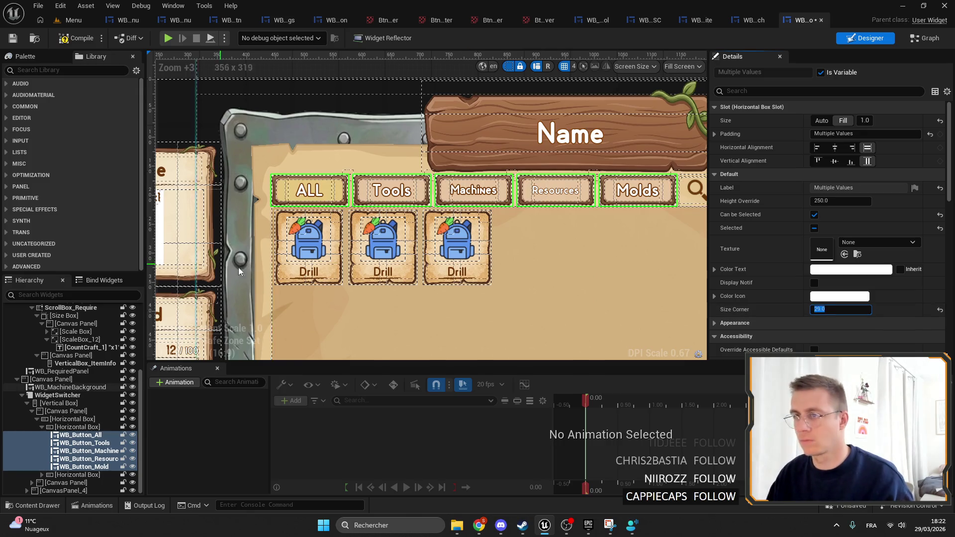
scroll(428, 209, up, 2)
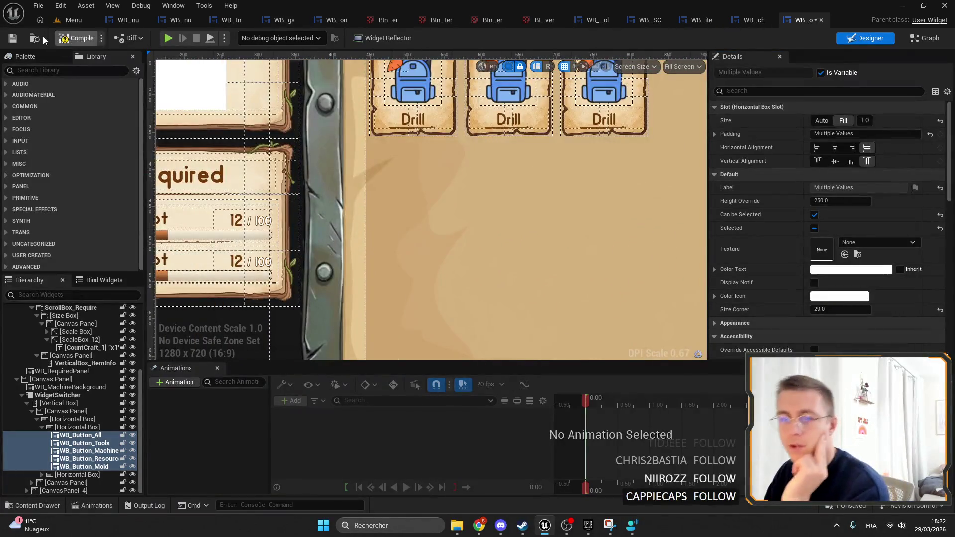
click(11, 40)
click(74, 20)
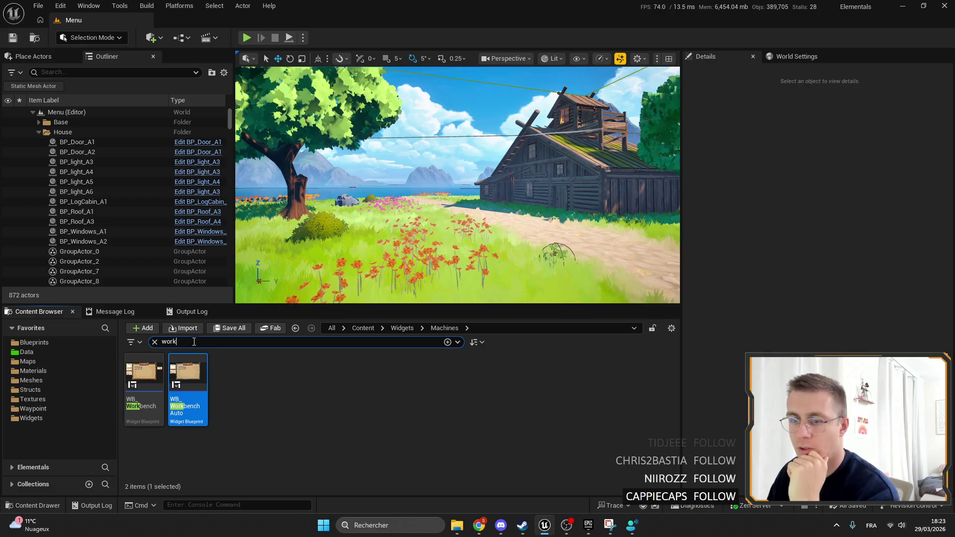
Search the Content Browser for 'Chest' and open WB_Chest.
key(ctrl+a)
text(CHest)
key(Return)
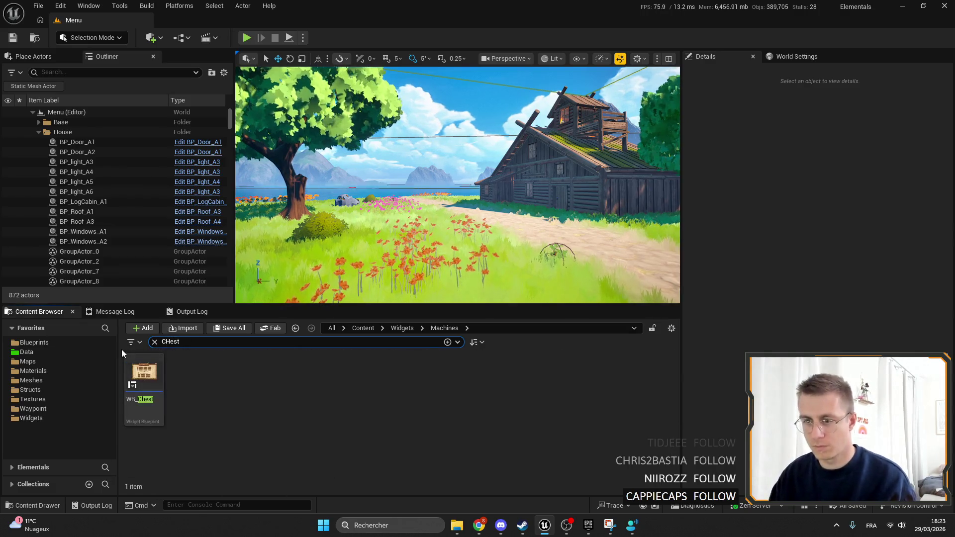
double_click(144, 378)
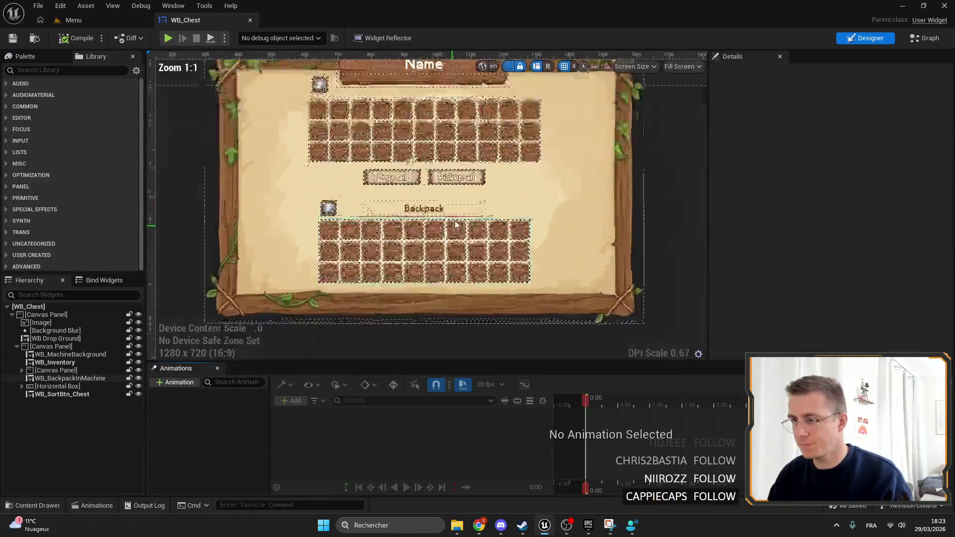
Set the corner size of the Drop all and Pickup all buttons to 25.
scroll(358, 199, up, 4)
click(358, 192)
ctrl+click(587, 198)
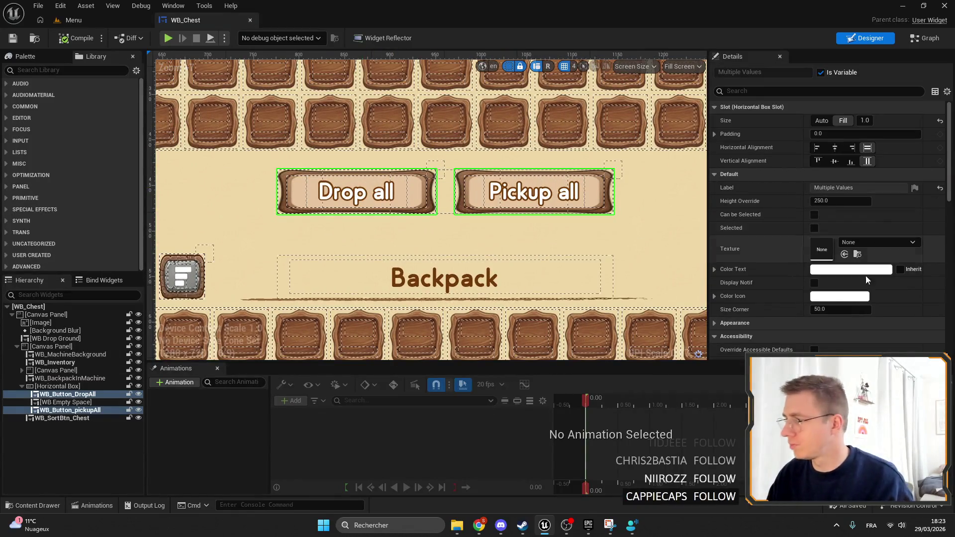
click(356, 192)
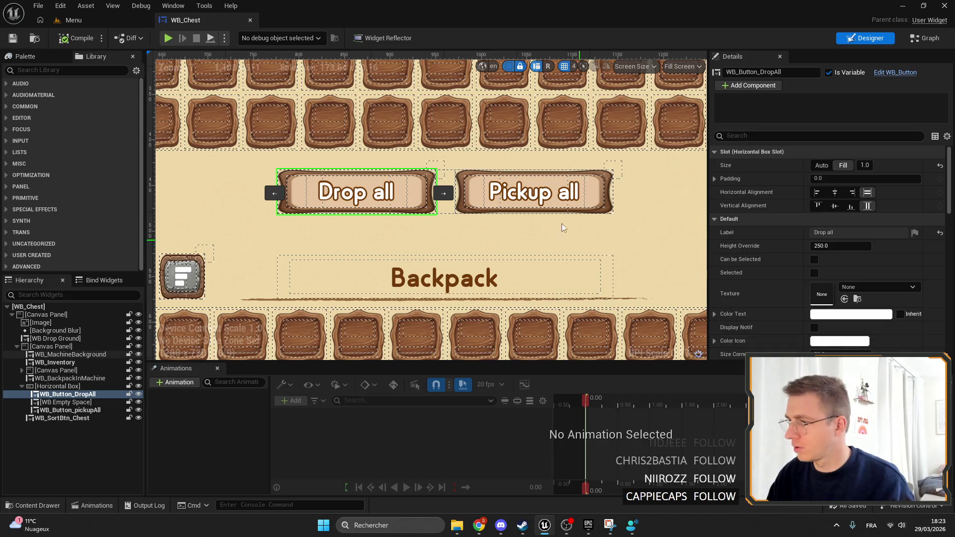
ctrl+click(567, 199)
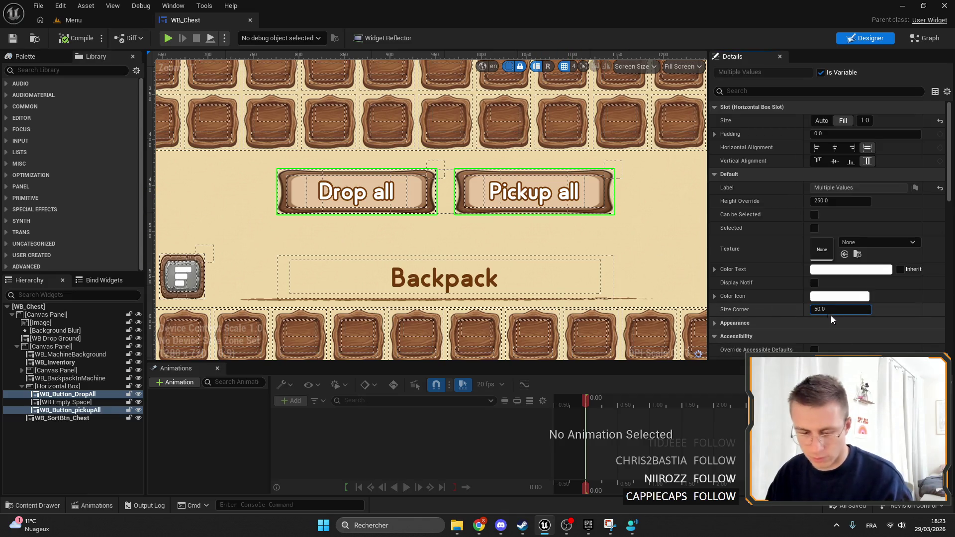
key(ctrl+a)
text(25)
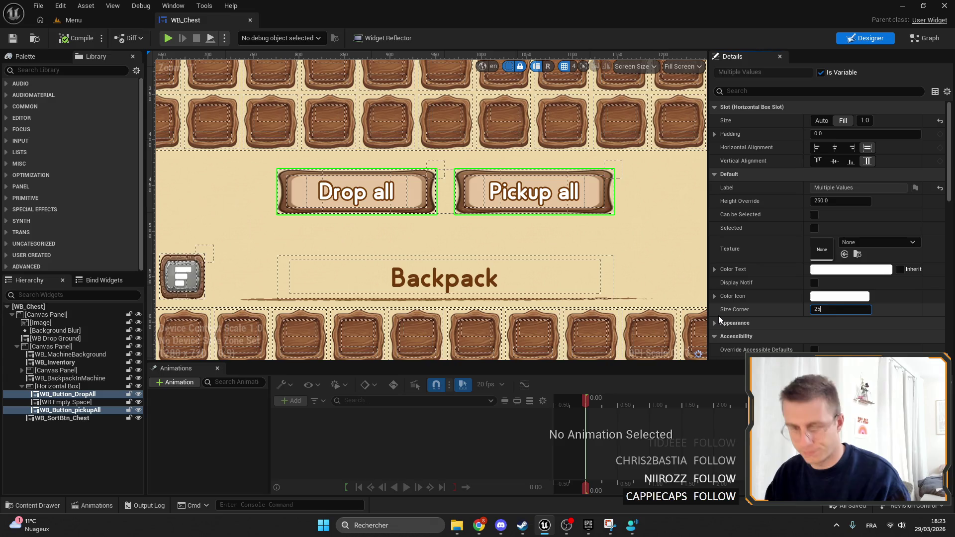
key(Return)
Save WB_Chest, look over the two buttons, and return to the level editor.
scroll(278, 191, down, 2)
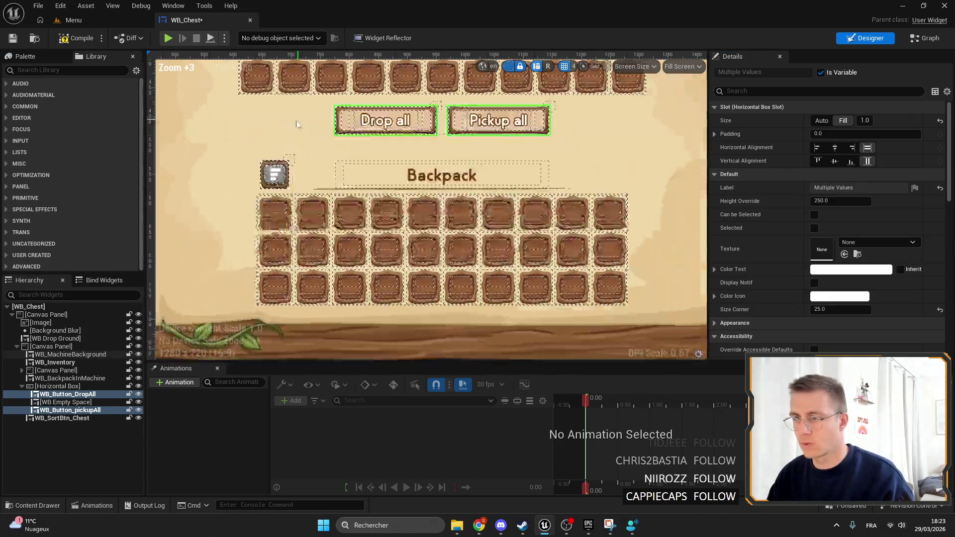
click(12, 39)
scroll(368, 204, down, 6)
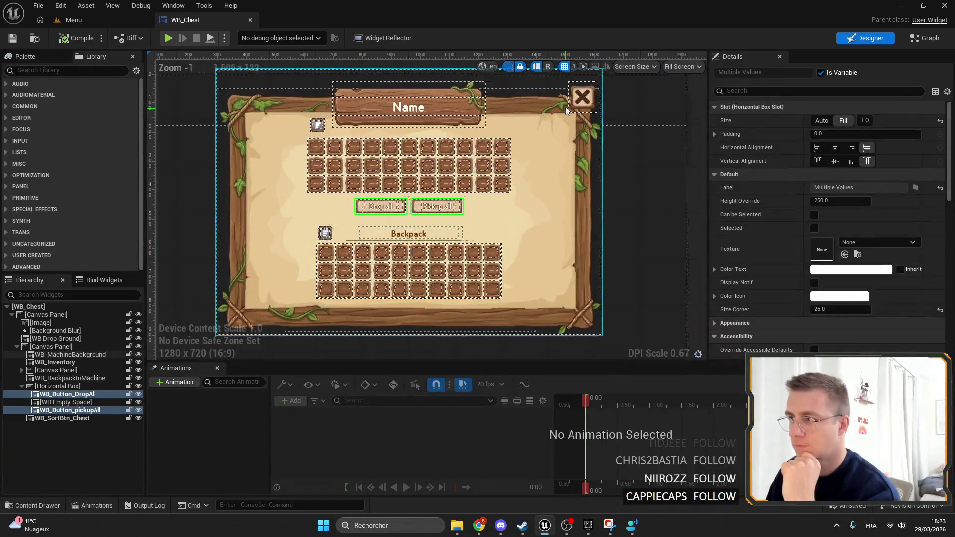
scroll(584, 79, up, 4)
mouse_move(571, 173)
mouse_down()
mouse_move(214, 358)
mouse_move(318, 199)
mouse_move(358, 164)
mouse_move(337, 296)
mouse_up()
scroll(349, 179, up, 4)
scroll(338, 296, down, 6)
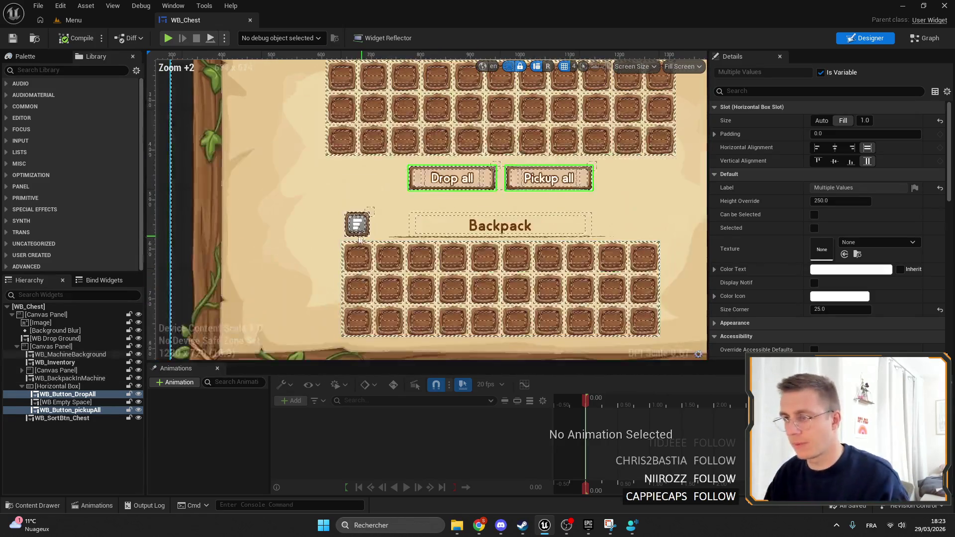
scroll(154, 174, up, 1)
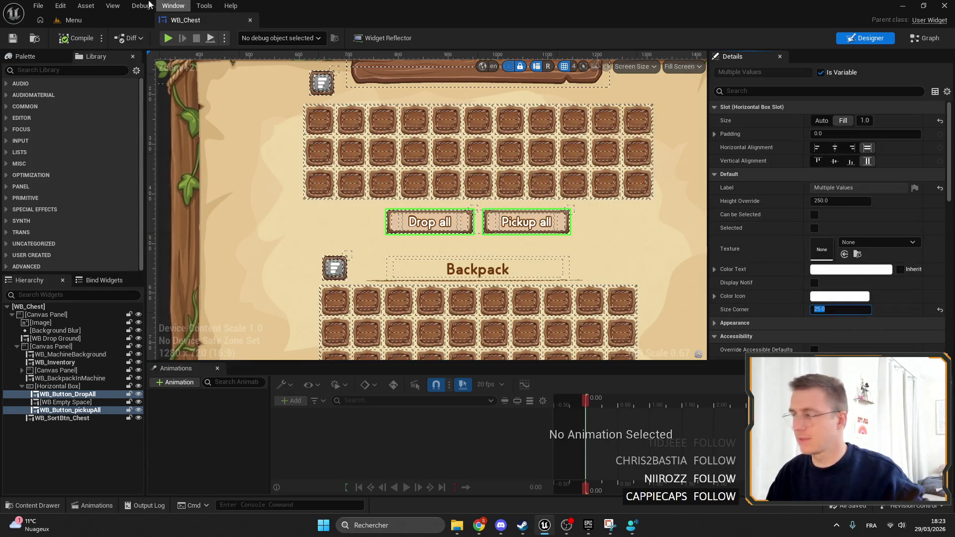
click(74, 20)
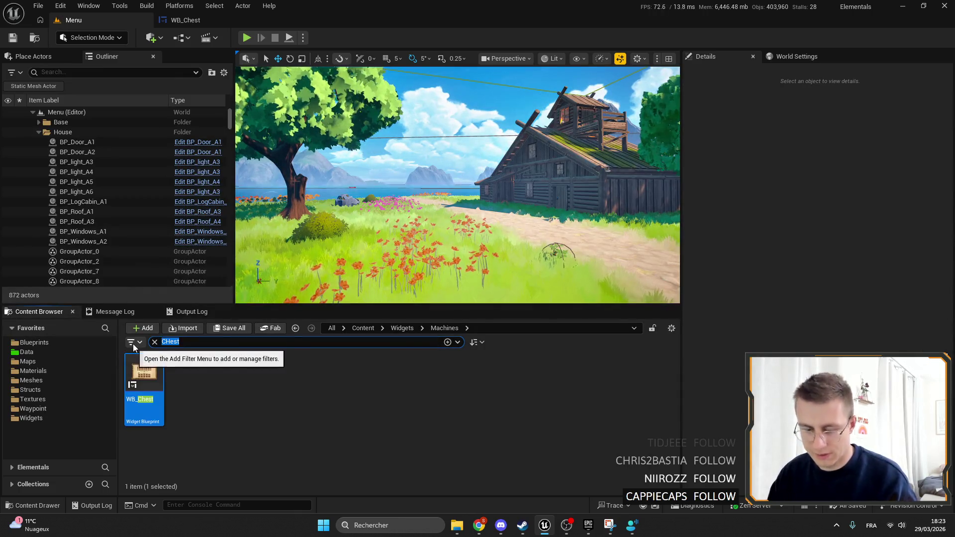
Open WB_Silo, set the Drop all and Pickup all buttons' corner size to 25, and compile.
text(Silo)
double_click(143, 376)
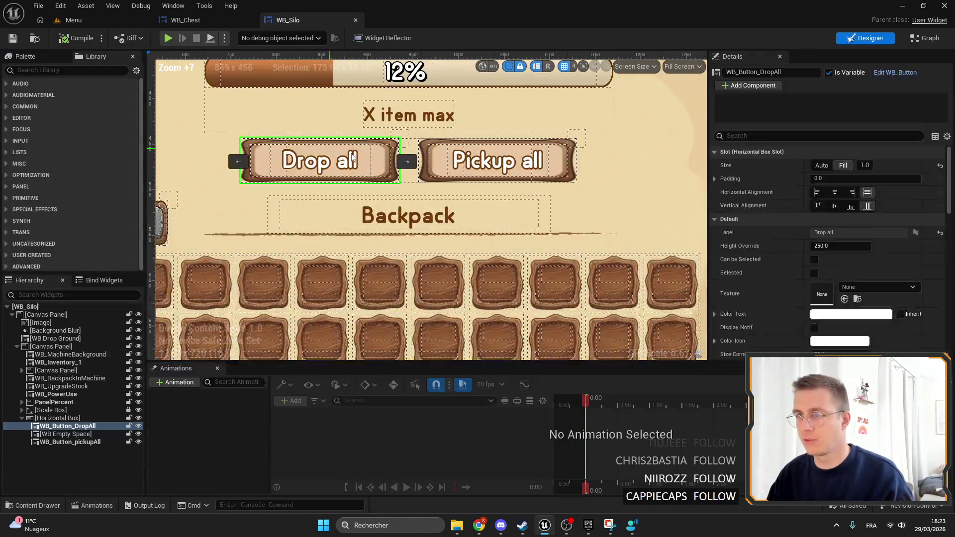
ctrl+click(498, 160)
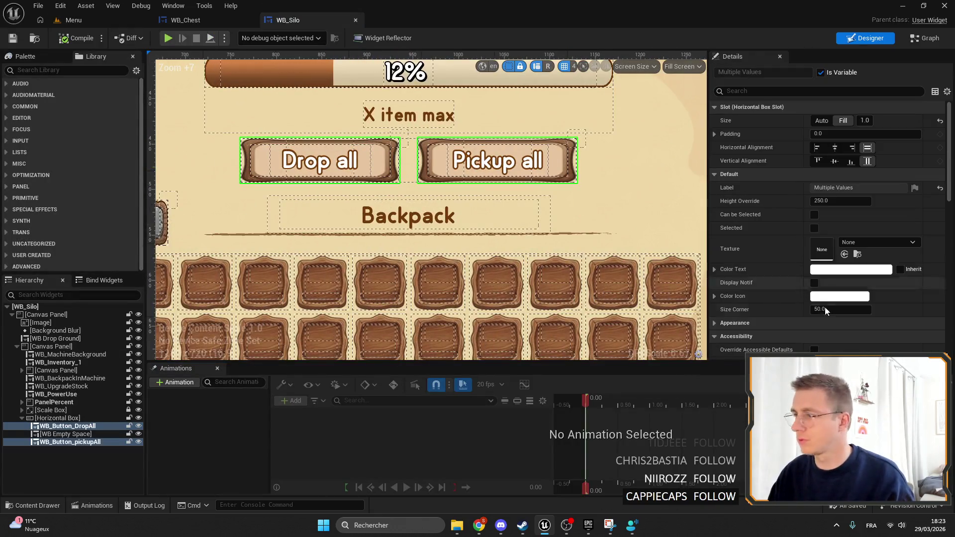
click(841, 308)
text(25)
key(Return)
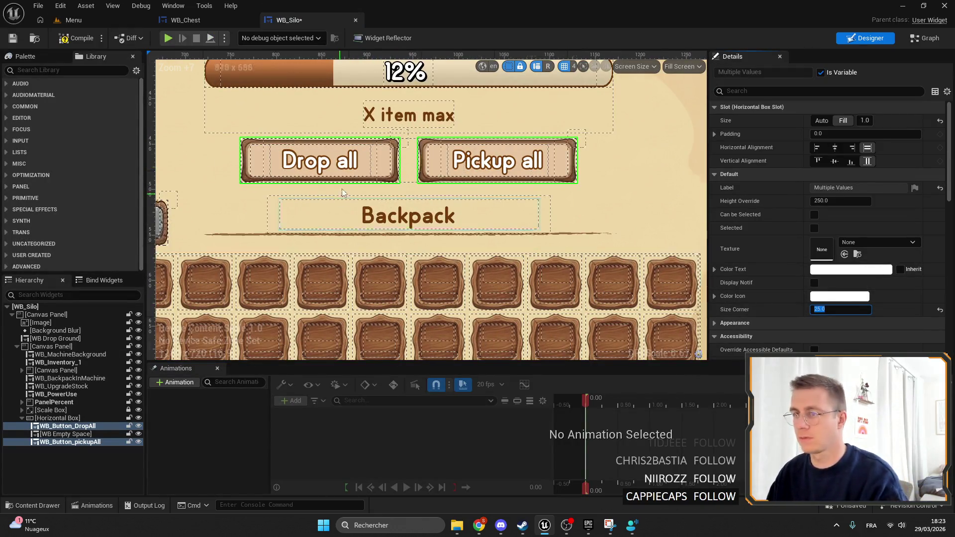
scroll(185, 142, down, 3)
scroll(185, 141, up, 5)
click(74, 38)
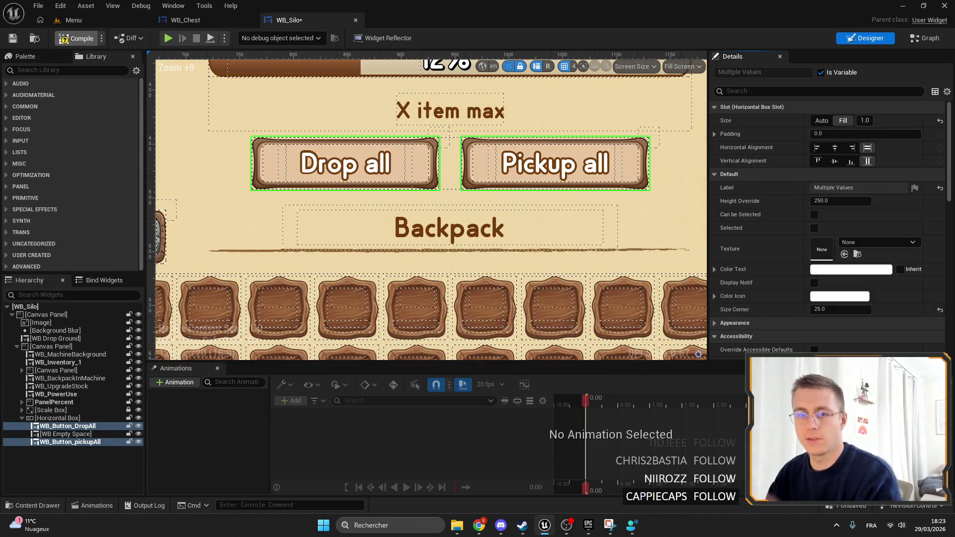
click(70, 20)
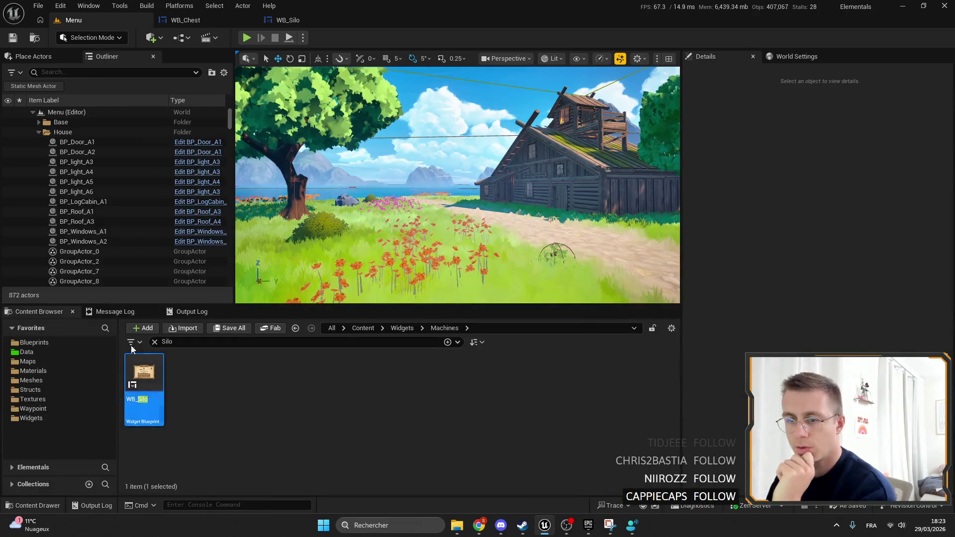
Clear the Silo search, open WB_QuickCraft, and from there open WB_QuickCraftElement.
click(155, 342)
scroll(480, 450, up, 2)
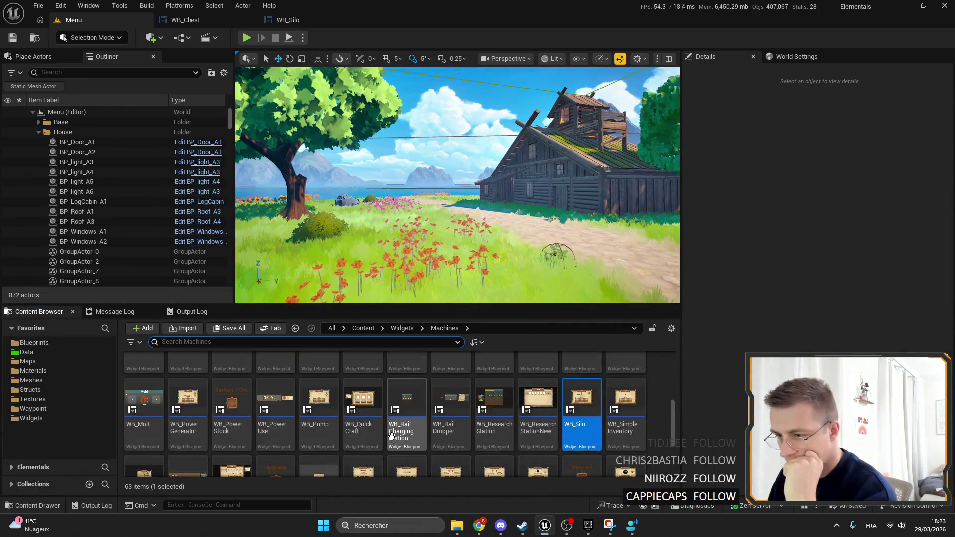
double_click(362, 450)
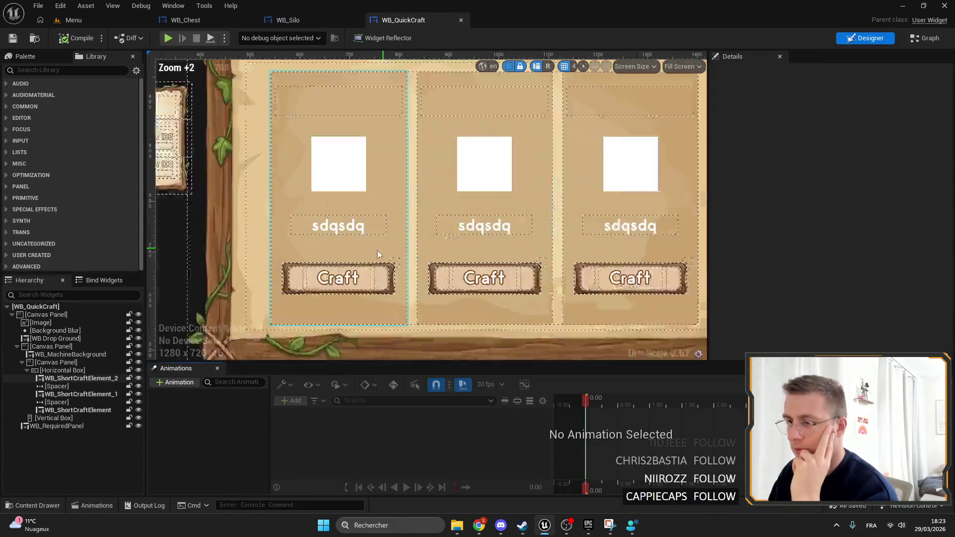
click(351, 248)
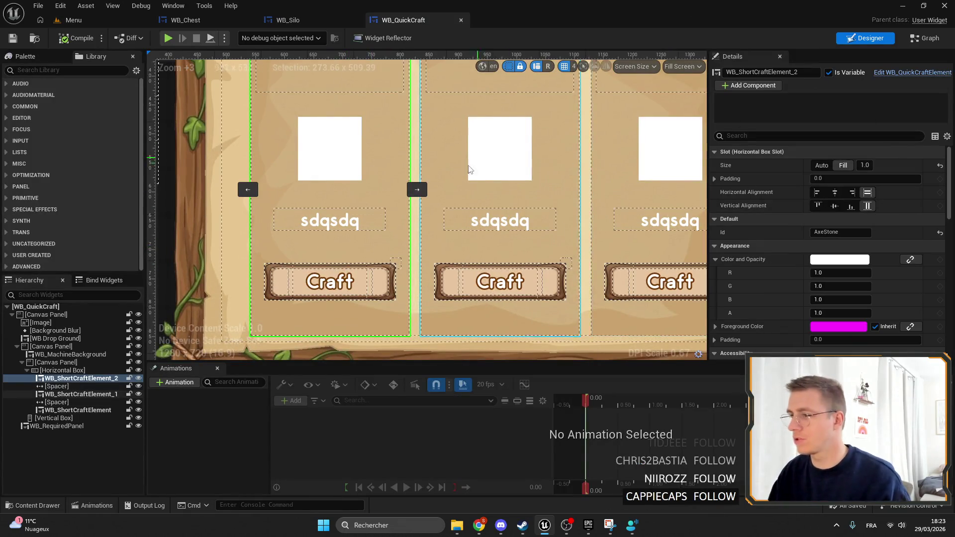
double_click(422, 106)
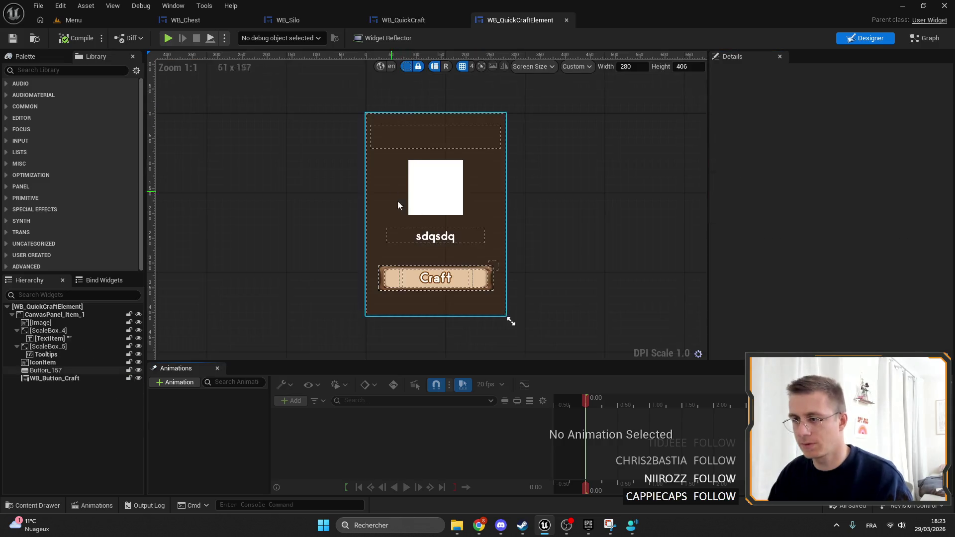
scroll(398, 201, up, 6)
click(335, 279)
Replace the Tooltips text with a long placeholder string of random letters.
click(46, 353)
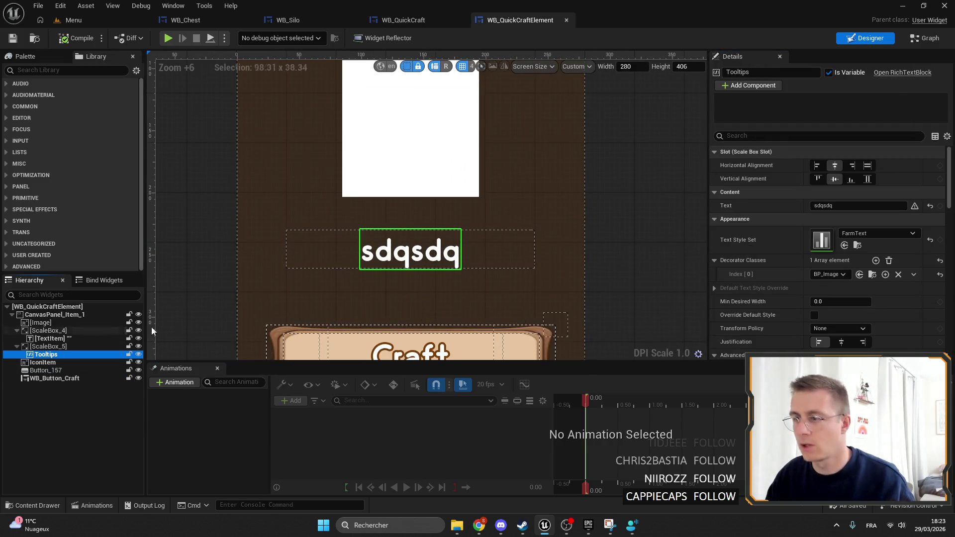
text(s,d)
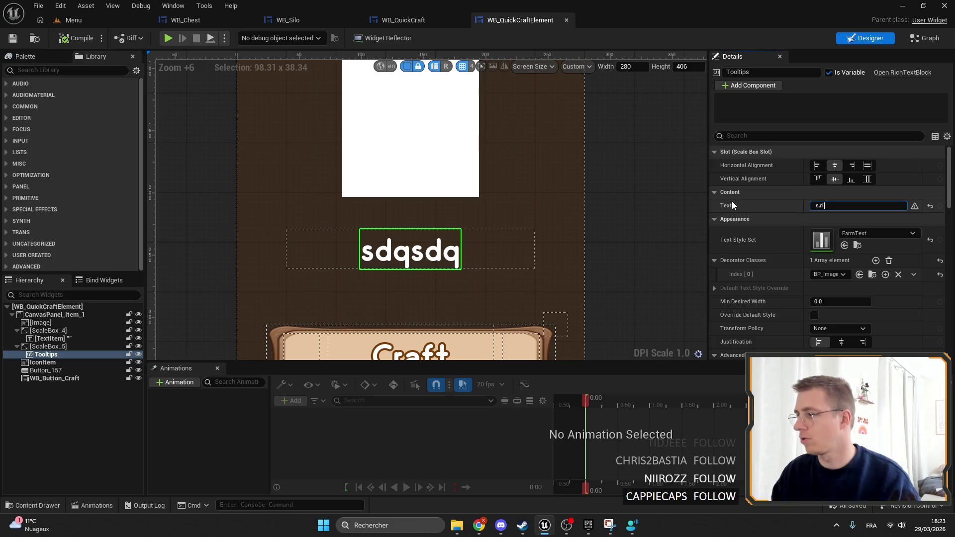
text( d sd sd s dsqd dsqd sd sdq dqsd )
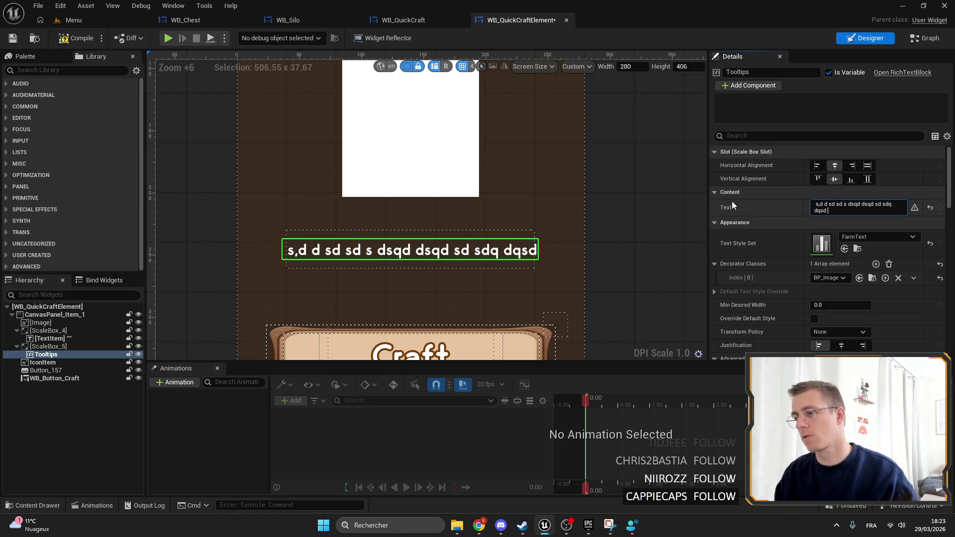
text(d ssdqd ssd sd  dd sqsd ds)
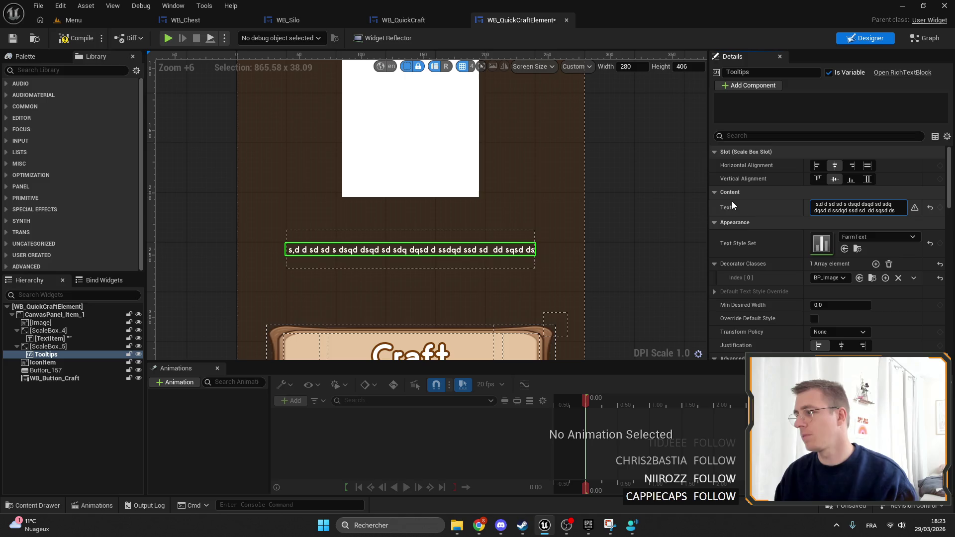
scroll(746, 218, down, 5)
scroll(833, 254, down, 4)
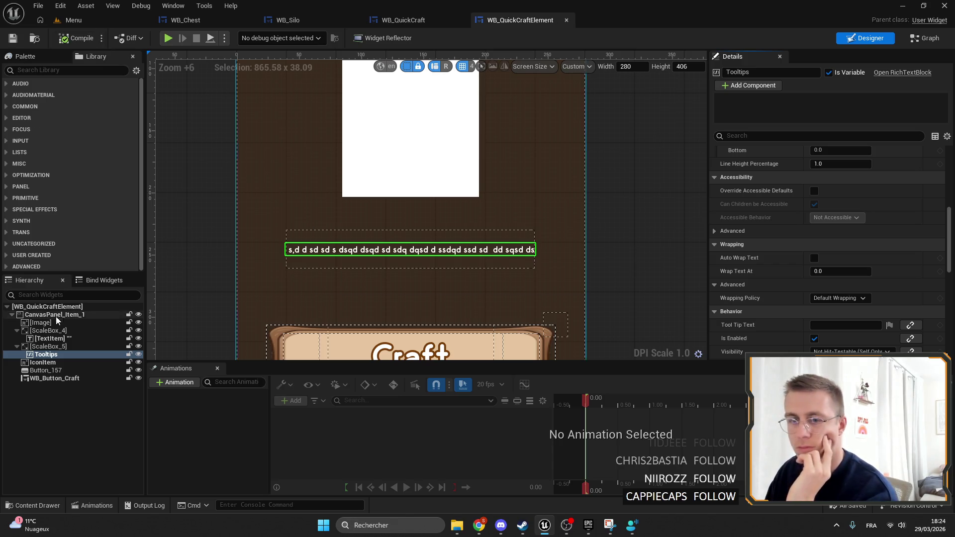
double_click(54, 348)
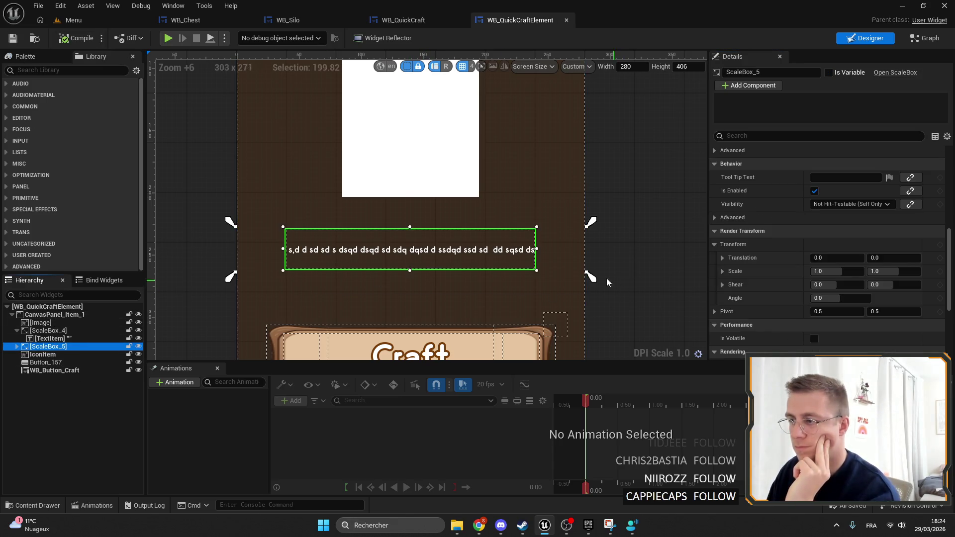
Adjust the tooltip scale box's anchors, zero its offsets, and pull in its right edge.
drag(591, 277, 592, 314)
drag(600, 224, 593, 205)
scroll(824, 227, up, 5)
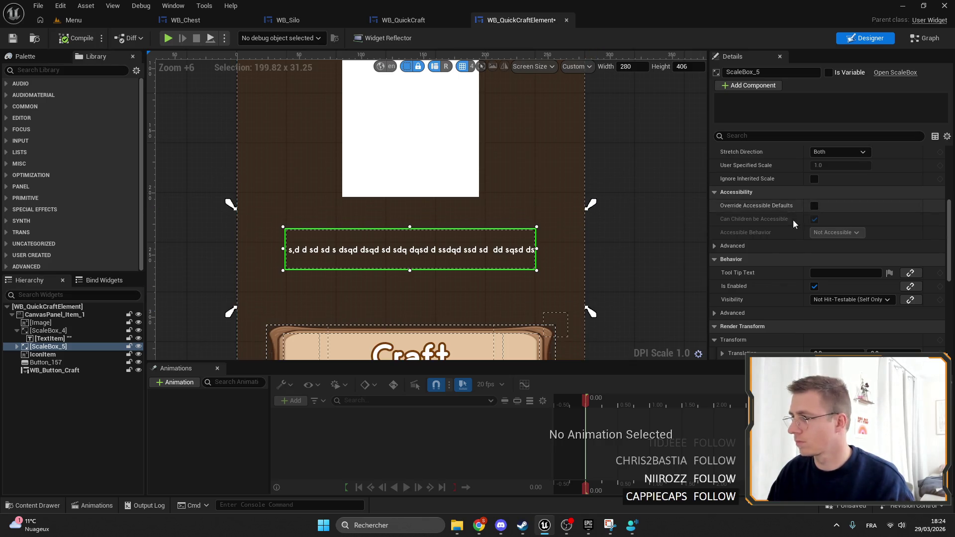
scroll(793, 219, up, 5)
text(0)
key(Tab)
text(0)
key(Tab)
text(0)
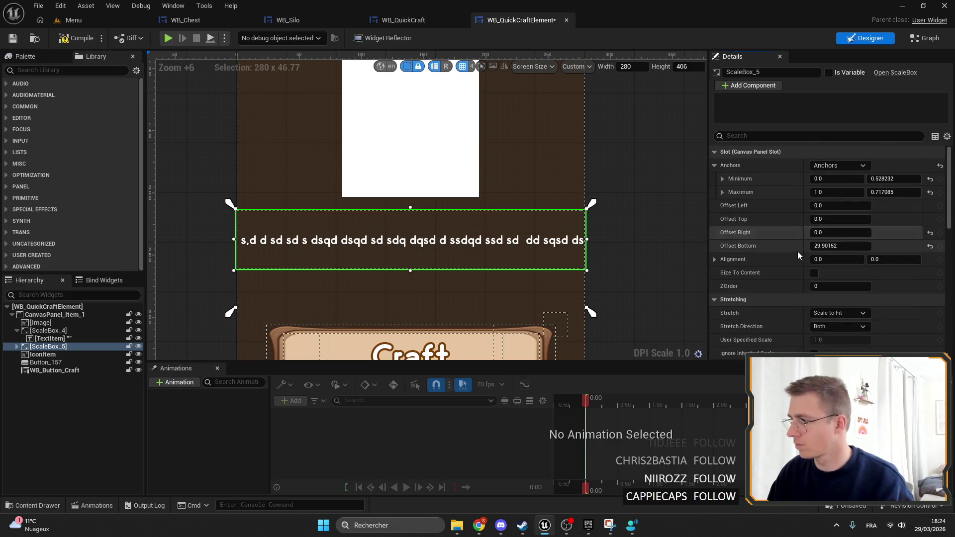
key(Tab)
text(0)
key(Return)
drag(591, 259, 568, 259)
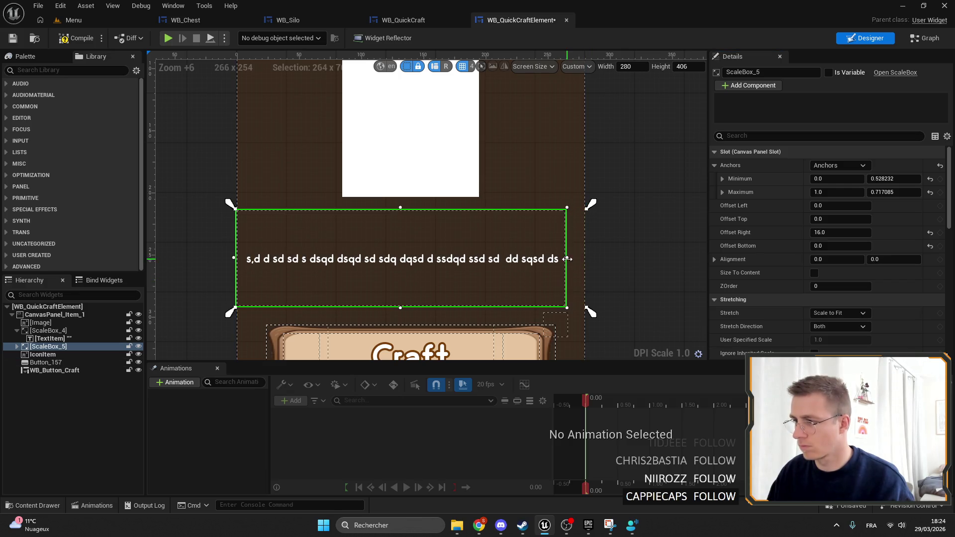
Reselect the scale box holding the tooltip text and inset its left edge.
click(237, 265)
click(278, 261)
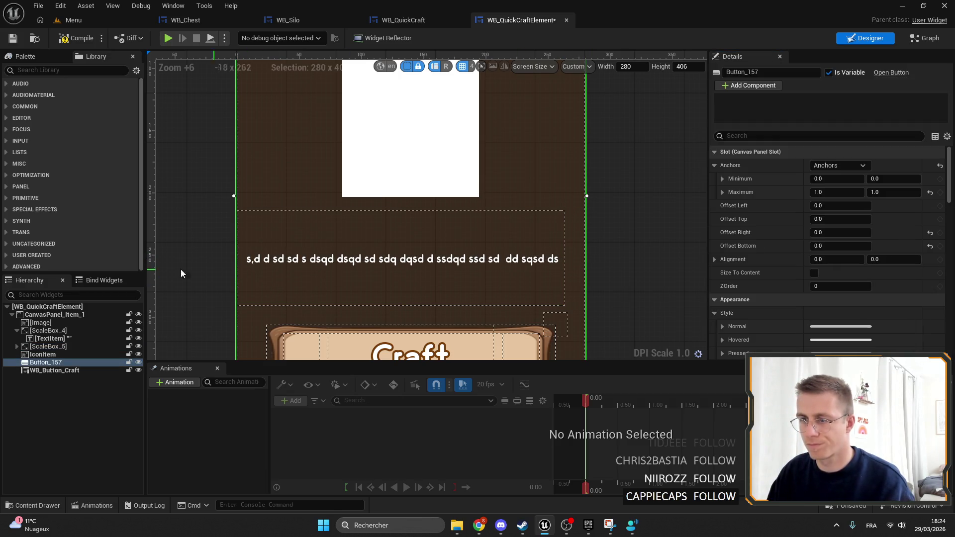
click(60, 347)
click(17, 347)
click(62, 355)
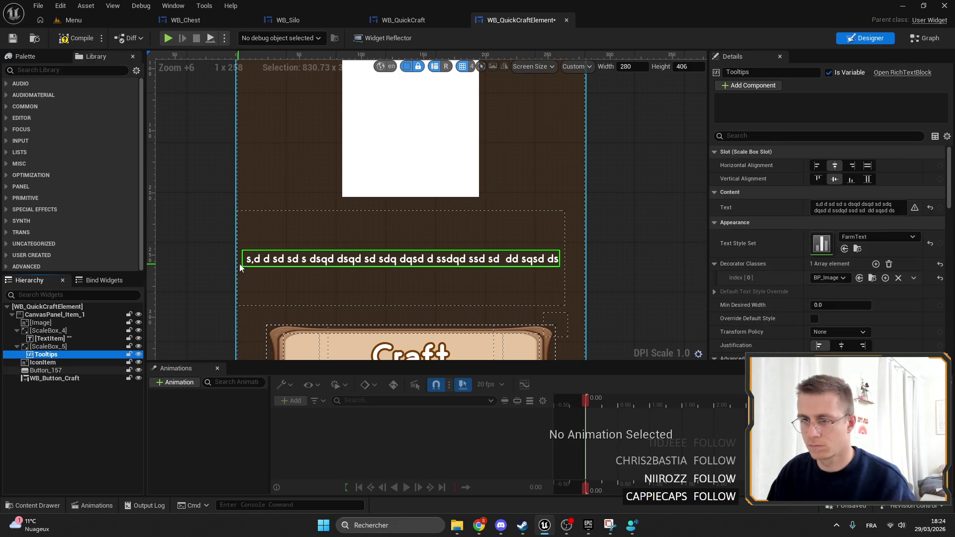
click(291, 295)
click(45, 354)
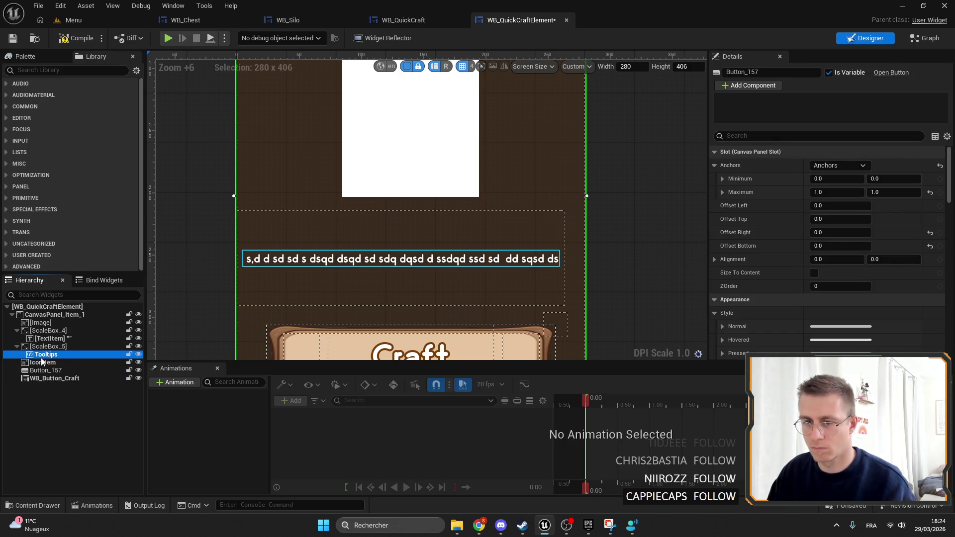
click(252, 267)
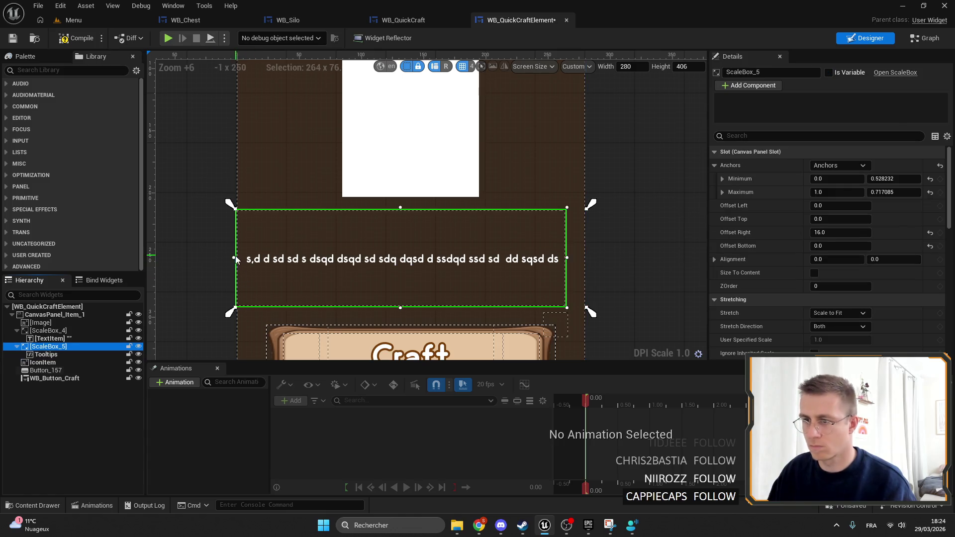
drag(234, 257, 262, 257)
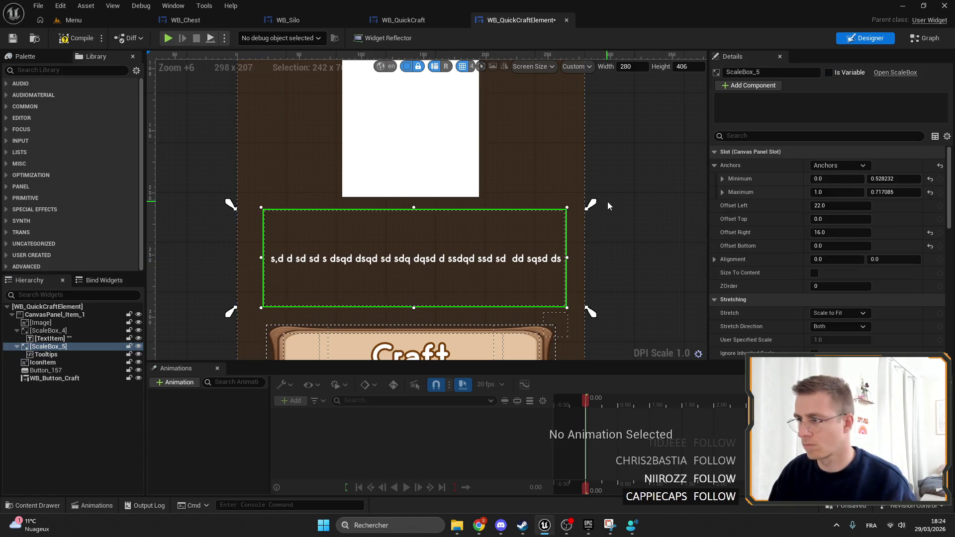
Centre-anchor the box with alignment 0.5, 0.5 and position 0, then stretch the anchors to span 0.06–0.93.
click(839, 165)
click(870, 228)
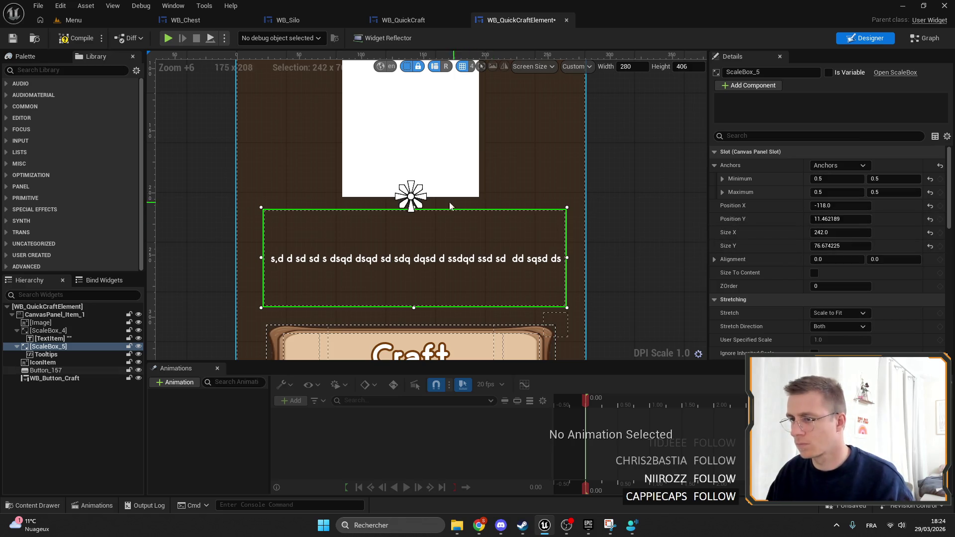
mouse_move(411, 202)
mouse_down()
mouse_move(403, 252)
mouse_move(412, 259)
mouse_up()
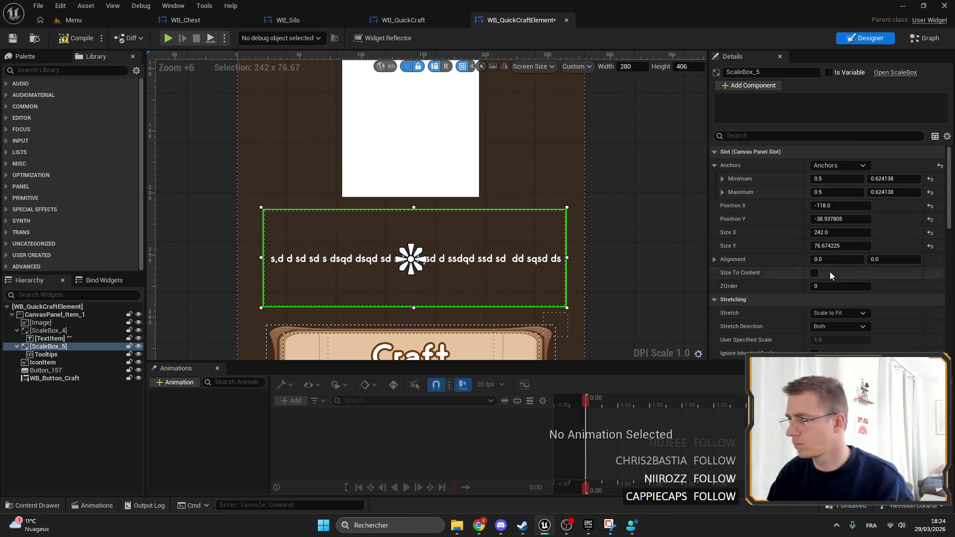
click(809, 259)
text(0)
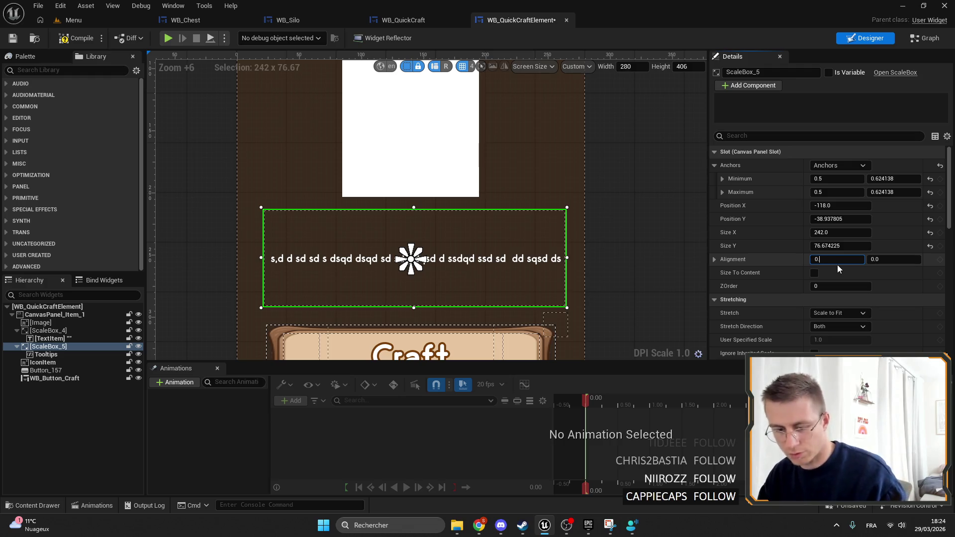
text(.5)
key(Tab)
text(0.5)
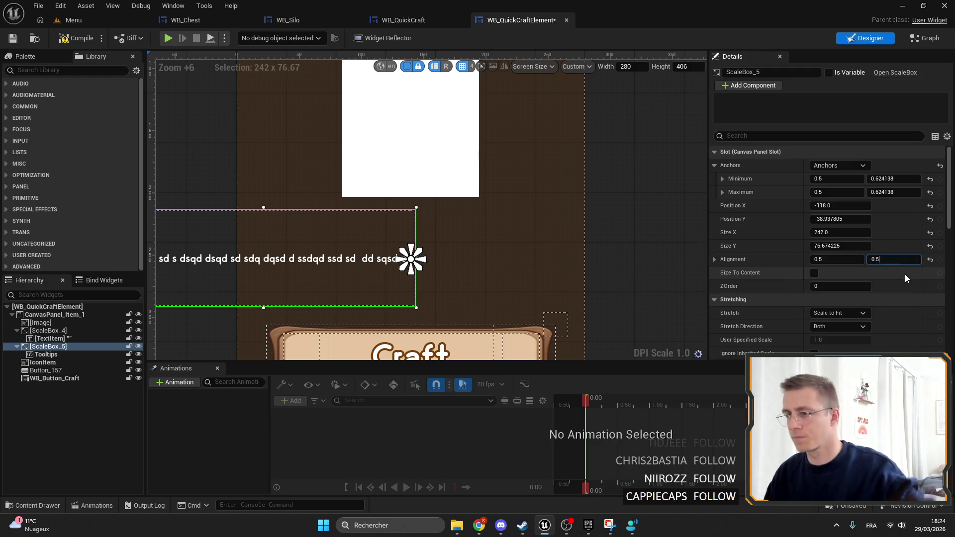
key(Return)
shift+click(789, 222)
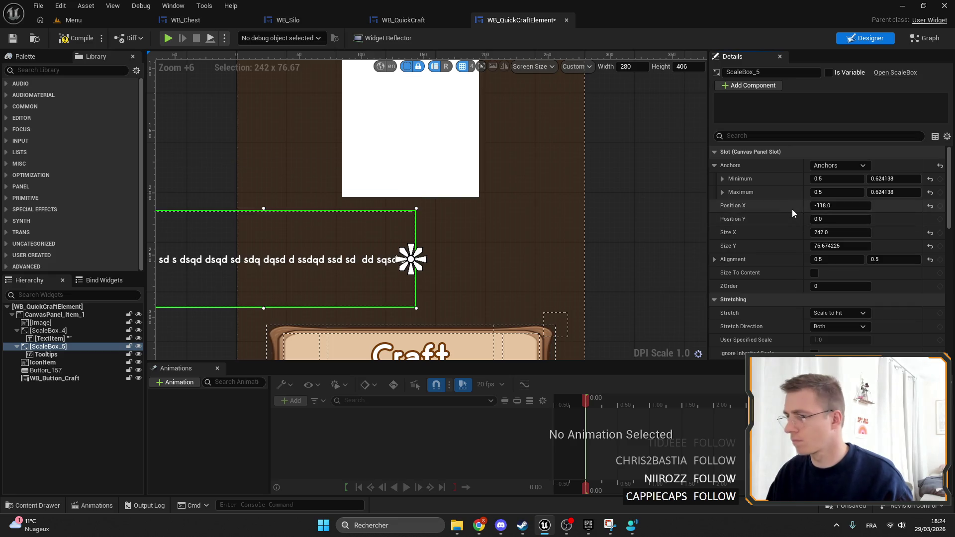
shift+click(791, 209)
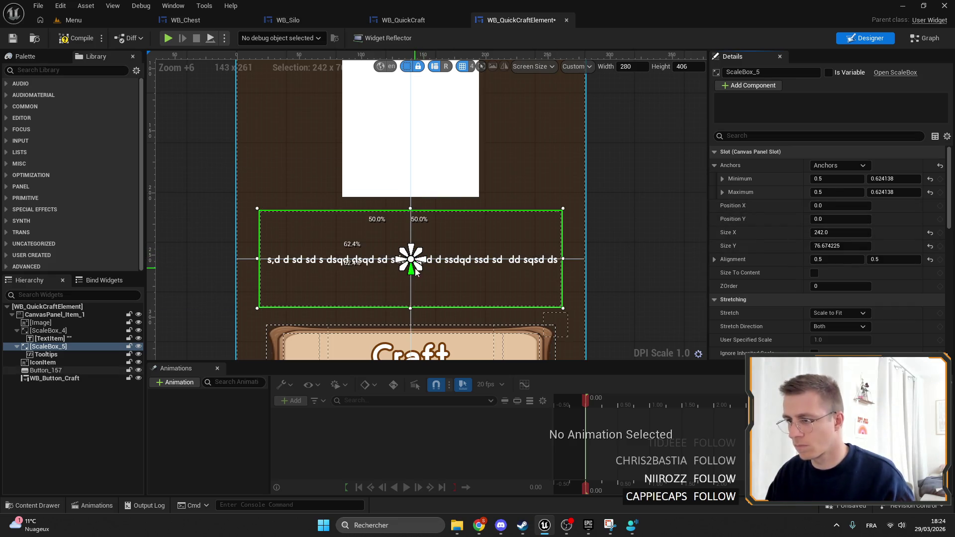
drag(415, 270, 566, 318)
drag(397, 251, 254, 207)
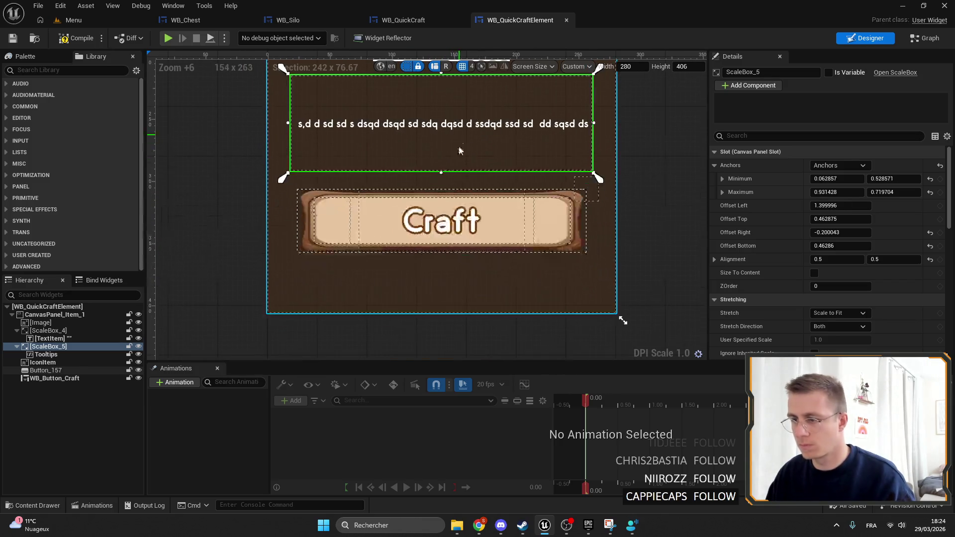
Give the Craft button a Size Corner of 25.
click(441, 220)
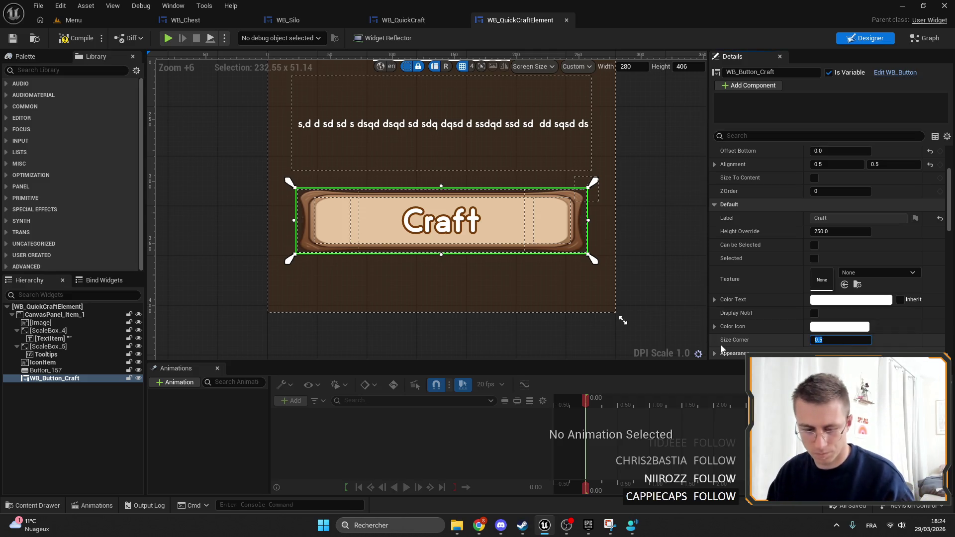
text(25)
key(Return)
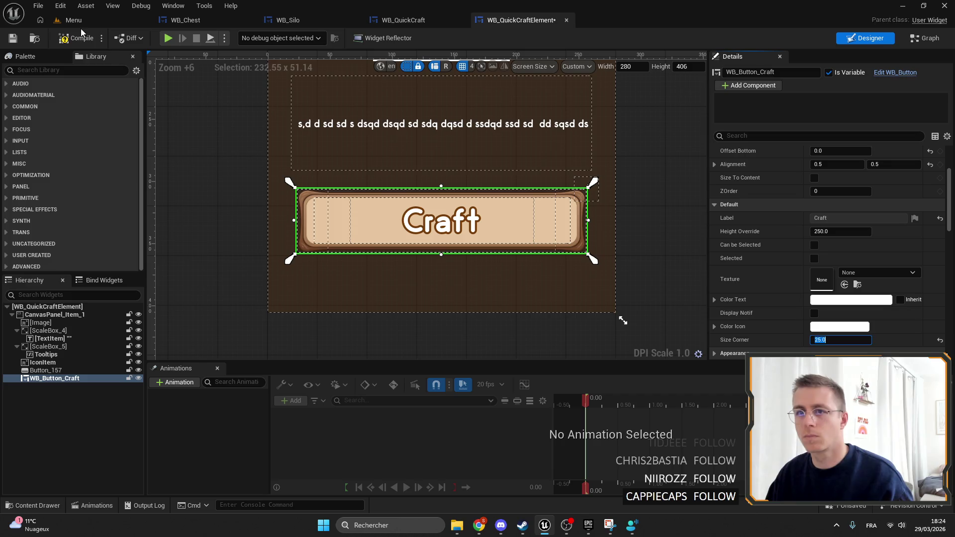
Compile and save the element, then zoom around WB_QuickCraft to inspect its three craft columns.
click(77, 38)
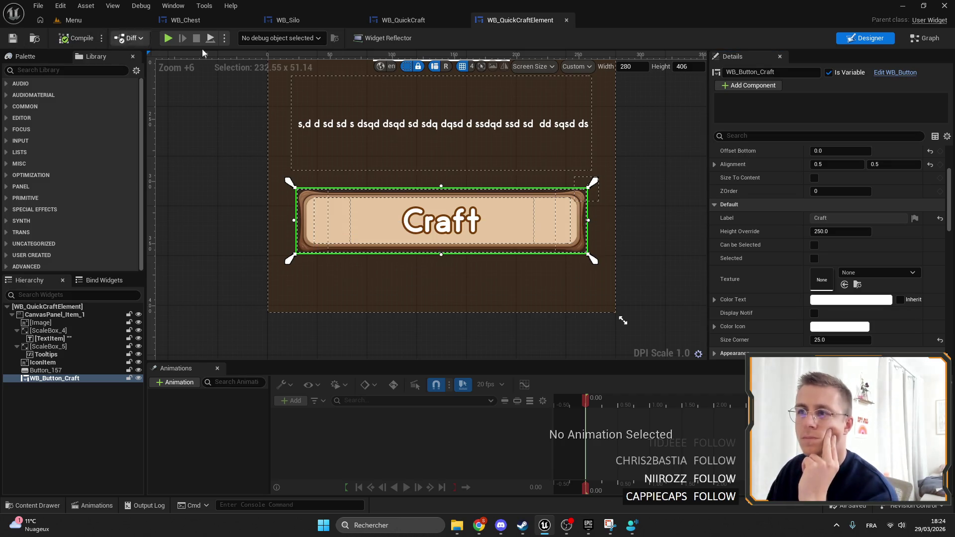
click(403, 20)
scroll(392, 232, up, 3)
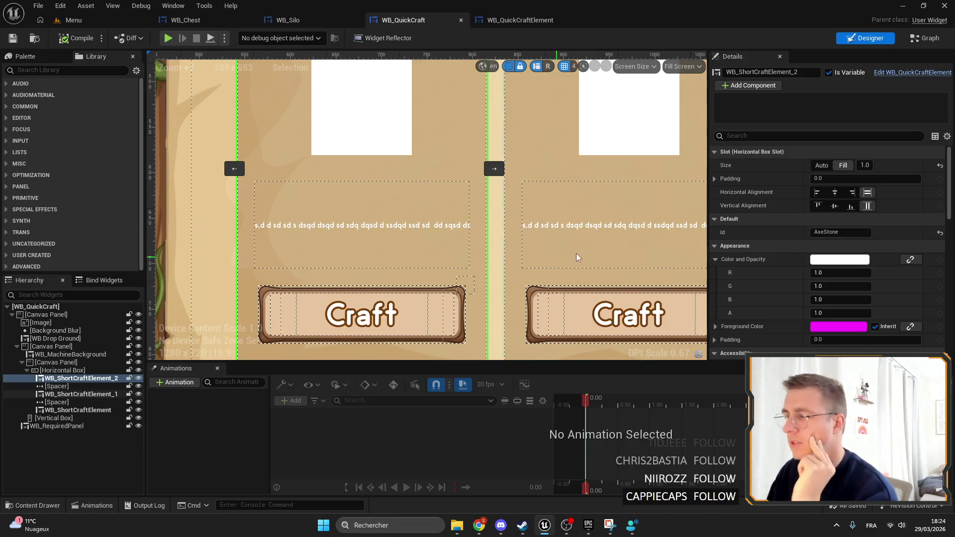
scroll(577, 258, down, 4)
scroll(291, 181, up, 2)
scroll(381, 254, down, 3)
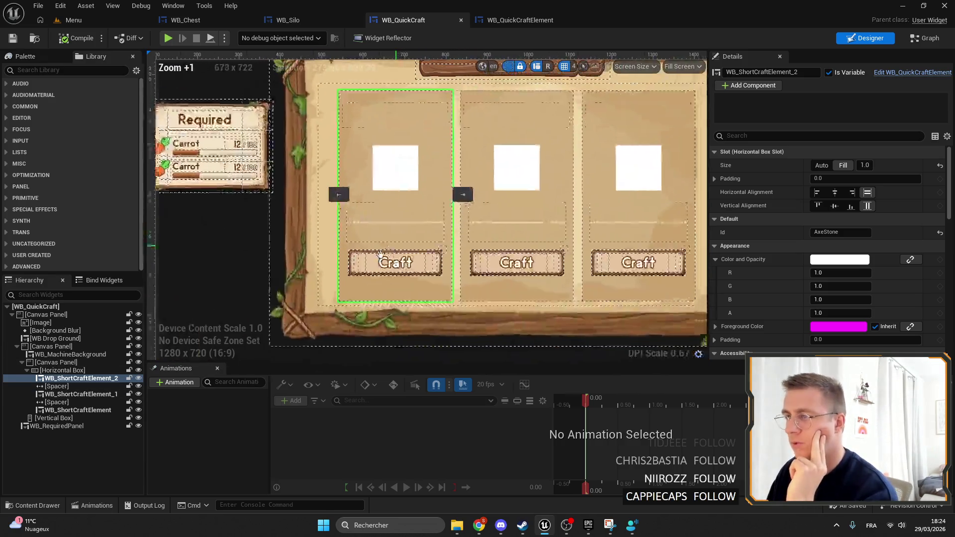
scroll(381, 254, up, 2)
scroll(252, 164, down, 2)
scroll(444, 154, up, 5)
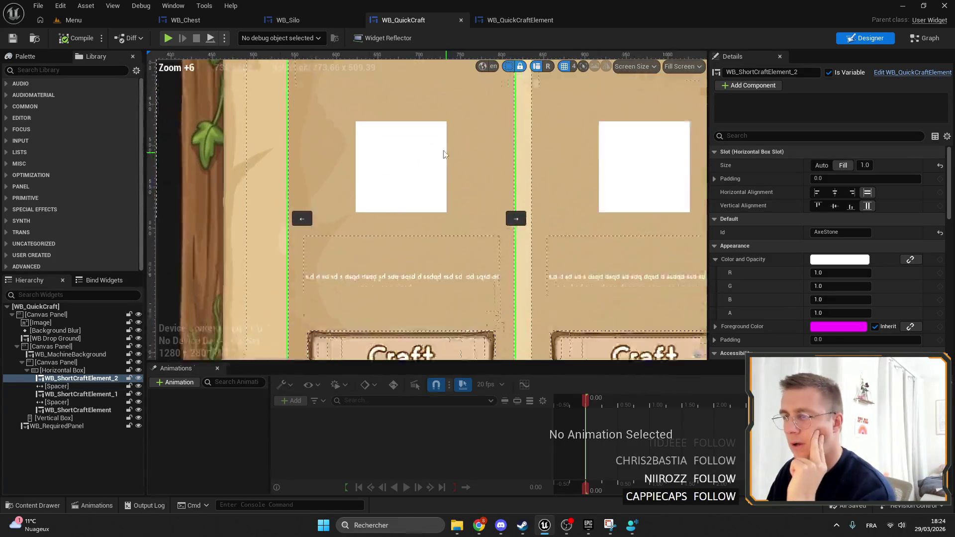
scroll(357, 226, up, 1)
click(520, 20)
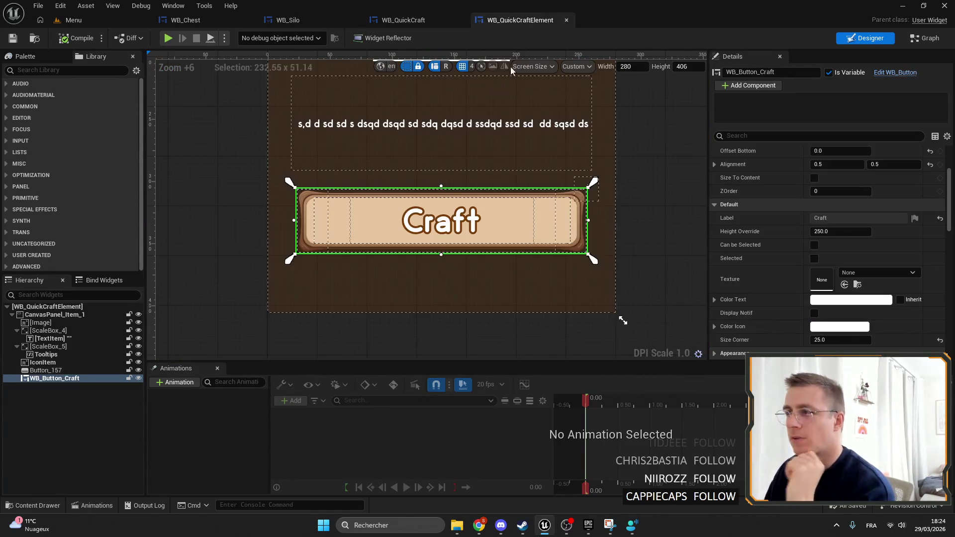
Delete the Tooltips rich text block and drop a new Text Block into ScaleBox_5.
click(49, 354)
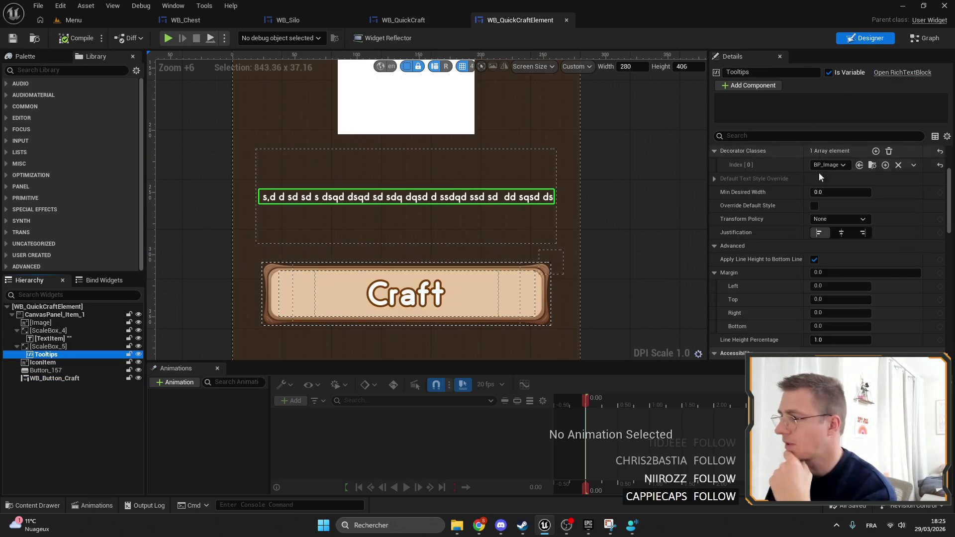
scroll(819, 172, up, 3)
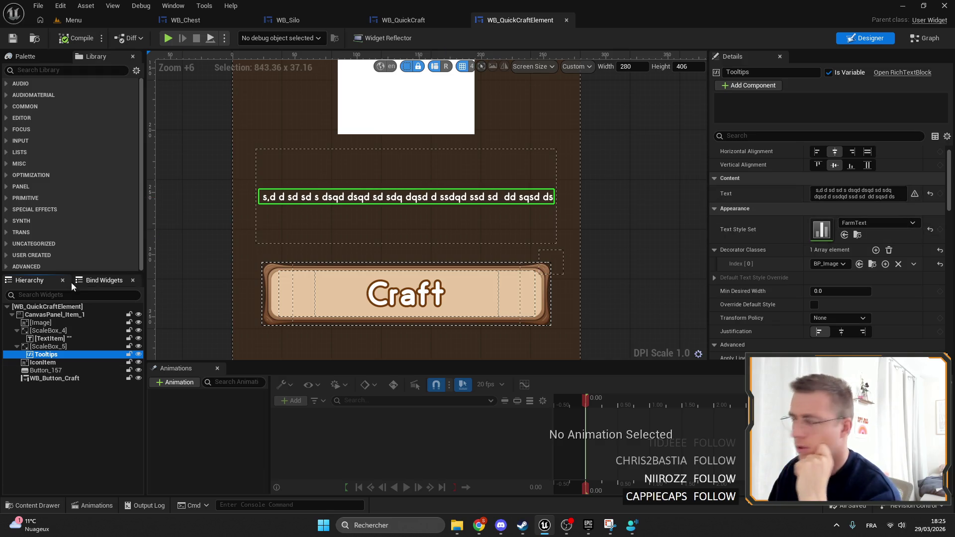
click(107, 322)
click(70, 354)
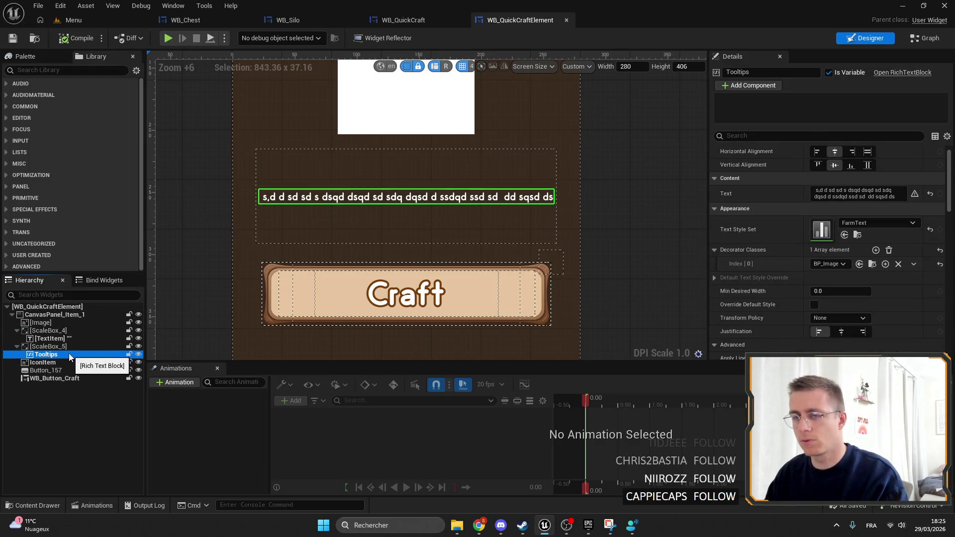
key(Delete)
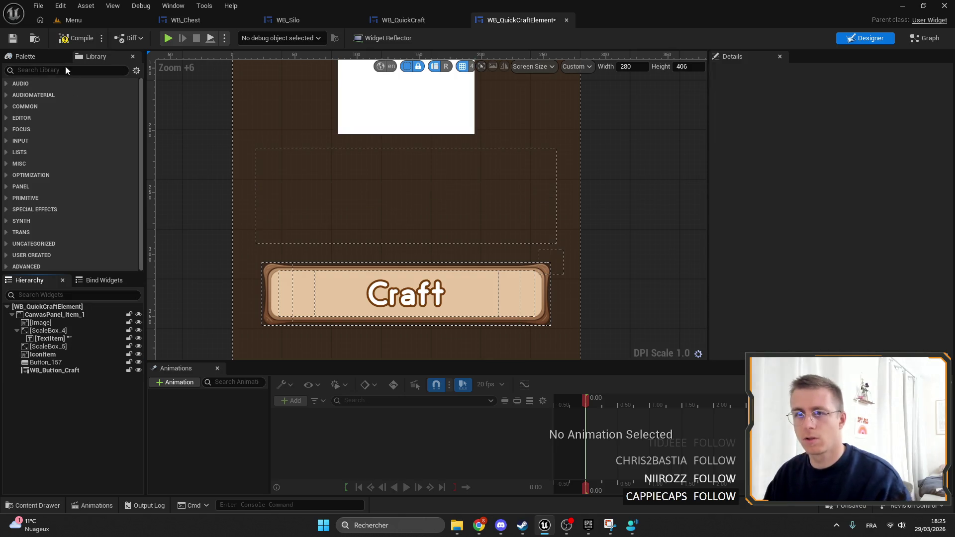
text(TEXT)
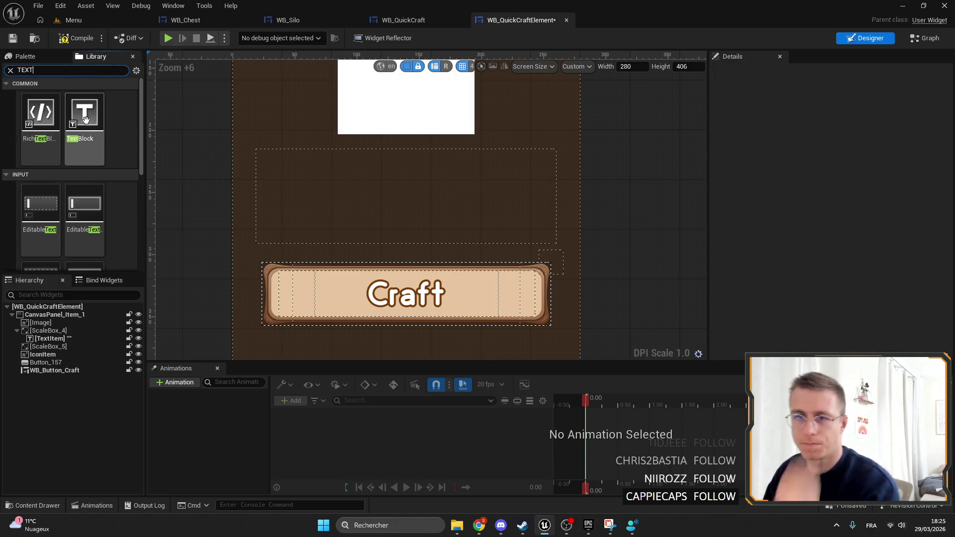
ctrl+scroll(92, 123, down, 2)
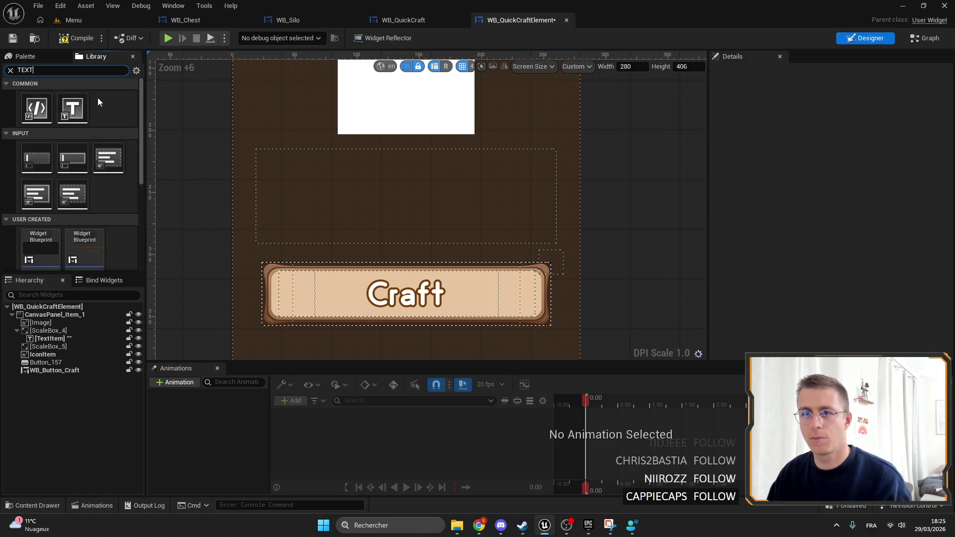
click(136, 71)
click(144, 109)
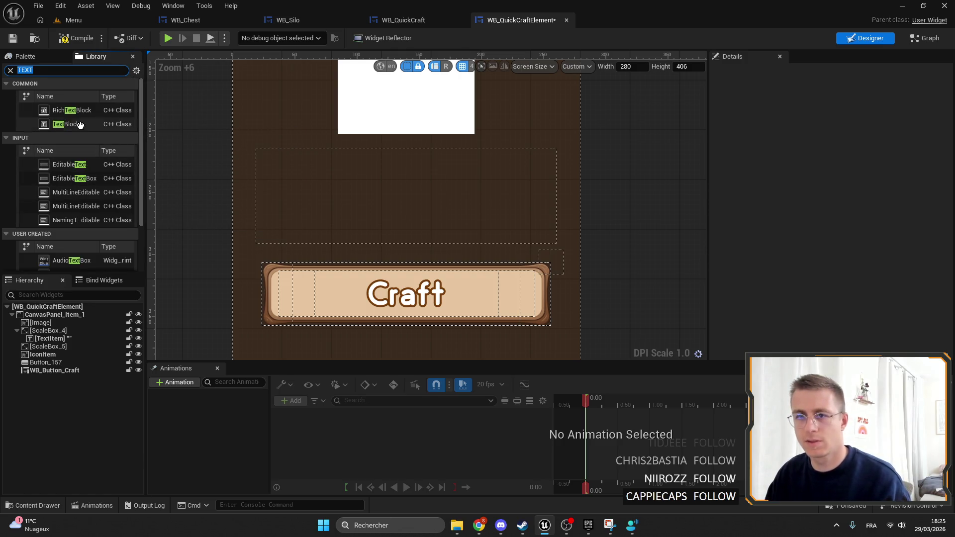
scroll(90, 142, up, 1)
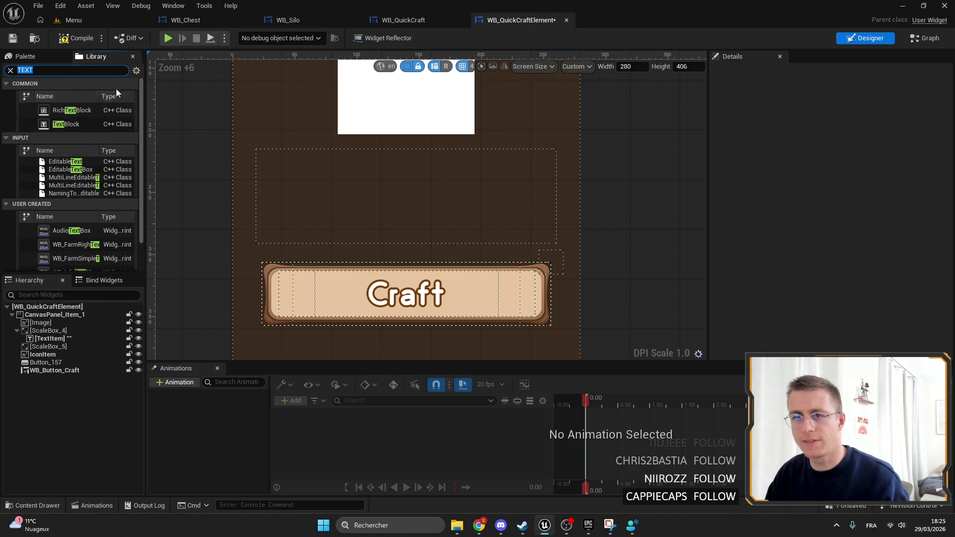
mouse_move(72, 120)
mouse_down()
mouse_move(127, 164)
mouse_move(58, 348)
mouse_up()
Set the new text block's font to Odin-New_Font and name it TextTooltip as a variable.
click(58, 354)
scroll(918, 198, down, 2)
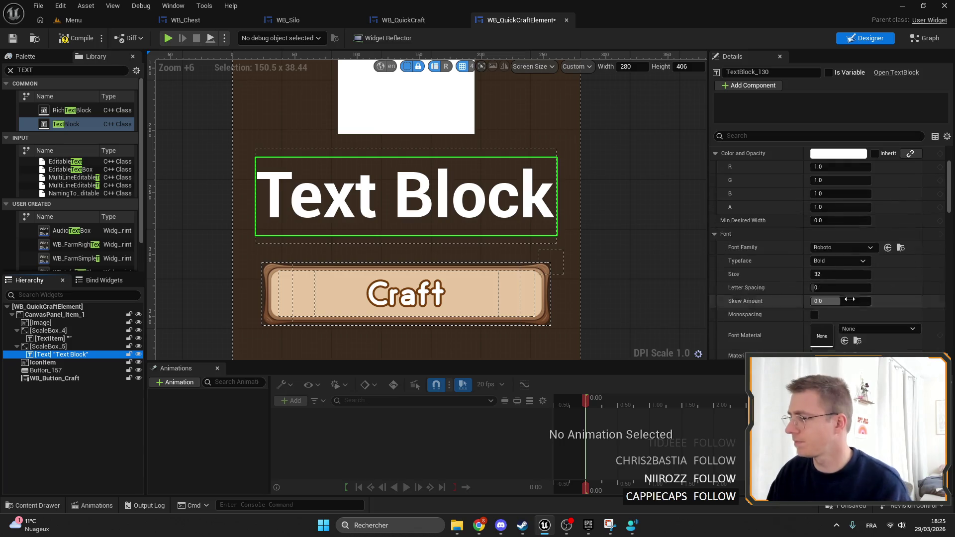
click(838, 247)
click(836, 289)
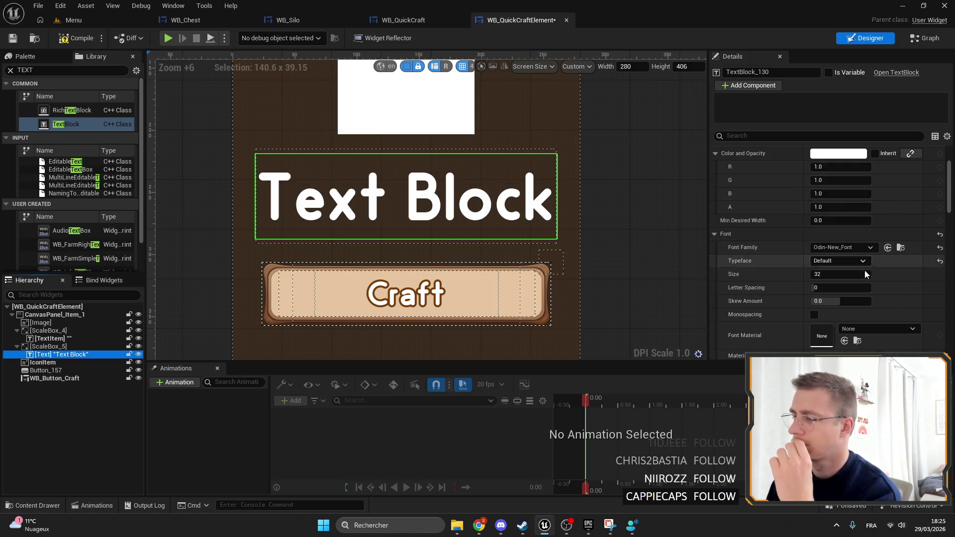
scroll(865, 274, down, 3)
scroll(316, 214, down, 4)
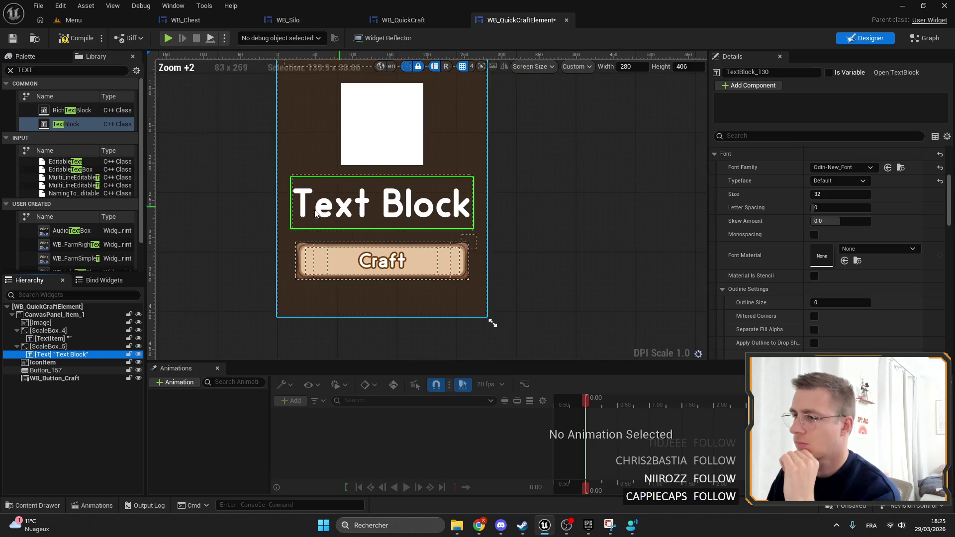
scroll(786, 164, up, 2)
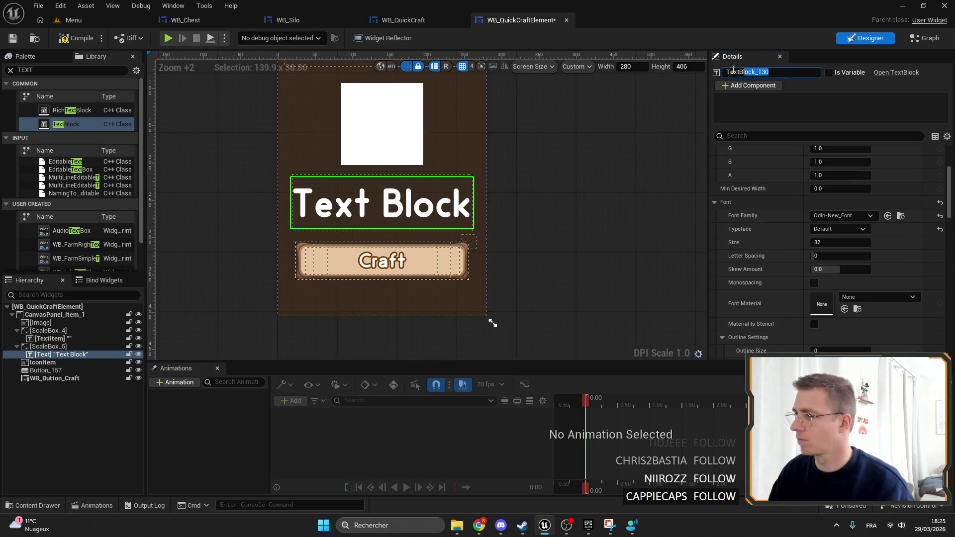
text(Text)
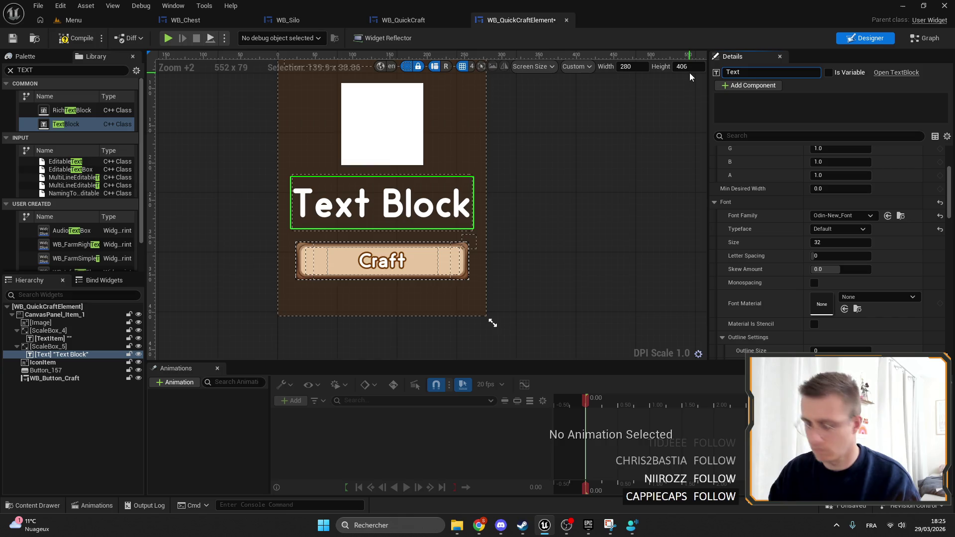
text(Tooltip)
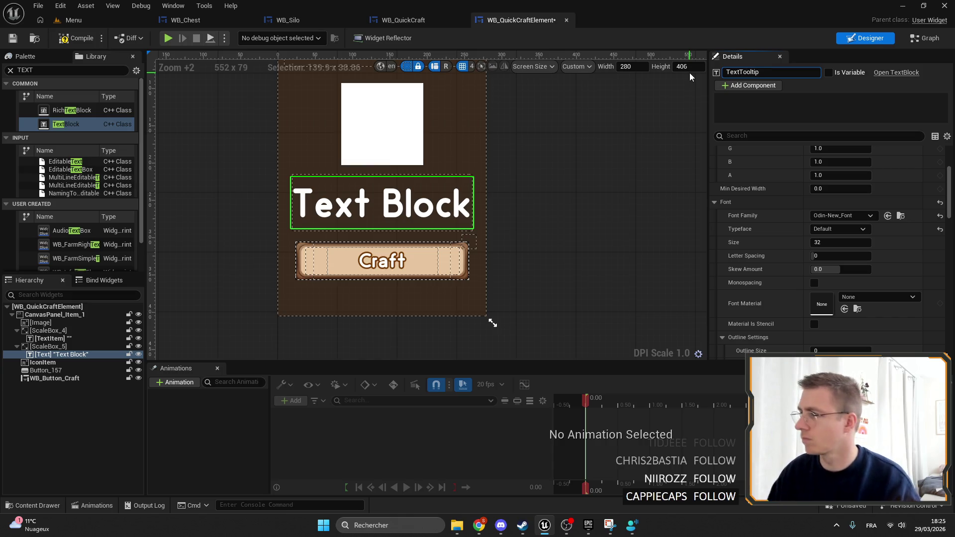
click(926, 40)
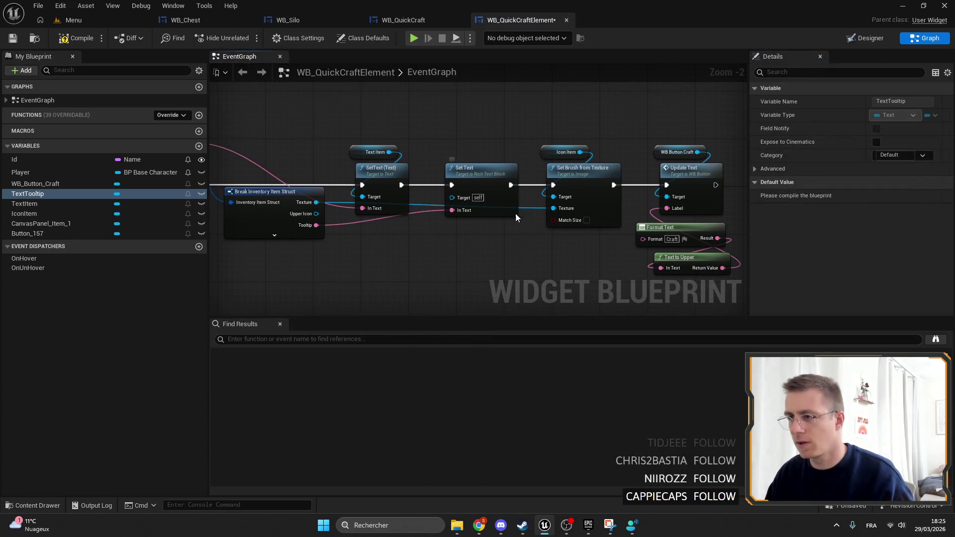
Replace the old Set Text node with a TextTooltip getter and a SetText (Text) node.
click(481, 168)
key(Delete)
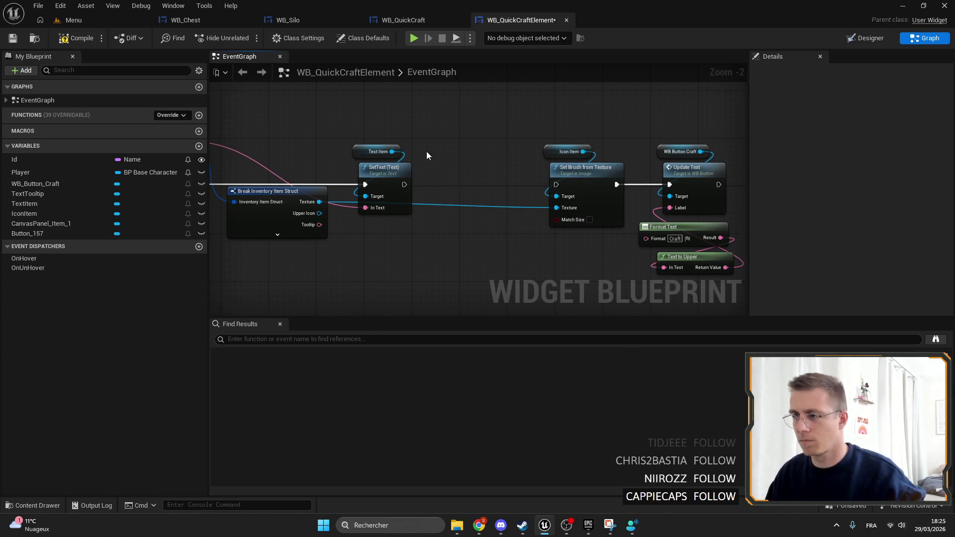
right_click(426, 152)
text(TextTooltip)
click(473, 204)
drag(463, 158, 494, 141)
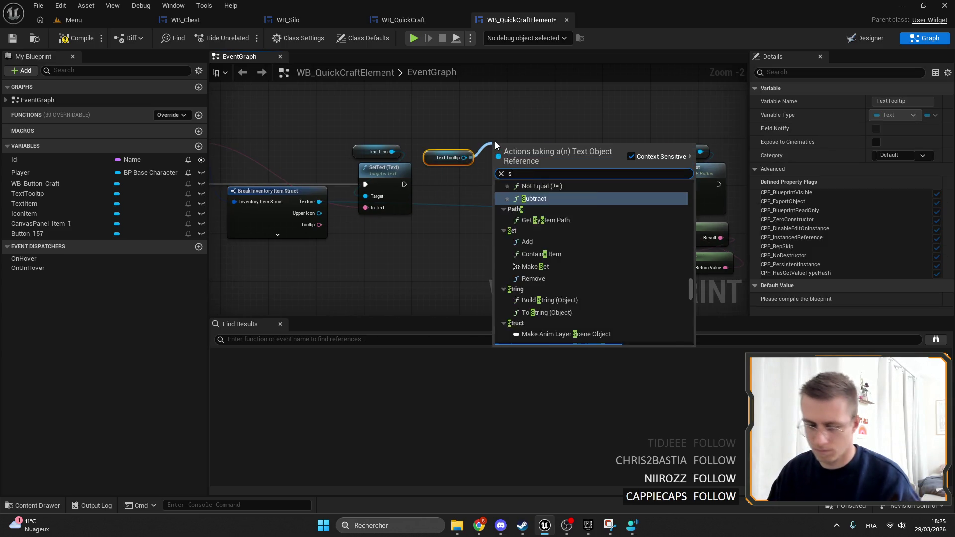
text(set text)
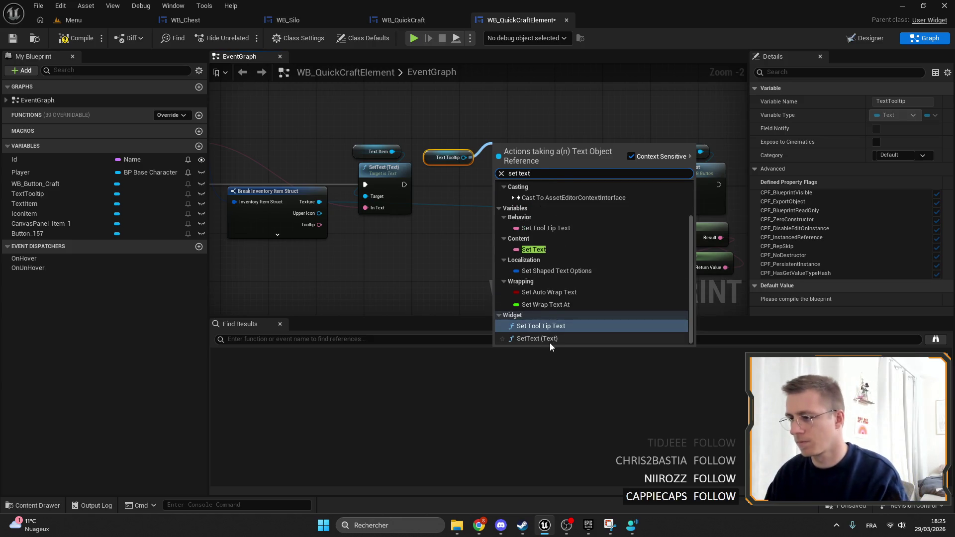
click(550, 338)
Arrange the new nodes and wire the struct's Tooltip into SetText's In Text.
scroll(431, 167, up, 2)
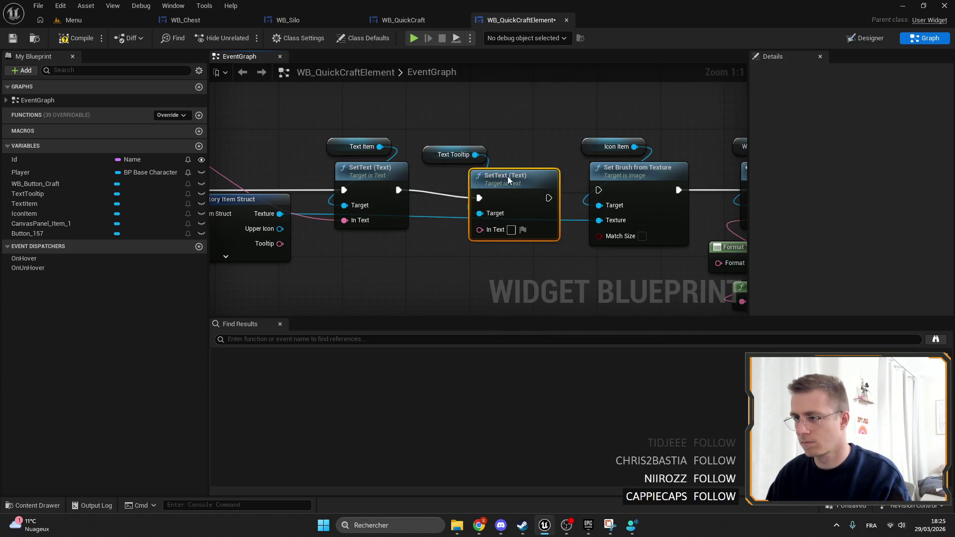
drag(508, 179, 499, 171)
drag(437, 160, 444, 152)
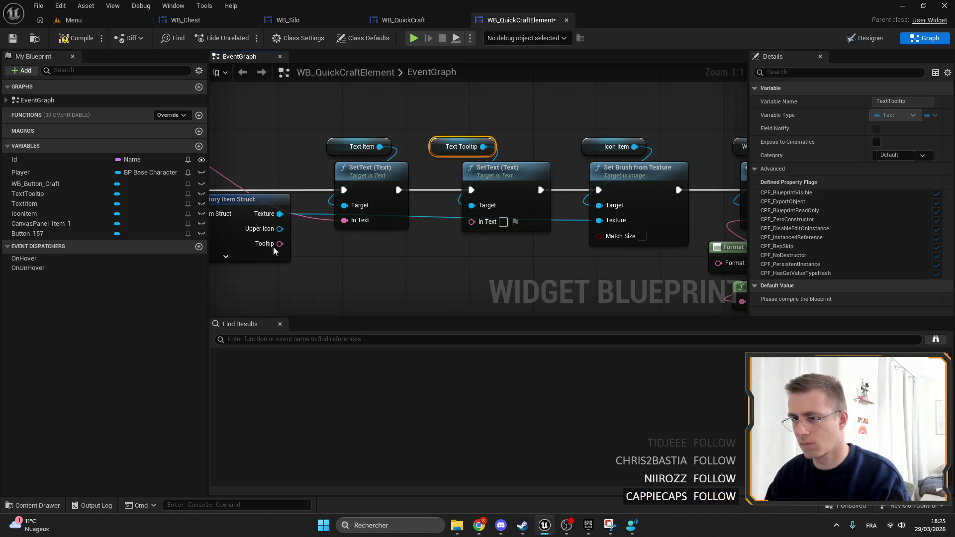
drag(280, 243, 471, 222)
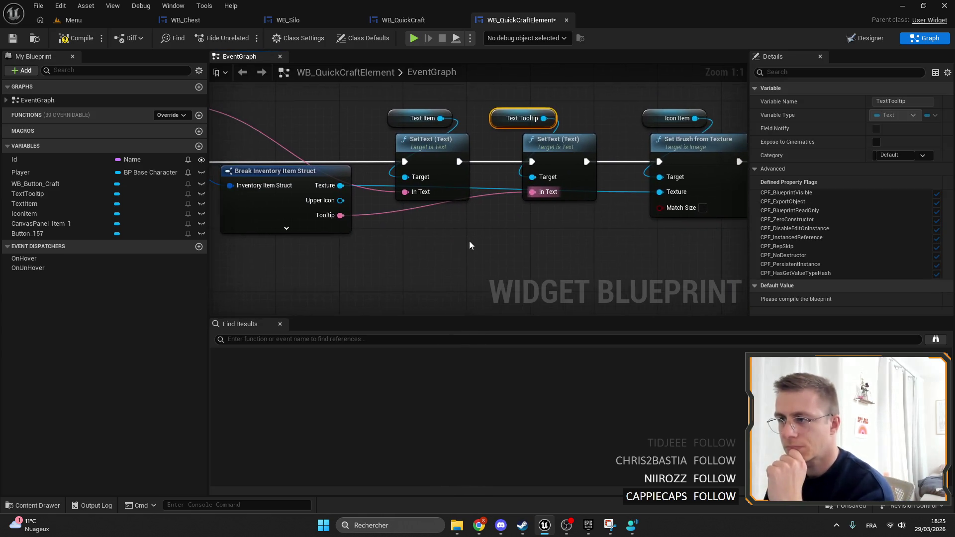
drag(465, 127, 494, 166)
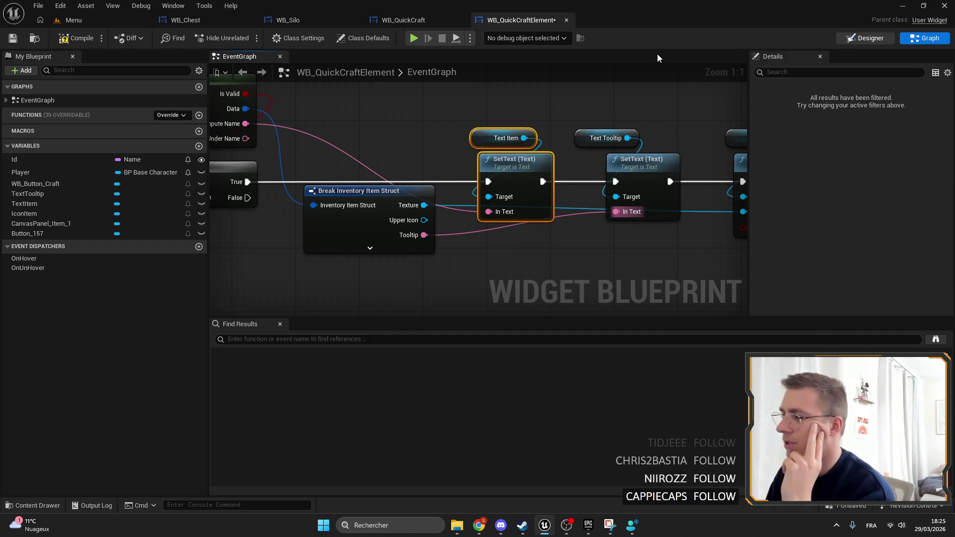
key(ctrl+shift+alt+d)
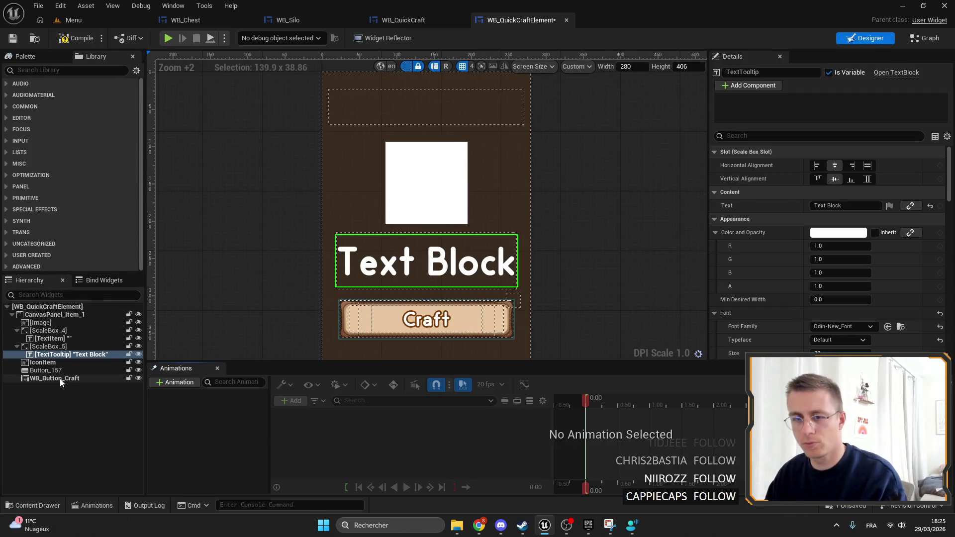
Add a WB_ItemIconDisplay widget and paste IconItem's Slot layout onto it.
click(48, 364)
text(icon dis)
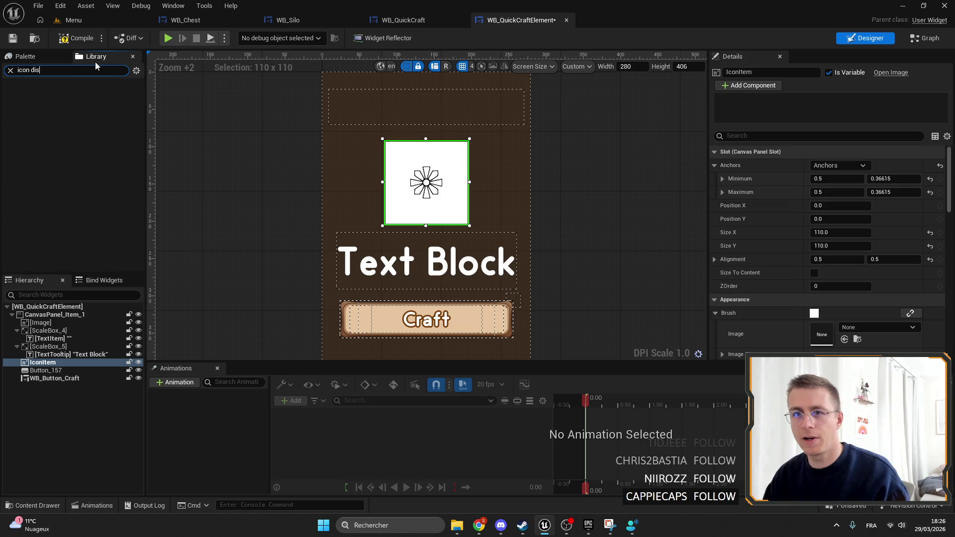
key(BackSpace)
key(BackSpace)
key(BackSpace)
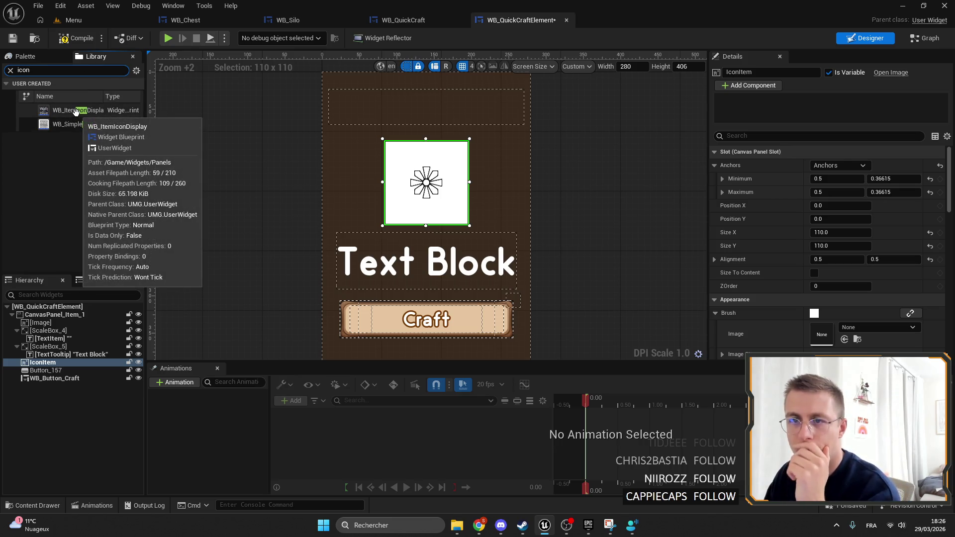
mouse_move(75, 111)
mouse_down()
mouse_move(94, 348)
mouse_move(60, 378)
mouse_move(45, 366)
mouse_up()
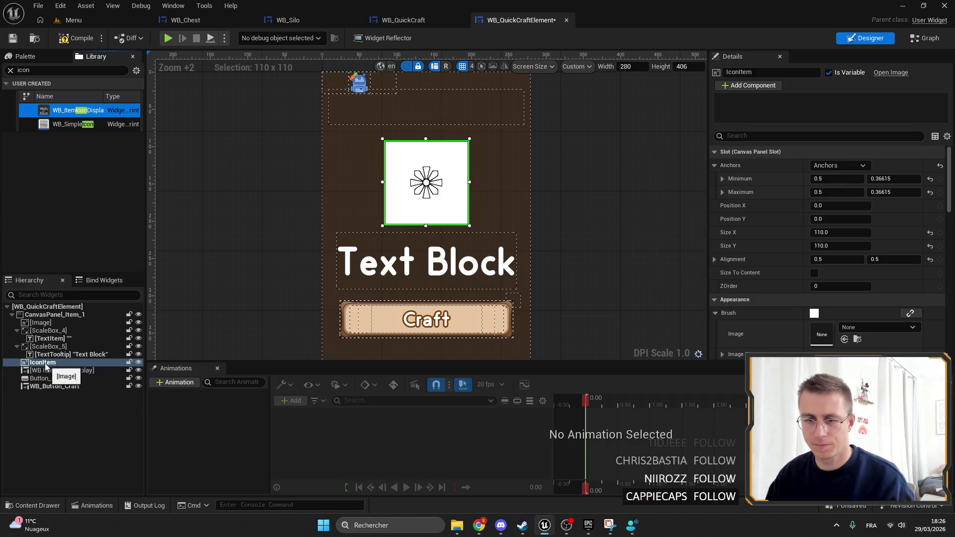
click(52, 364)
click(45, 363)
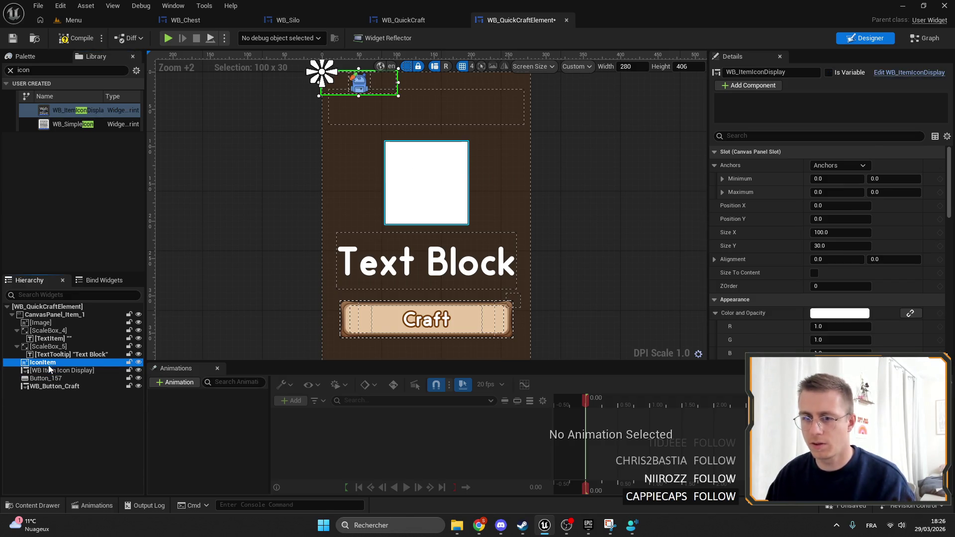
right_click(792, 160)
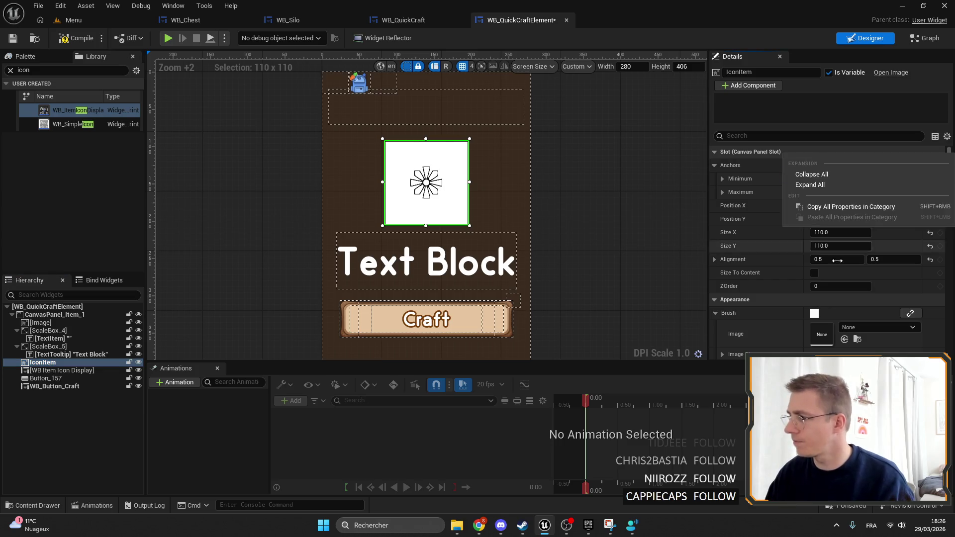
click(818, 208)
click(72, 371)
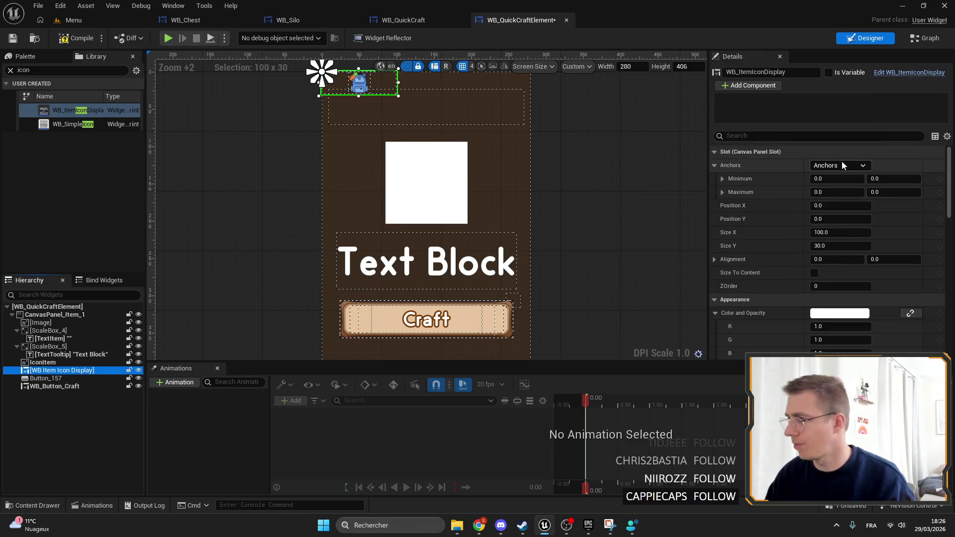
right_click(791, 162)
click(826, 213)
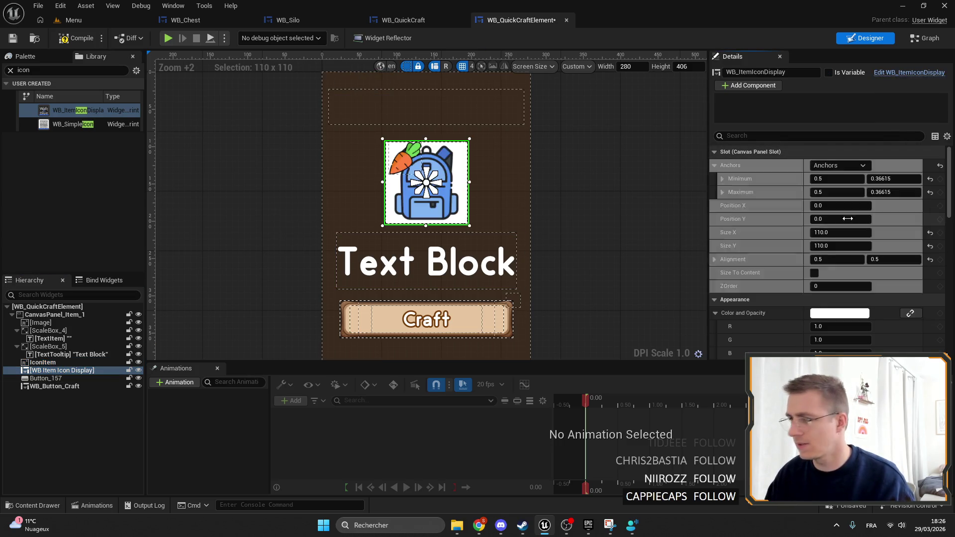
Delete the placeholder IconItem and fit the icon display's anchors to its four corners.
click(45, 362)
key(Delete)
click(36, 371)
click(45, 363)
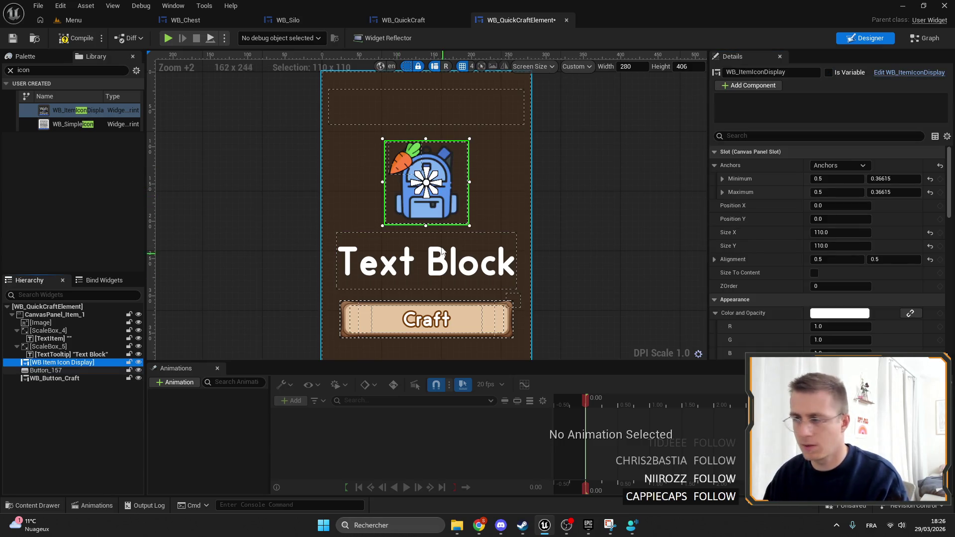
drag(434, 198, 475, 234)
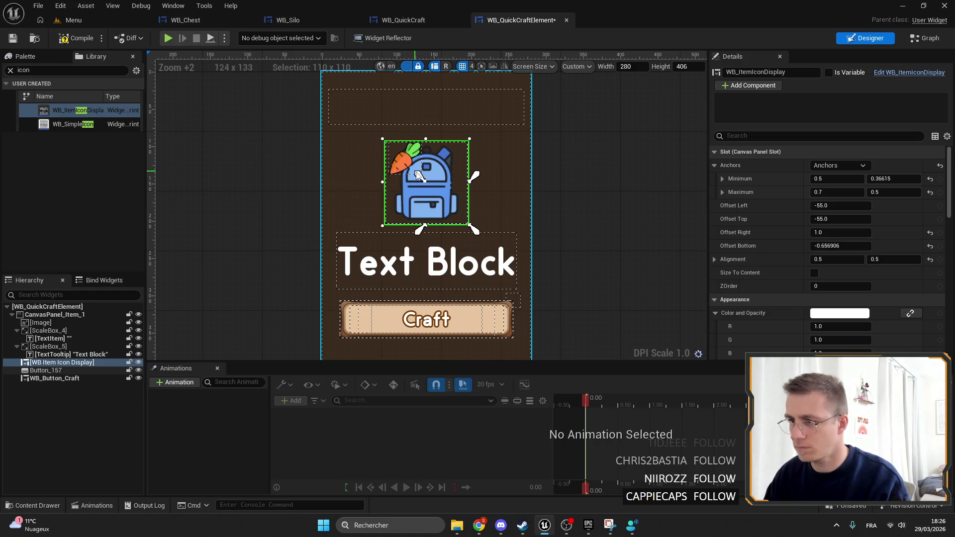
drag(419, 175, 378, 135)
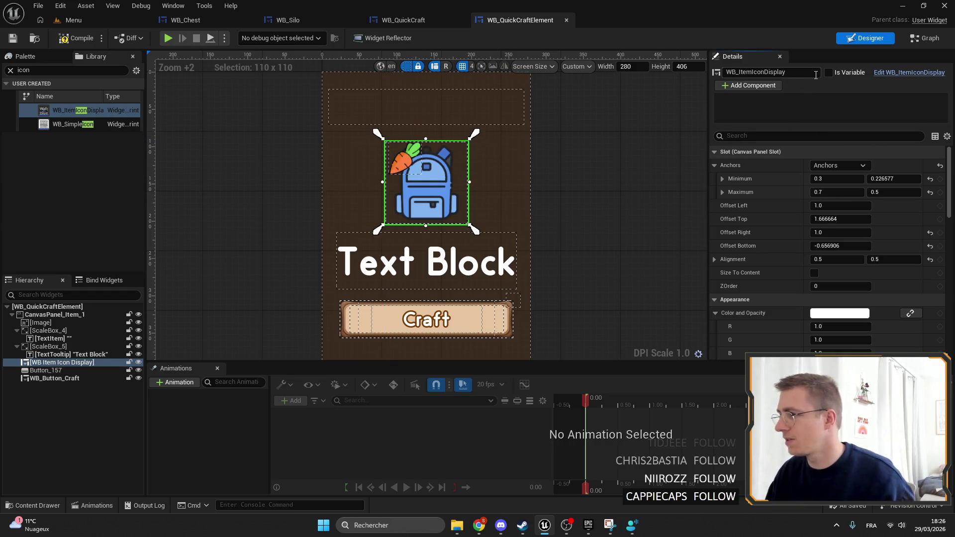
click(926, 38)
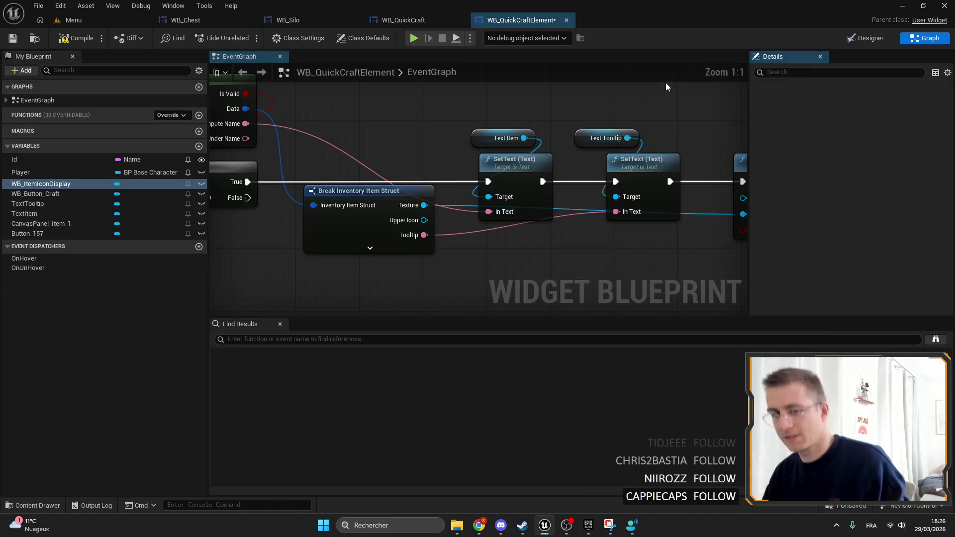
Swap the Set Brush from Texture node for an Init All call on the WB Item Icon Display reference.
click(485, 179)
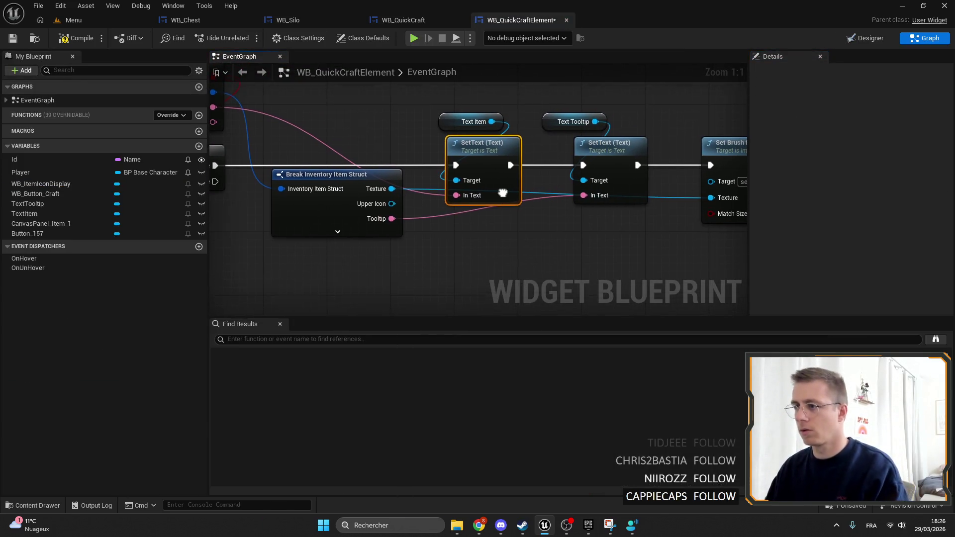
drag(506, 194, 293, 194)
click(525, 122)
key(Delete)
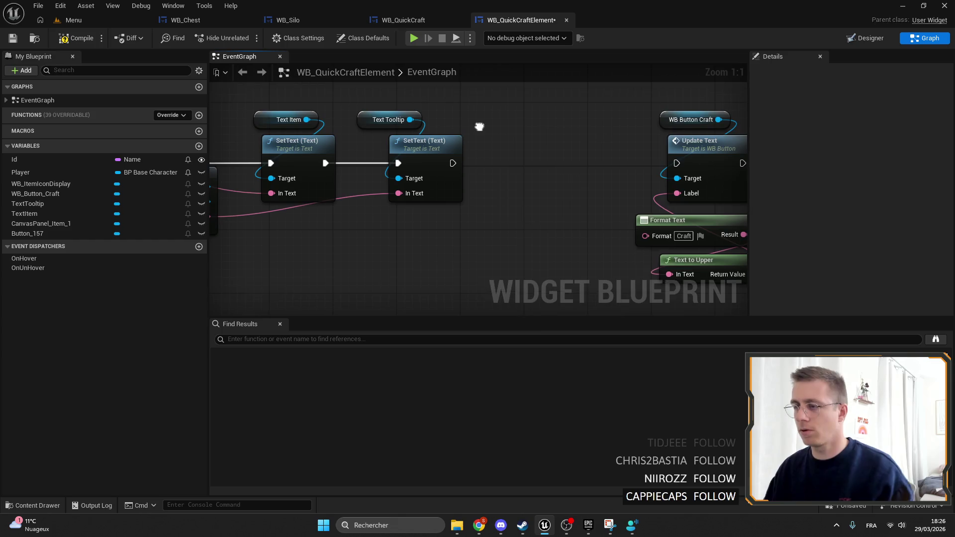
right_click(480, 130)
text(icon)
key(Return)
mouse_move(548, 135)
mouse_down()
mouse_move(577, 126)
mouse_move(464, 169)
mouse_up()
text(init)
key(Return)
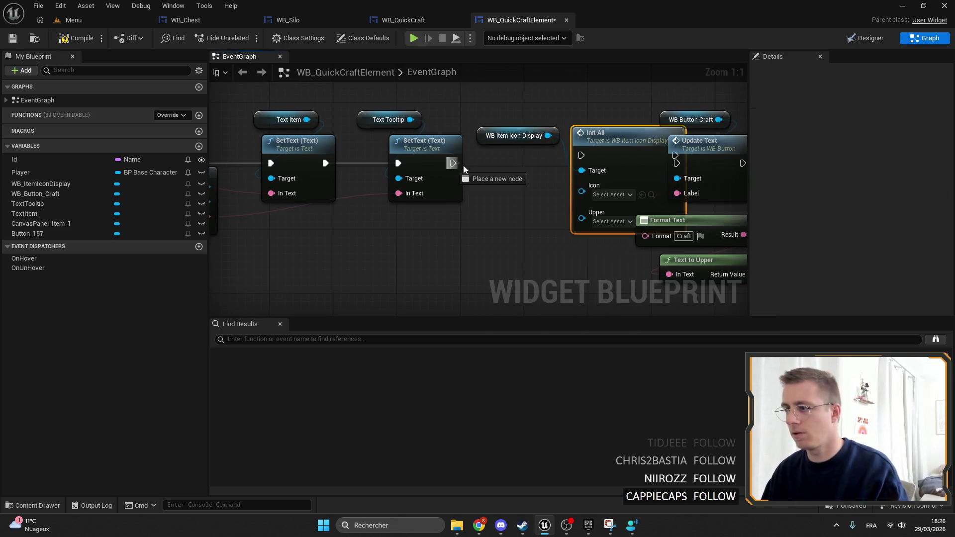
Wire Init All's exec, Texture and Upper Icon pins, then compile and save.
drag(601, 147, 536, 166)
ctrl+click(514, 135)
drag(514, 135, 514, 119)
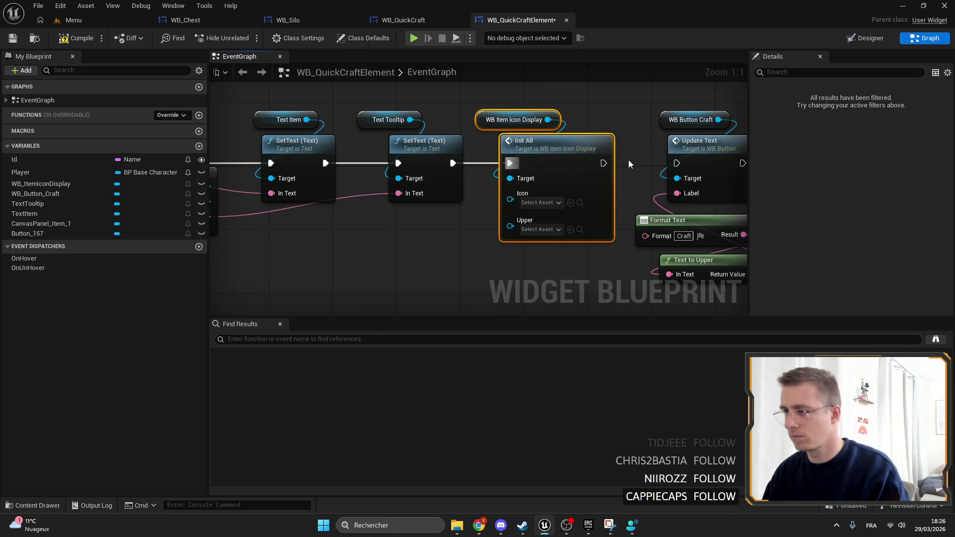
drag(682, 164, 682, 163)
mouse_move(351, 186)
mouse_down()
mouse_move(657, 184)
mouse_move(652, 210)
mouse_move(652, 182)
mouse_up()
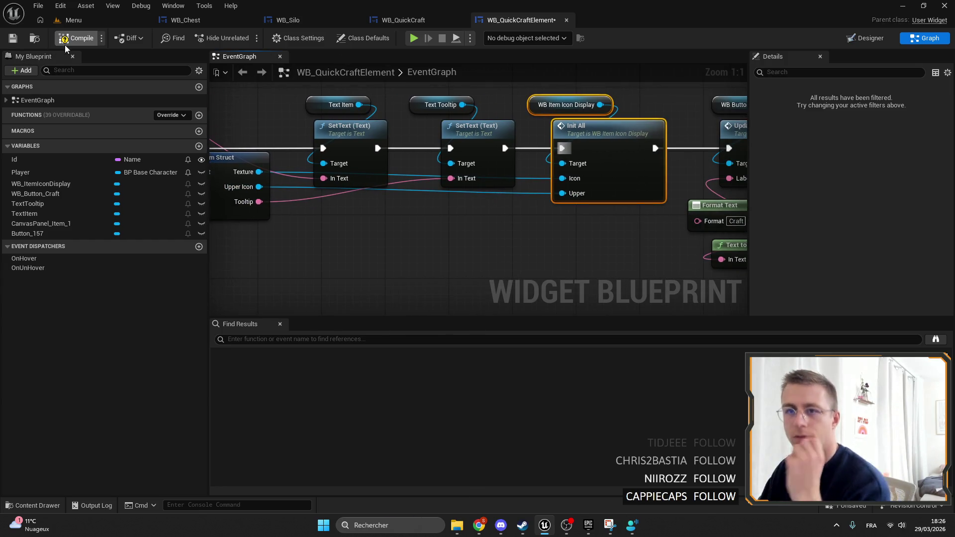
click(14, 39)
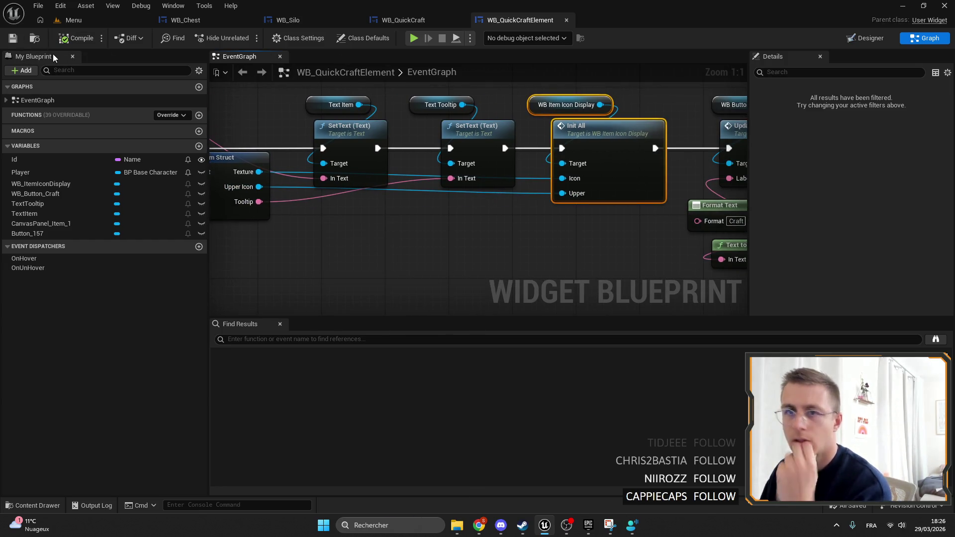
mouse_move(663, 171)
mouse_down()
mouse_move(539, 149)
mouse_move(650, 201)
mouse_move(568, 207)
mouse_up()
mouse_move(569, 256)
mouse_down()
mouse_move(590, 235)
mouse_move(399, 168)
mouse_move(298, 187)
mouse_move(499, 129)
mouse_move(387, 144)
mouse_up()
scroll(298, 188, down, 2)
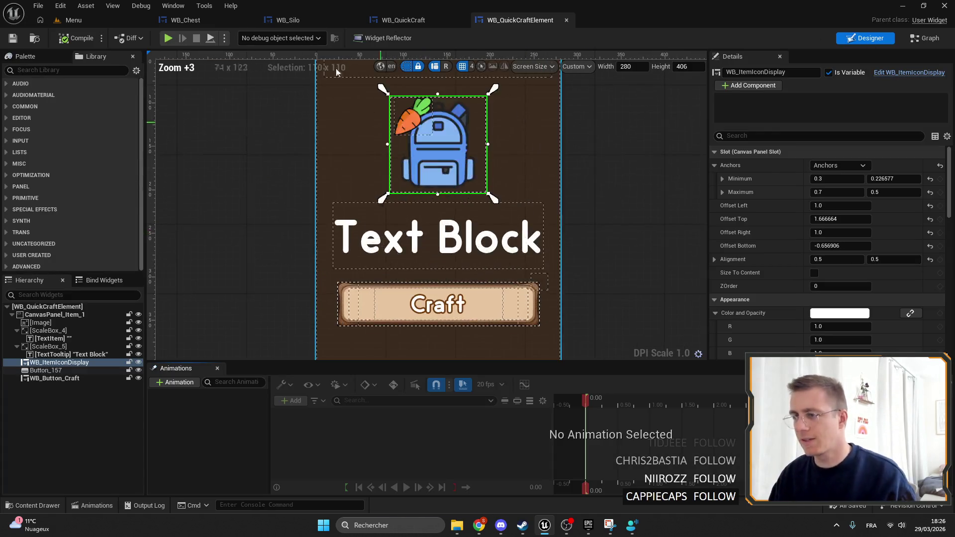
Open the ItemData table, search 'stone', and copy the axe's tooltip text.
click(114, 21)
mouse_move(328, 410)
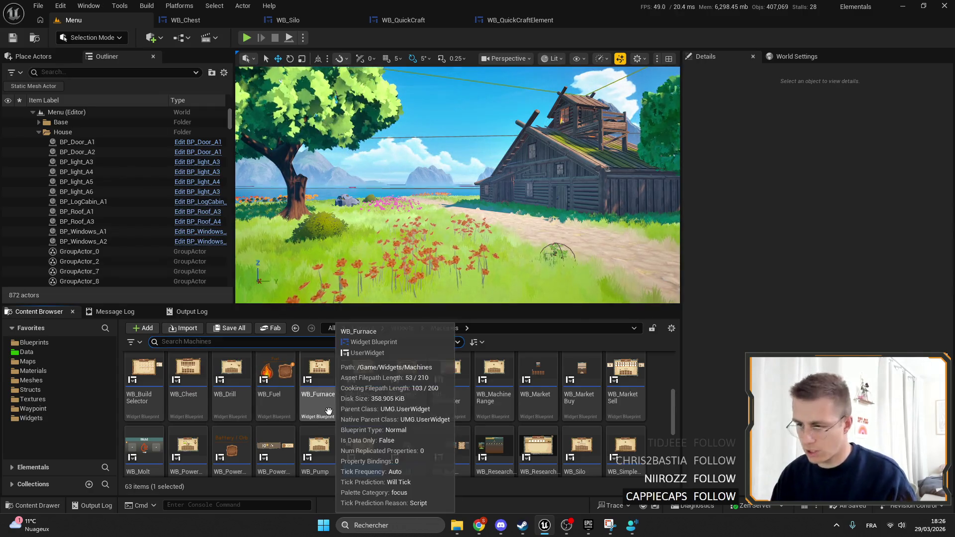
click(34, 342)
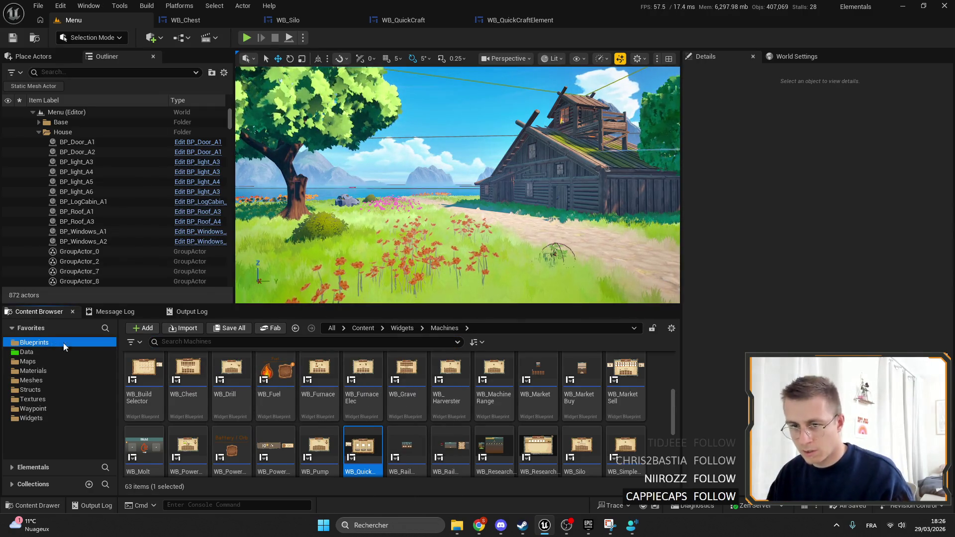
scroll(464, 406, up, 5)
scroll(464, 407, down, 5)
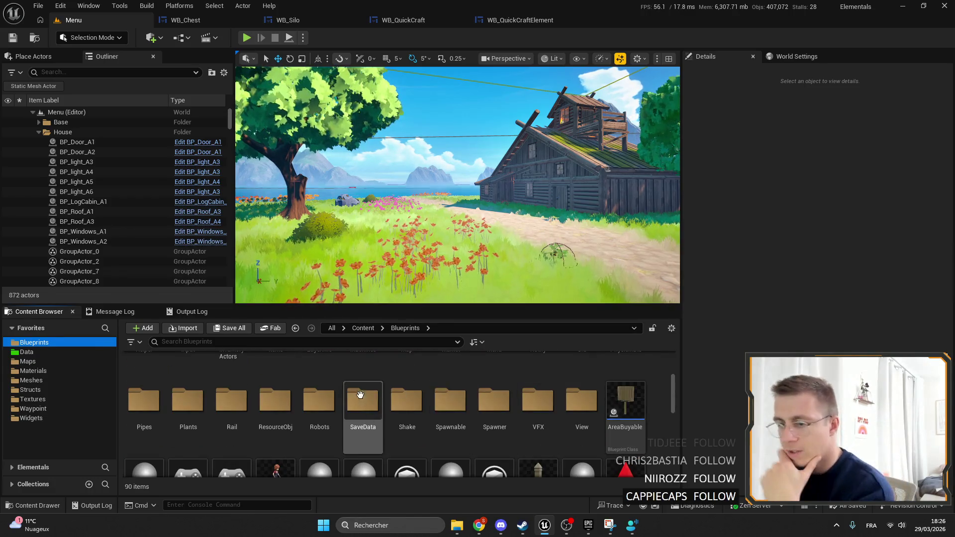
scroll(379, 412, up, 5)
mouse_move(379, 413)
scroll(407, 398, down, 2)
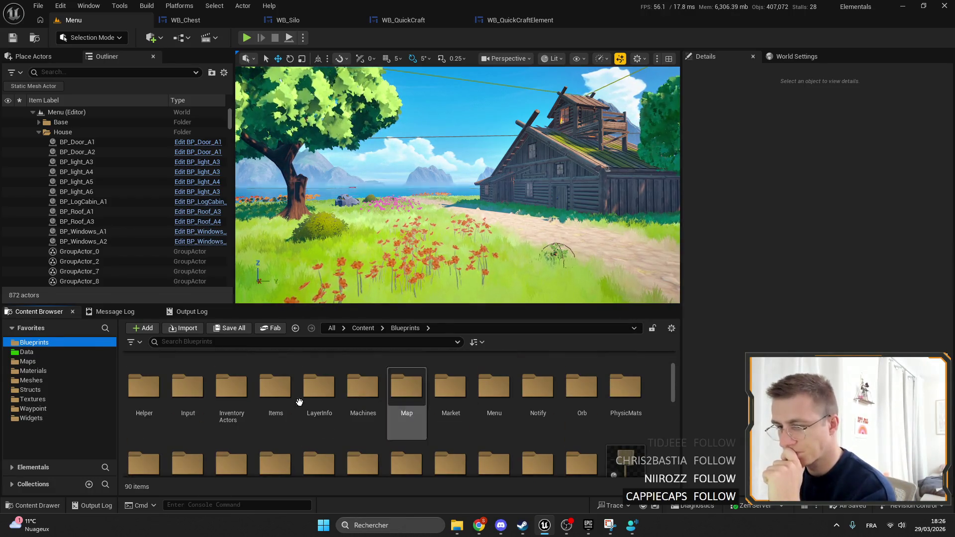
click(48, 352)
double_click(494, 385)
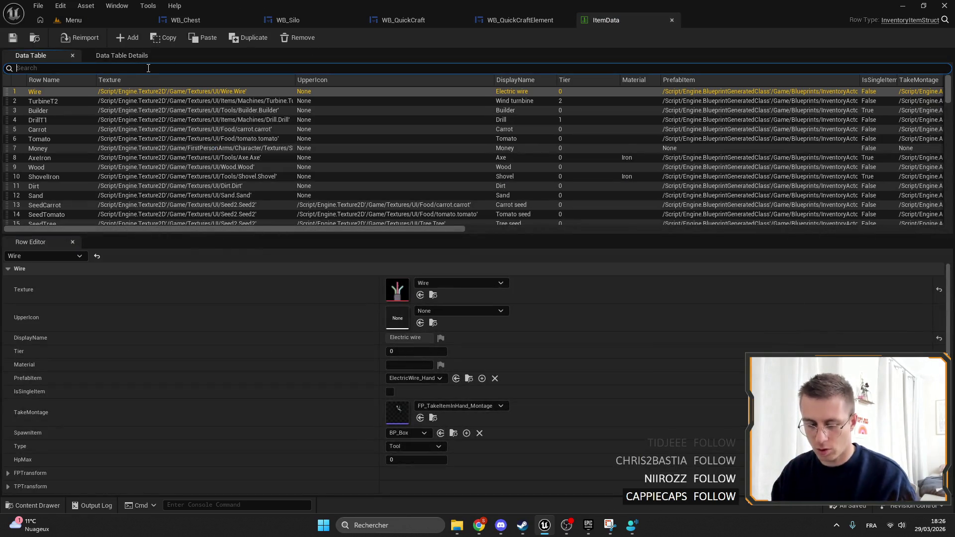
text(stone)
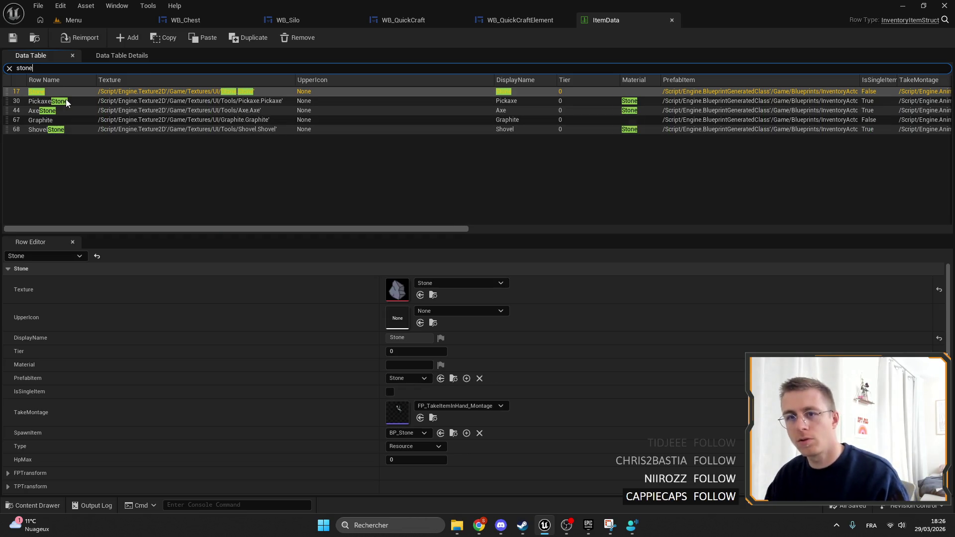
click(66, 101)
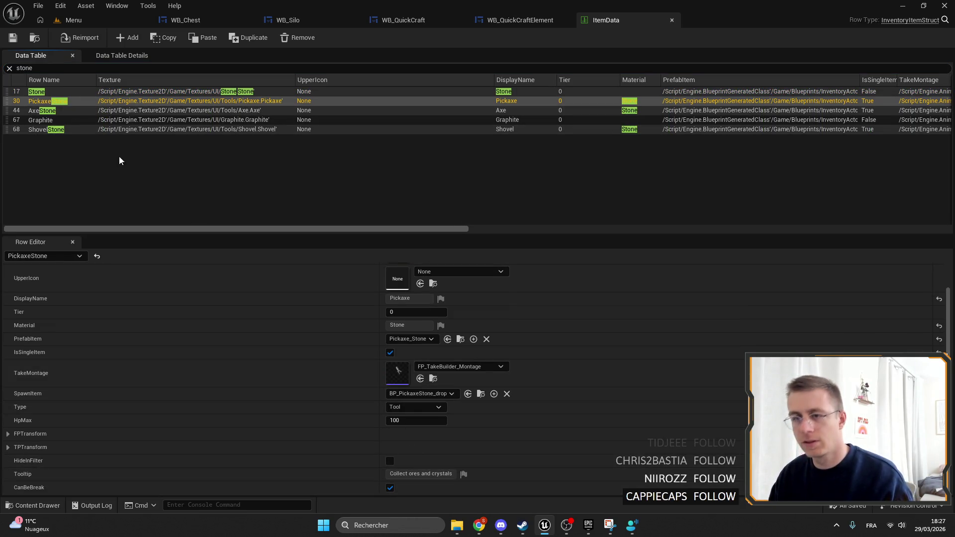
click(477, 473)
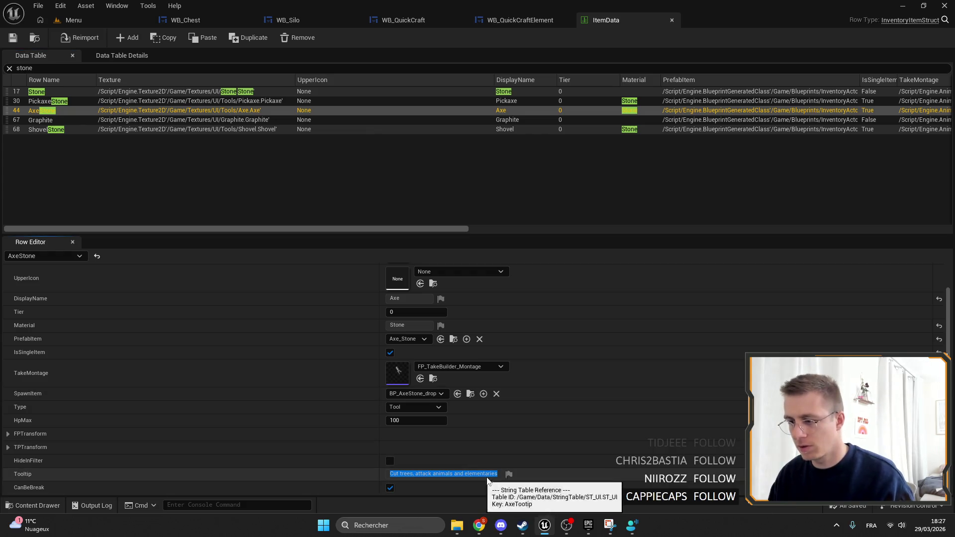
Paste 'Cut trees, attack animals and elementaries' into TextTooltip's Text field.
click(496, 21)
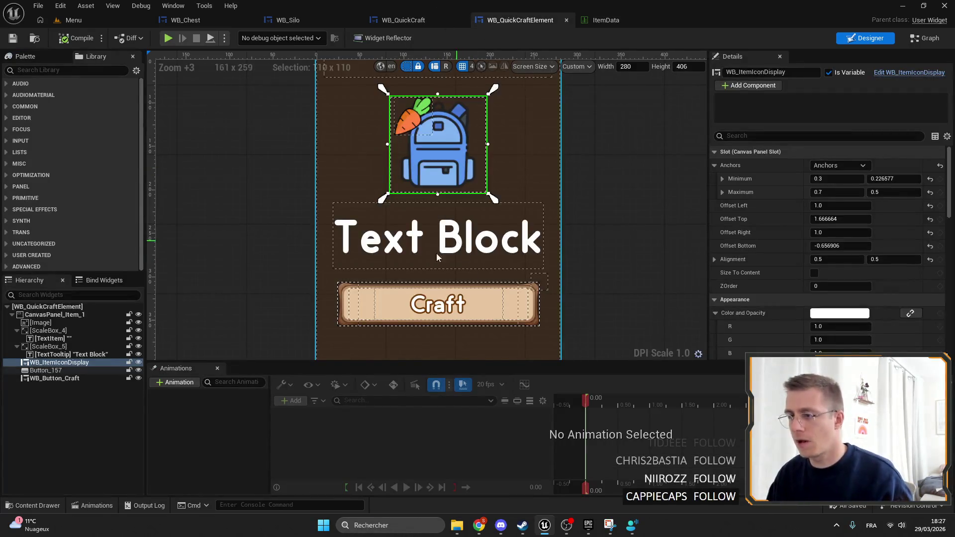
click(437, 256)
click(850, 207)
text(Cut trees, attack animals and elementaries)
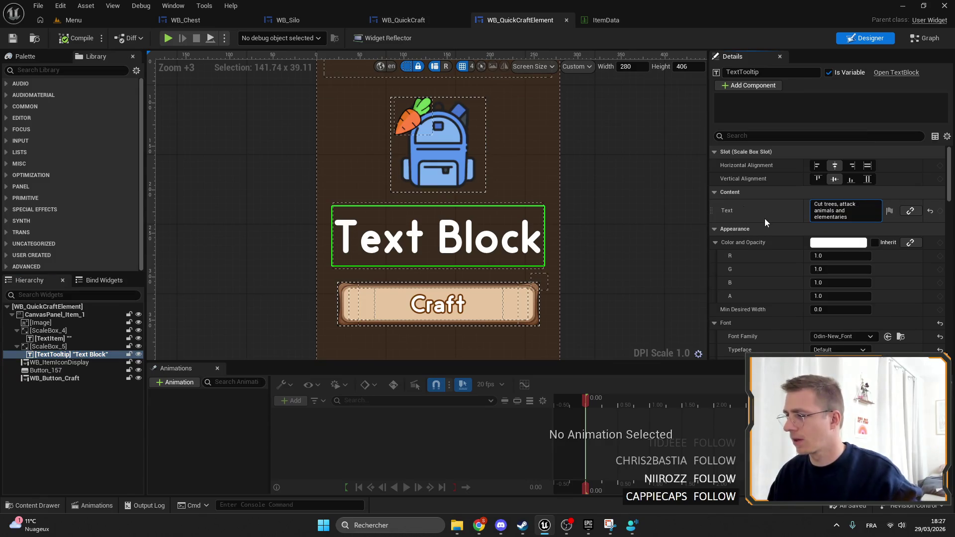
Enable Auto Wrap Text and center justification on TextTooltip, then save.
key(Return)
scroll(879, 223, down, 3)
scroll(879, 223, down, 8)
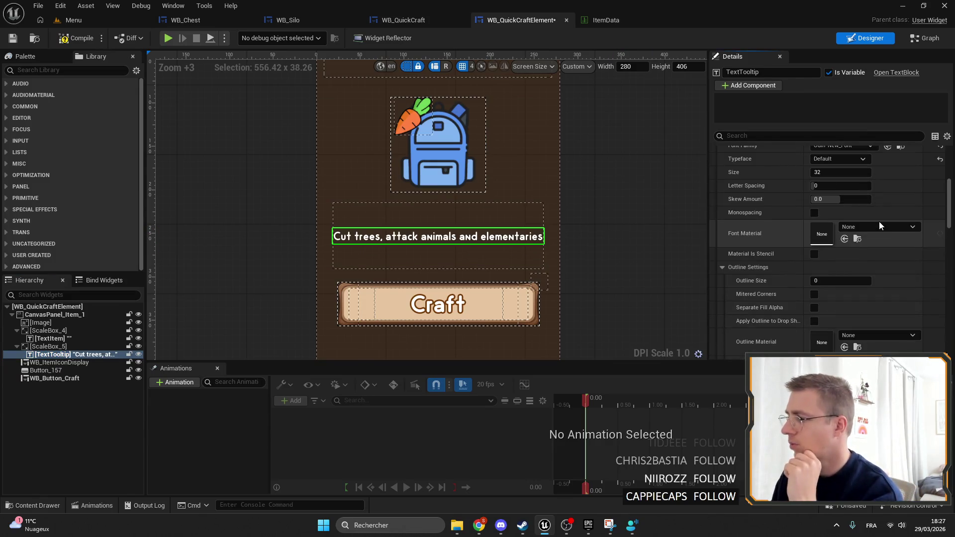
scroll(825, 269, down, 10)
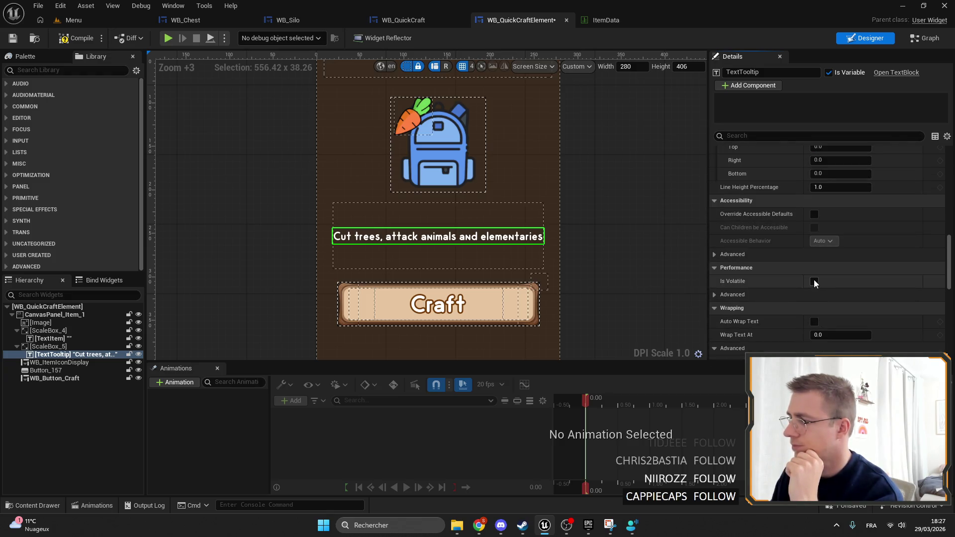
scroll(813, 280, down, 2)
click(815, 274)
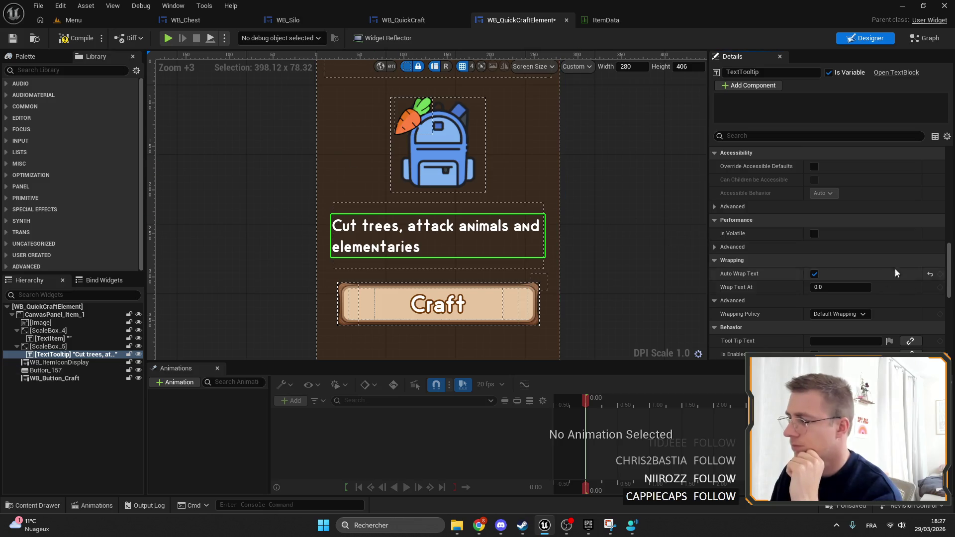
scroll(890, 266, up, 9)
click(841, 239)
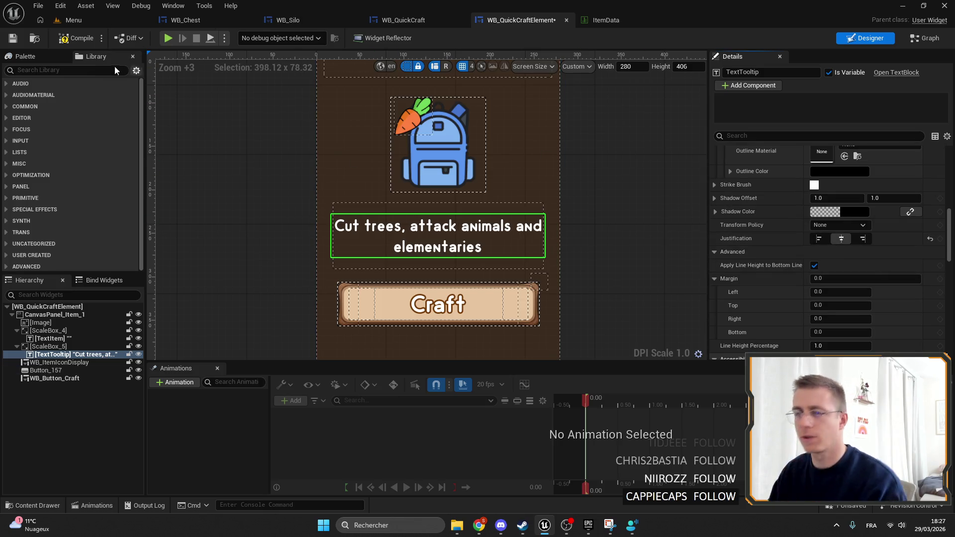
click(12, 39)
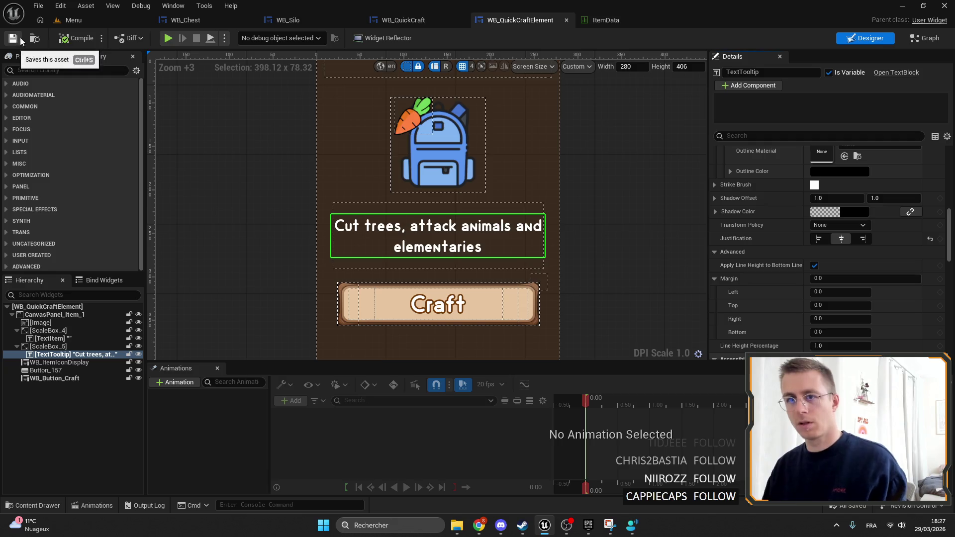
Check the text's localization options and save the widget again.
scroll(746, 258, up, 10)
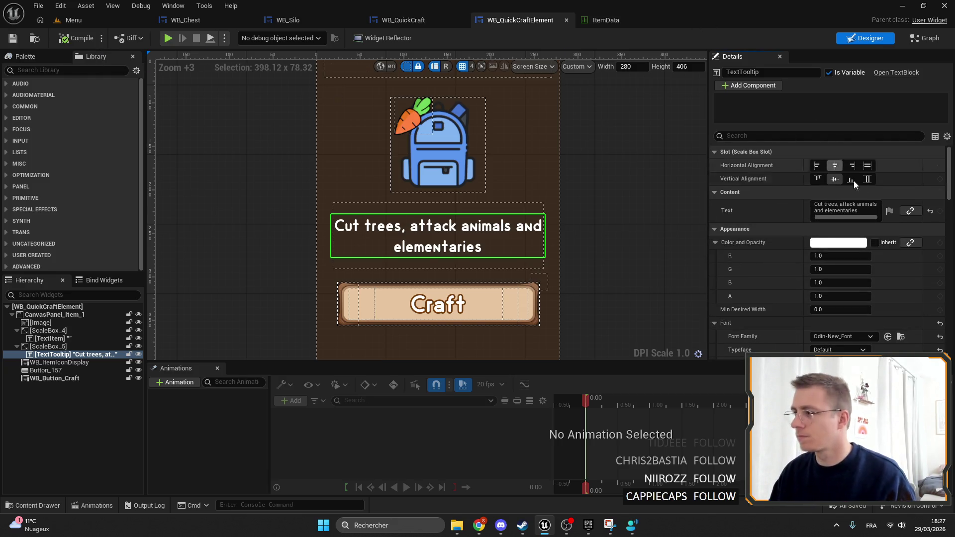
click(889, 210)
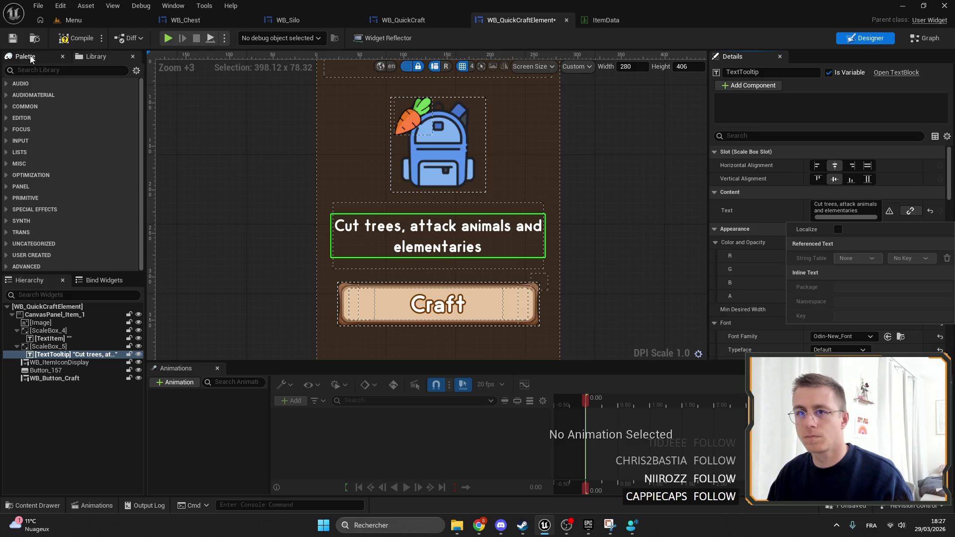
click(14, 39)
click(13, 38)
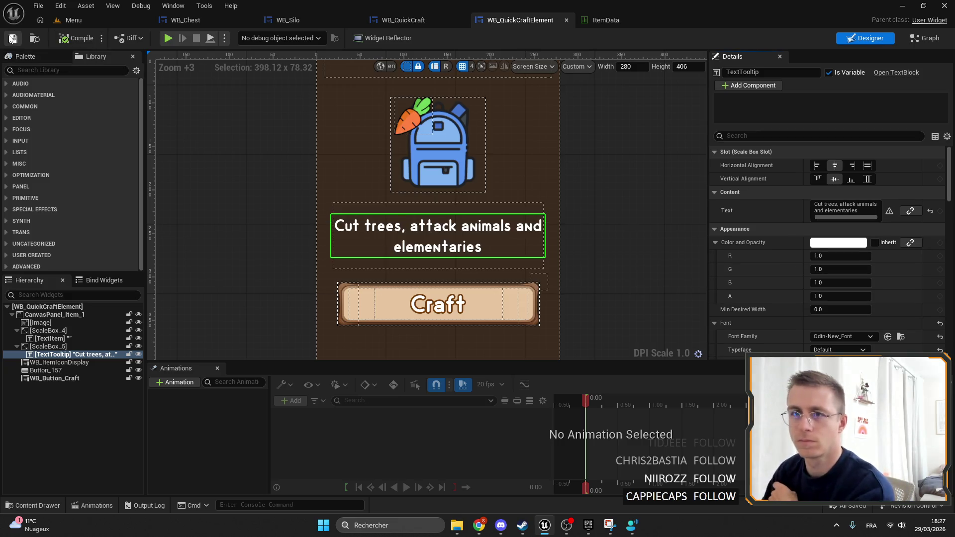
Fill the element's TextItem title with placeholder text 'dsfdsdfsf'.
click(396, 20)
scroll(446, 149, down, 5)
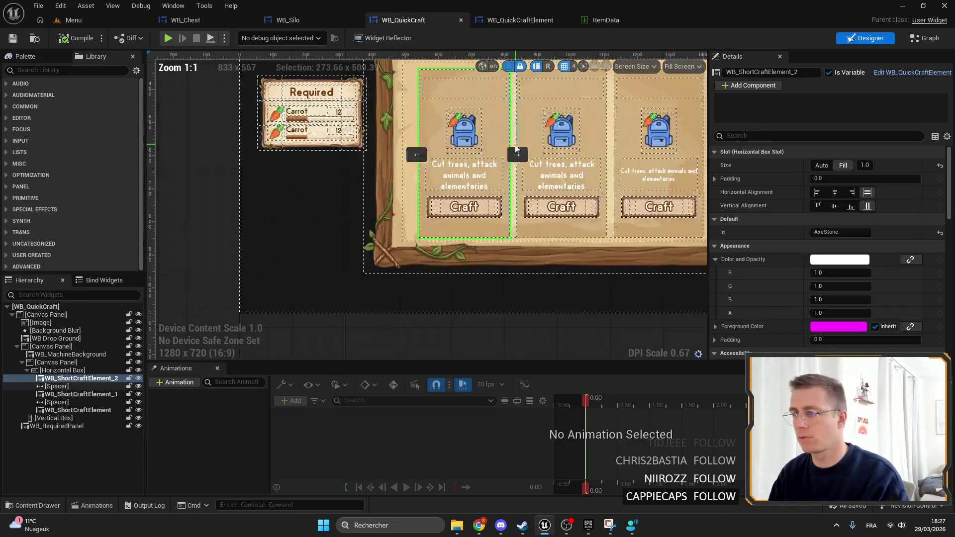
scroll(454, 177, up, 2)
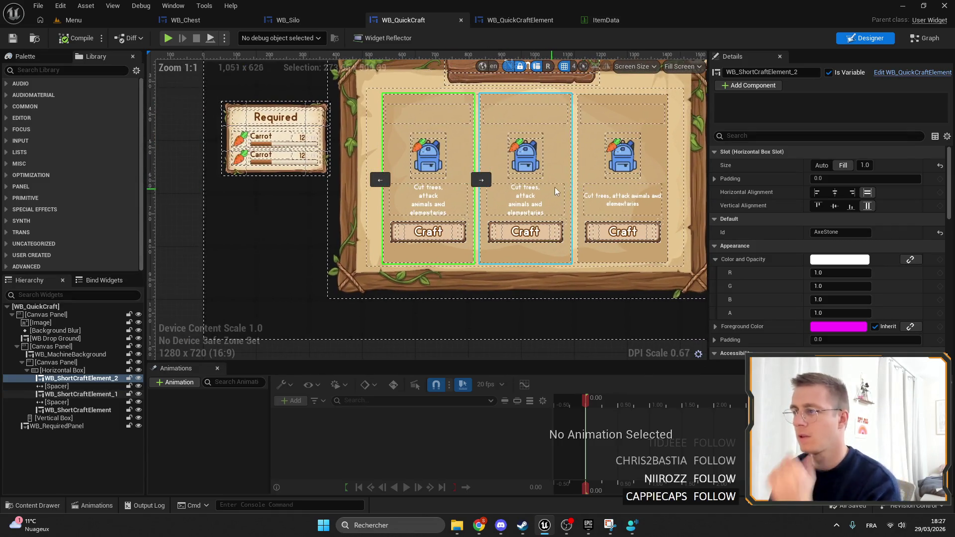
double_click(428, 199)
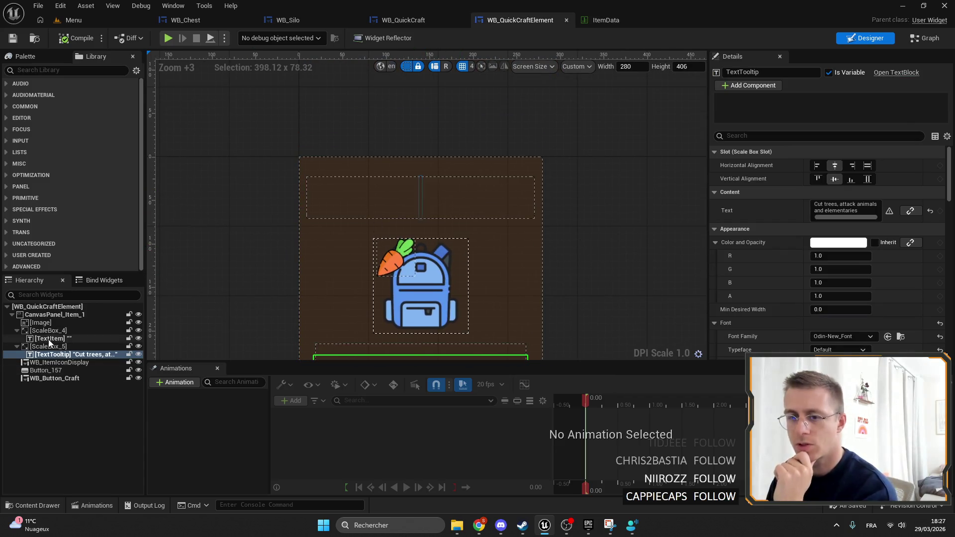
click(50, 338)
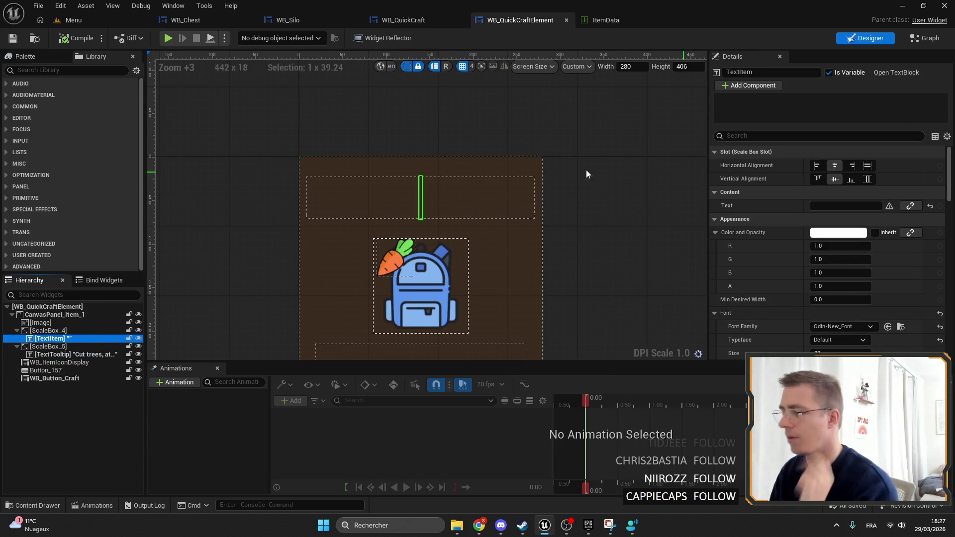
scroll(298, 149, down, 4)
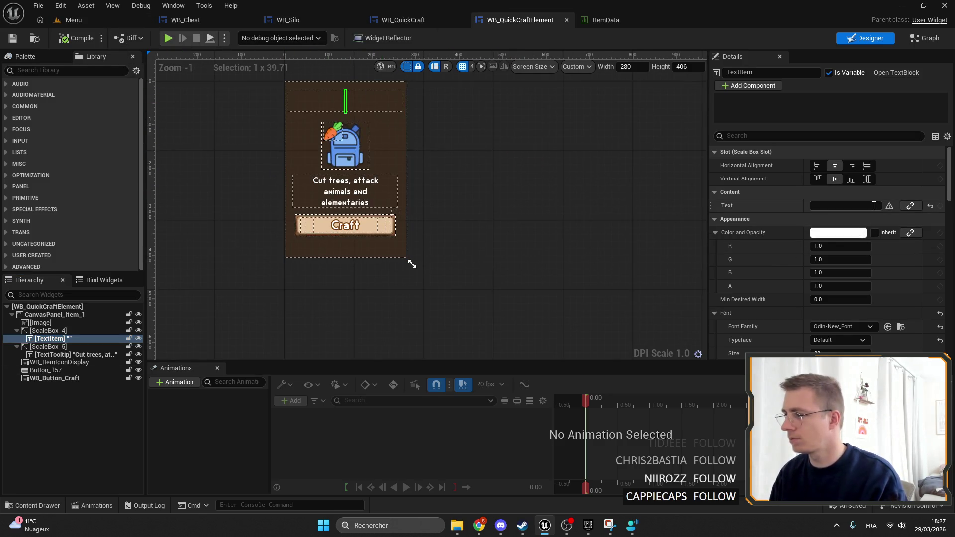
text(dsfdsdfsf)
key(Return)
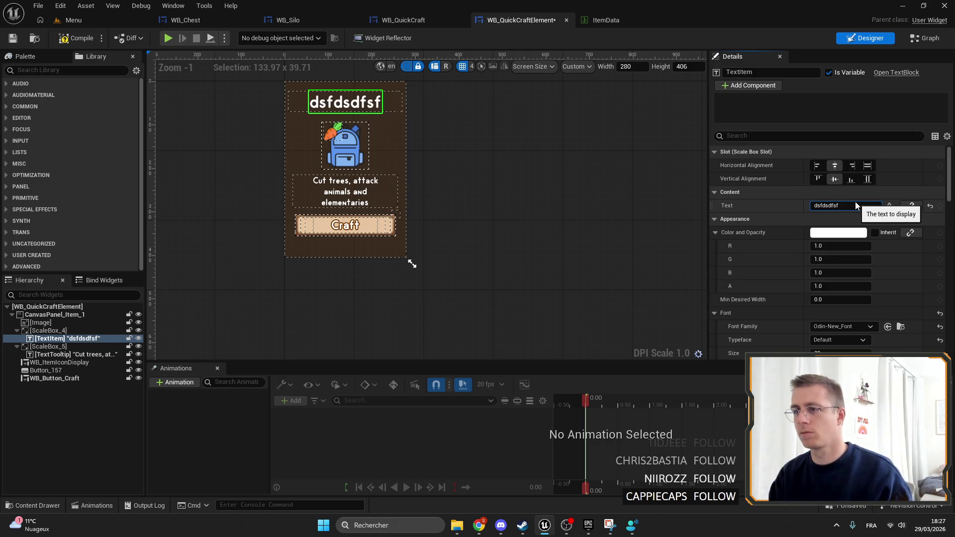
Save WB_QuickCraftElement and return to the Menu level editor.
click(72, 20)
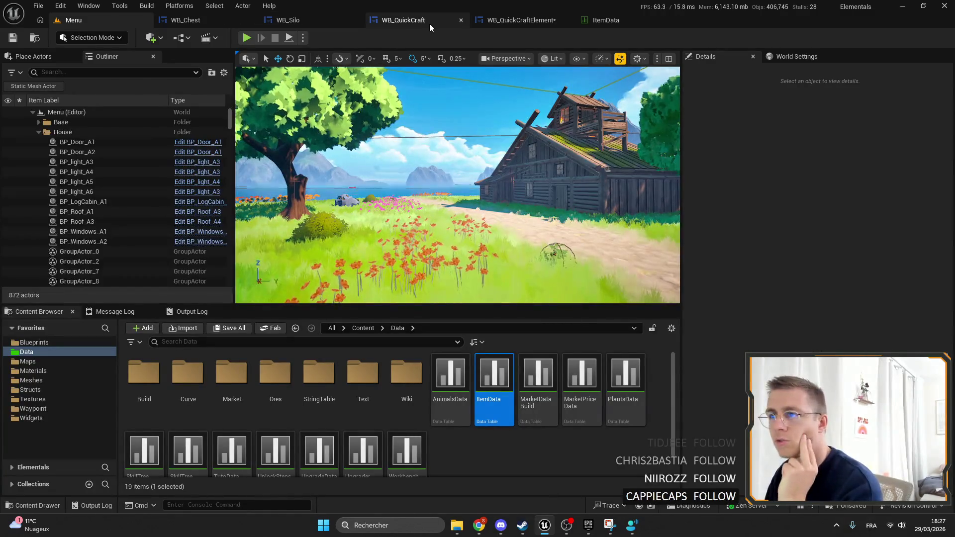
click(517, 20)
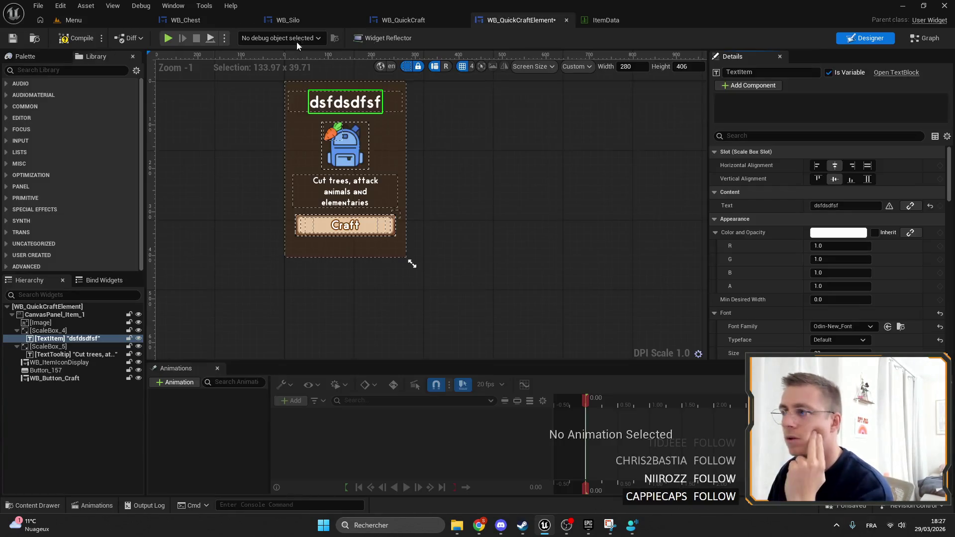
click(13, 38)
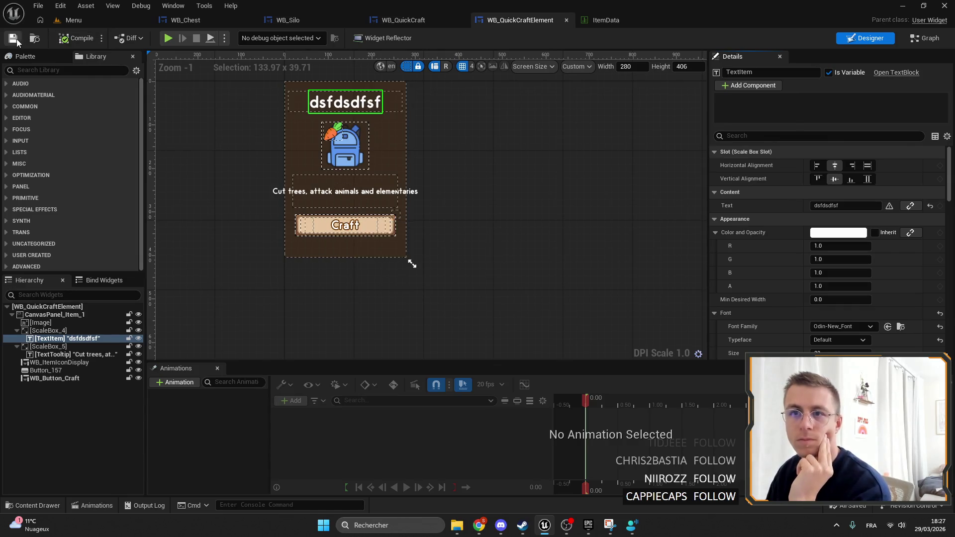
click(103, 23)
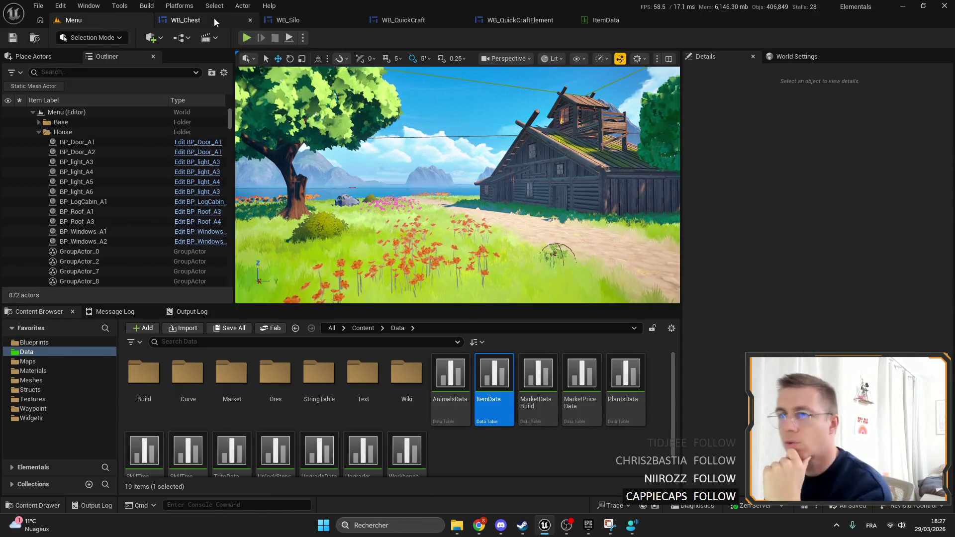
Open the WB_AutoKiller machine widget and look over its designer.
click(212, 19)
click(74, 20)
scroll(402, 402, up, 3)
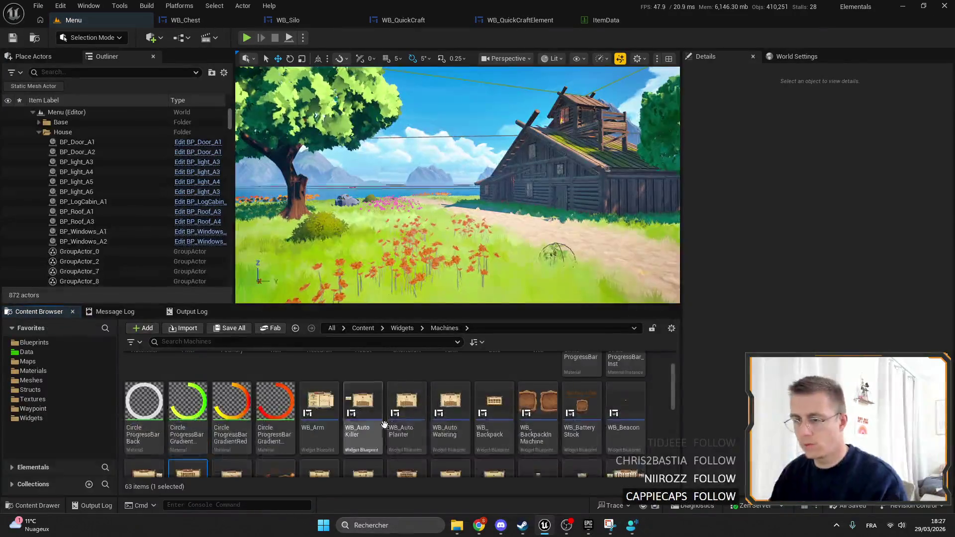
double_click(362, 441)
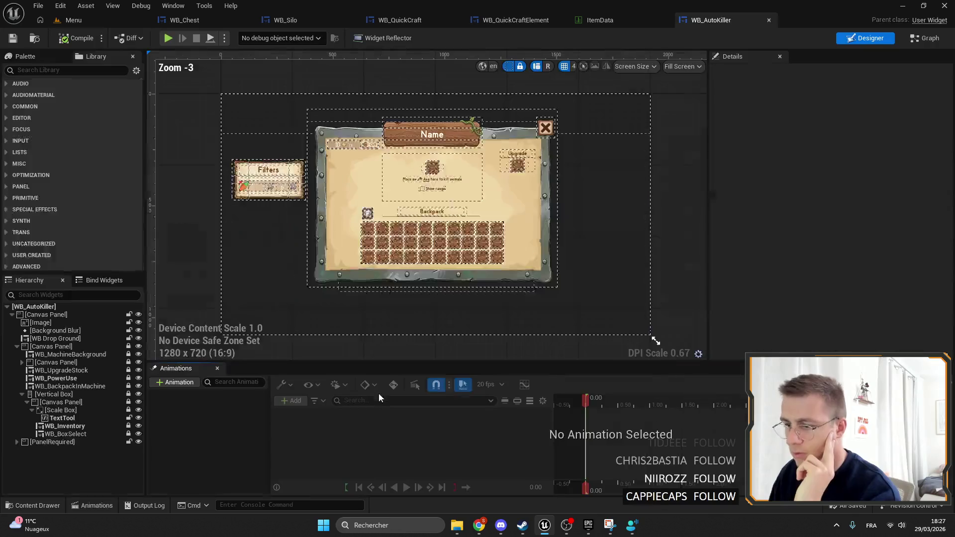
scroll(446, 176, up, 6)
scroll(446, 176, down, 2)
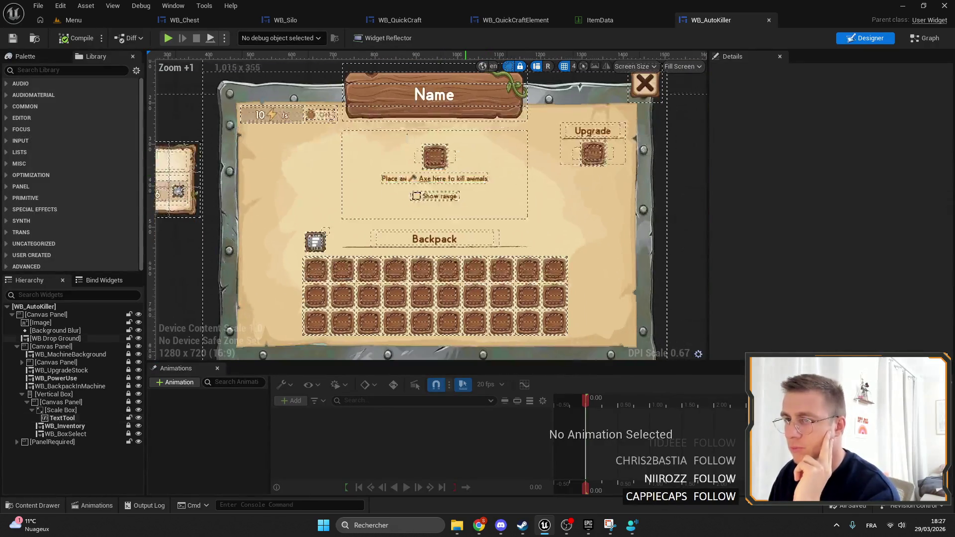
Open WB_Arm and pan across its panels, then pick the AutoPlanter widget asset.
click(104, 21)
double_click(312, 462)
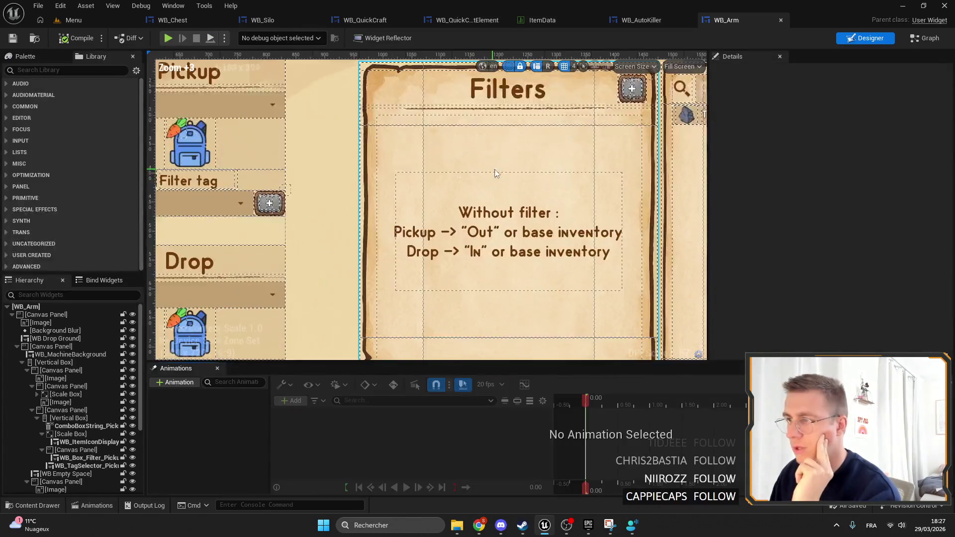
mouse_move(495, 173)
mouse_down()
mouse_move(560, 106)
mouse_move(603, 129)
mouse_move(563, 168)
mouse_move(567, 197)
mouse_up()
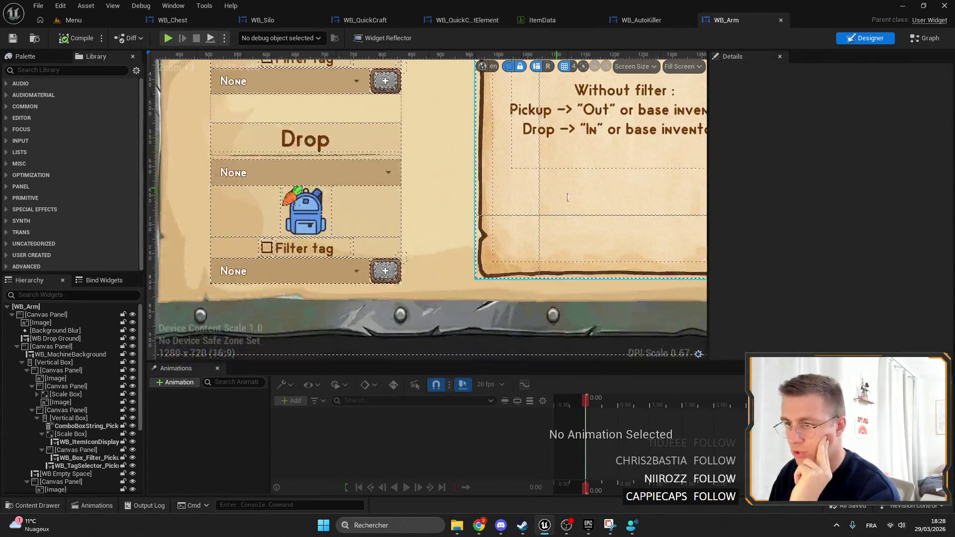
mouse_move(377, 288)
mouse_down()
mouse_move(439, 297)
mouse_move(416, 243)
mouse_move(514, 129)
mouse_move(488, 362)
mouse_up()
scroll(532, 275, down, 5)
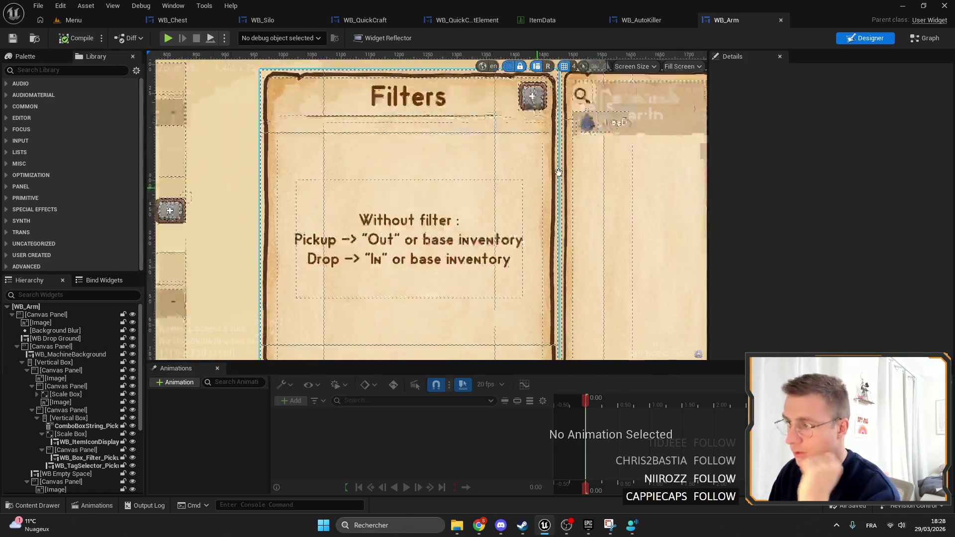
click(112, 22)
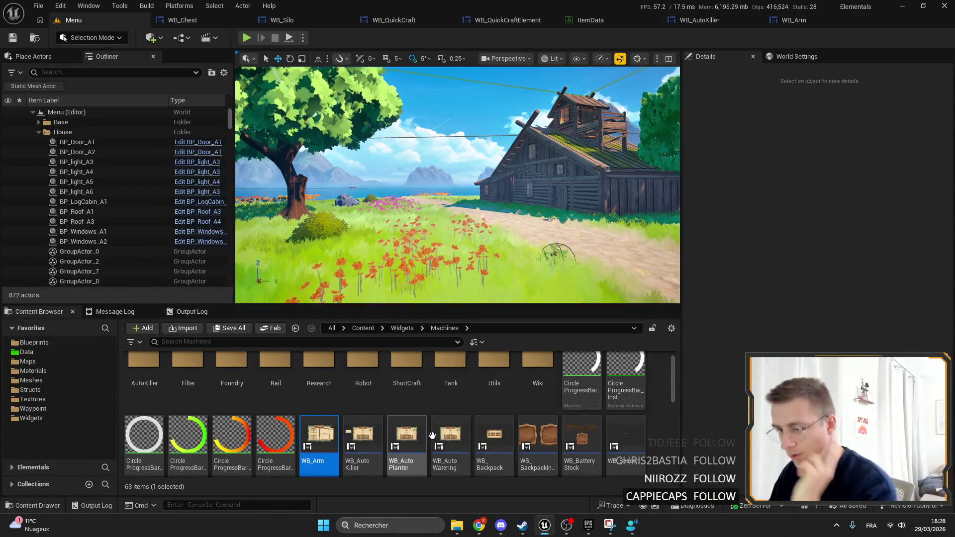
click(417, 437)
In WB_AutoPlanter, give the Refresh dirts button a Size Corner of 15.401261 and save the widget.
double_click(416, 437)
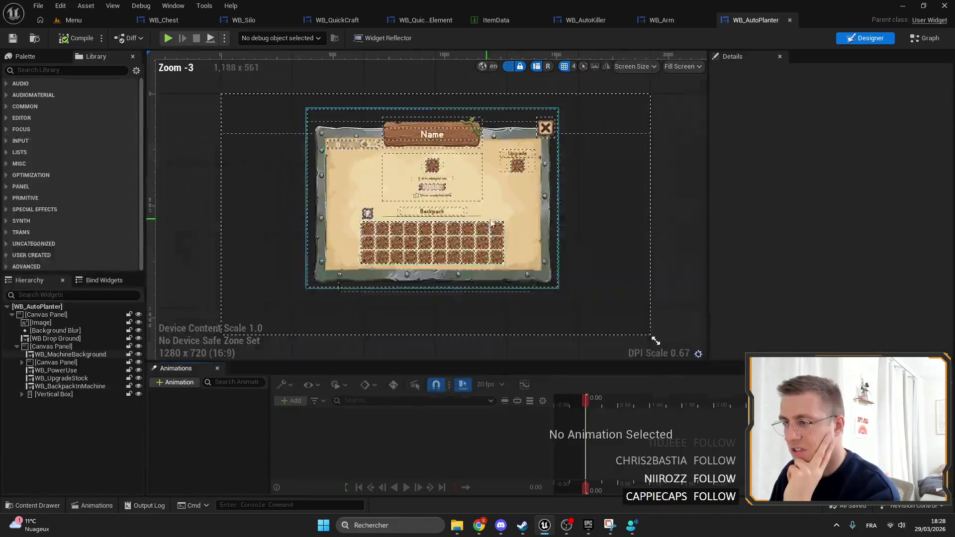
scroll(445, 155, up, 9)
click(445, 155)
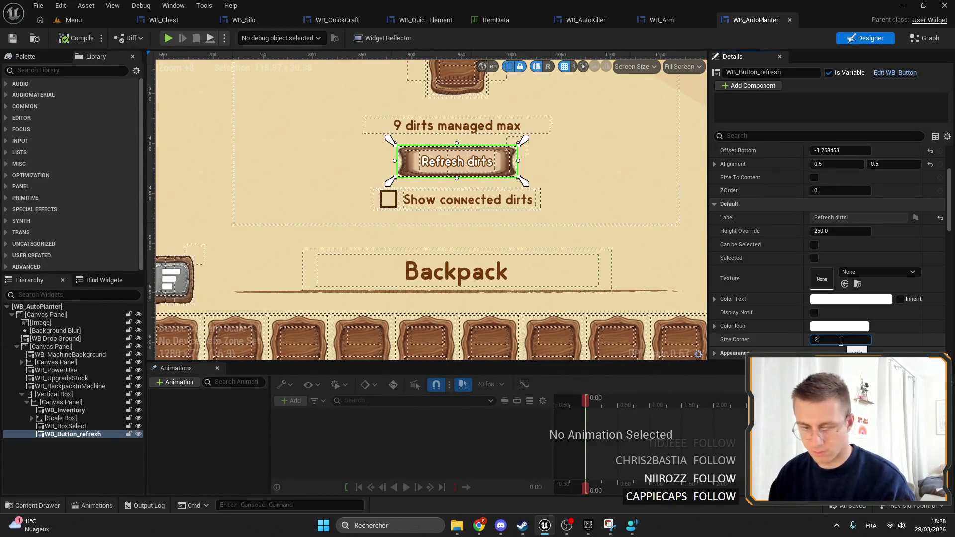
scroll(448, 154, up, 11)
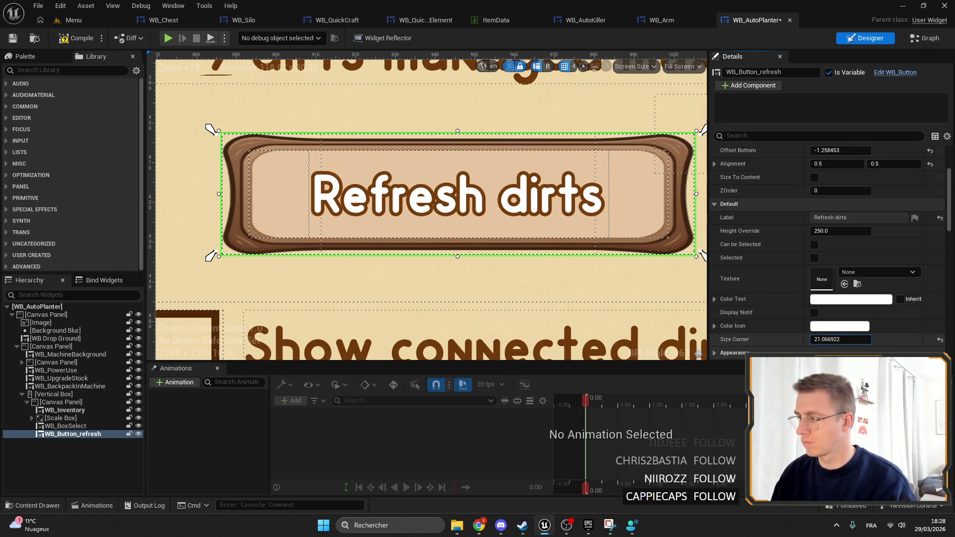
scroll(338, 150, down, 5)
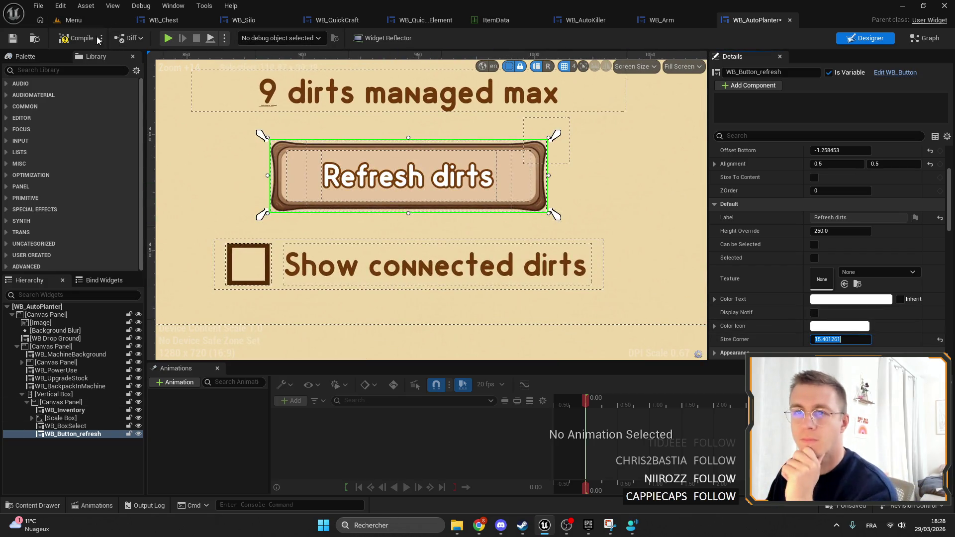
click(12, 38)
click(73, 20)
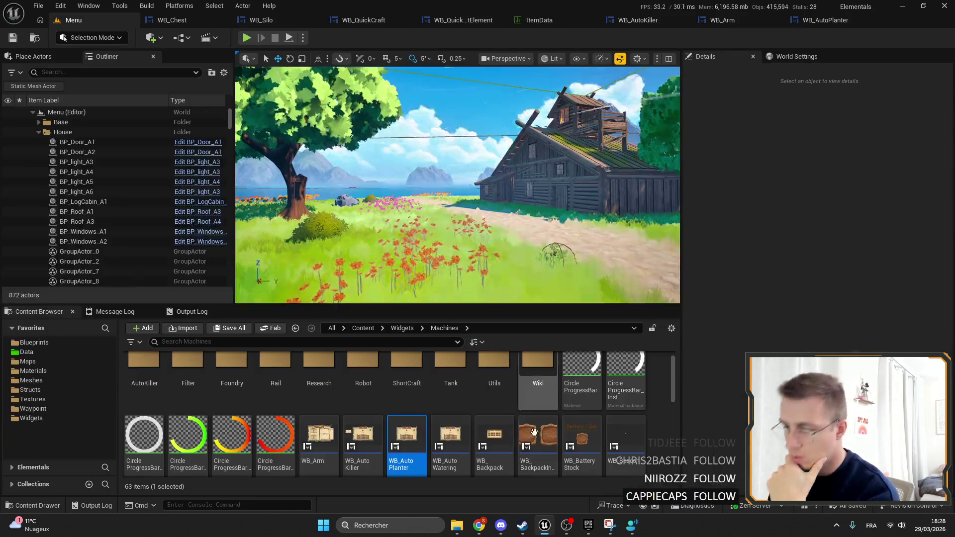
In WB_AutoWatering, set the Refresh dirts button's Size Corner to 15.401261.
double_click(453, 438)
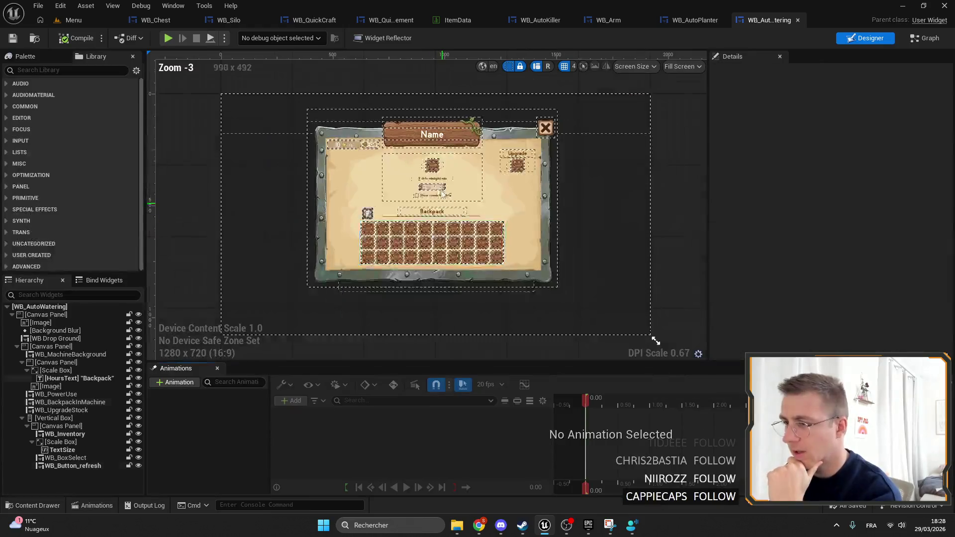
click(422, 183)
scroll(890, 274, down, 5)
click(862, 326)
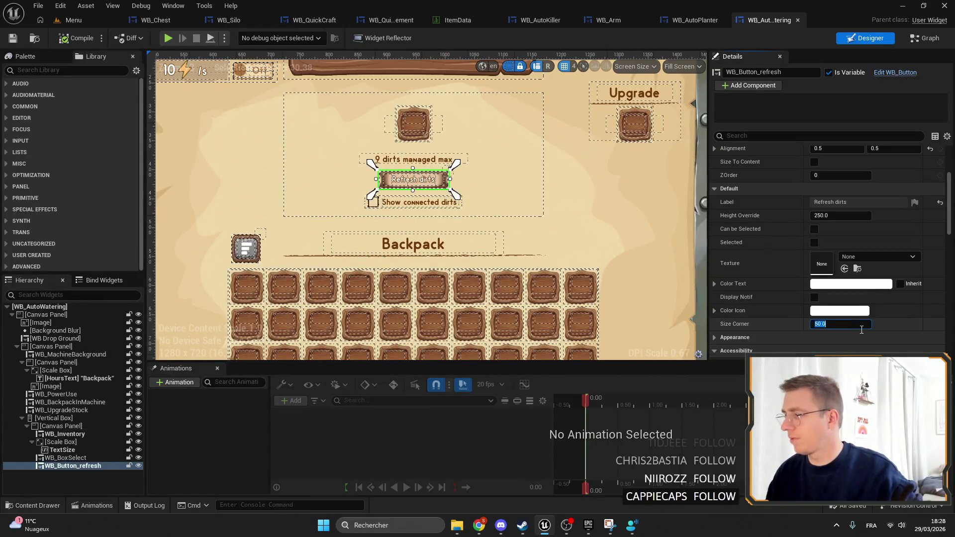
key(Return)
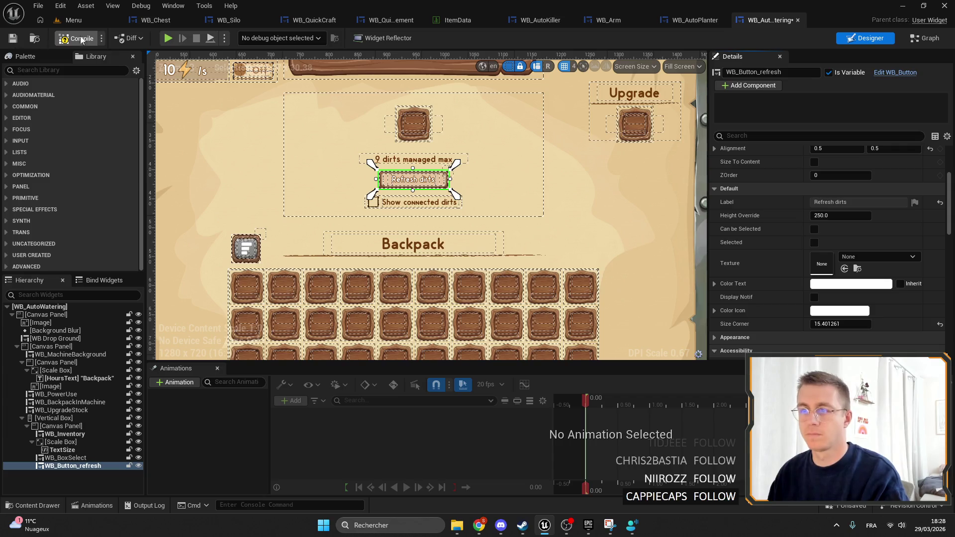
click(88, 21)
Check WB_Backpack, then select the Destroy build button in WB_BuildSelector.
double_click(494, 440)
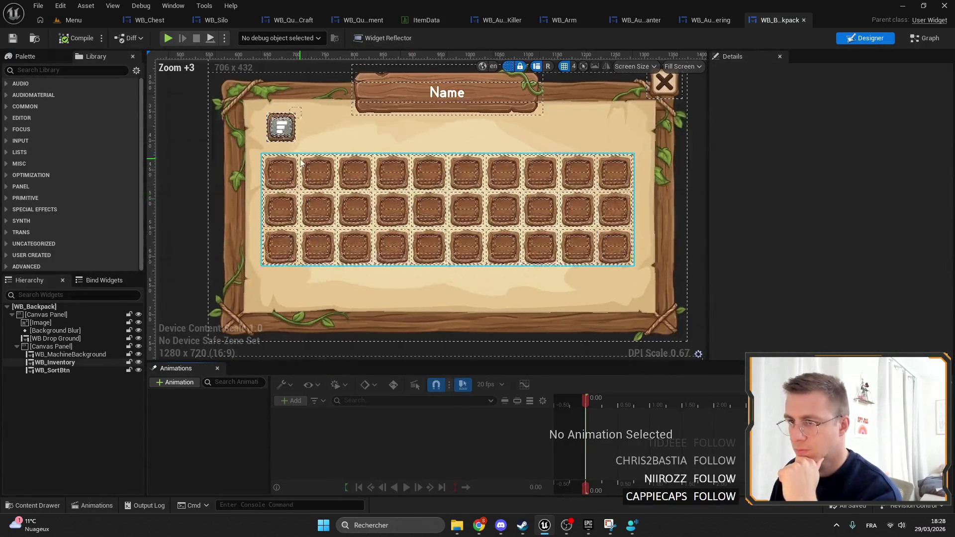
click(70, 22)
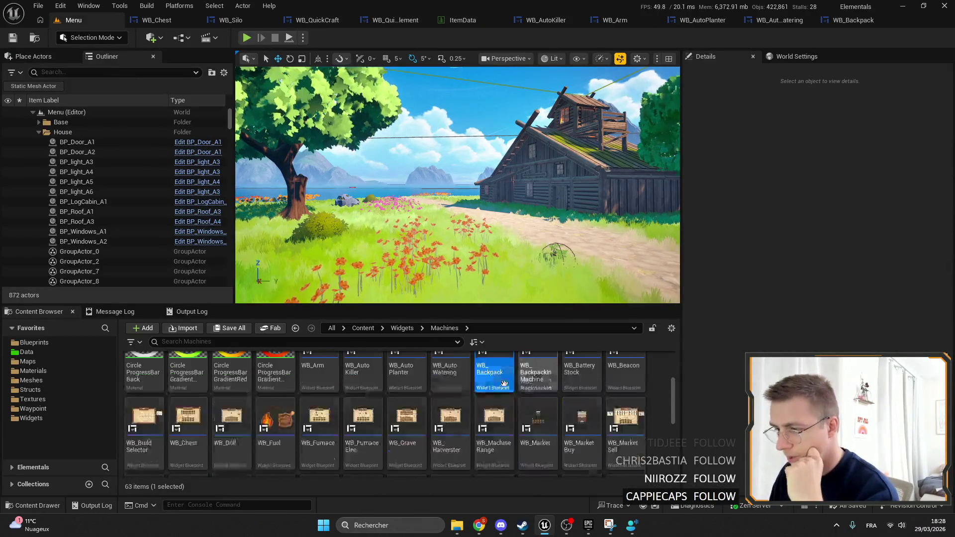
double_click(136, 422)
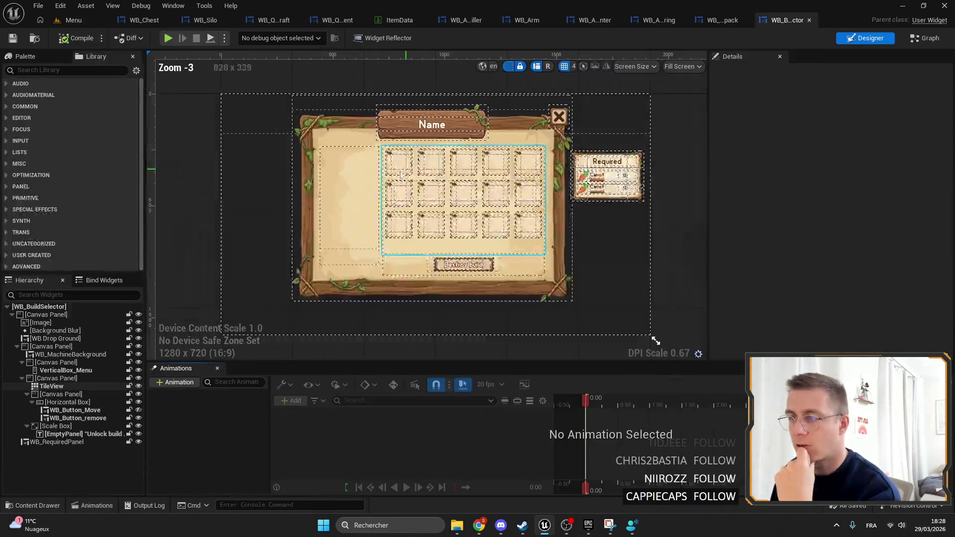
click(377, 156)
scroll(378, 156, up, 5)
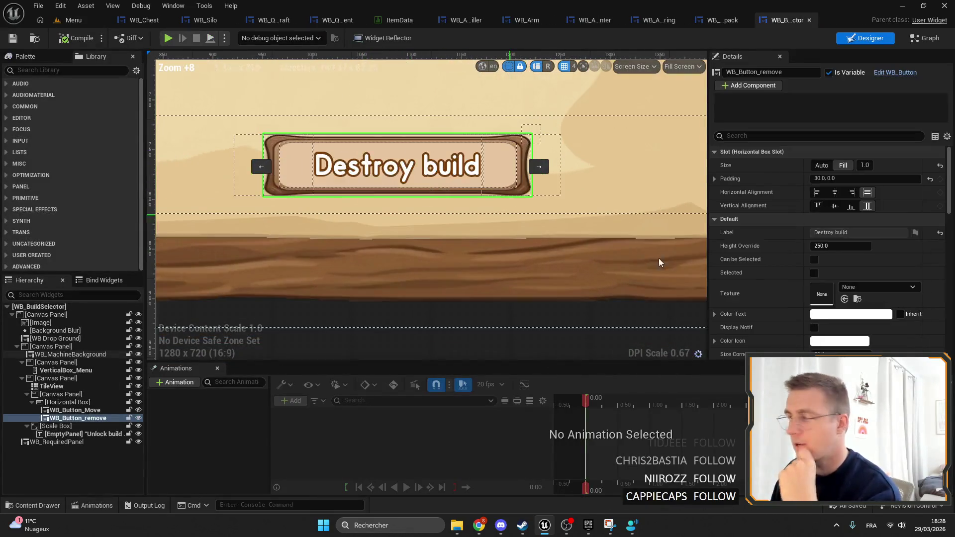
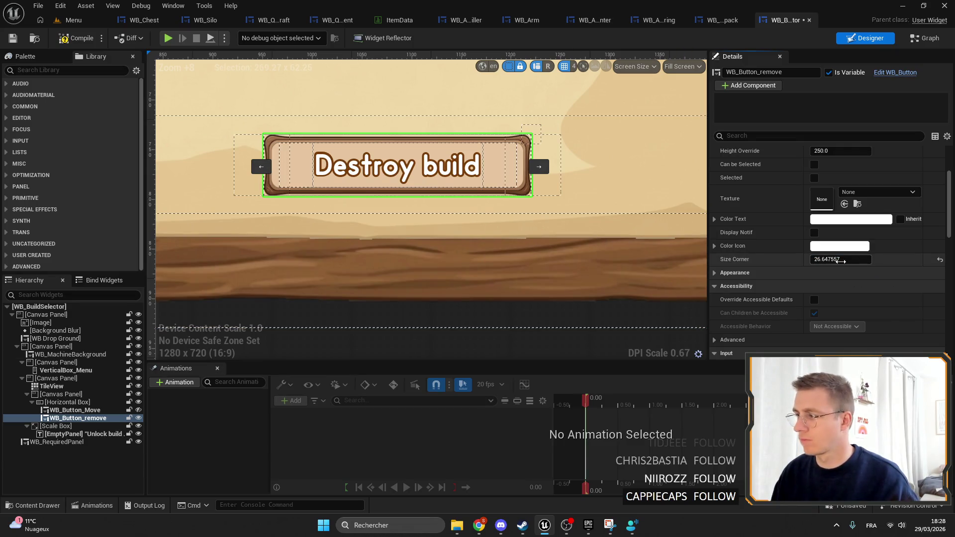
Raise the Destroy build button's corner size to about 30, then open WB_Chest.
drag(840, 261, 855, 261)
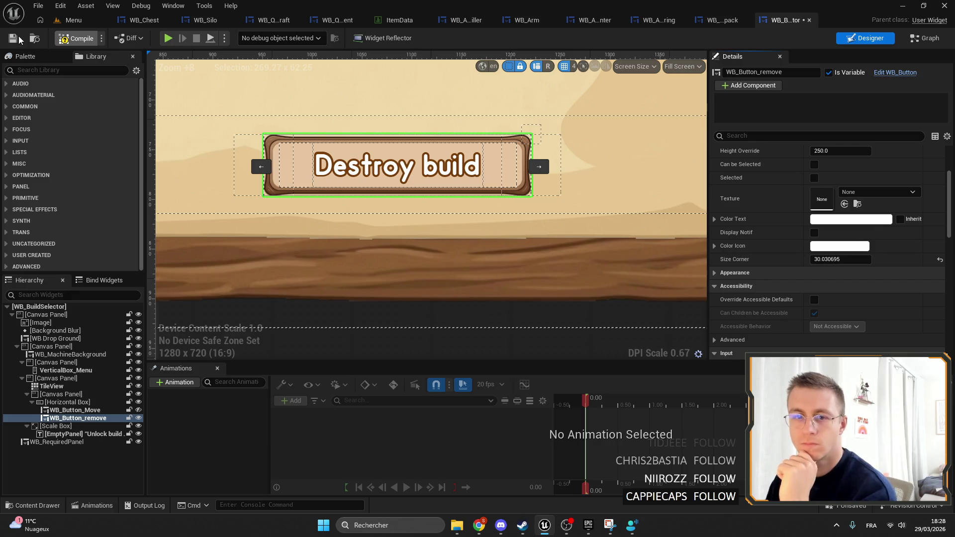
click(75, 21)
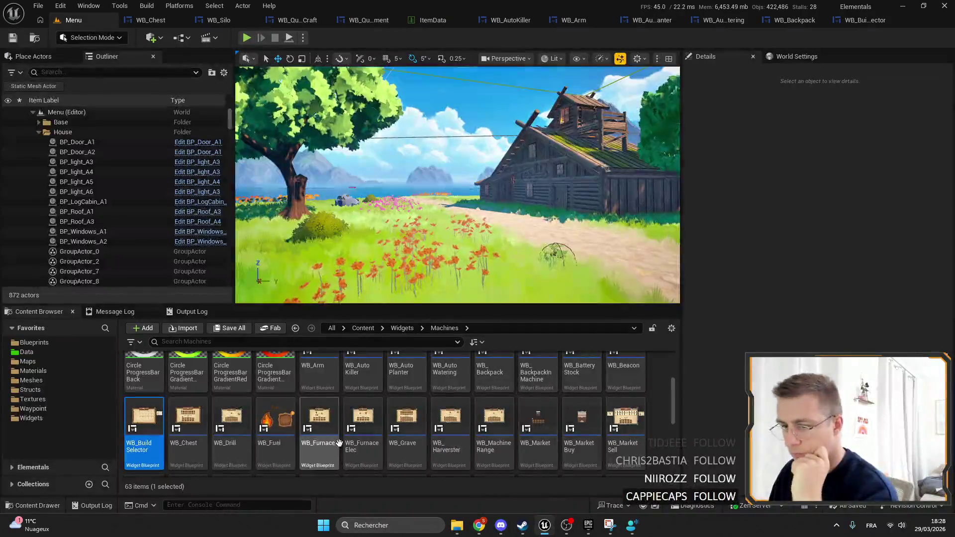
double_click(188, 432)
scroll(322, 80, down, 3)
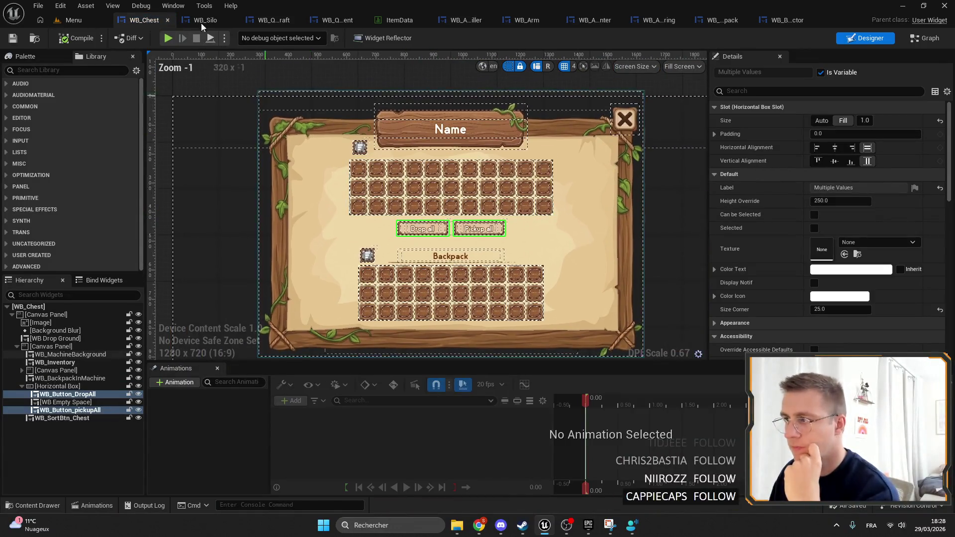
Open the WB_Drill, WB_Furnace, WB_FurnaceElec and WB_Grave widgets from the Content Browser.
click(74, 20)
double_click(231, 418)
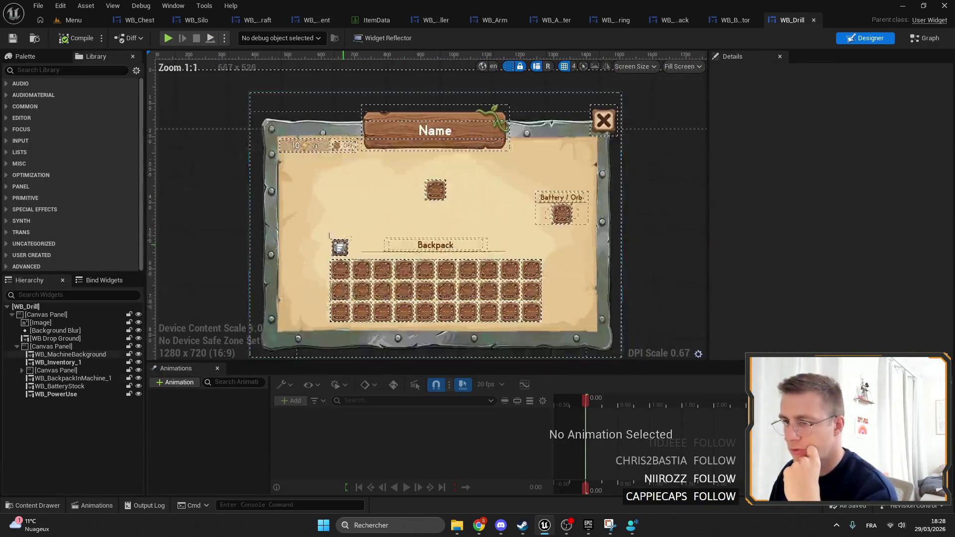
click(74, 20)
double_click(319, 418)
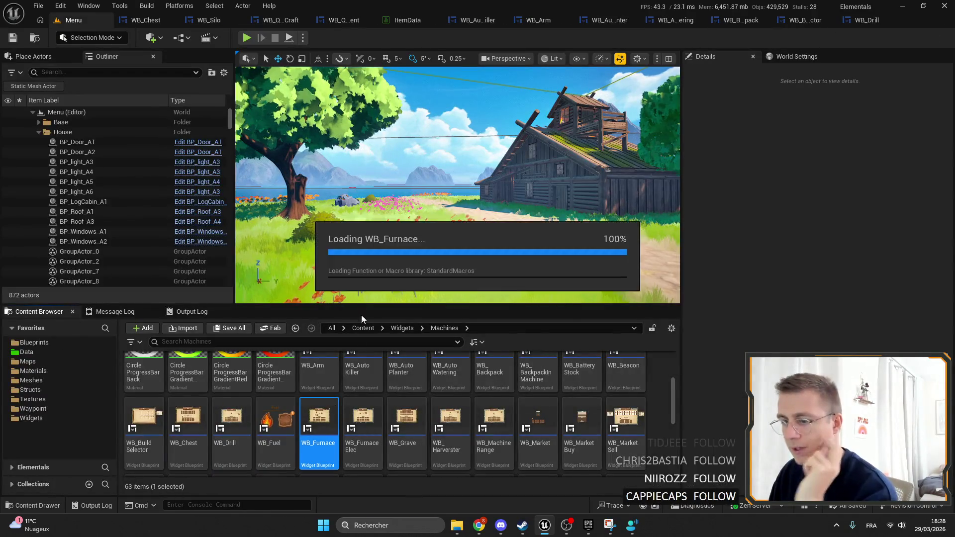
scroll(451, 214, up, 5)
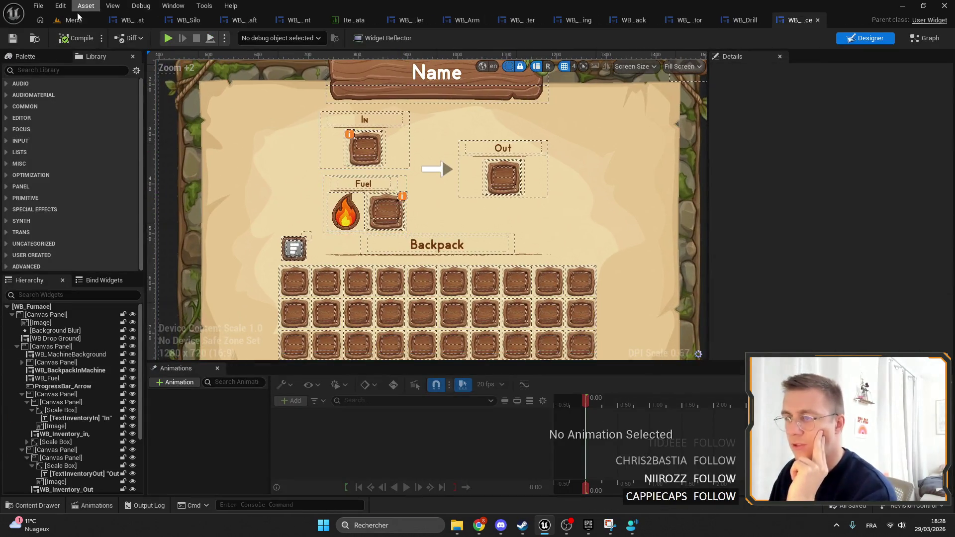
click(73, 20)
double_click(362, 418)
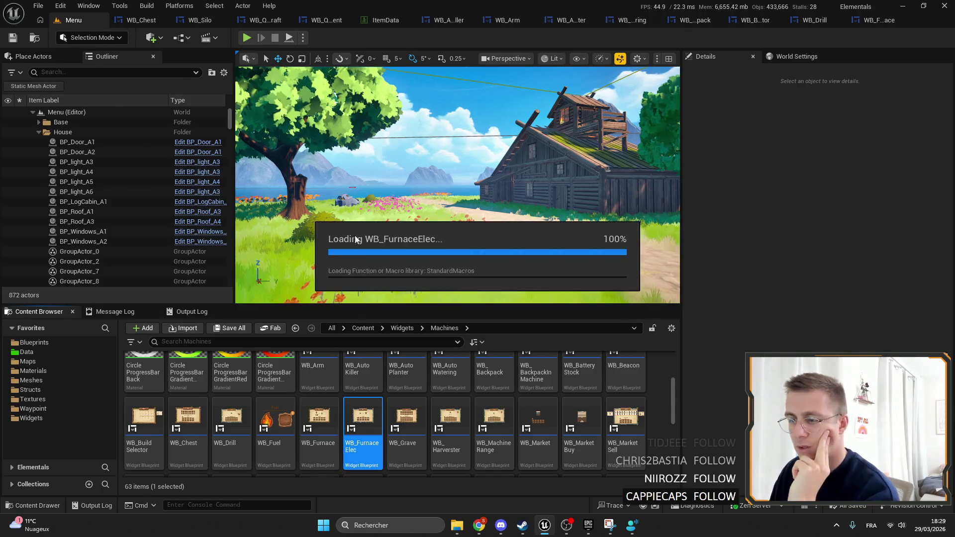
scroll(452, 189, up, 5)
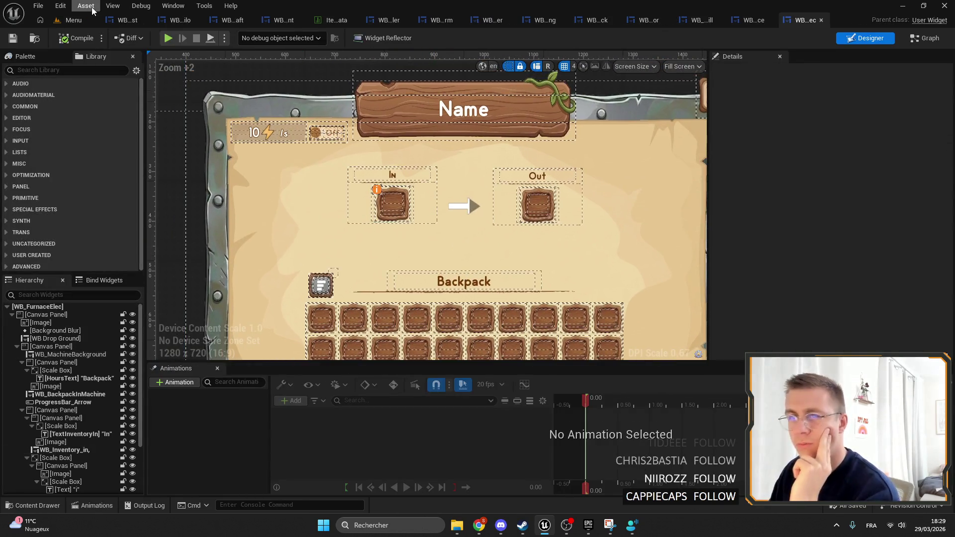
click(74, 20)
double_click(407, 417)
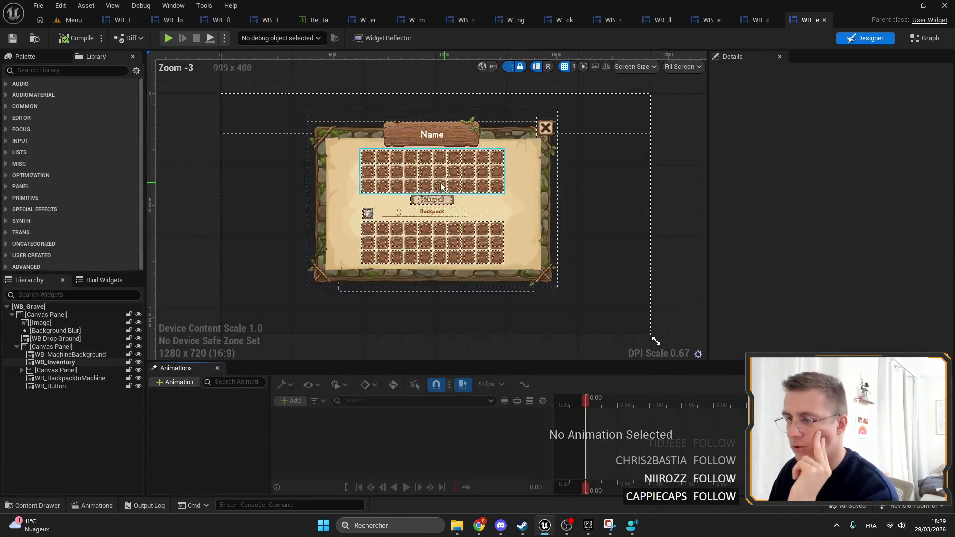
Lower the Pickup all button's corner size in WB_Grave to about 19.9.
scroll(432, 202, up, 11)
click(393, 205)
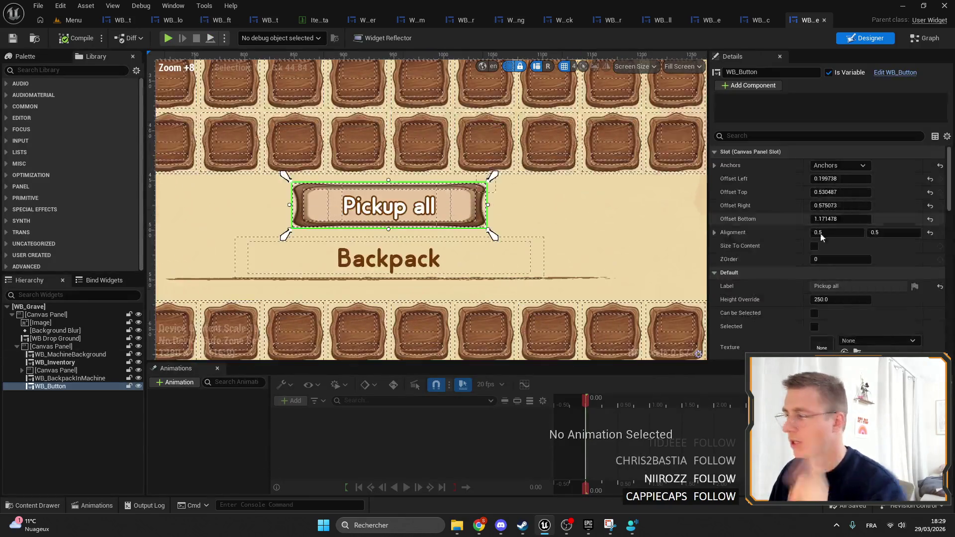
scroll(852, 326, down, 3)
drag(843, 329, 831, 329)
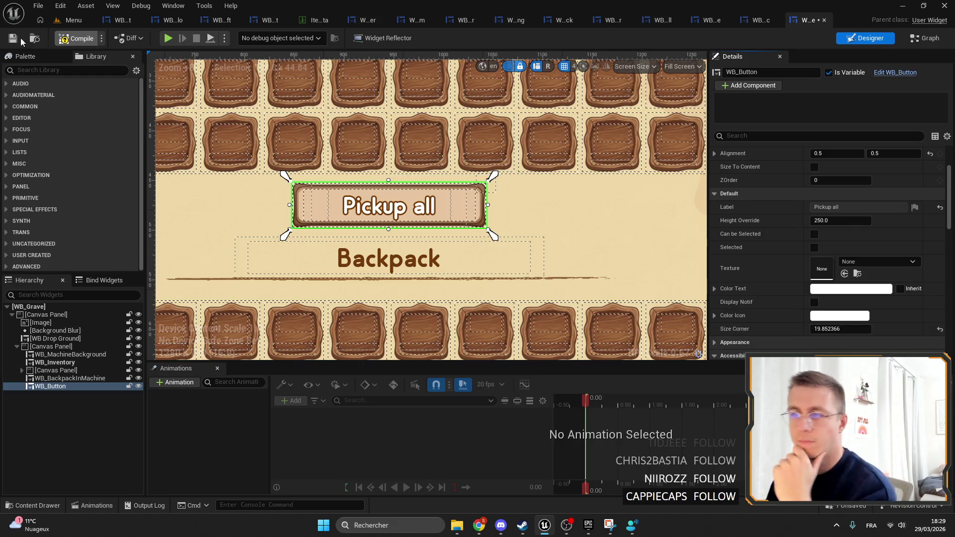
In WB_Harvester, reduce the Refresh dirts button's corner size to 15.6 and save.
click(75, 20)
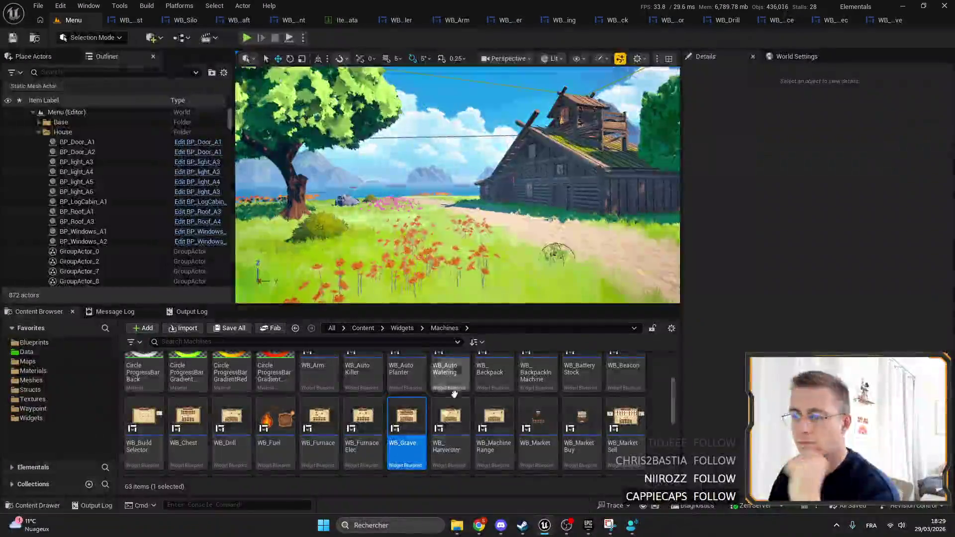
click(450, 423)
scroll(485, 199, up, 8)
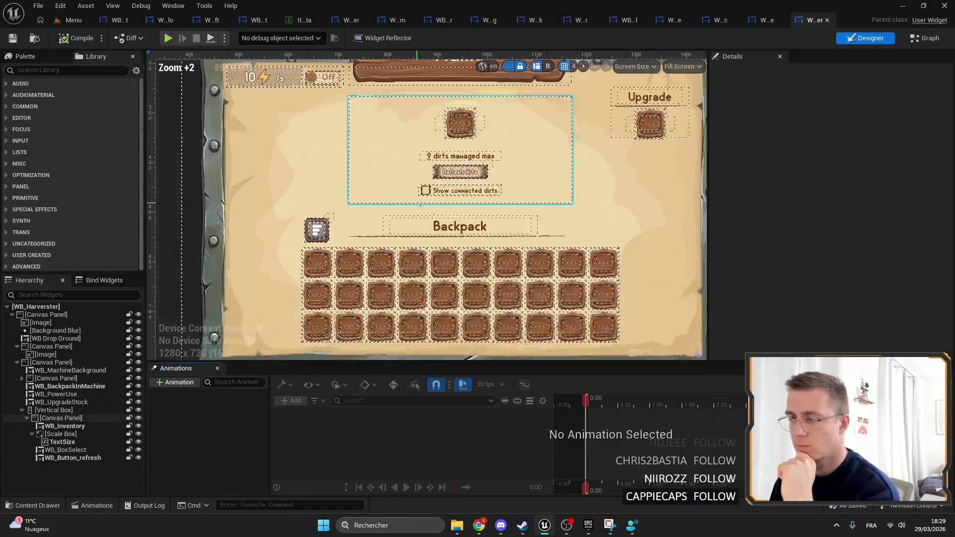
click(449, 162)
scroll(870, 309, down, 5)
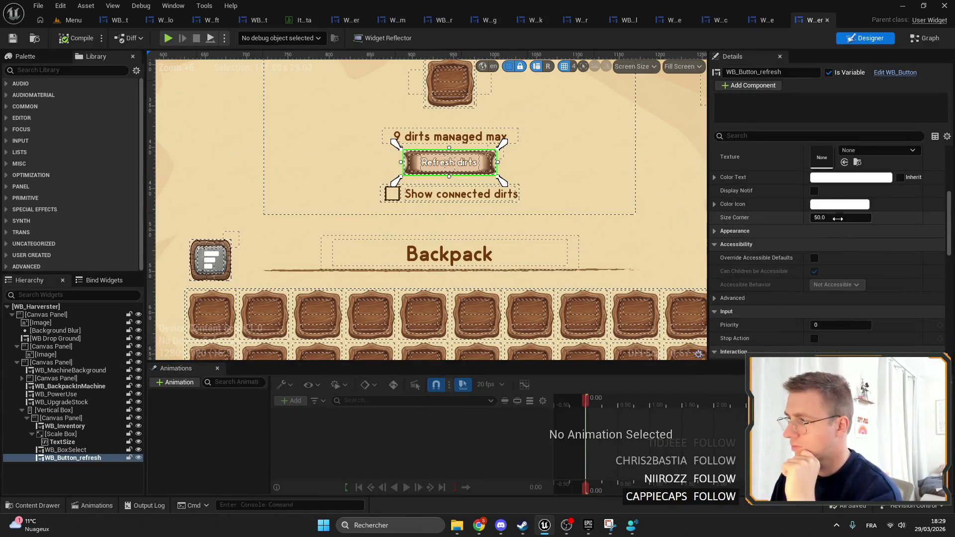
scroll(470, 177, up, 9)
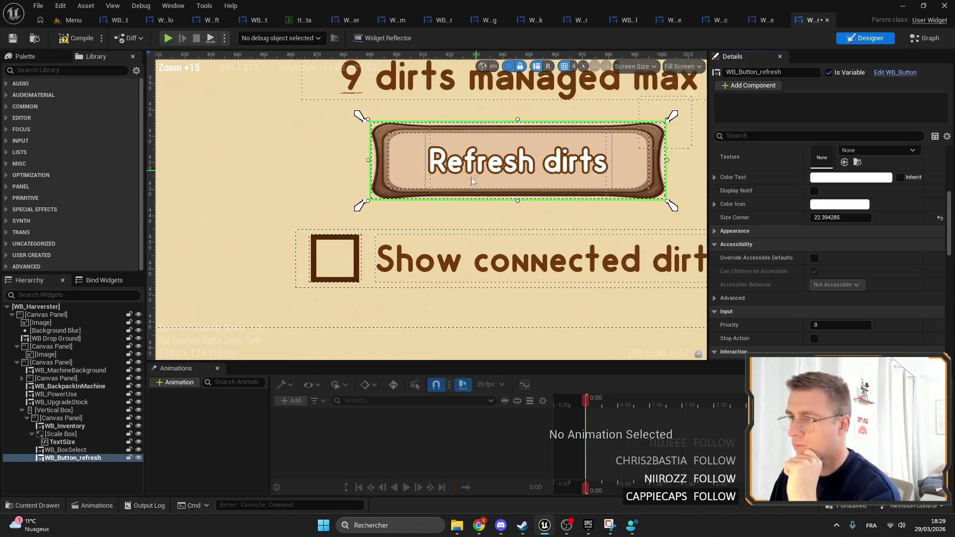
drag(828, 218, 801, 217)
click(11, 38)
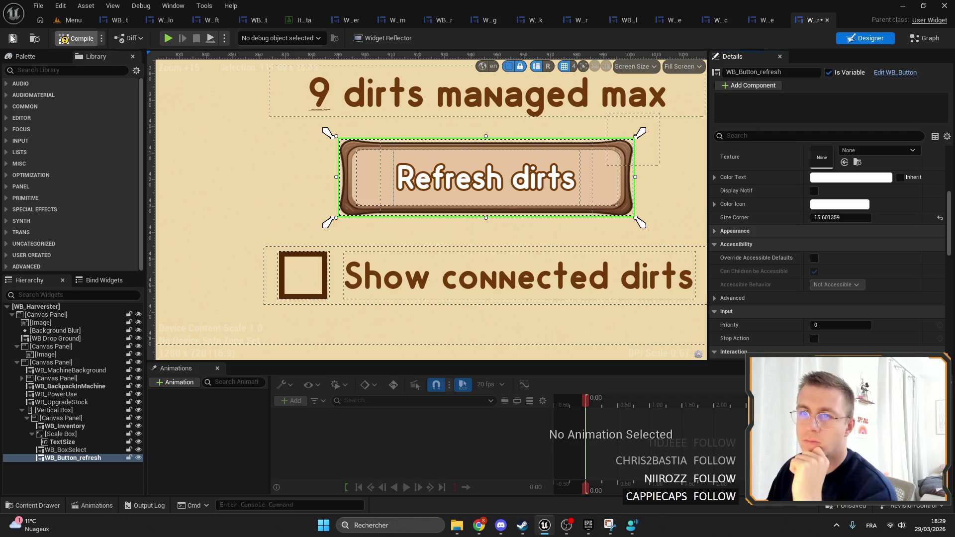
click(73, 20)
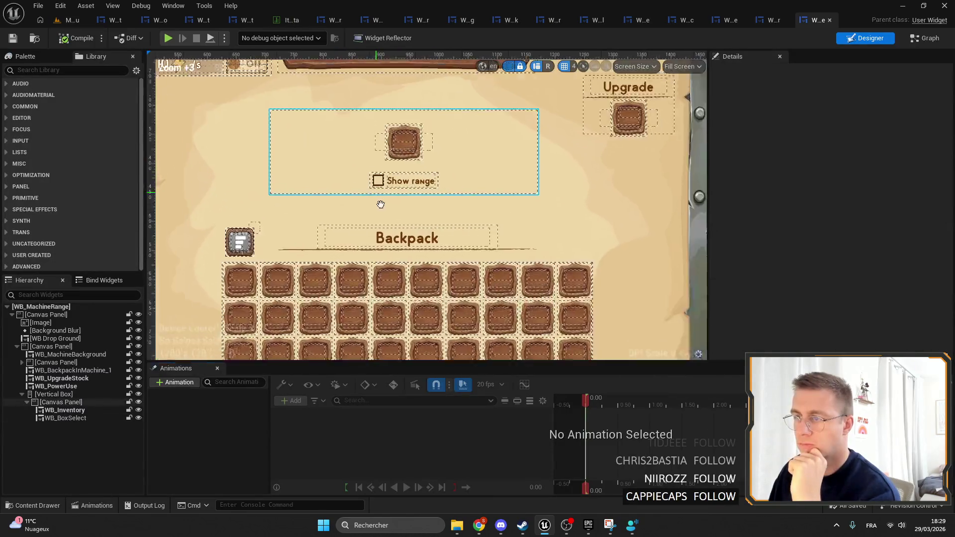
click(72, 20)
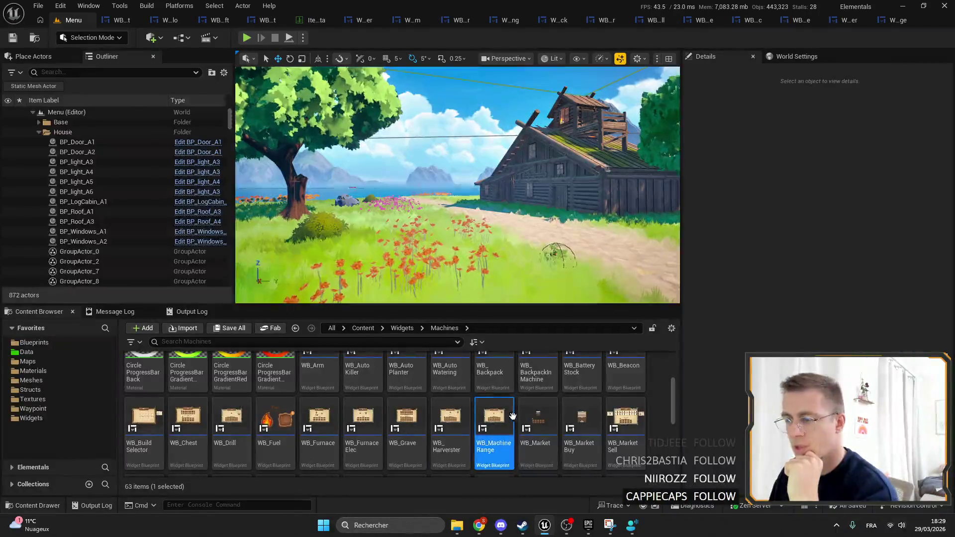
In WB_MarketSell, lower the Sell all button's corner size to about 20.6 and save.
click(596, 412)
double_click(616, 415)
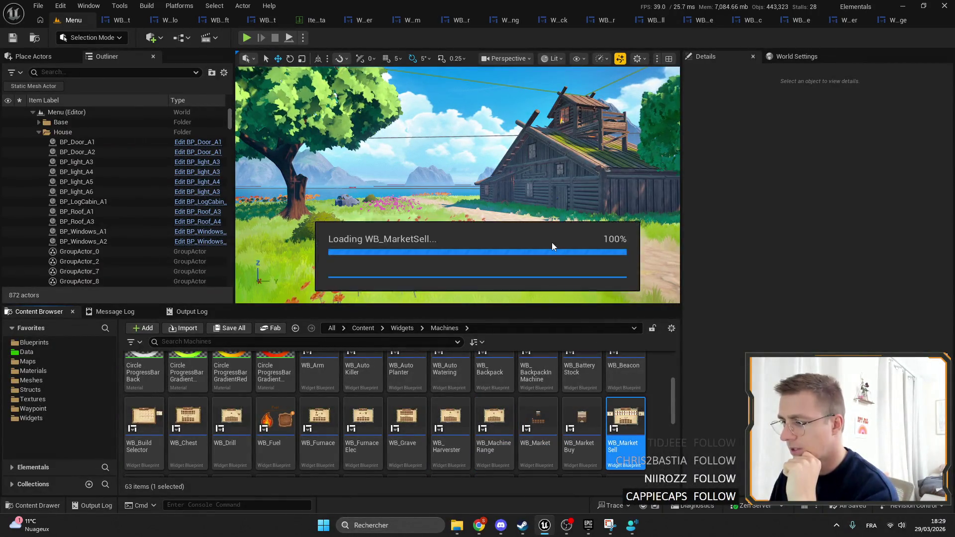
scroll(457, 226, up, 12)
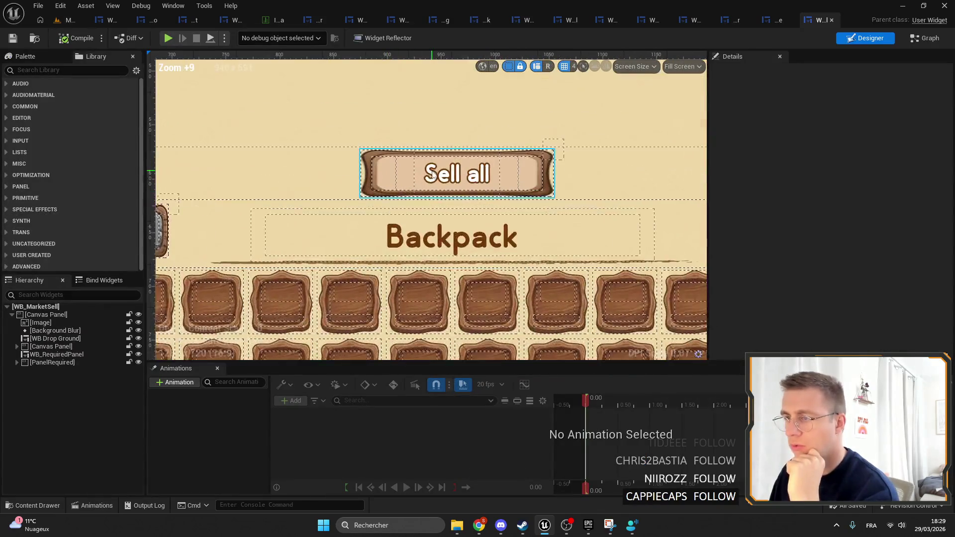
click(456, 173)
scroll(862, 325, down, 2)
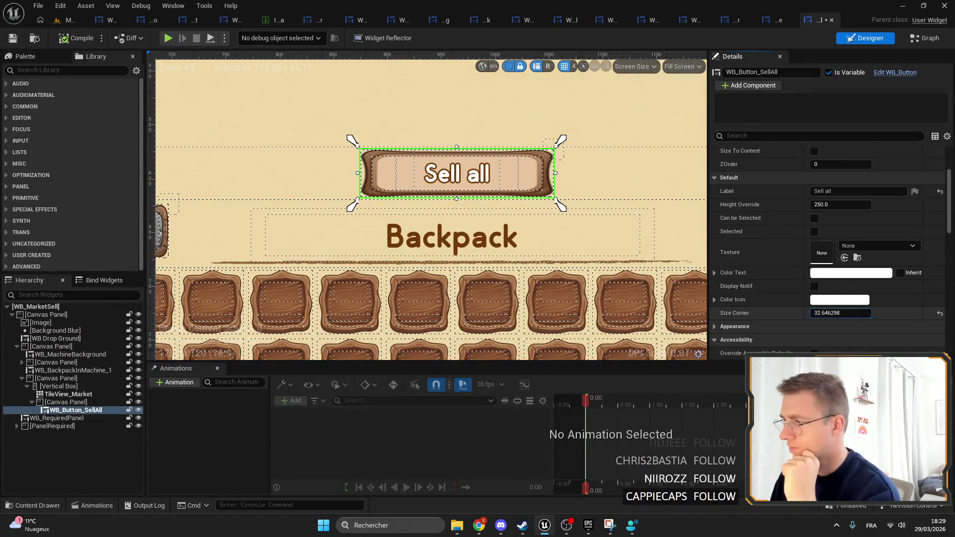
drag(875, 315, 861, 315)
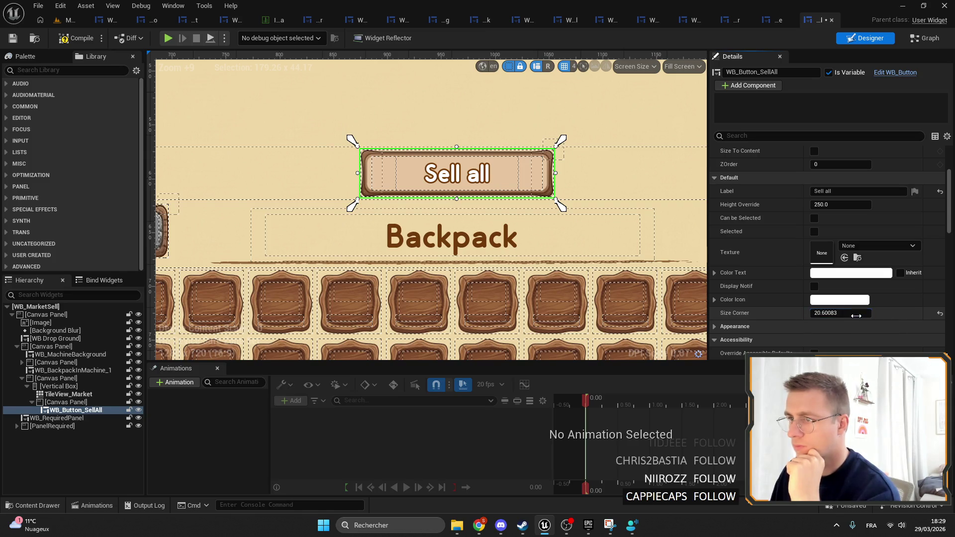
click(12, 40)
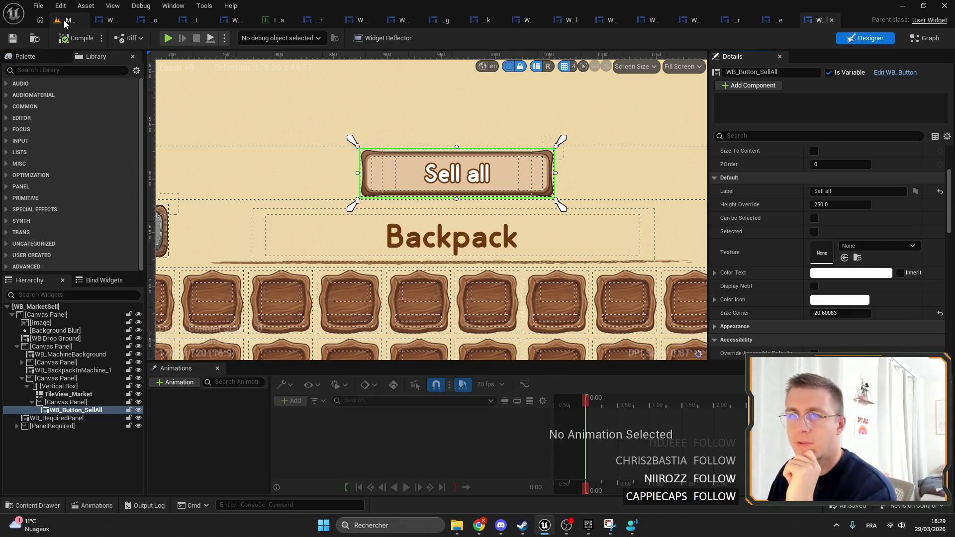
Open the WB_PowerGenerator, WB_Pump and WB_QuickCraft widgets for review.
click(67, 20)
double_click(188, 415)
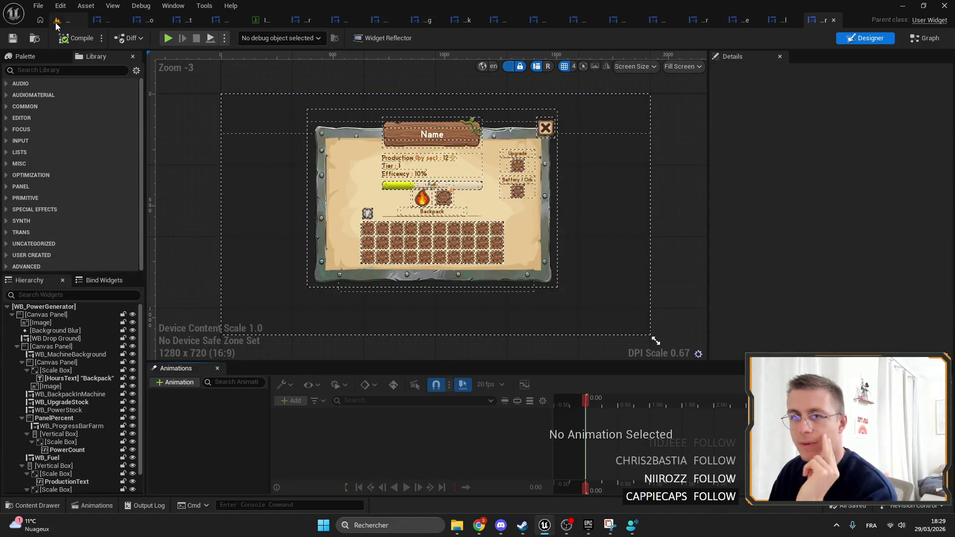
click(57, 20)
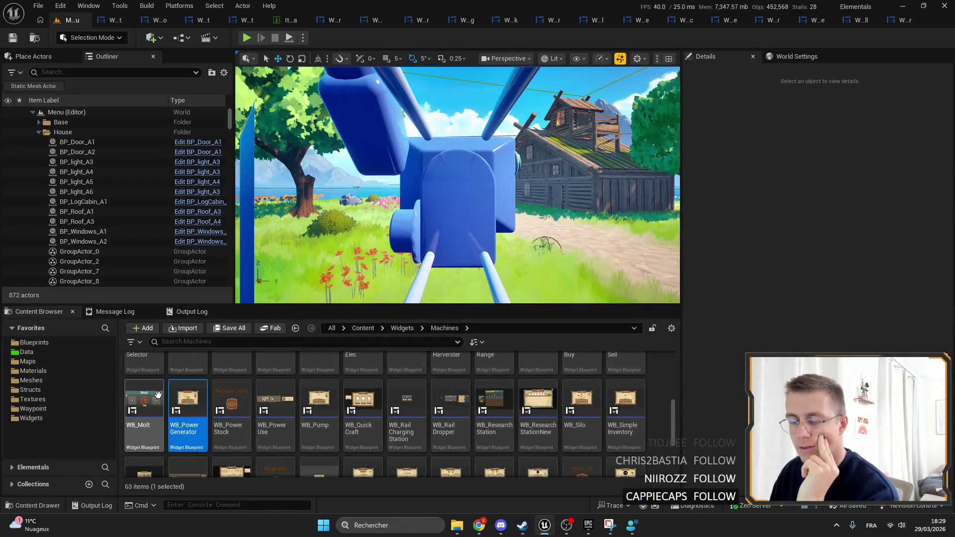
double_click(181, 409)
scroll(431, 184, up, 8)
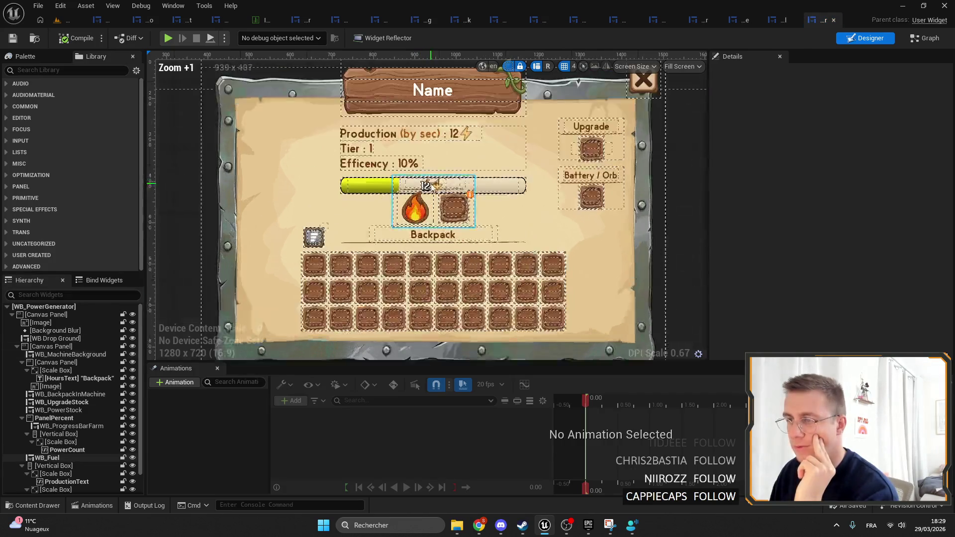
scroll(384, 147, down, 2)
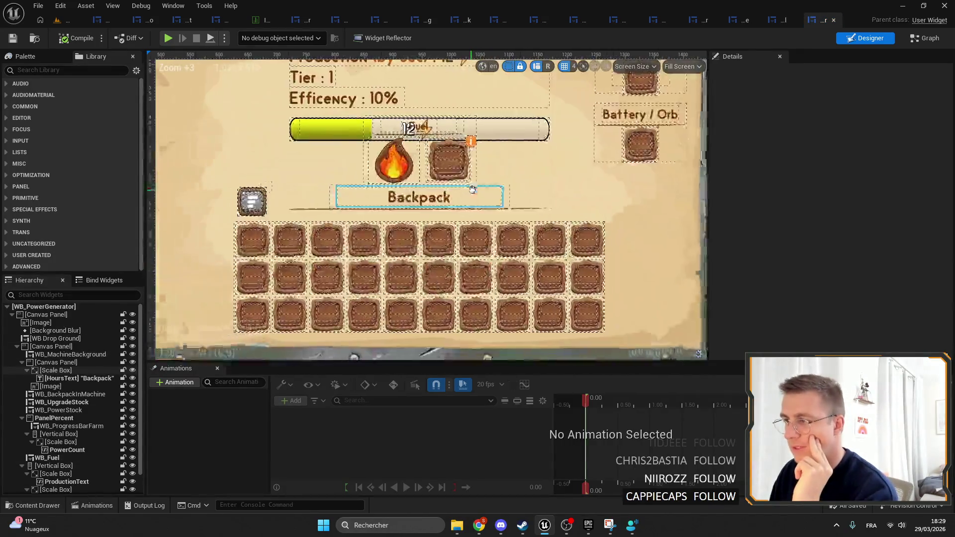
click(70, 21)
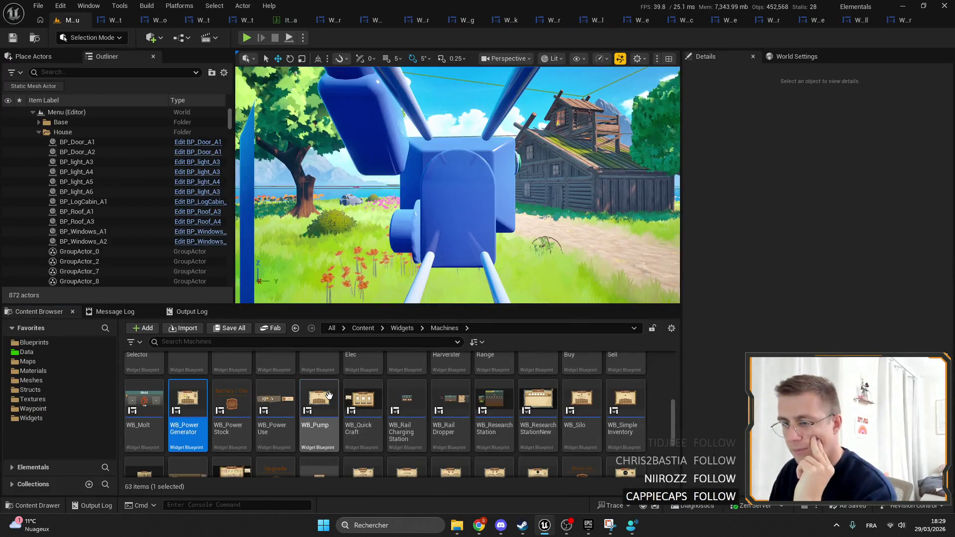
double_click(319, 400)
scroll(441, 192, up, 5)
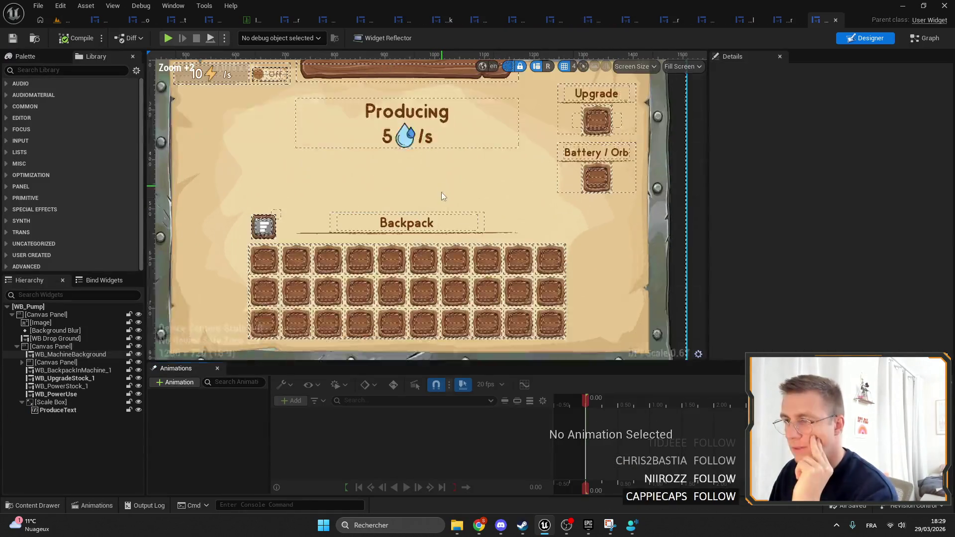
scroll(488, 264, down, 4)
click(62, 19)
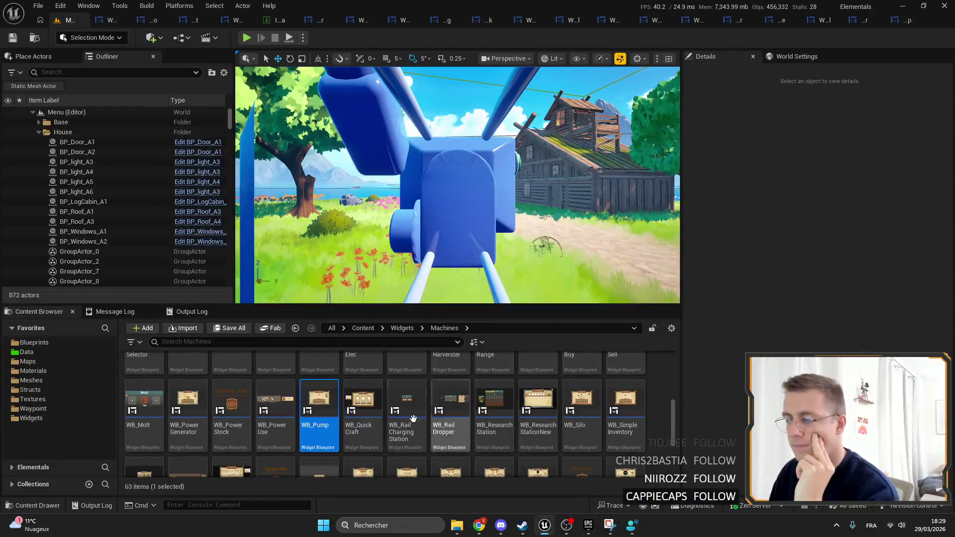
double_click(363, 412)
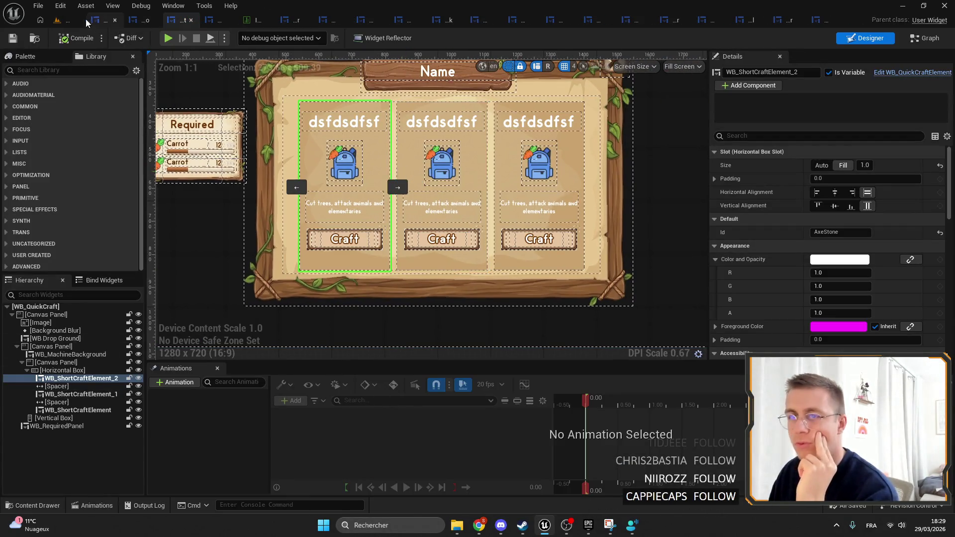
Via WB_ResearchStationNew, set WB_UnlockStep's UNLOCK button corner size to about 24.2, then compile and save.
click(62, 20)
click(538, 405)
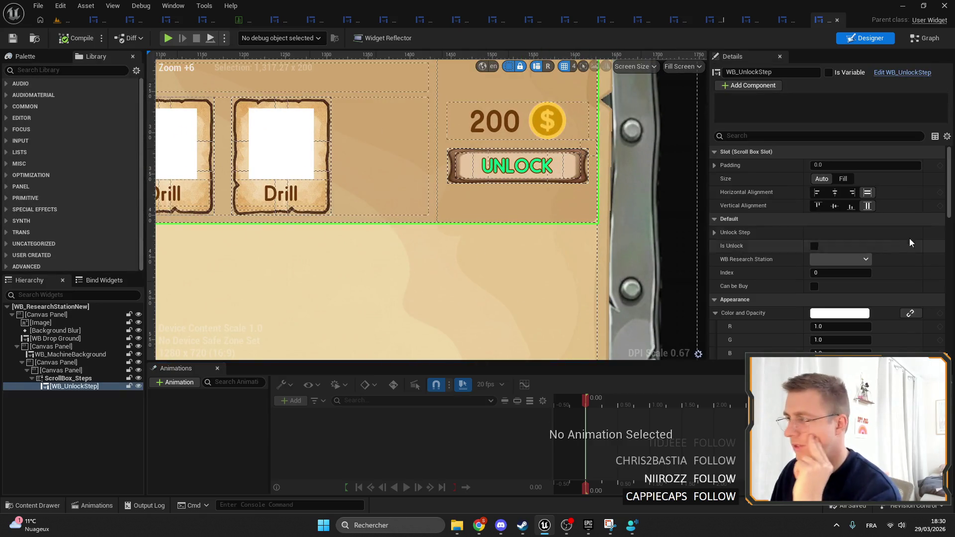
double_click(518, 183)
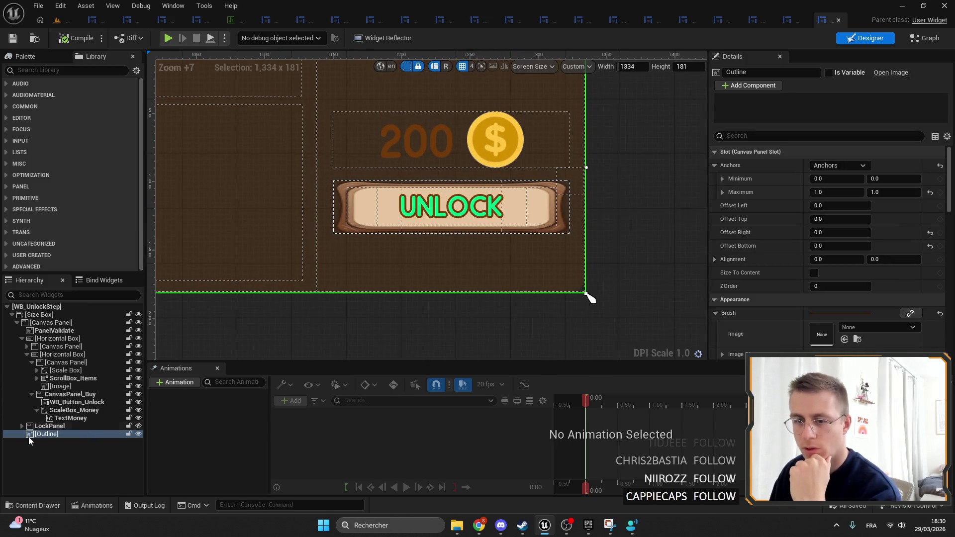
click(21, 426)
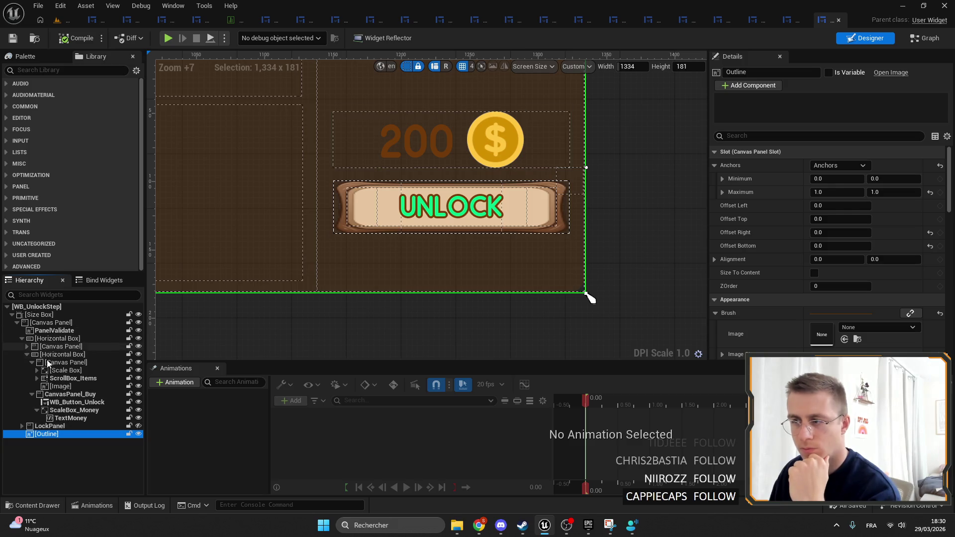
click(64, 403)
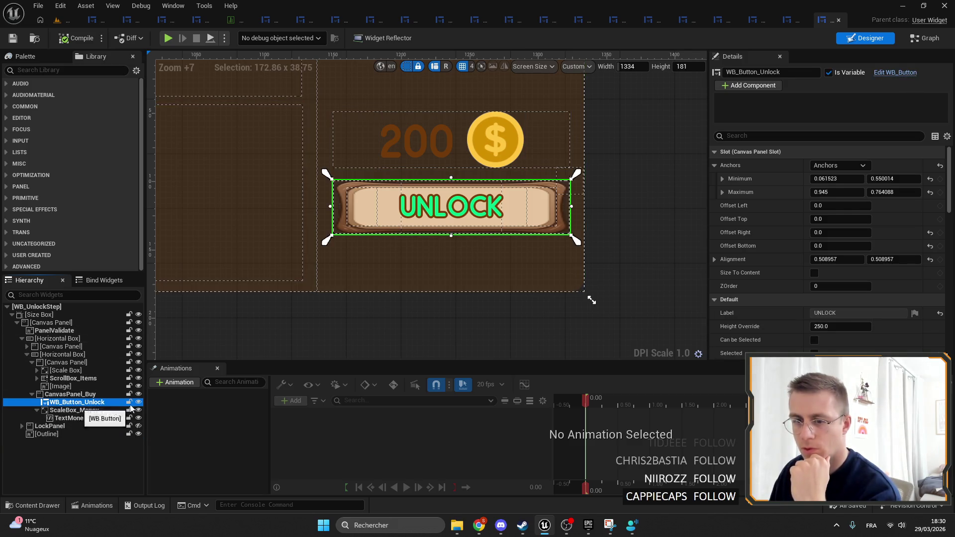
scroll(840, 298, down, 2)
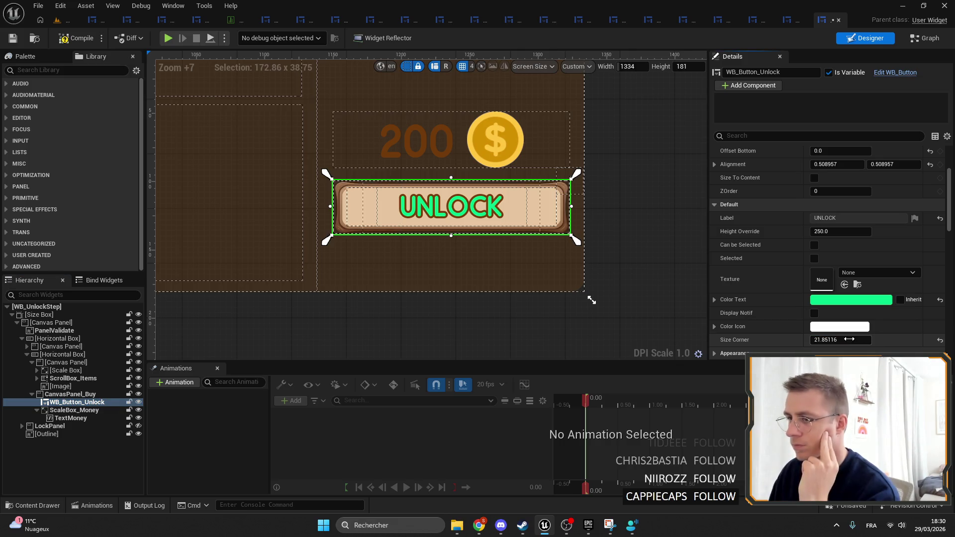
drag(853, 339, 876, 339)
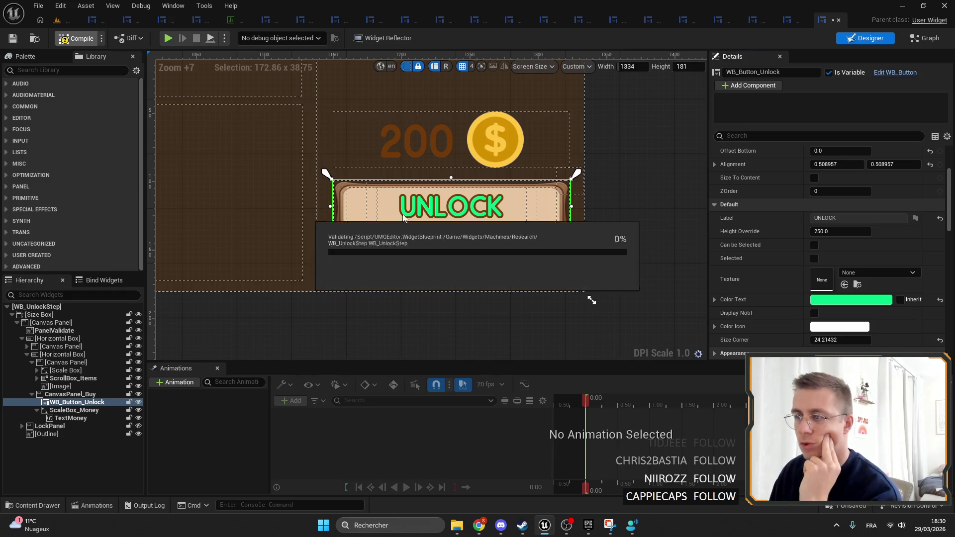
key(ctrl+s)
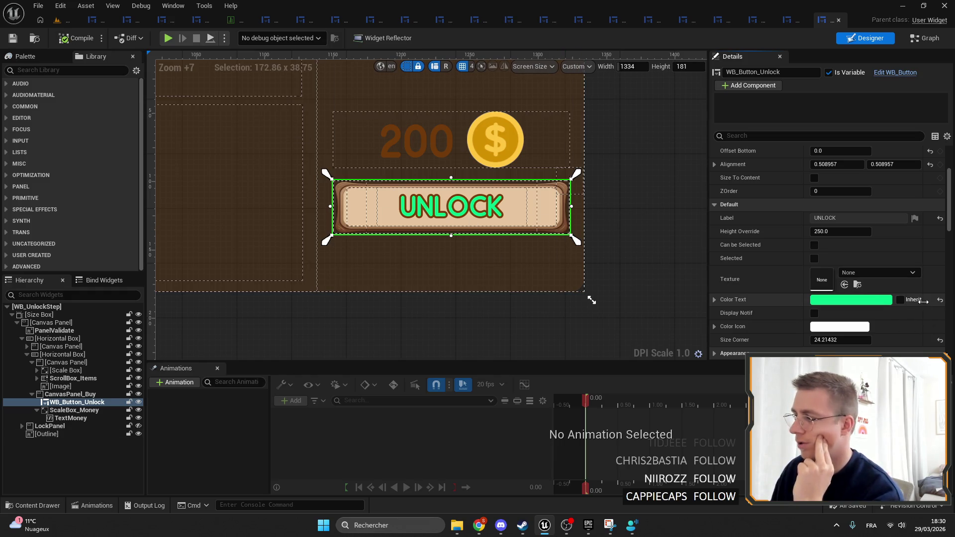
Close all widget tabs to the right of Menu, then open WB_SimpleInventory.
right_click(63, 21)
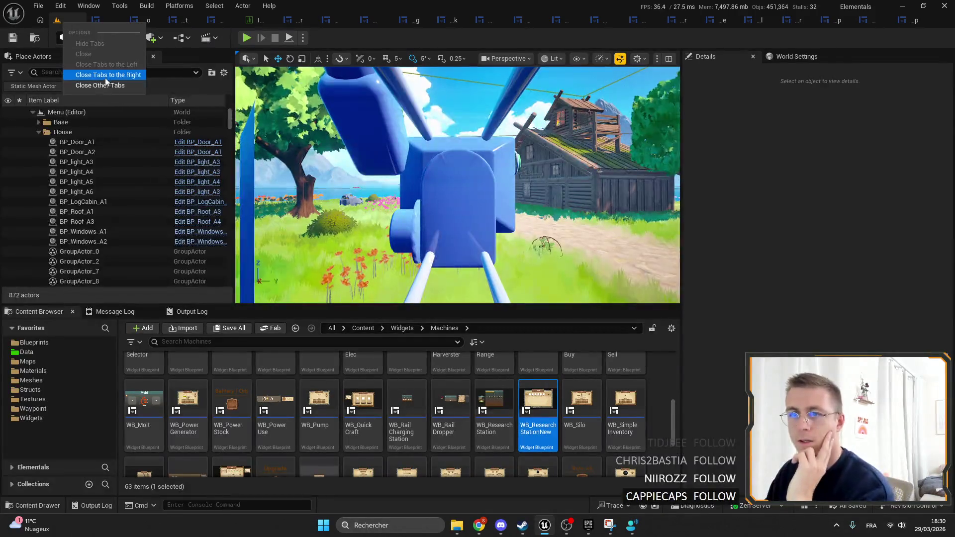
click(454, 310)
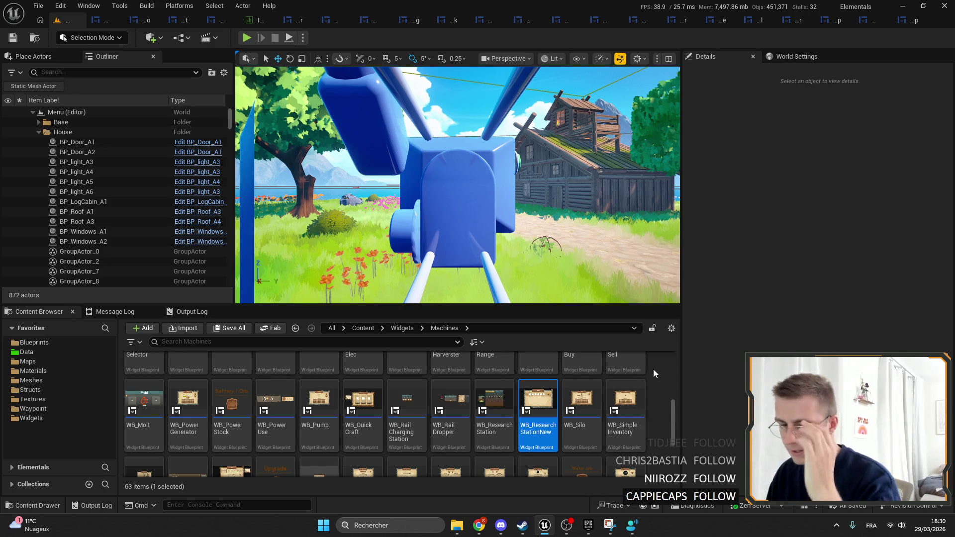
scroll(647, 398, down, 2)
double_click(621, 378)
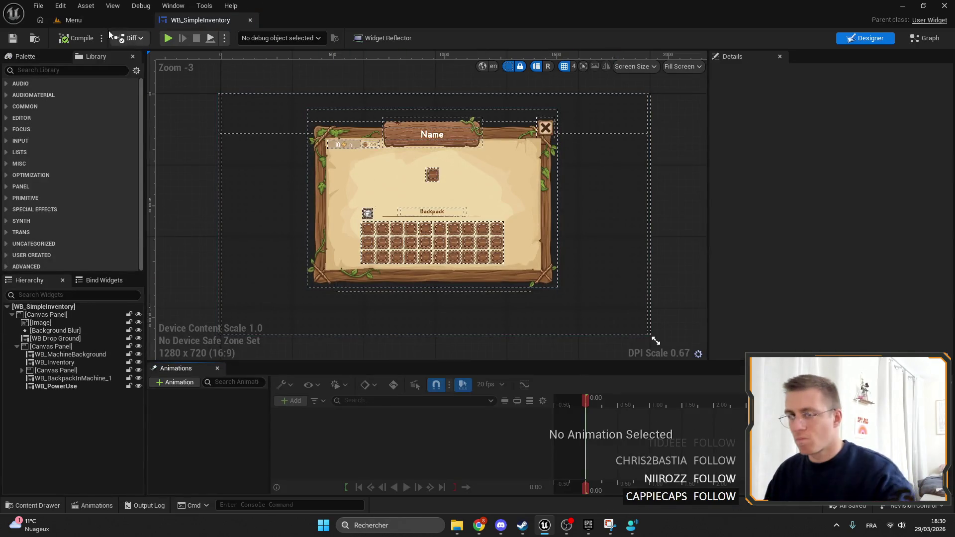
Open WB_Spliter and then its tag selector row widget, WB_SpliterTagSelector.
click(70, 20)
double_click(145, 388)
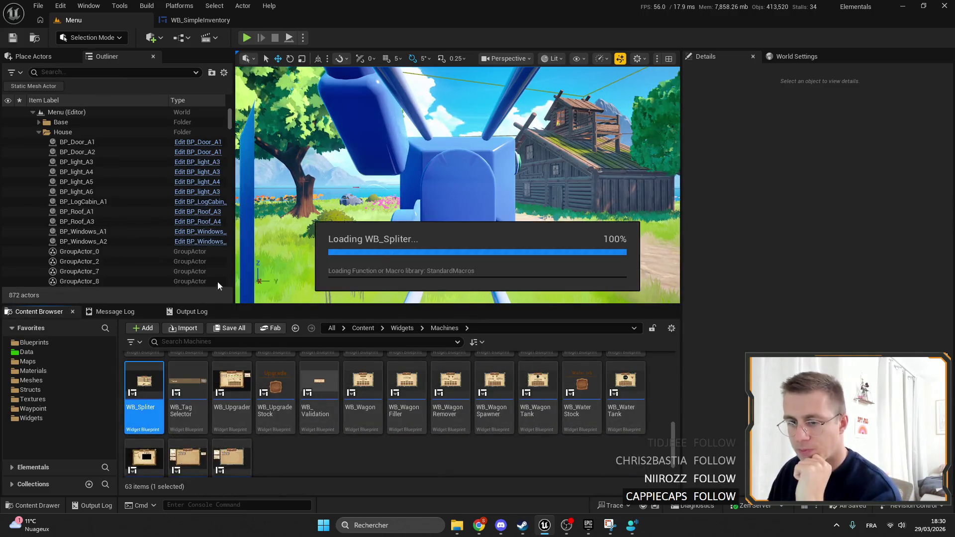
scroll(481, 214, down, 2)
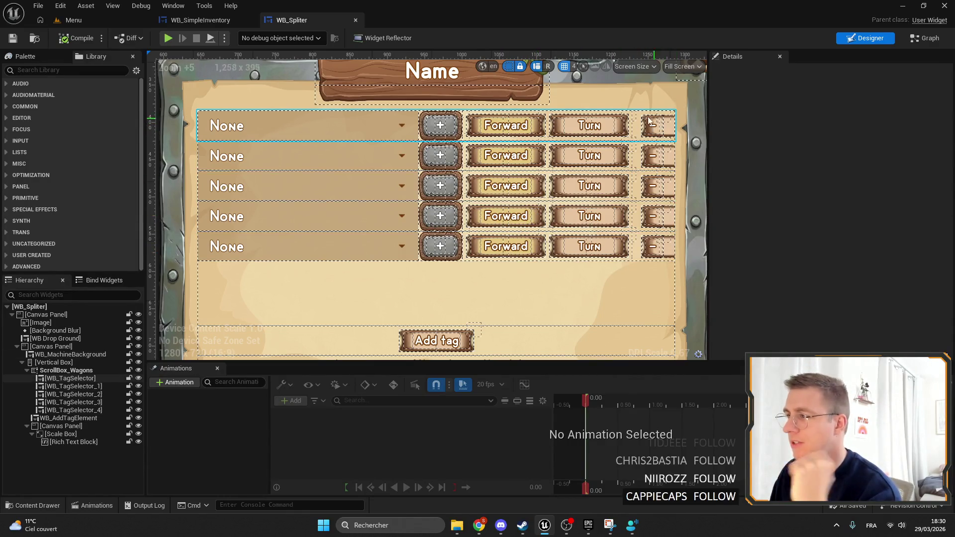
click(594, 128)
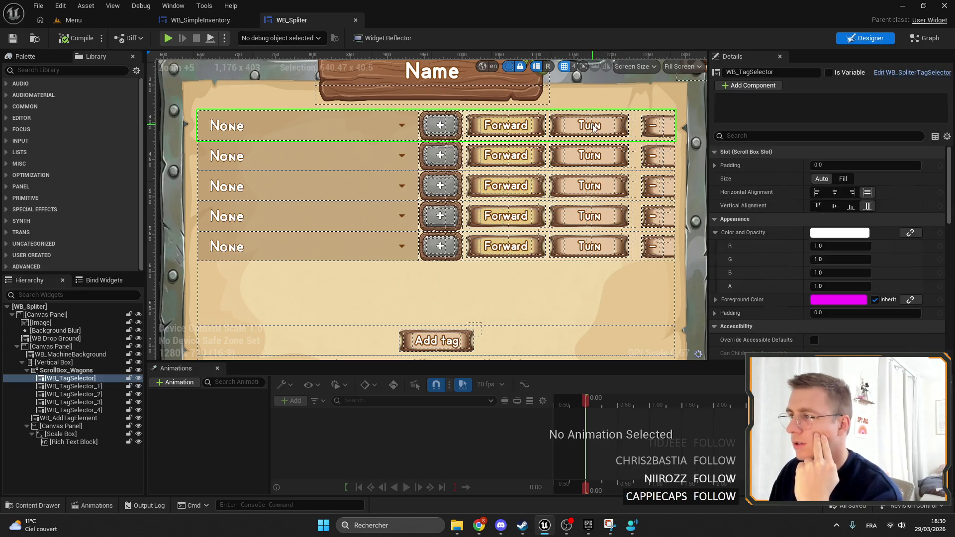
double_click(584, 114)
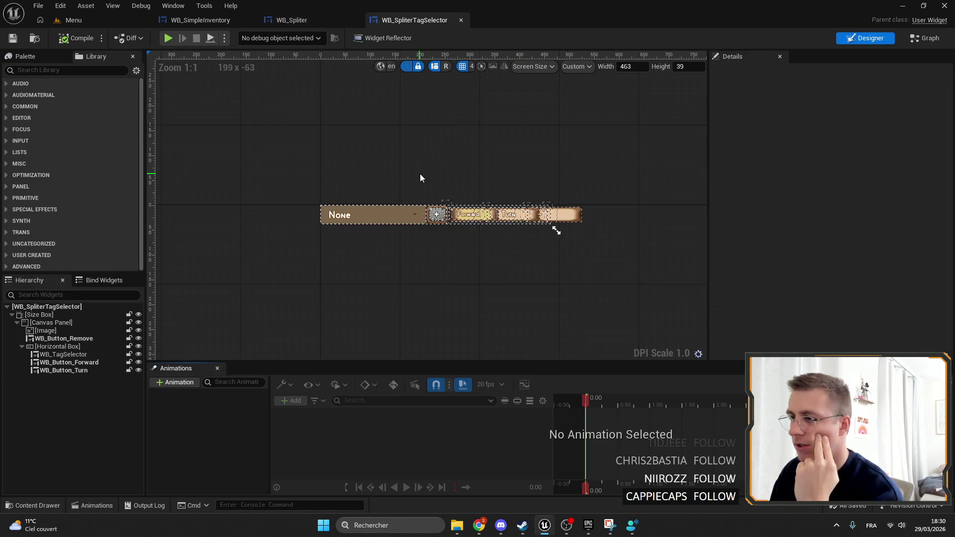
Set the Forward and Turn buttons' corner size to 15.
scroll(422, 179, up, 5)
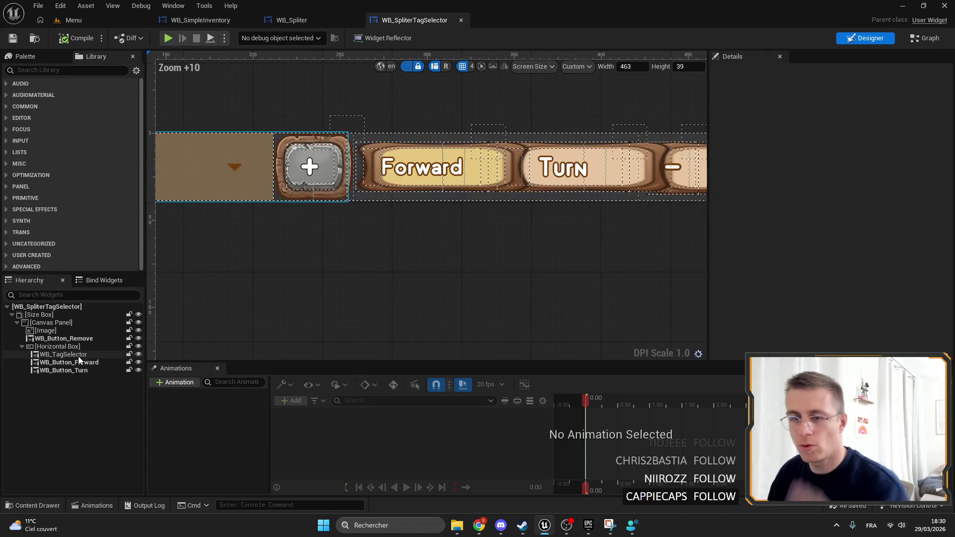
click(70, 362)
ctrl+click(64, 370)
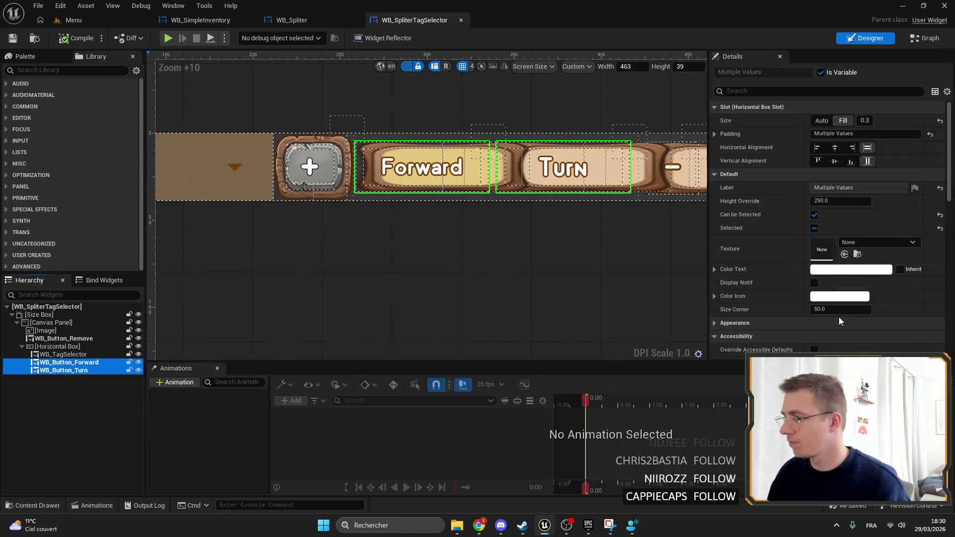
click(839, 321)
click(838, 309)
text(15)
key(Return)
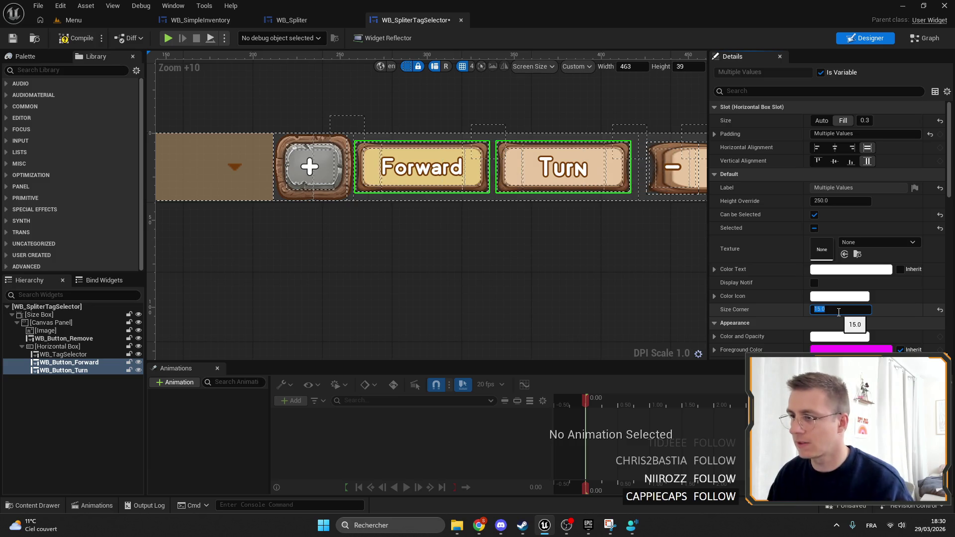
Inspect the tag dropdown and remove button, then return to the Menu level.
scroll(595, 223, up, 4)
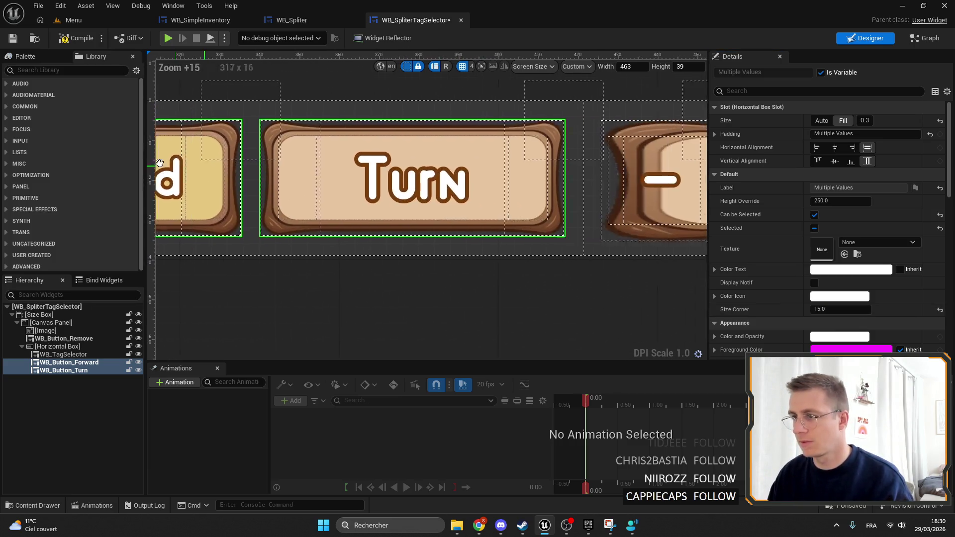
scroll(242, 191, down, 2)
click(63, 354)
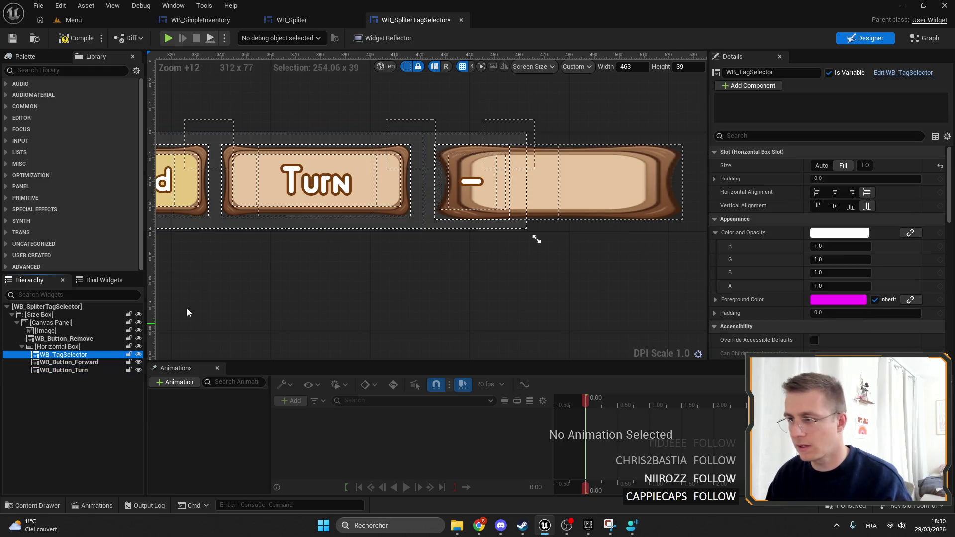
click(69, 339)
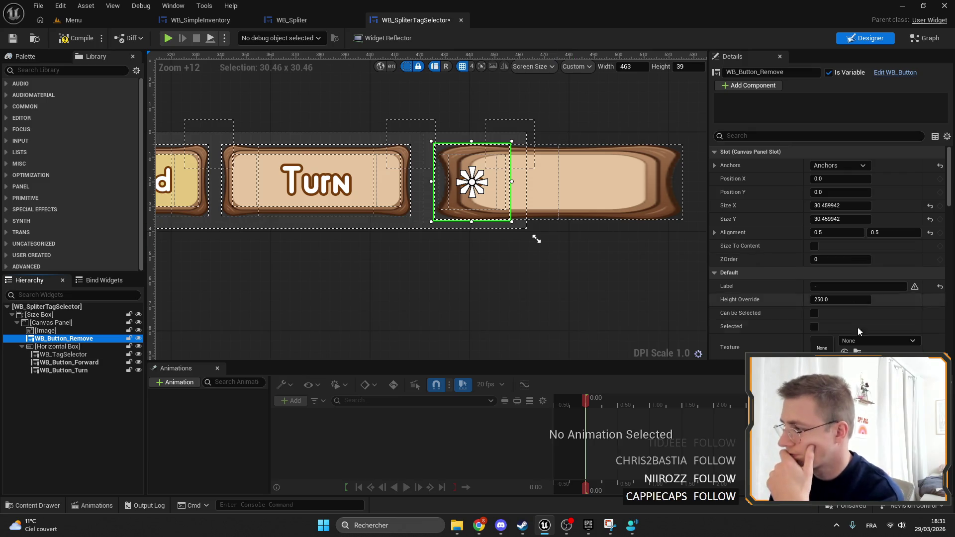
scroll(759, 259, down, 5)
scroll(536, 244, down, 3)
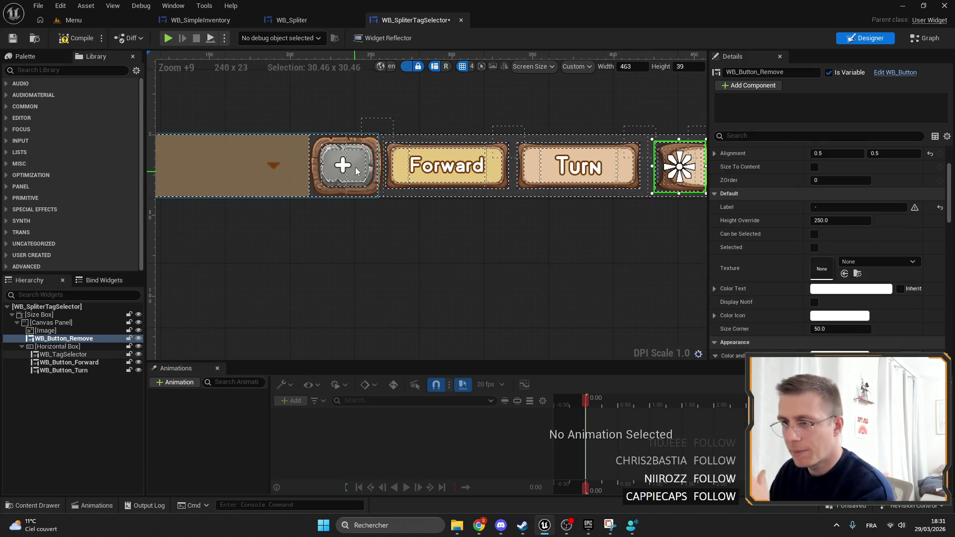
scroll(369, 191, down, 5)
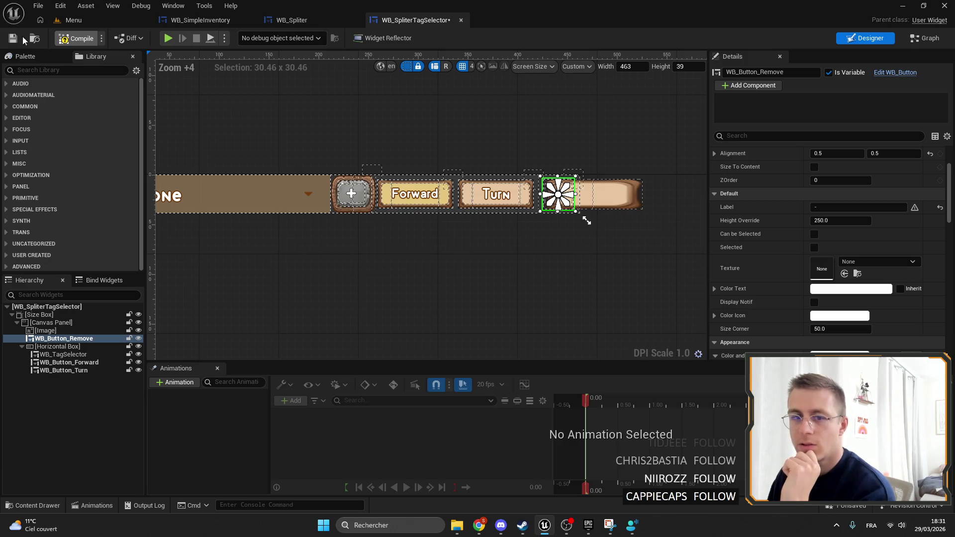
click(73, 20)
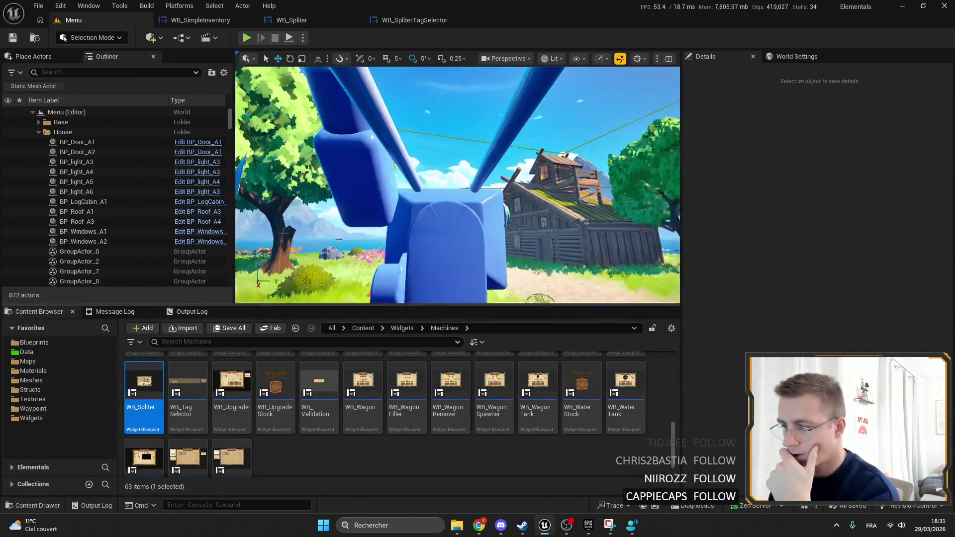
Open WB_Upgrader's menu element widget, adjust its button's corner size, and compile.
double_click(223, 391)
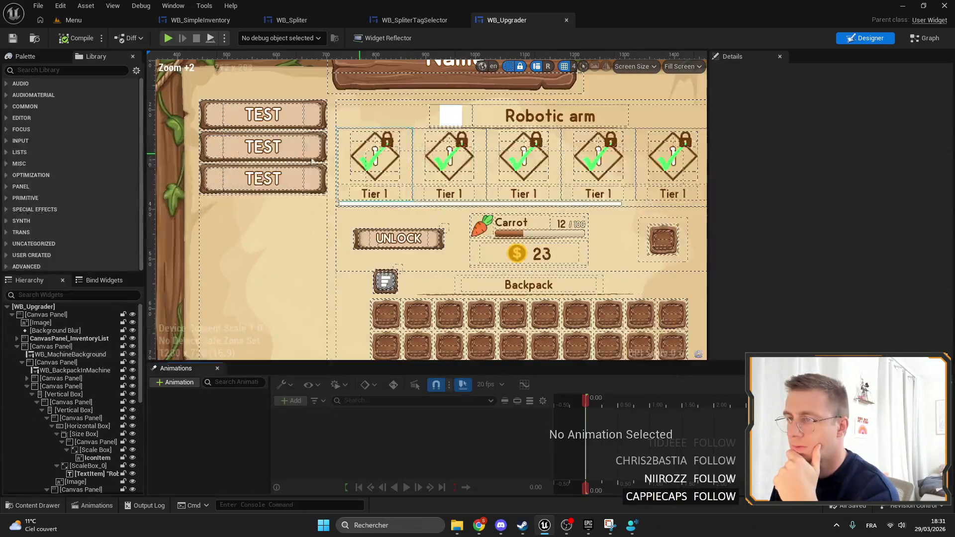
click(312, 167)
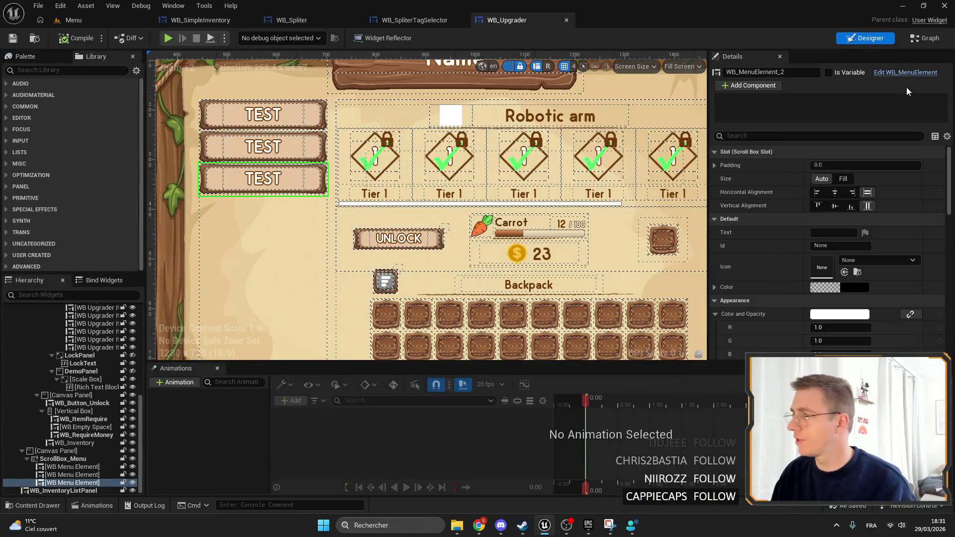
double_click(277, 104)
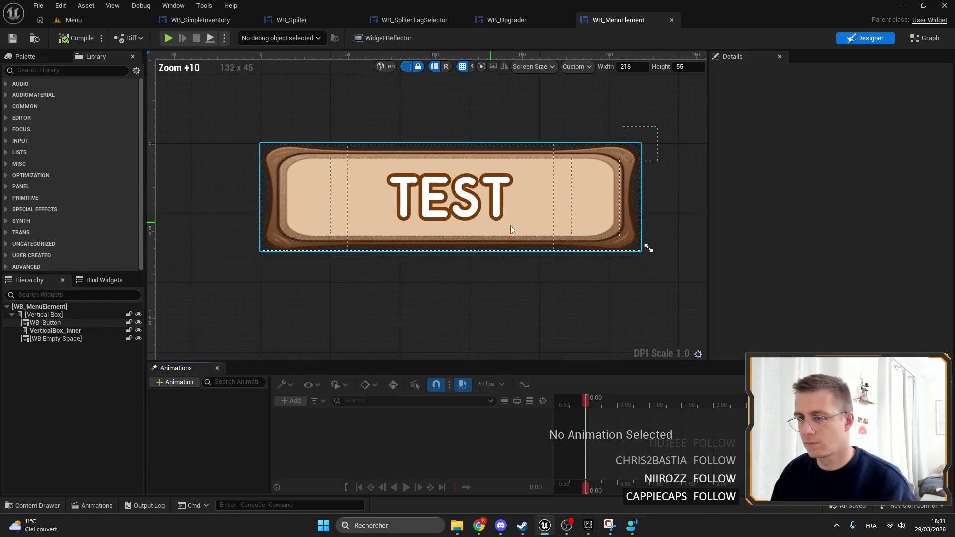
click(511, 226)
scroll(868, 307, down, 3)
scroll(845, 309, up, 2)
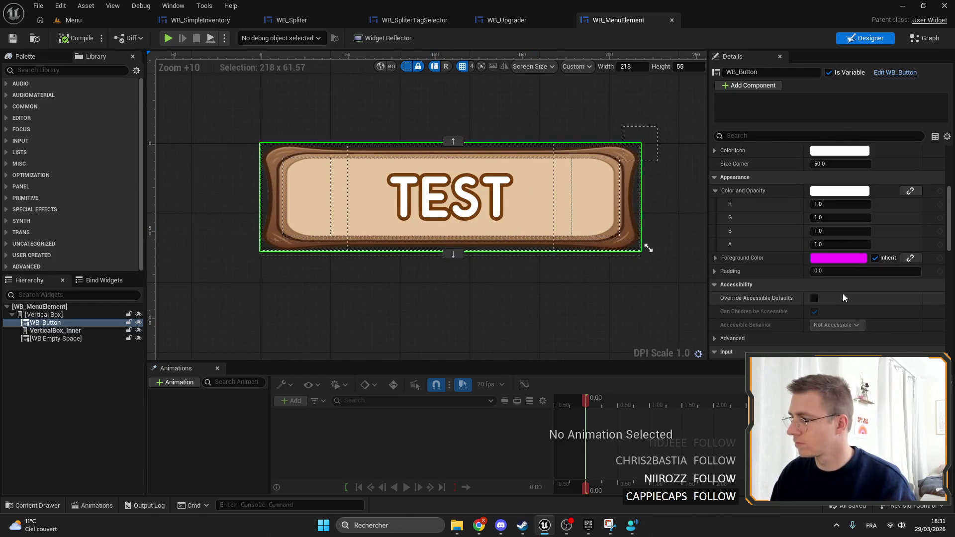
drag(850, 244, 851, 244)
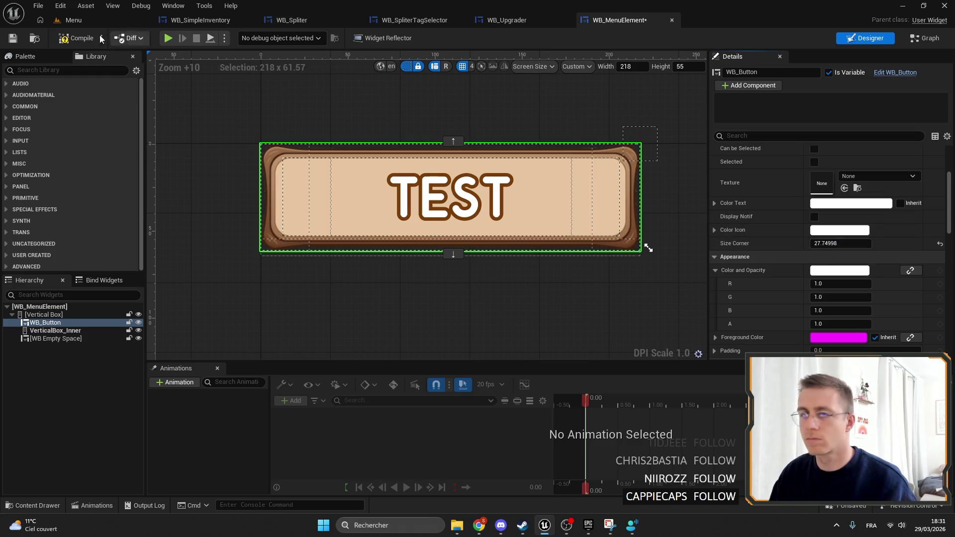
click(63, 38)
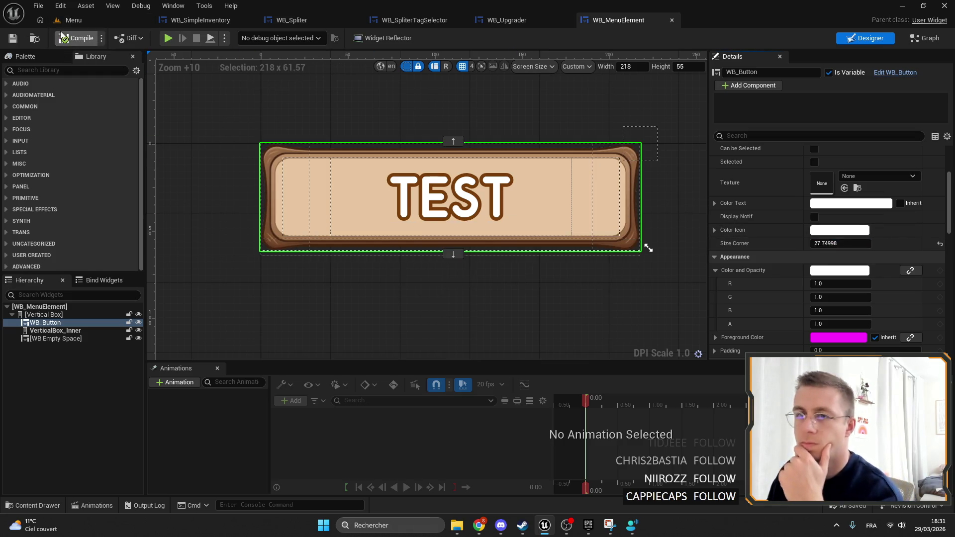
In WB_Upgrader, lower the UNLOCK button's corner size to about 17.9 and save.
click(74, 19)
double_click(231, 383)
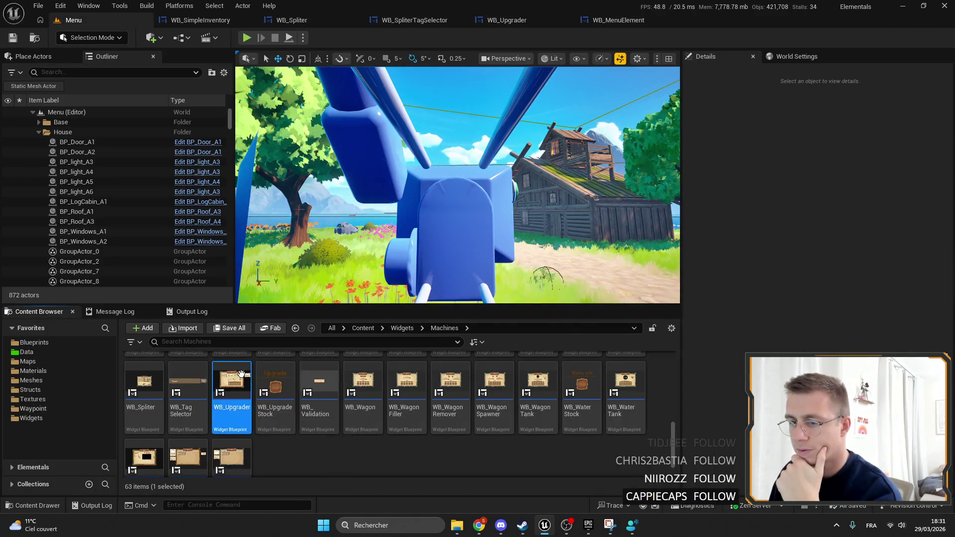
scroll(840, 249, down, 5)
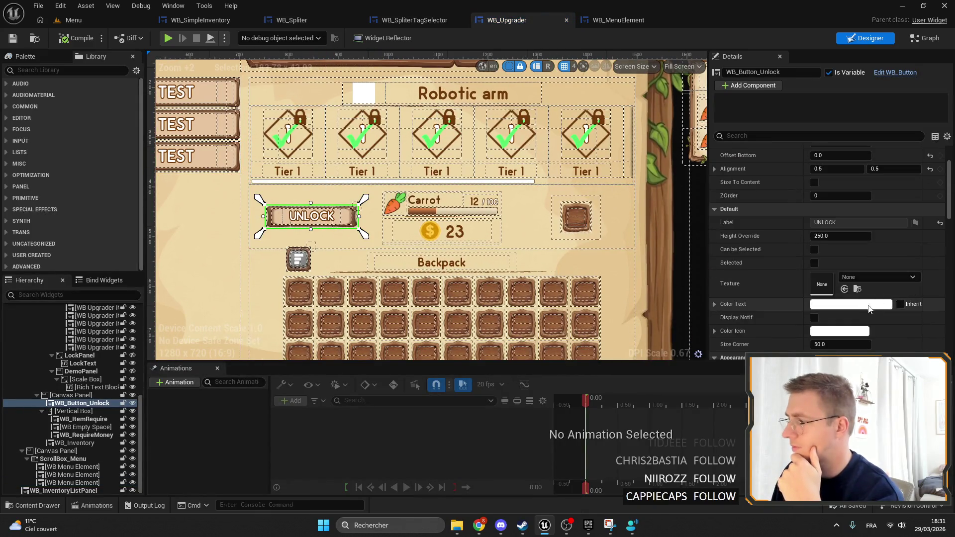
drag(840, 297, 828, 297)
scroll(299, 194, up, 9)
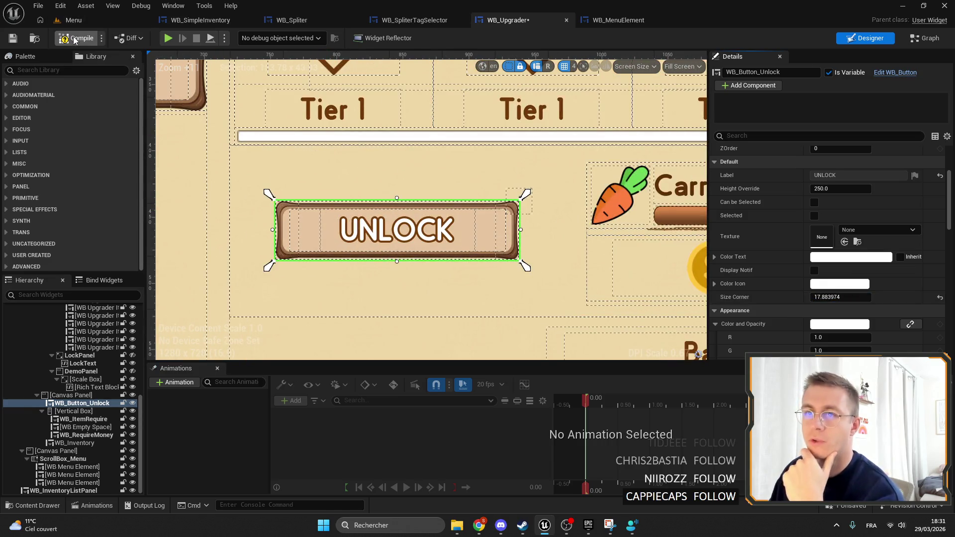
click(12, 40)
In WB_WagonSpawner, lower the Spawn wagon button's corner size to about 17.03.
click(74, 20)
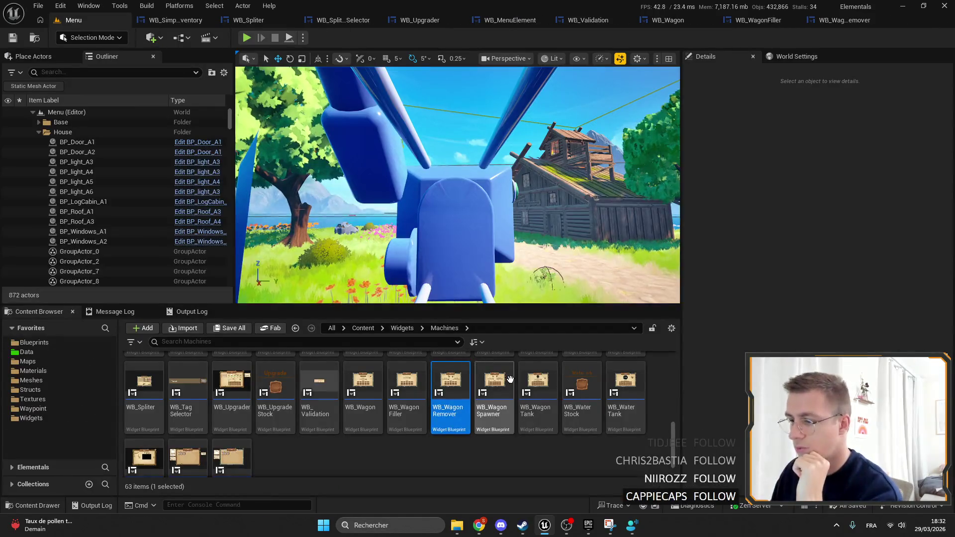
double_click(507, 381)
scroll(504, 233, up, 11)
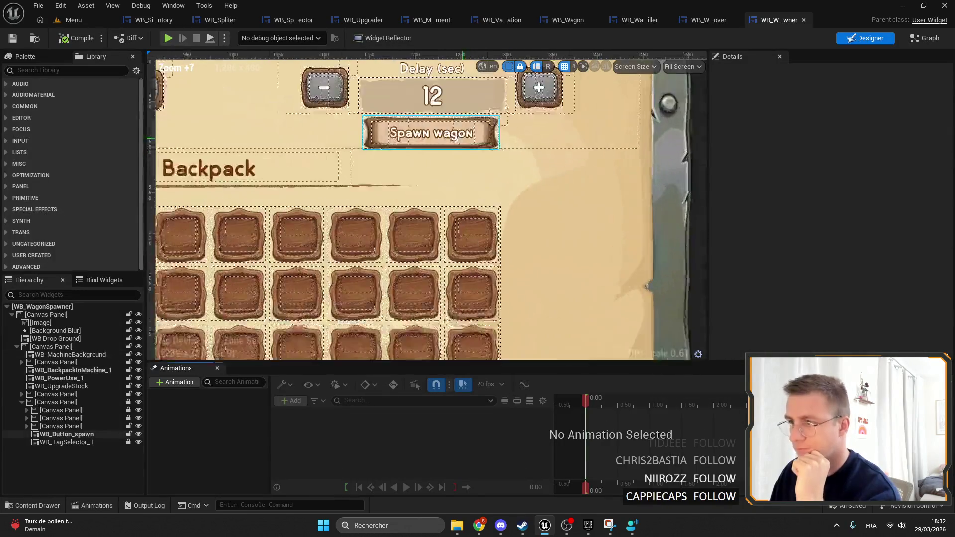
click(428, 132)
scroll(849, 221, down, 5)
drag(840, 185, 811, 186)
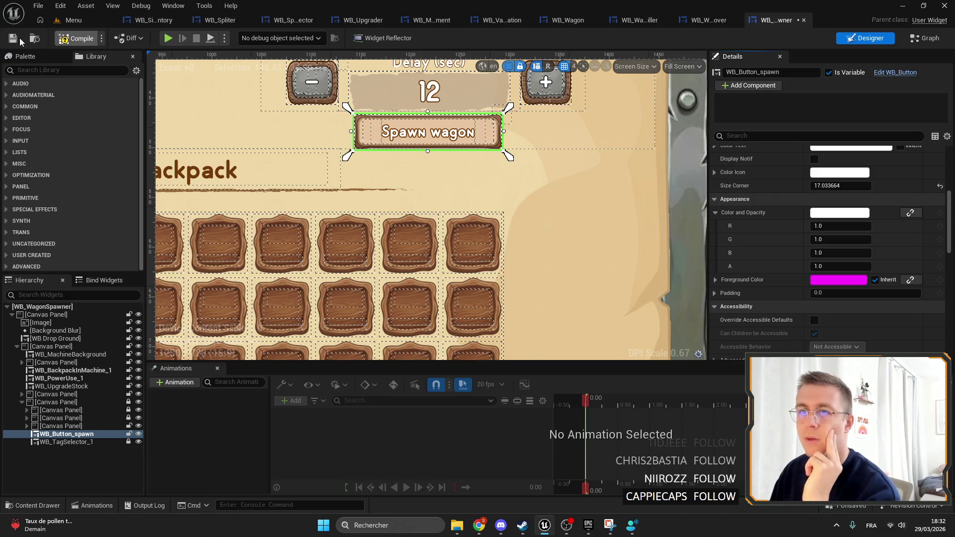
click(74, 20)
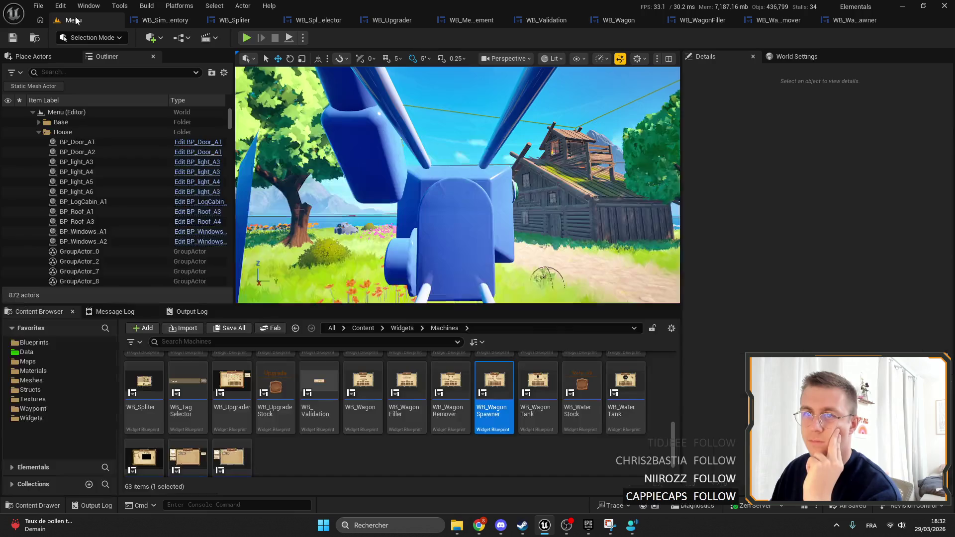
Open the WB_WagonTank, WB_WaterTank and WB_Wiki widgets for review.
click(537, 393)
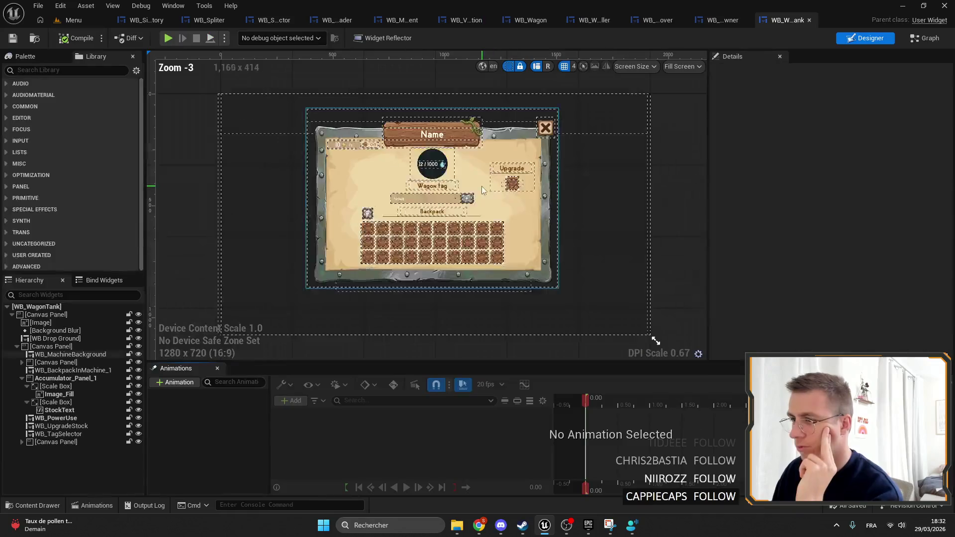
click(72, 20)
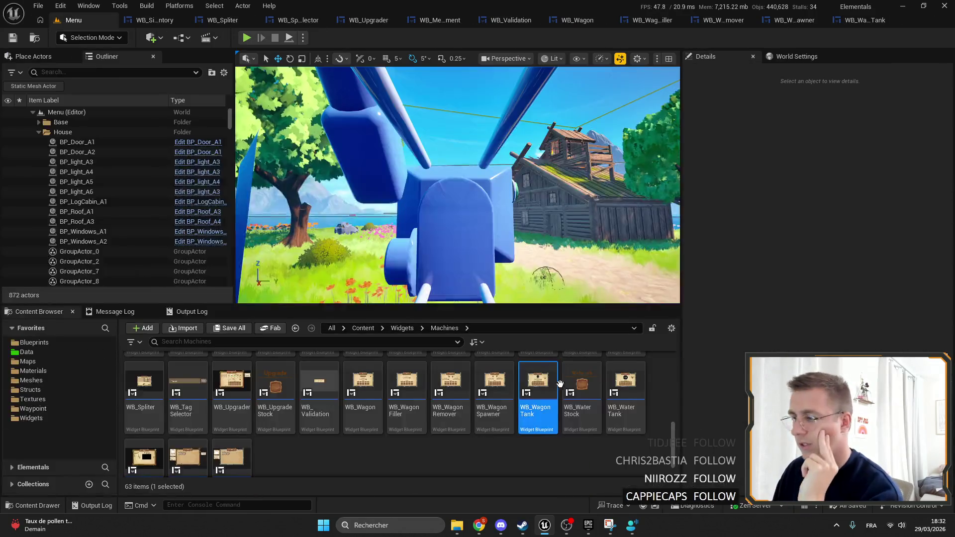
double_click(625, 386)
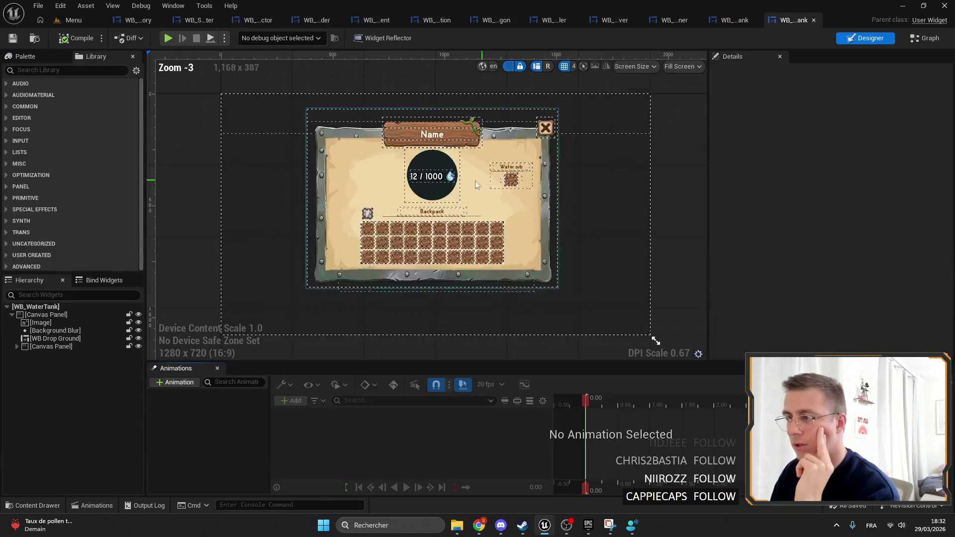
click(72, 20)
double_click(145, 455)
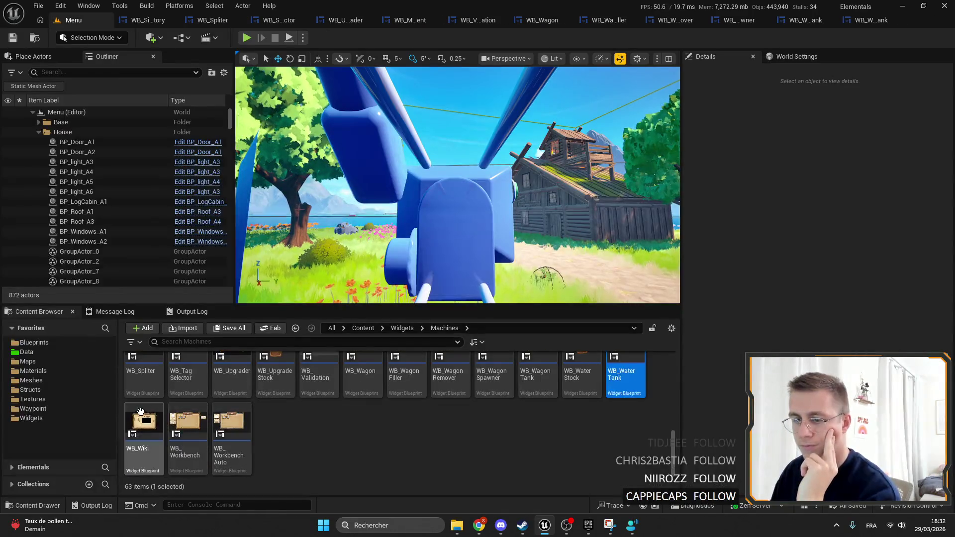
scroll(323, 167, up, 5)
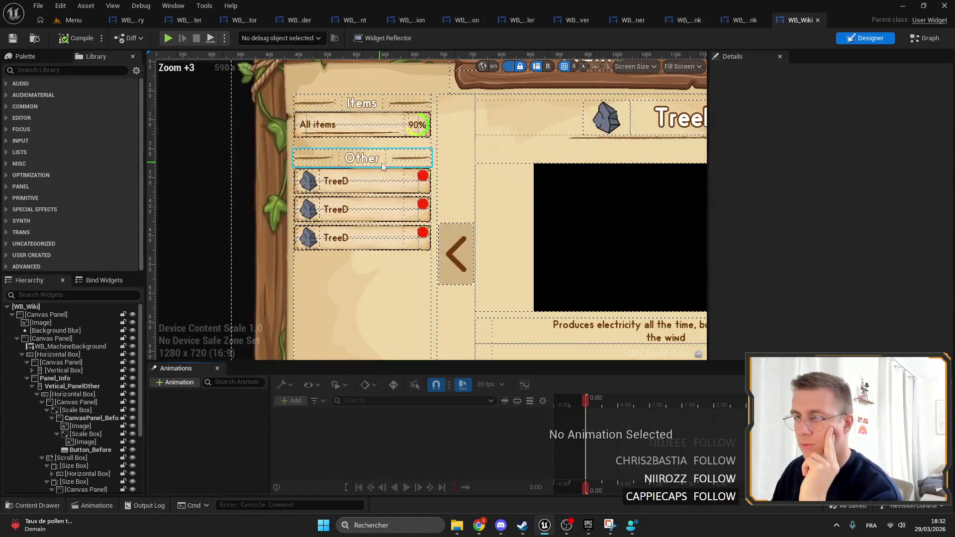
scroll(365, 183, up, 2)
scroll(539, 221, down, 4)
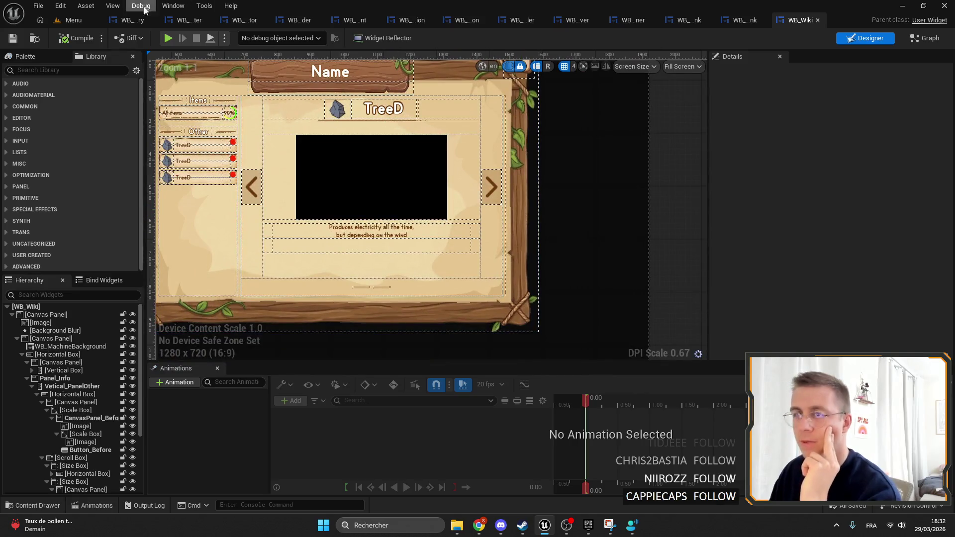
Open WB_Workbench, then return to the Menu level without closing tabs.
click(72, 20)
click(189, 415)
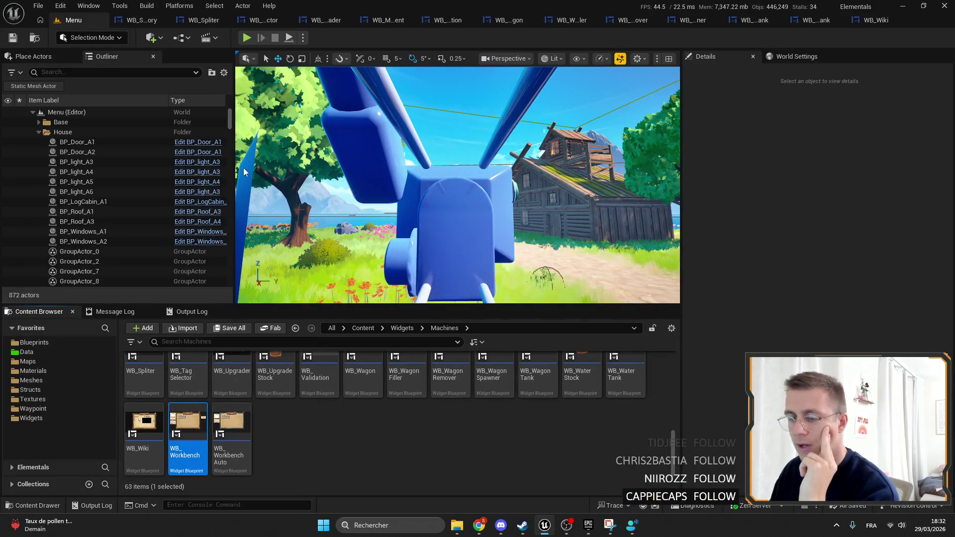
double_click(189, 415)
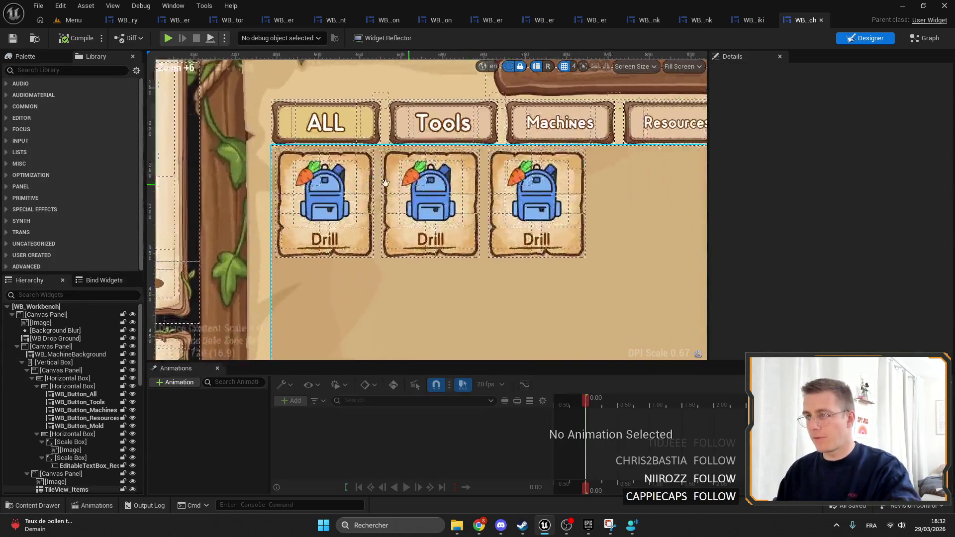
click(73, 20)
right_click(72, 19)
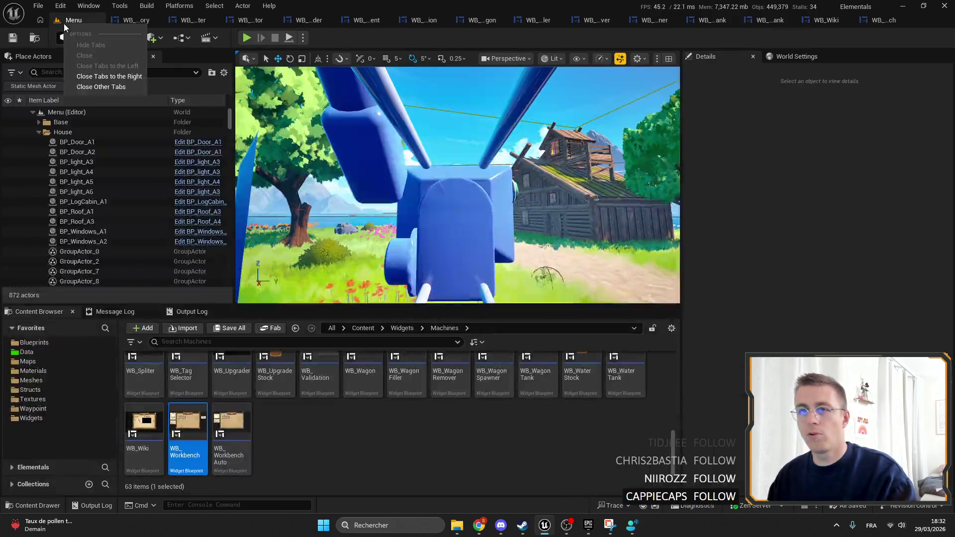
key(Escape)
Open Close_Btn.png from Downloads as a new Photopea document.
mouse_move(485, 533)
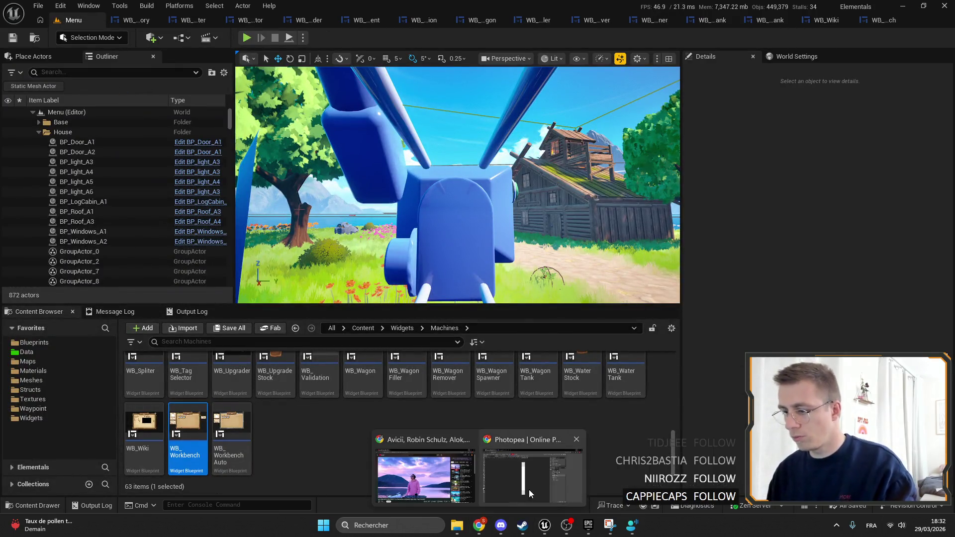
click(529, 489)
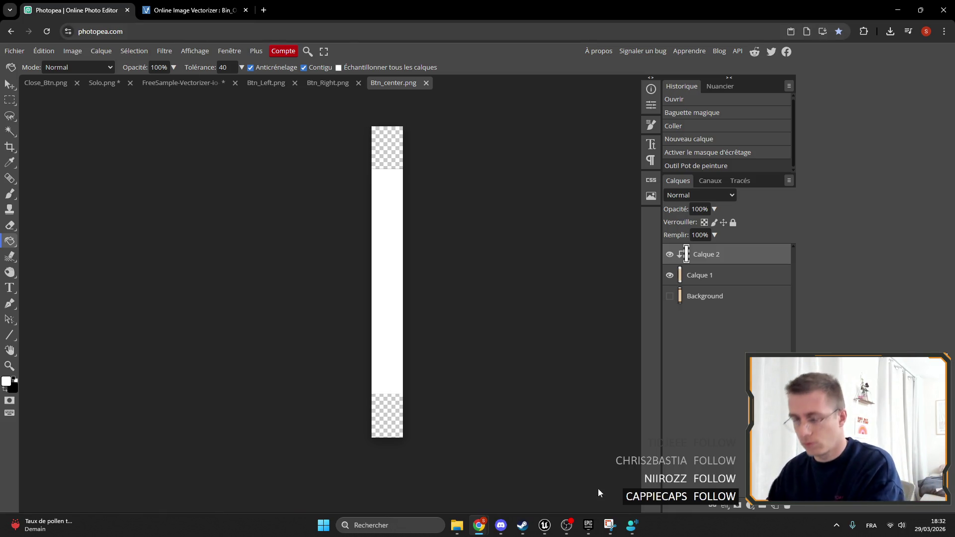
click(57, 84)
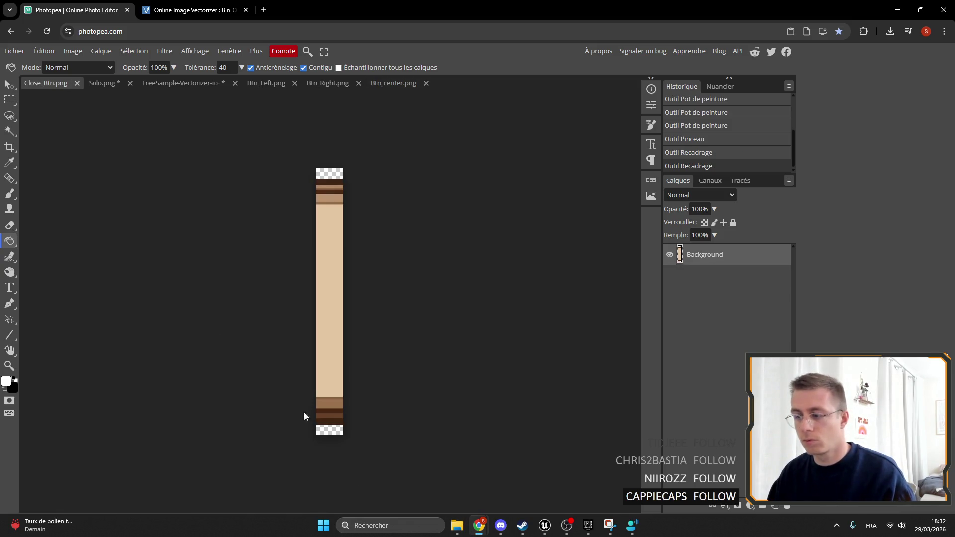
click(456, 525)
mouse_move(304, 240)
mouse_down()
mouse_move(485, 89)
mouse_move(317, 260)
mouse_up()
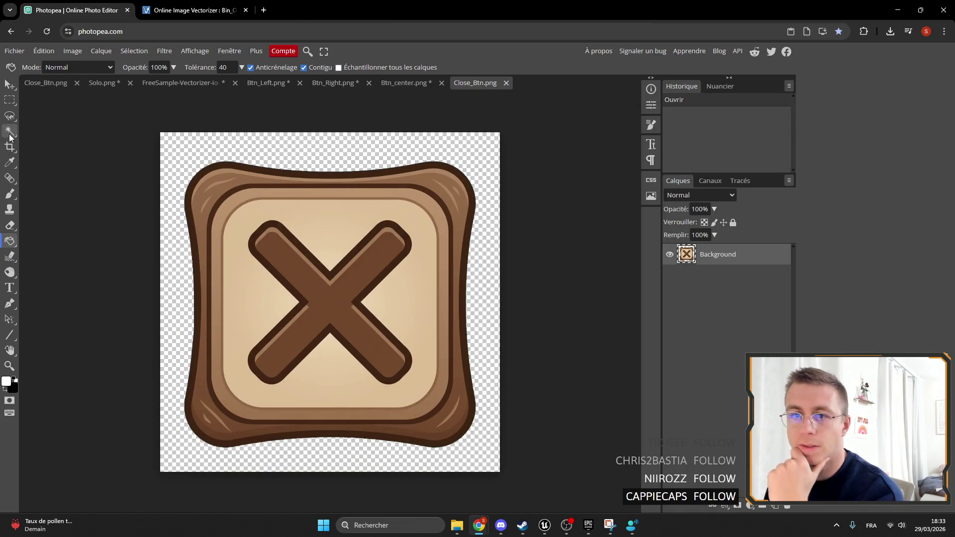
Trace a freehand lasso selection around the brown X.
click(9, 116)
click(297, 300)
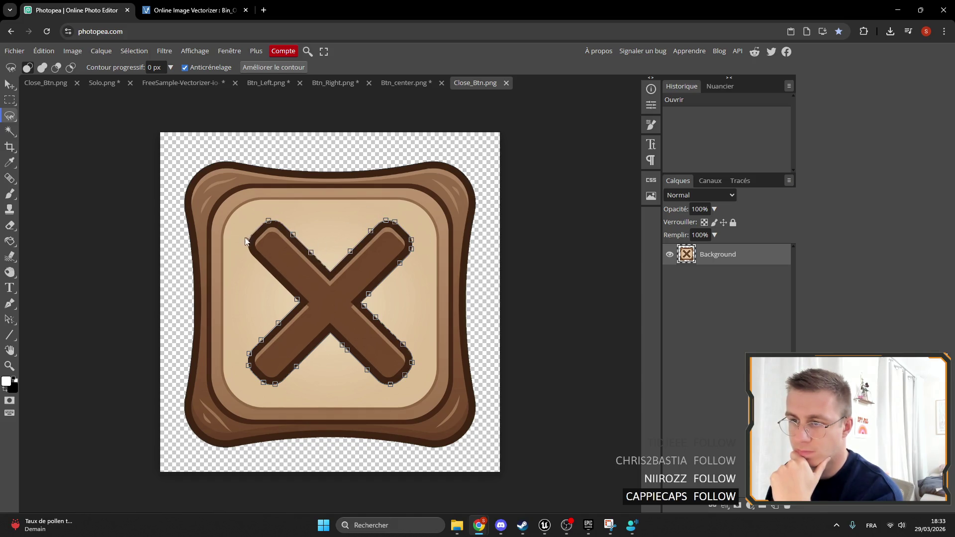
click(297, 301)
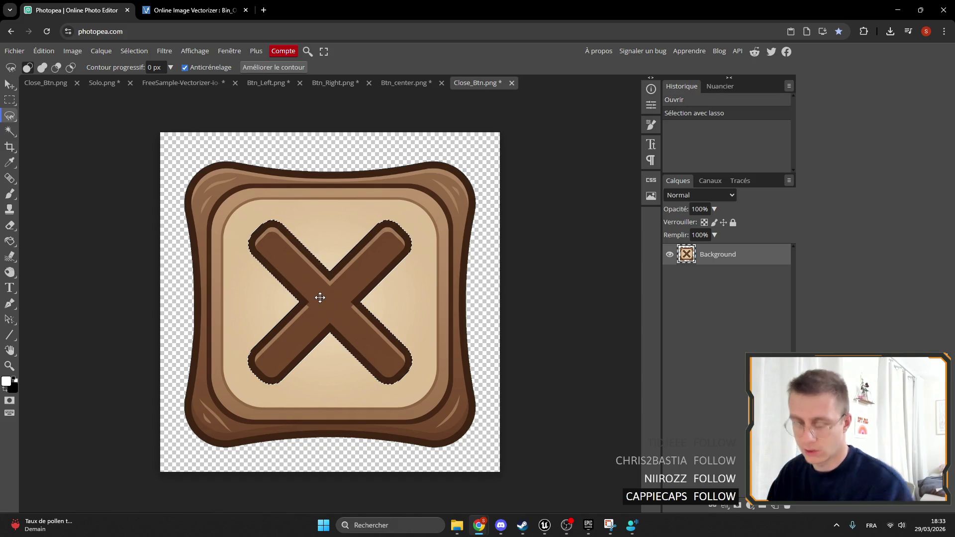
Rotate and resize the X into a plus with free transform, then undo the attempt.
key(ctrl+t)
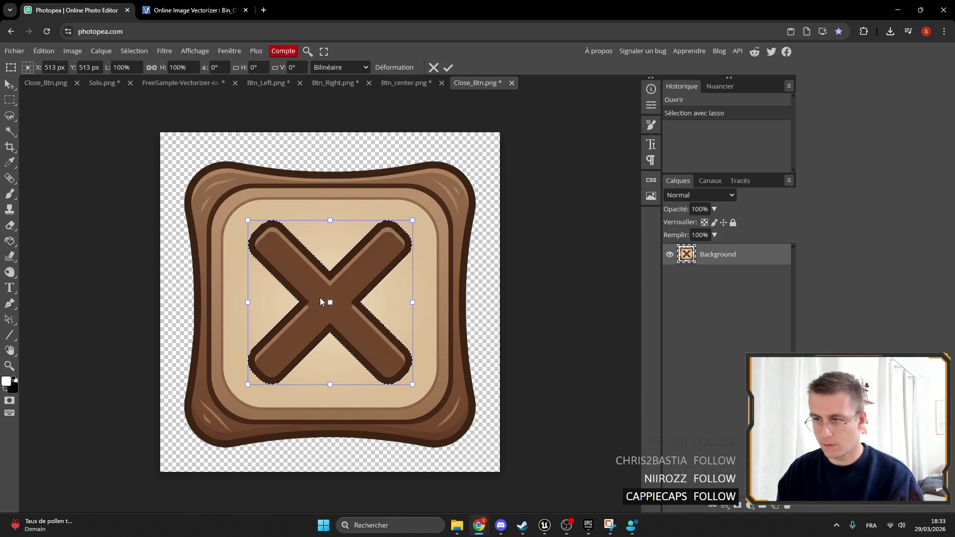
drag(419, 391, 450, 303)
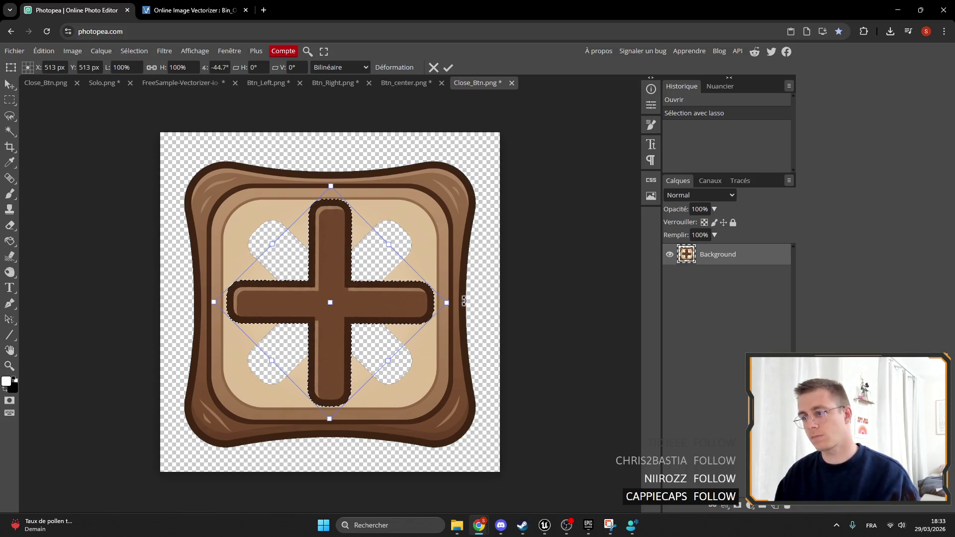
mouse_move(329, 419)
mouse_down()
mouse_move(342, 350)
mouse_move(335, 382)
mouse_up()
drag(320, 430, 326, 442)
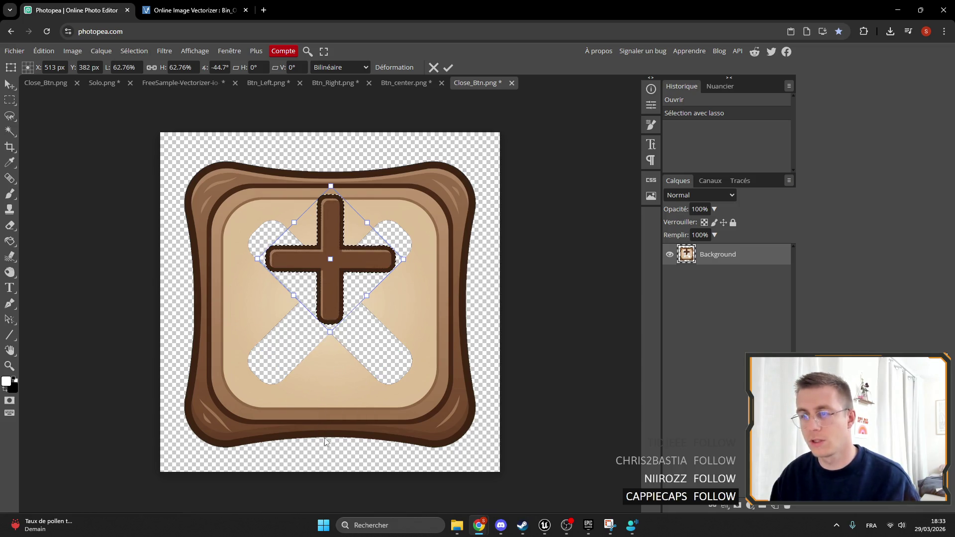
drag(340, 327, 349, 360)
key(Return)
key(ctrl+z)
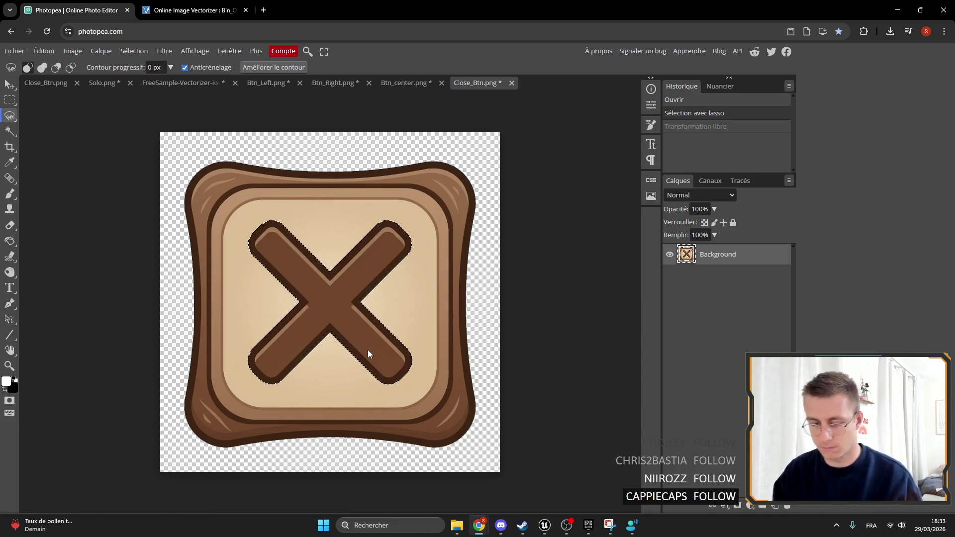
Free-transform the X again: rotate -45° into an upright plus, scale ~83%, centre, apply.
key(ctrl+t)
mouse_move(411, 383)
mouse_down()
mouse_move(384, 356)
mouse_move(433, 292)
mouse_up()
mouse_move(374, 285)
mouse_down()
mouse_move(388, 292)
mouse_move(378, 303)
mouse_up()
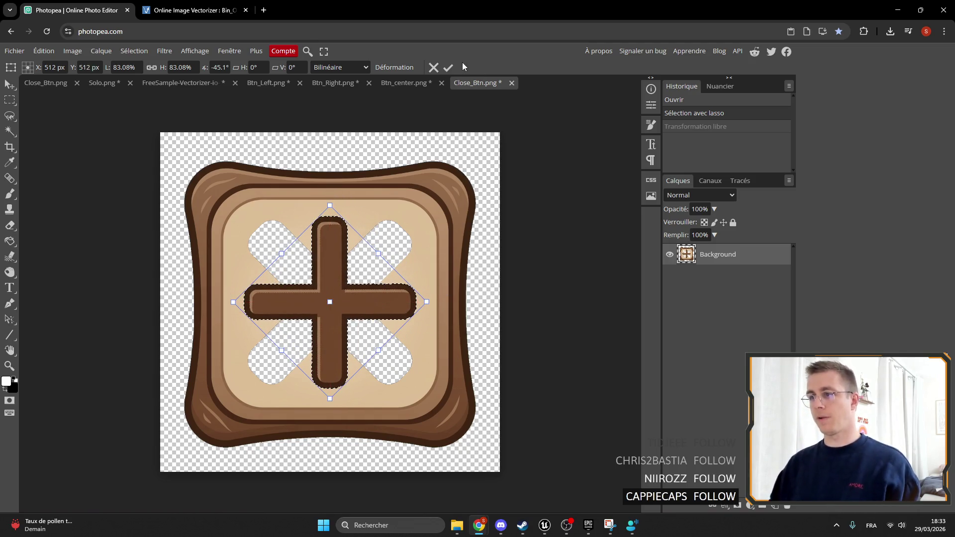
click(447, 68)
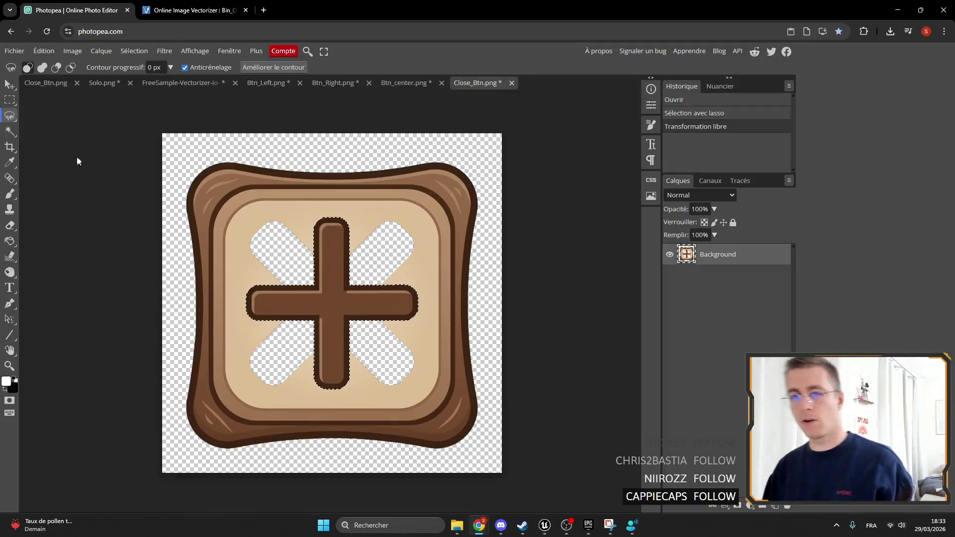
Sample the button's beige and bucket-fill the transparent gaps around the cross.
click(9, 162)
click(307, 242)
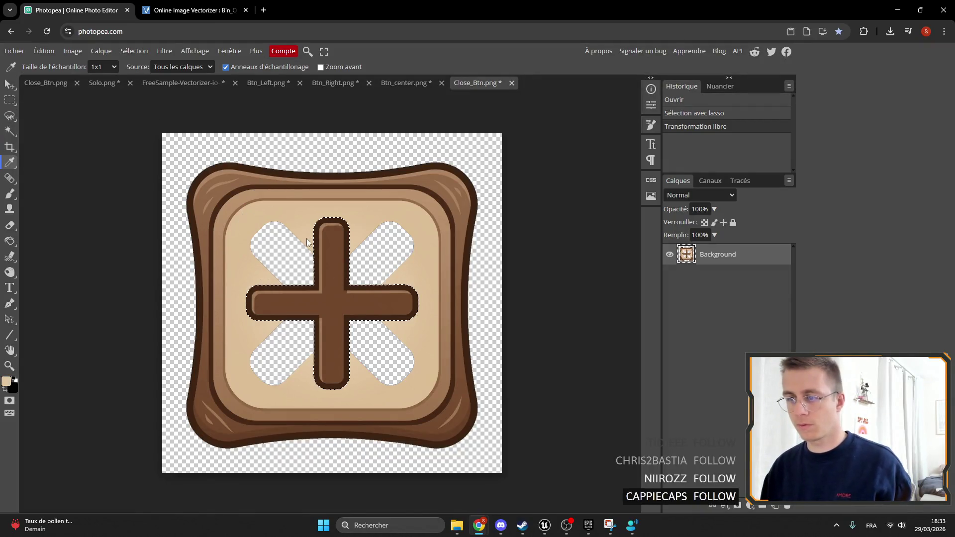
click(10, 194)
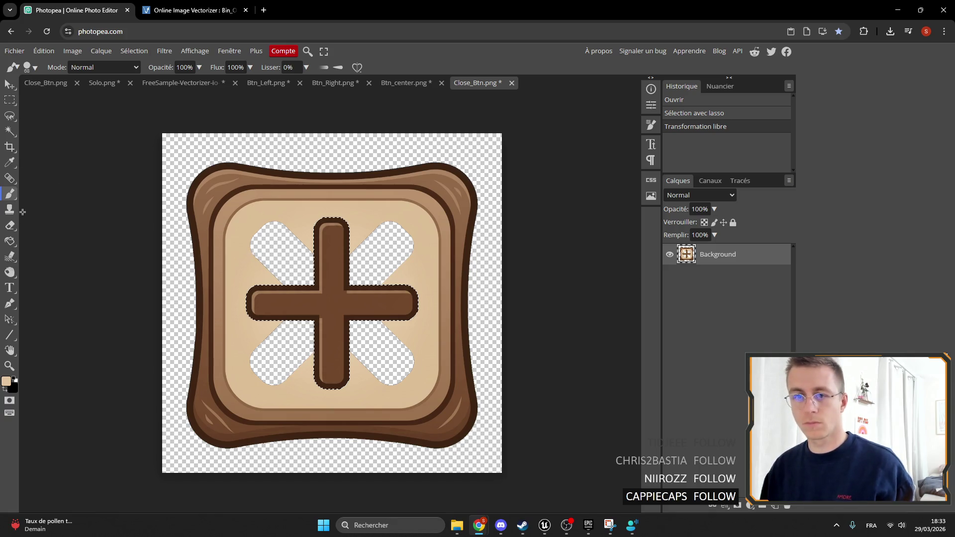
click(9, 240)
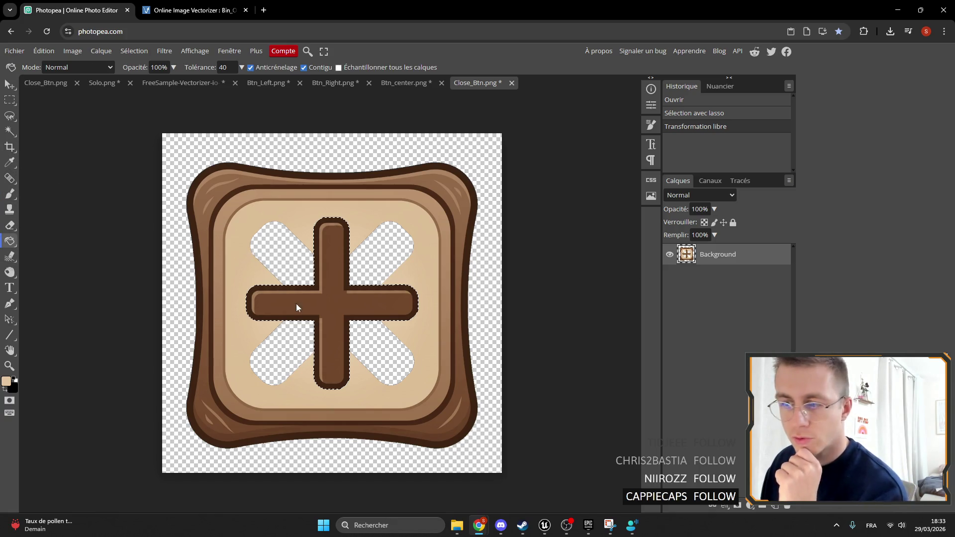
click(296, 303)
key(ctrl+a)
click(290, 273)
click(311, 368)
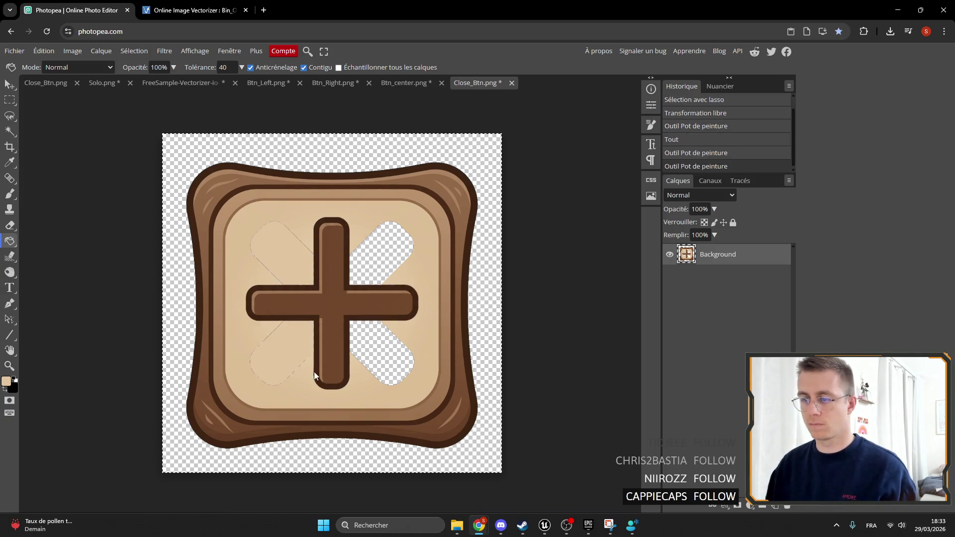
click(378, 348)
click(370, 273)
Brush beige over the upper diagonal leftover outline line.
scroll(369, 273, up, 5)
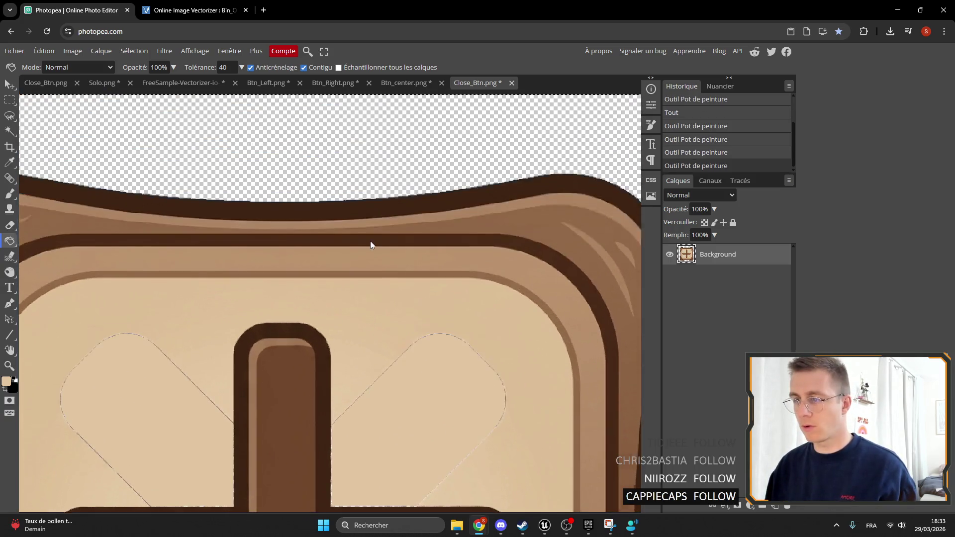
scroll(332, 199, up, 3)
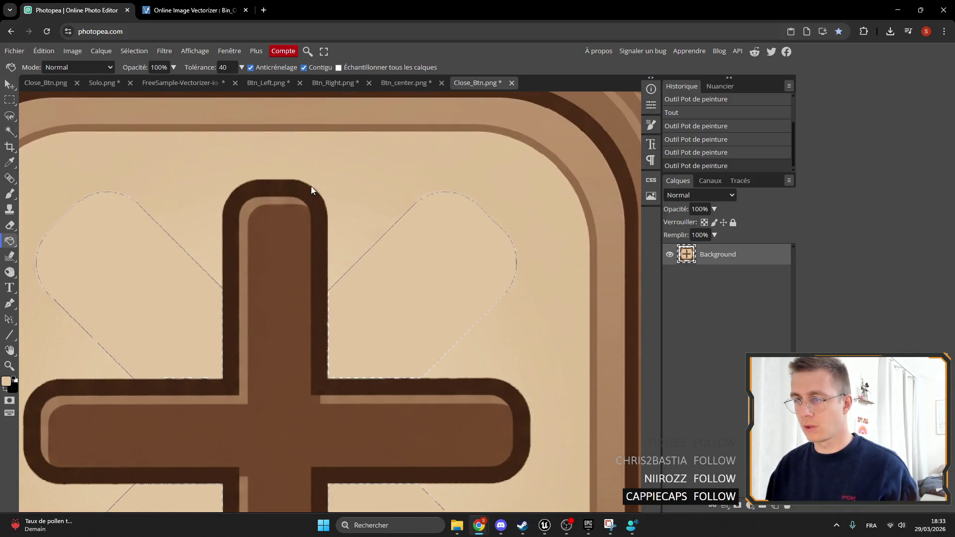
scroll(360, 206, down, 3)
scroll(398, 215, up, 2)
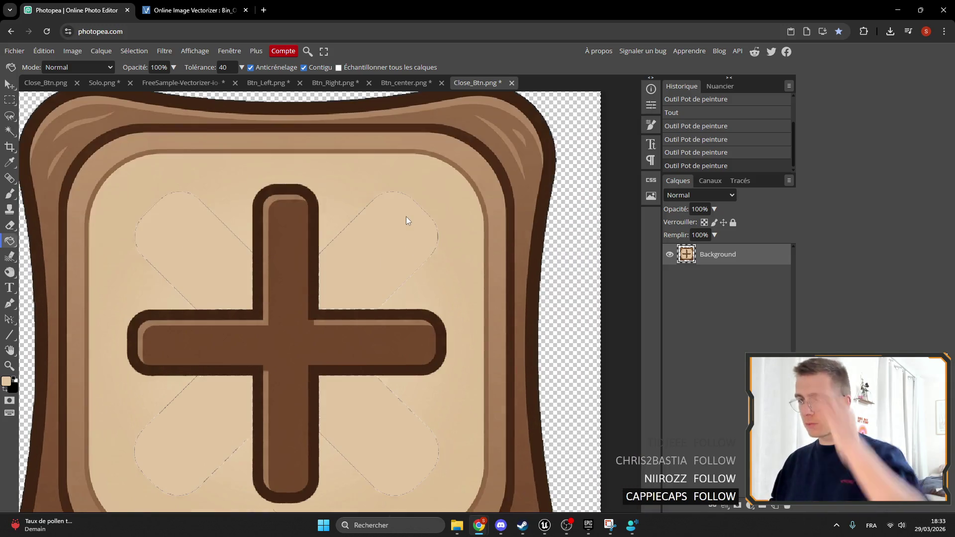
scroll(404, 213, down, 2)
scroll(403, 213, up, 2)
scroll(402, 213, down, 1)
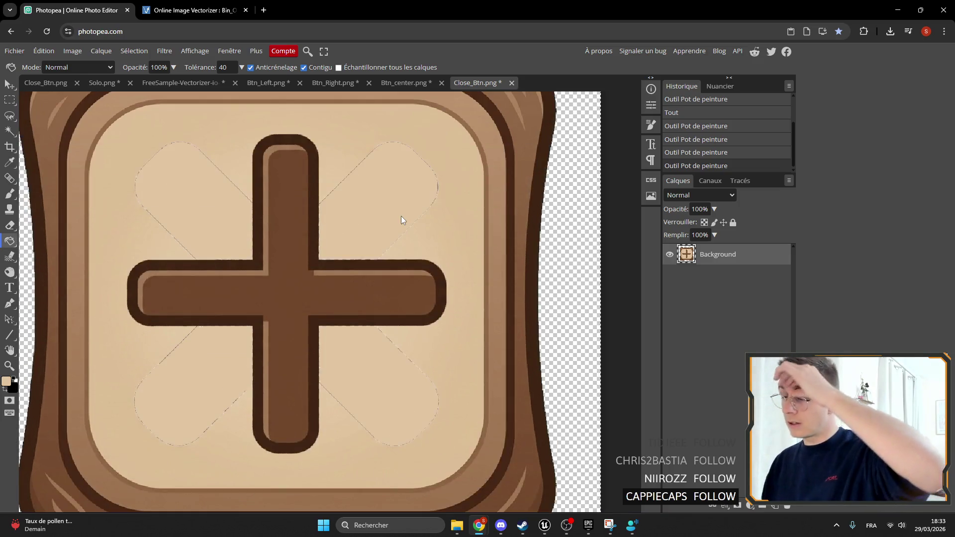
scroll(401, 216, down, 3)
scroll(400, 234, up, 3)
scroll(398, 232, down, 1)
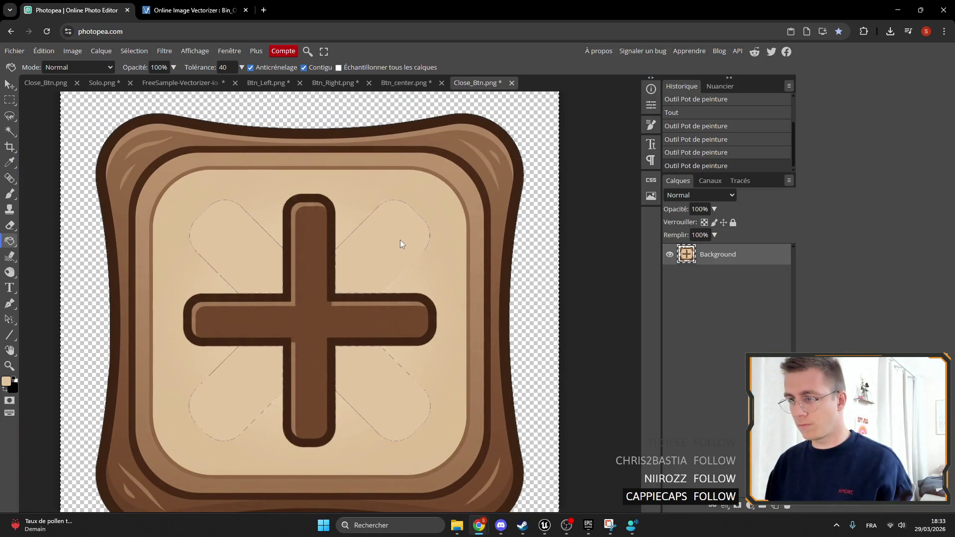
scroll(387, 218, up, 1)
scroll(378, 217, up, 2)
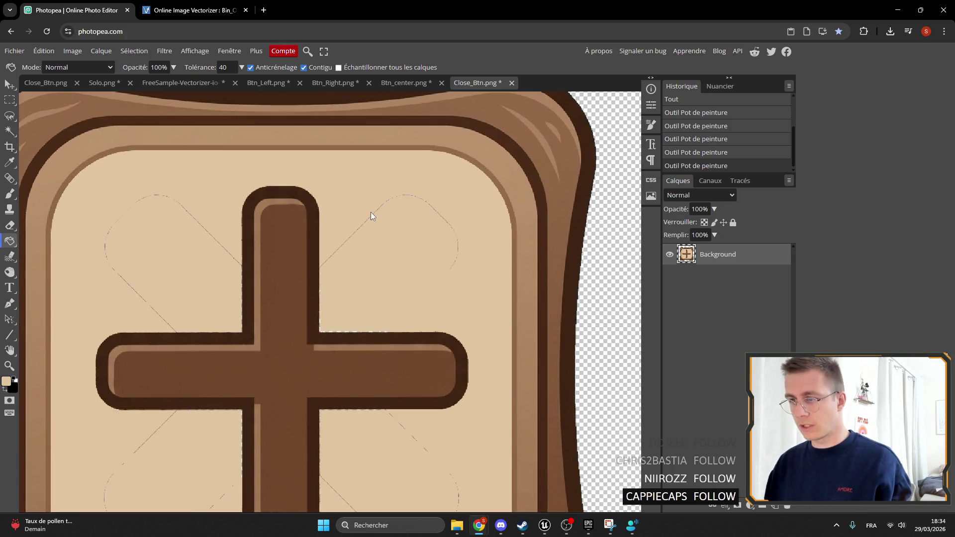
click(9, 194)
scroll(344, 227, up, 3)
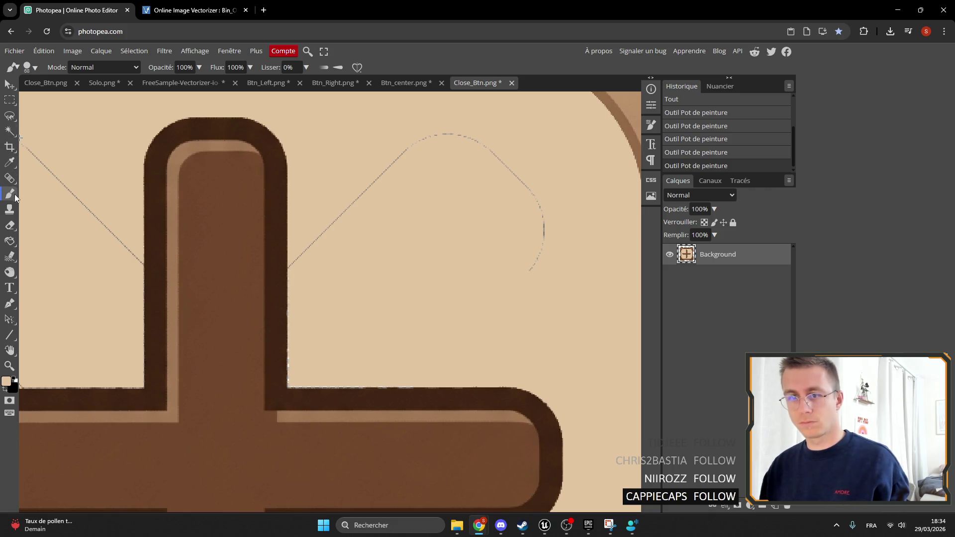
drag(336, 230, 384, 202)
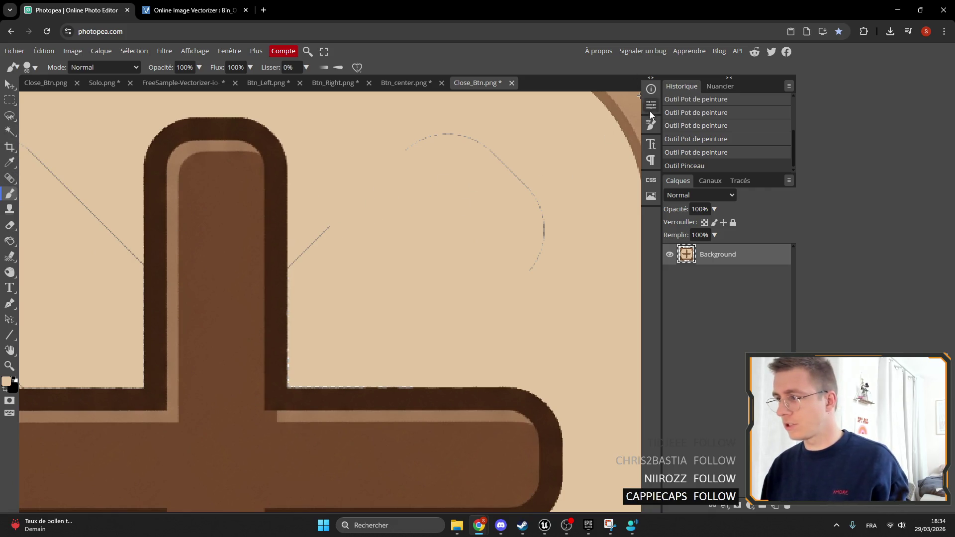
Touch up leftover outlines in beige with a 3 px brush, then an 8 px brush.
click(650, 124)
drag(571, 180, 564, 184)
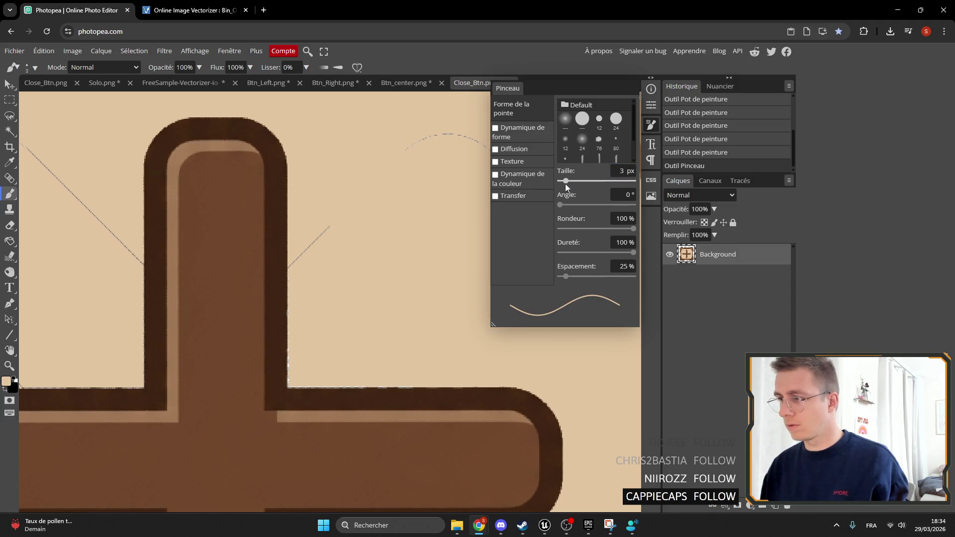
click(421, 137)
key(ctrl+a)
click(417, 157)
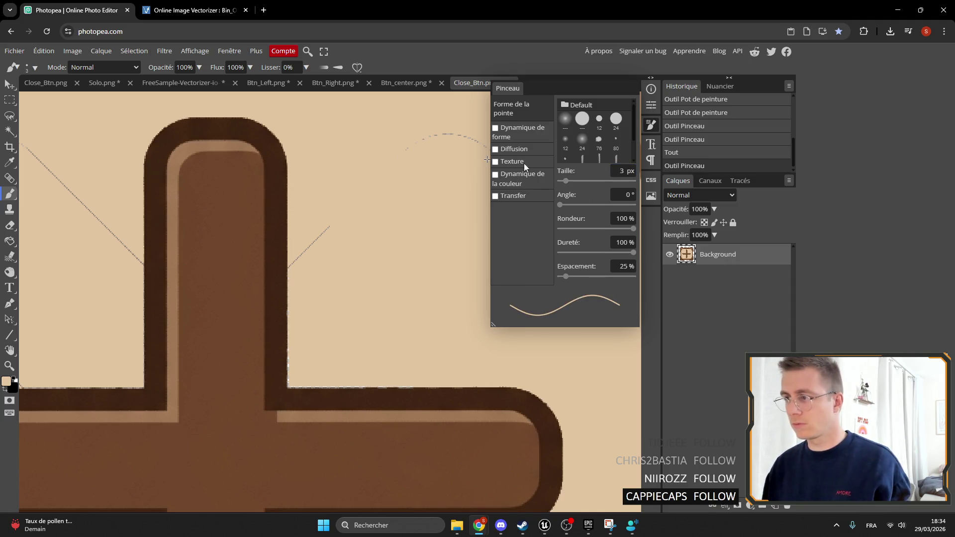
drag(571, 181, 565, 181)
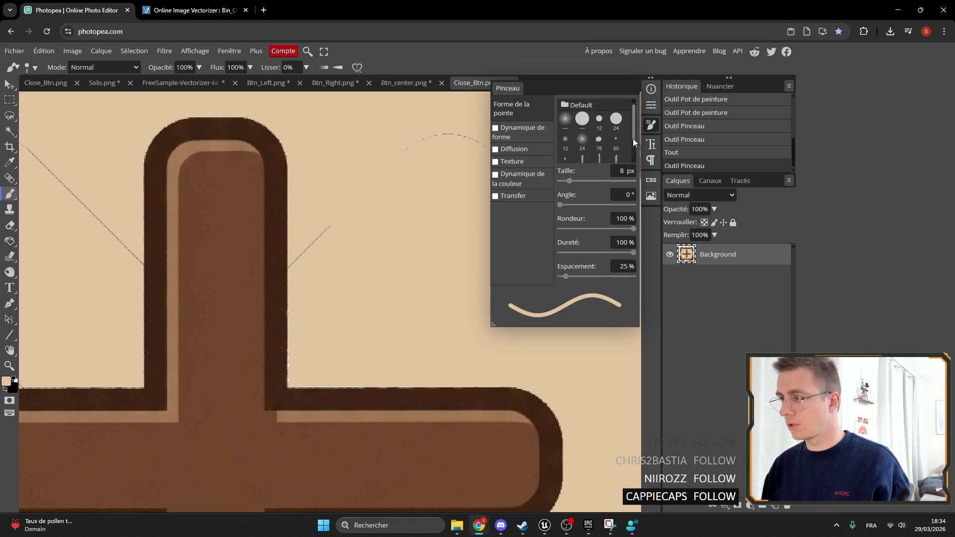
click(639, 129)
scroll(475, 184, down, 2)
click(456, 153)
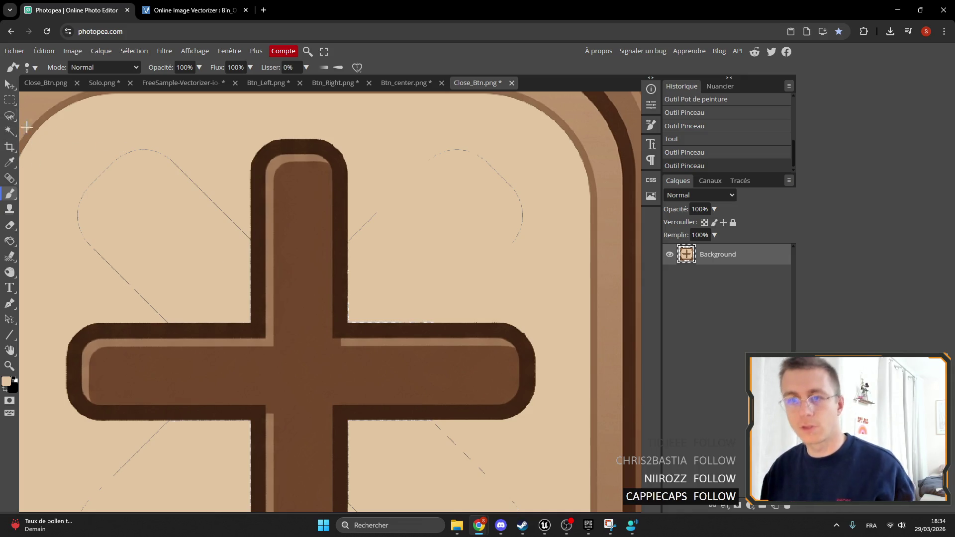
scroll(25, 129, down, 2)
click(10, 131)
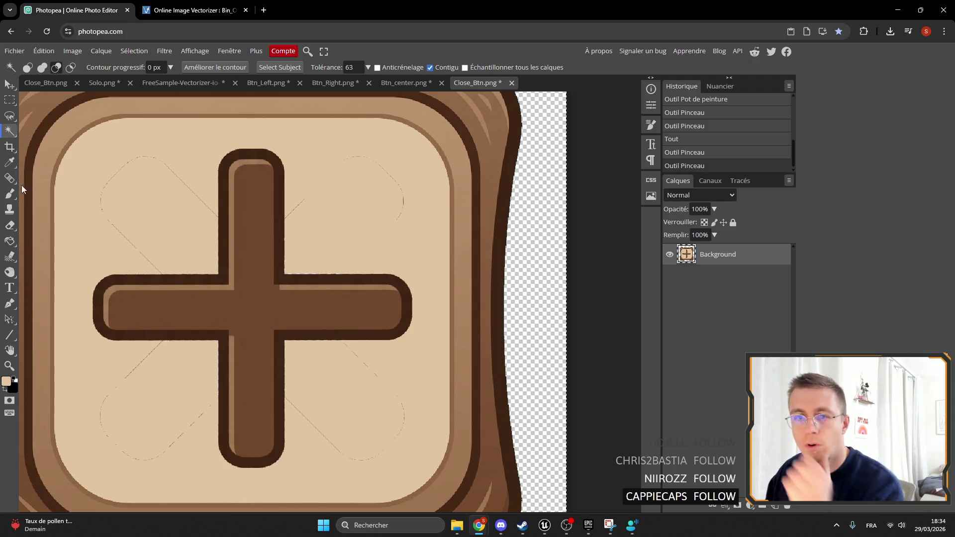
Undo the beige touch-ups and fills to restore the brown X, cancelling a trial rotation.
drag(149, 197, 271, 203)
key(ctrl+z)
key(ctrl+z)
key(ctrl+z)
key(ctrl+z)
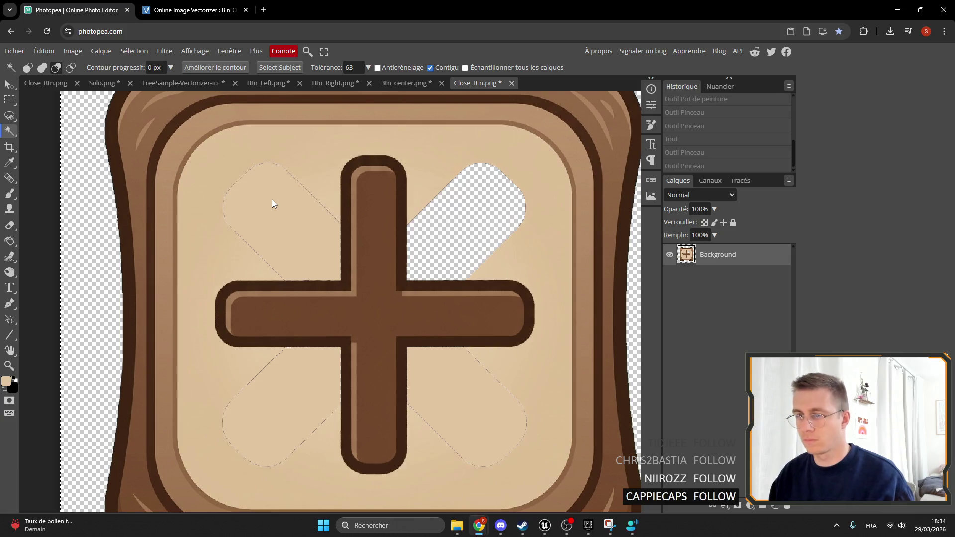
key(ctrl+z)
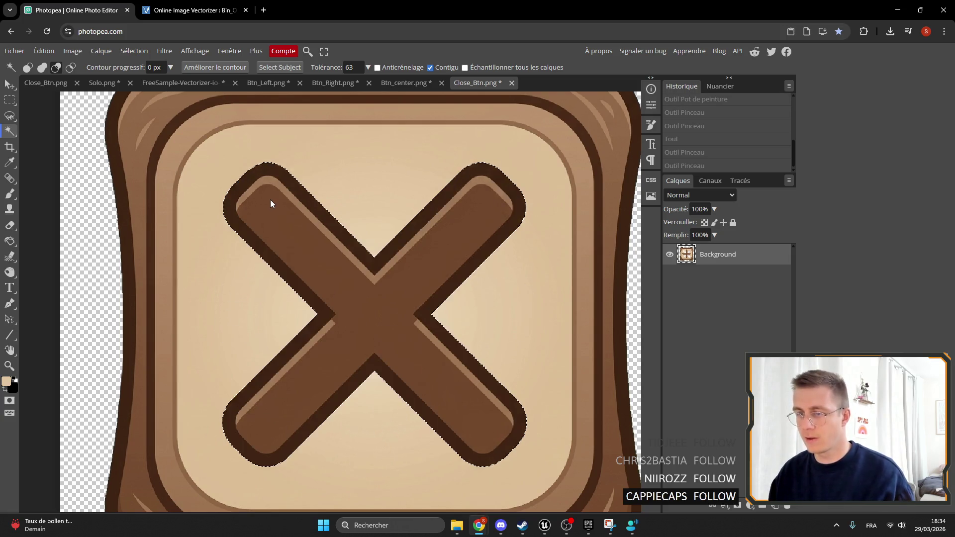
scroll(267, 201, down, 2)
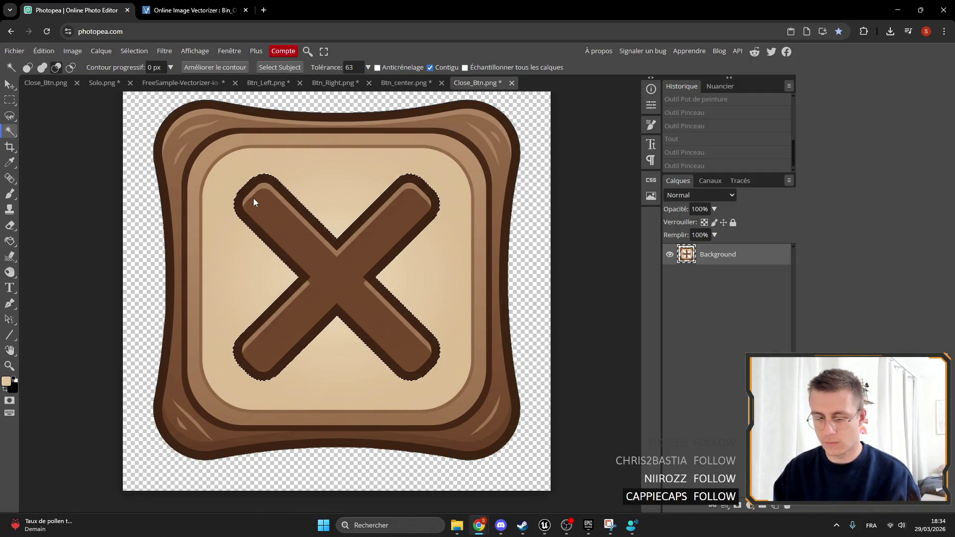
key(ctrl+t)
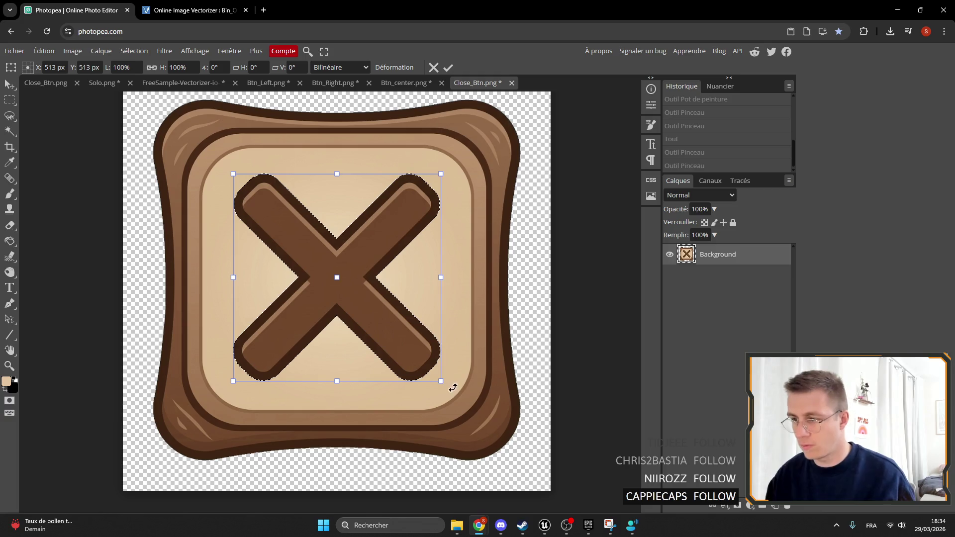
mouse_move(453, 387)
mouse_down()
mouse_move(441, 381)
mouse_move(336, 406)
mouse_up()
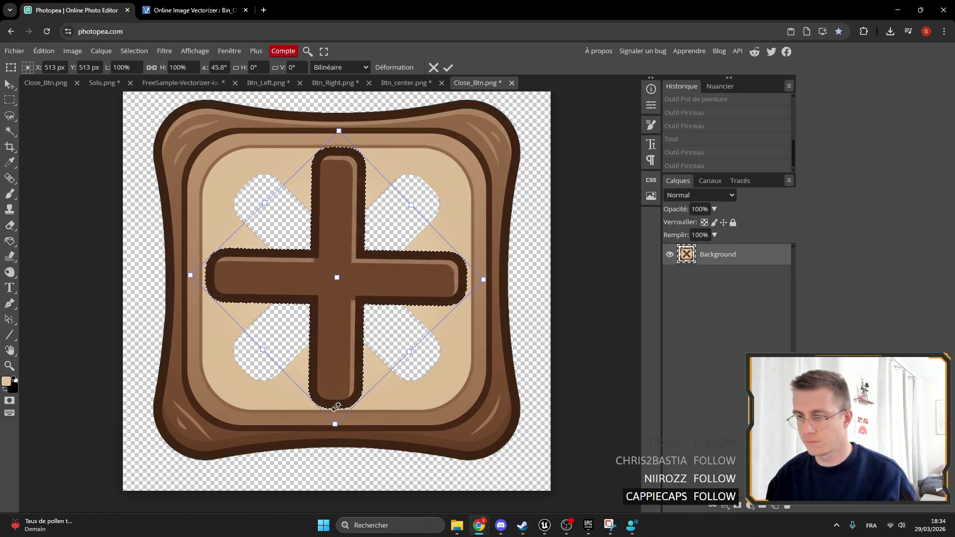
key(Escape)
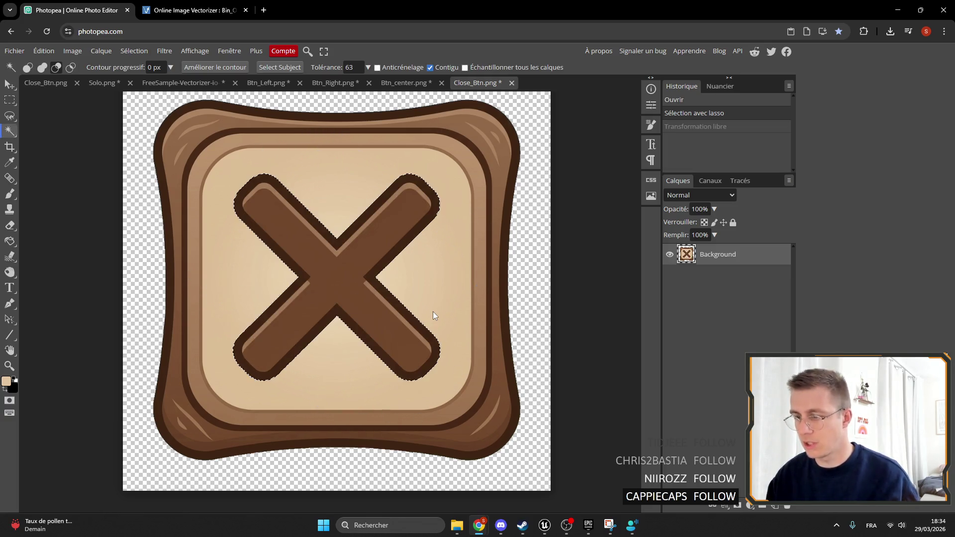
Narrow the X to 84.1%, rotate it -45° into a plus, centre it at 512,512 on a new layer.
key(ctrl+t)
drag(440, 277, 407, 277)
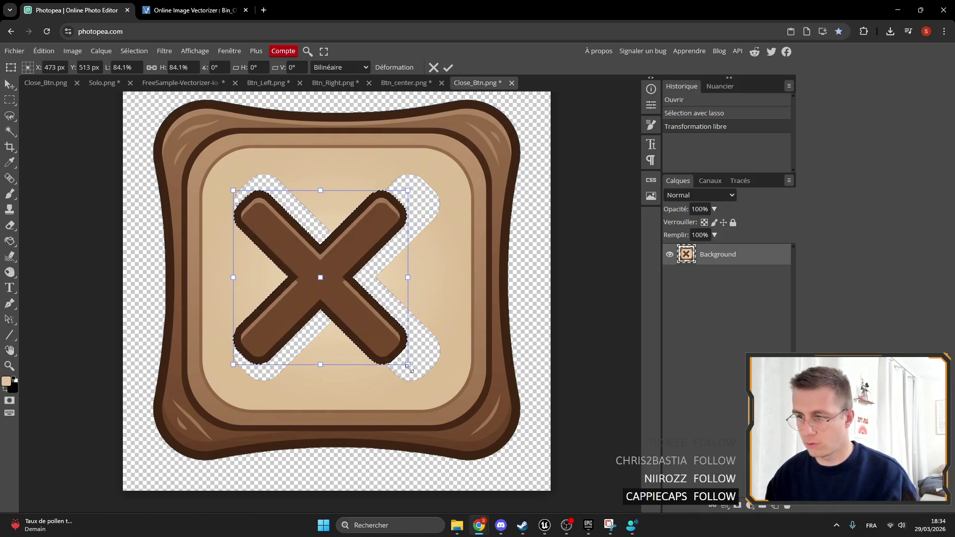
mouse_move(412, 368)
mouse_down()
mouse_move(460, 284)
mouse_move(449, 287)
mouse_up()
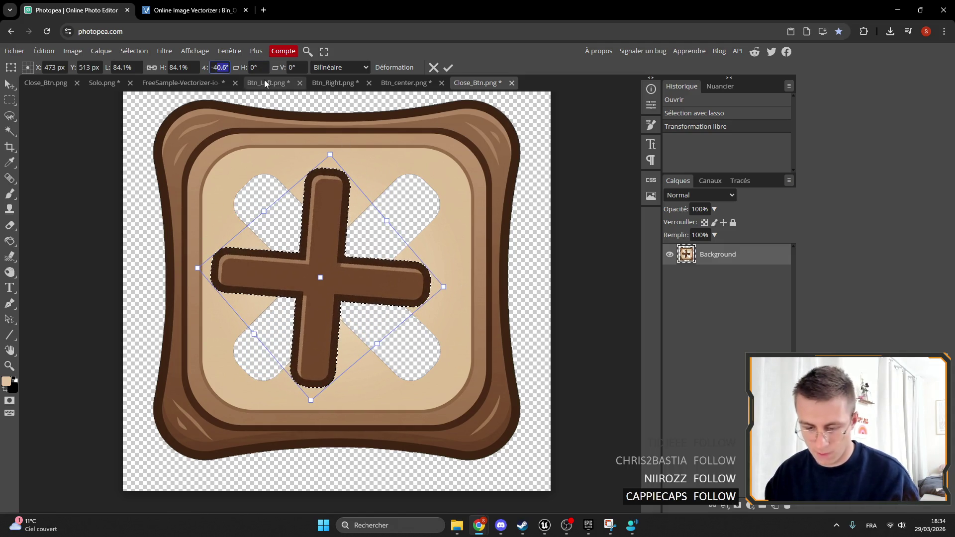
text(4555)
key(BackSpace)
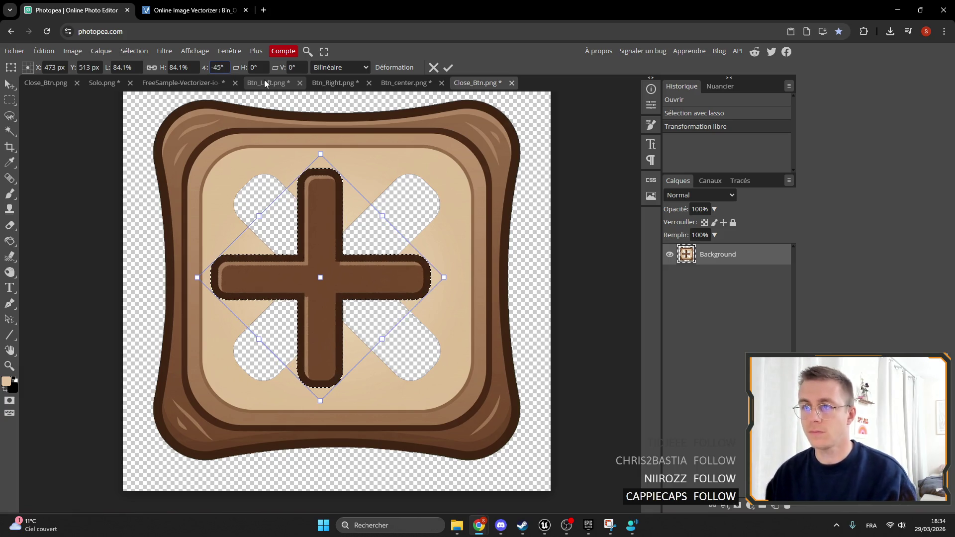
drag(355, 271, 373, 269)
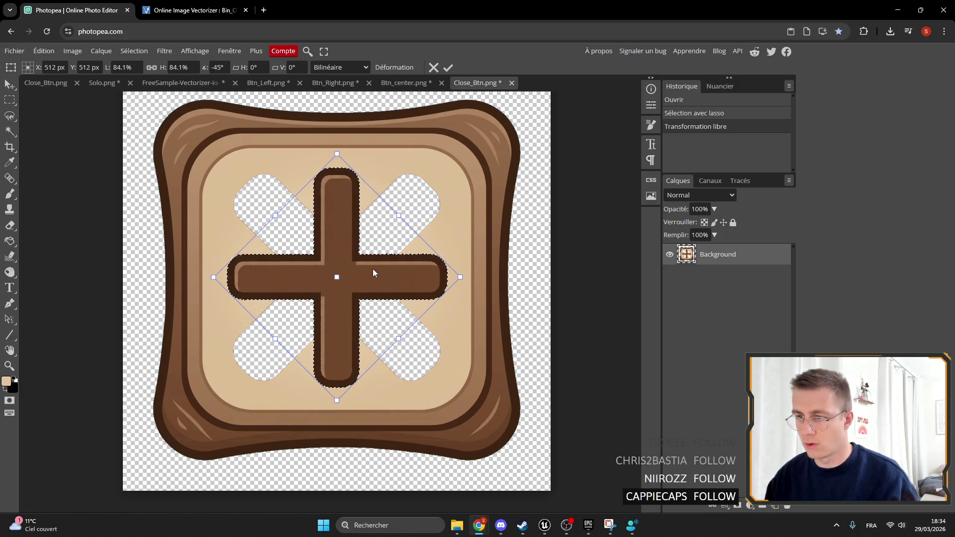
key(Return)
key(w)
click(718, 282)
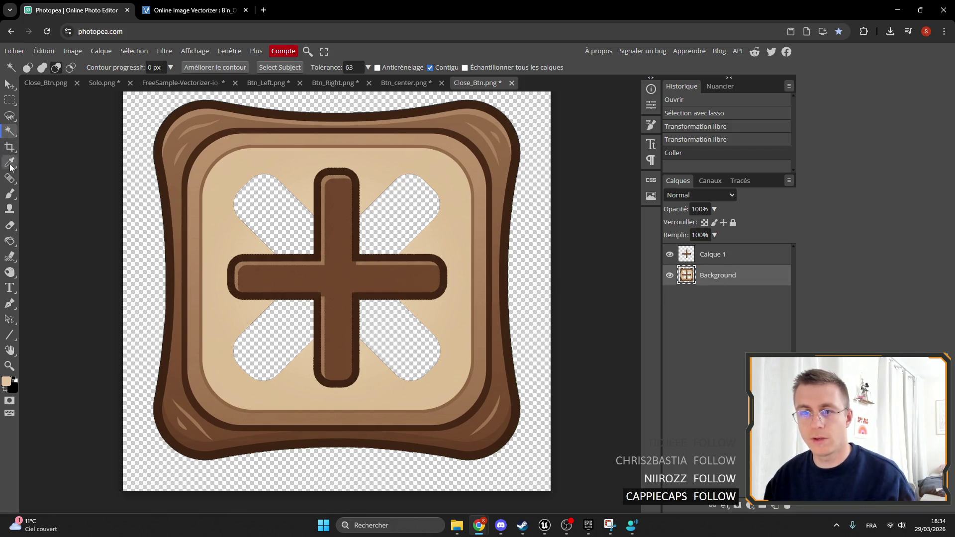
Cover the top-left gap in beige with a 46 px brush and a bucket fill.
click(9, 209)
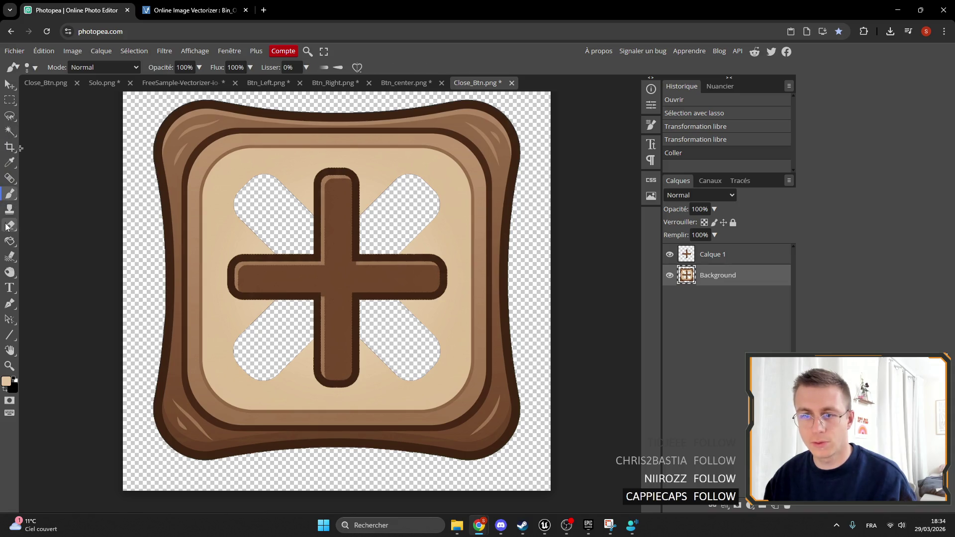
click(9, 223)
click(10, 198)
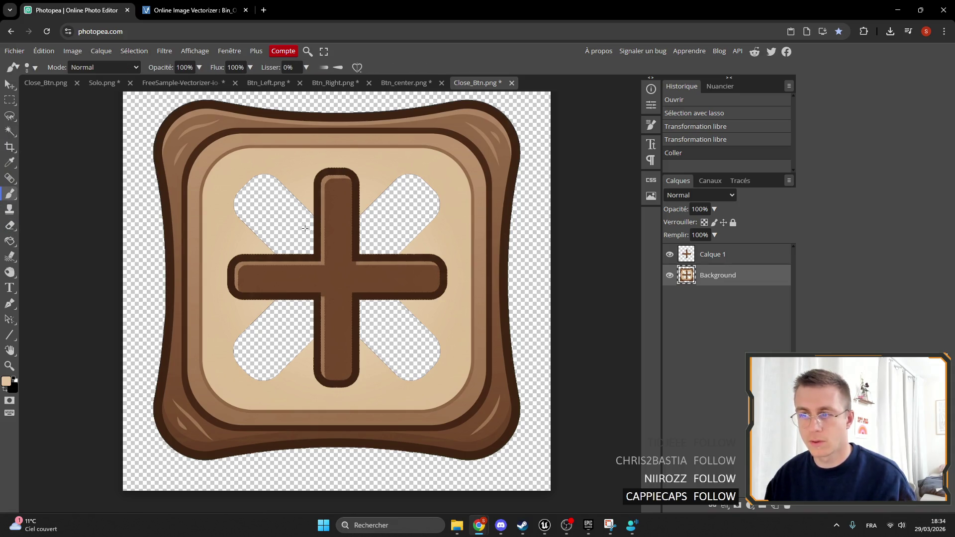
drag(275, 211, 281, 189)
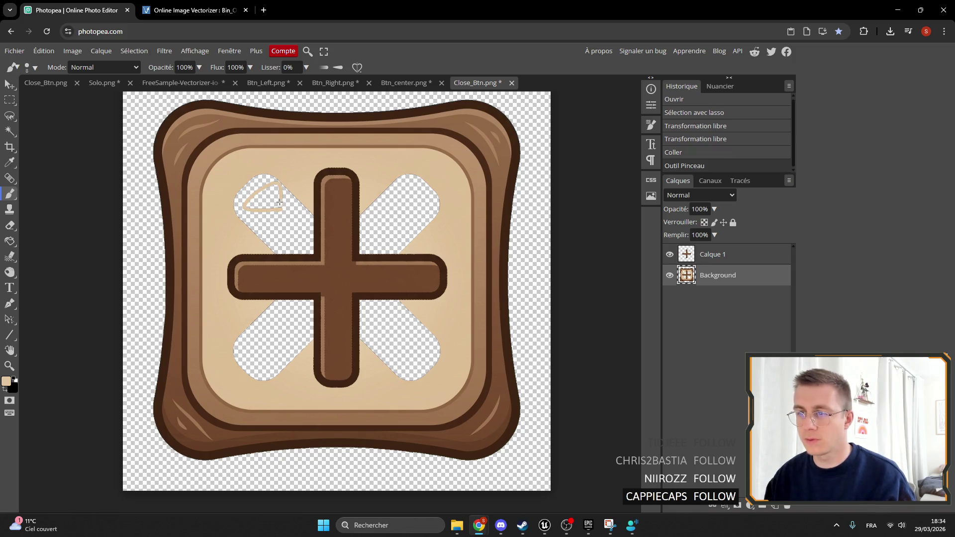
click(651, 125)
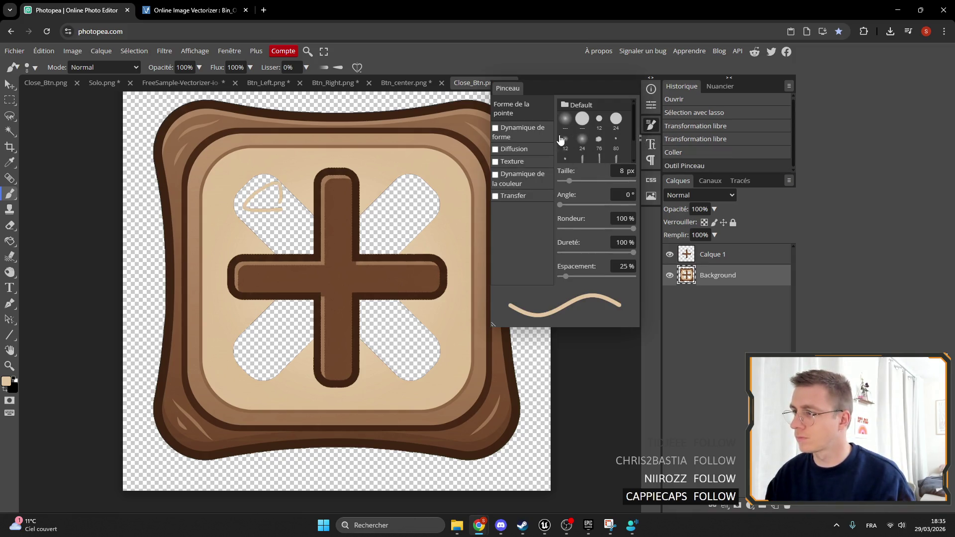
drag(569, 181, 578, 181)
drag(318, 231, 262, 188)
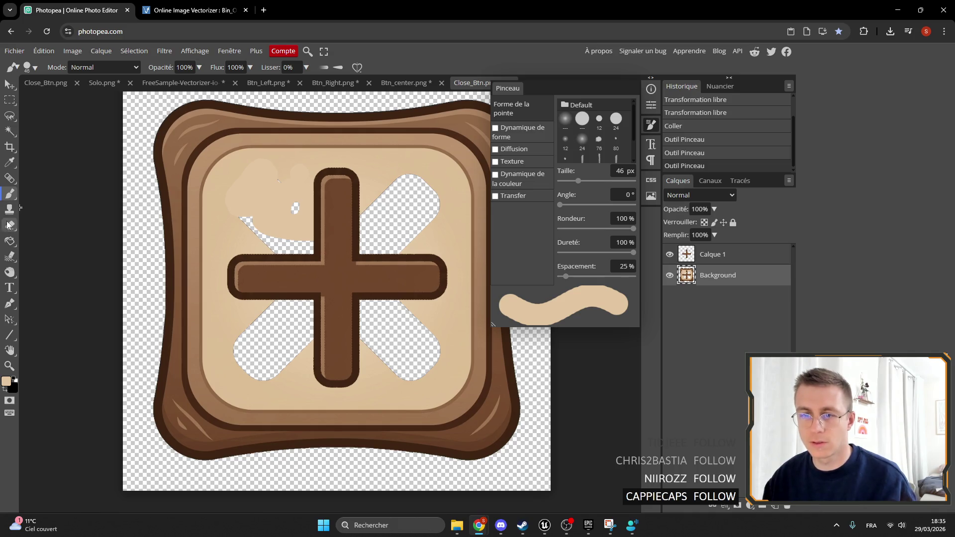
click(9, 241)
click(229, 175)
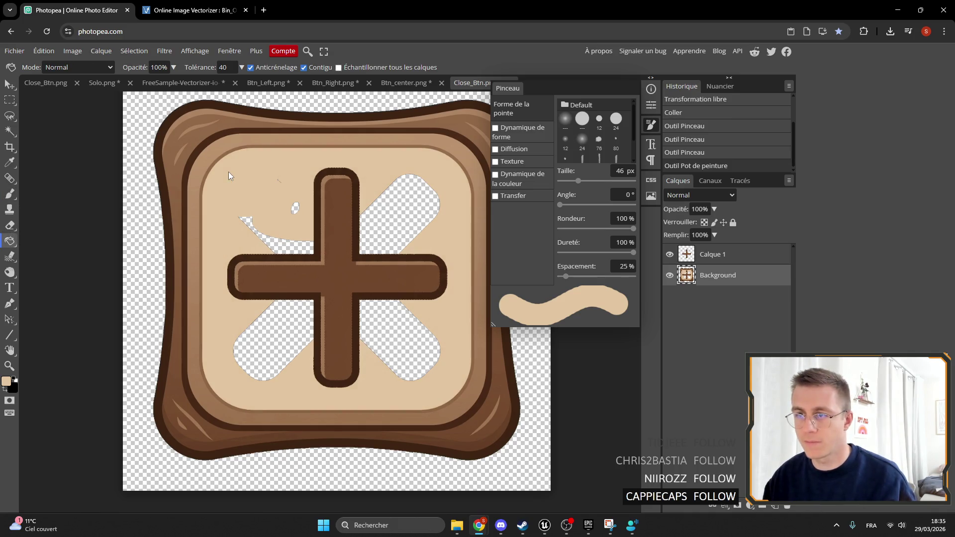
Brush beige over the upper-right, lower-right and lower-left gaps and the last small patch.
click(9, 193)
mouse_move(298, 246)
mouse_down()
mouse_move(286, 244)
mouse_move(267, 209)
mouse_up()
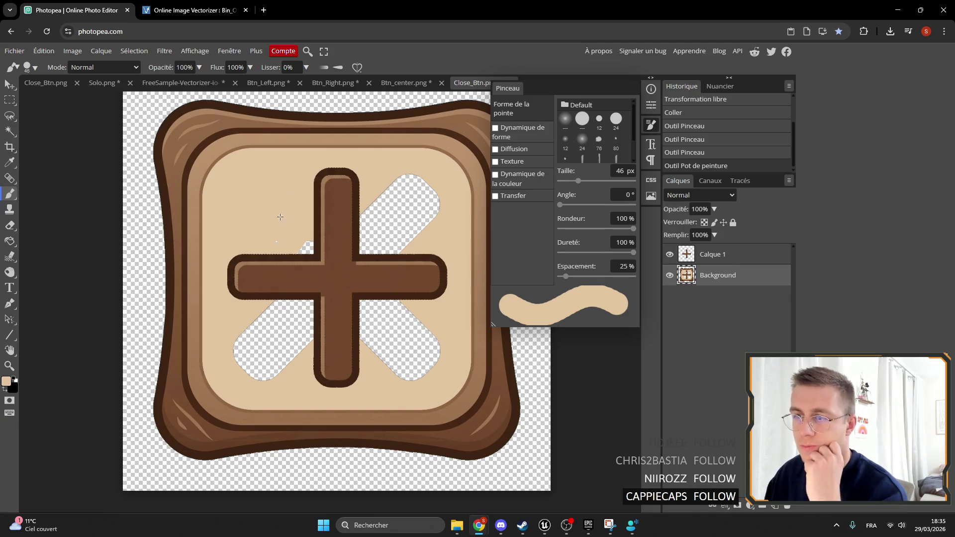
mouse_move(356, 221)
mouse_down()
mouse_move(420, 195)
mouse_move(425, 224)
mouse_move(403, 232)
mouse_up()
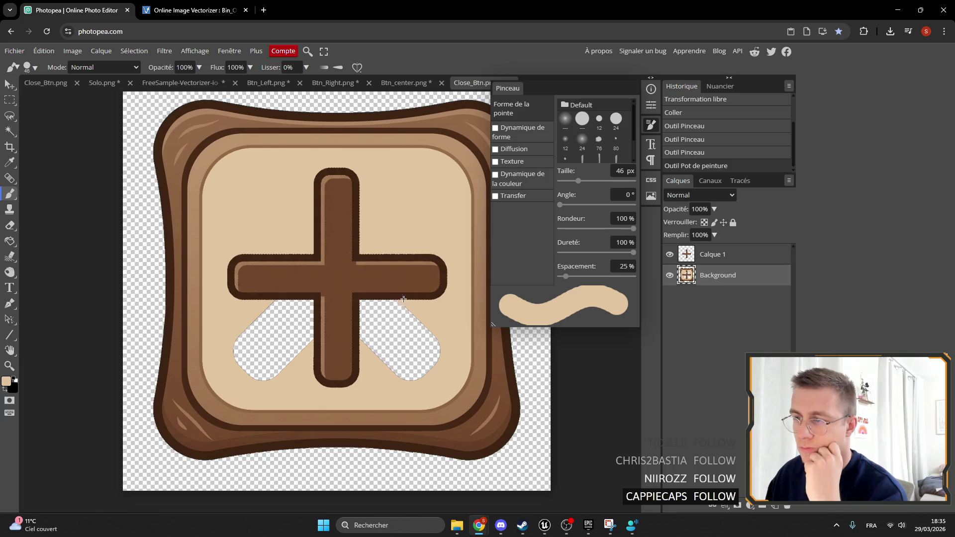
mouse_move(403, 299)
mouse_down()
mouse_move(373, 316)
mouse_move(378, 343)
mouse_move(413, 368)
mouse_move(436, 347)
mouse_up()
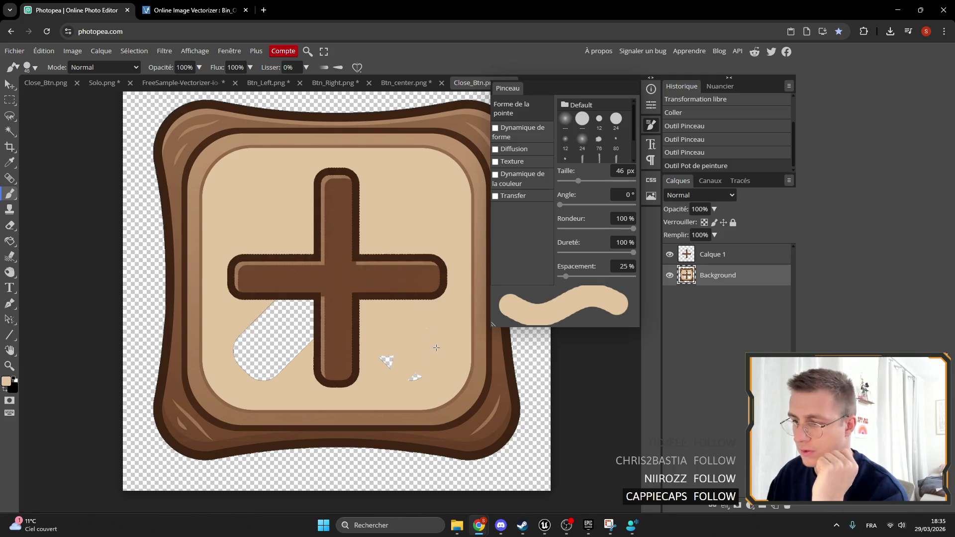
mouse_move(347, 329)
mouse_down()
mouse_move(318, 339)
mouse_move(306, 311)
mouse_move(249, 314)
mouse_up()
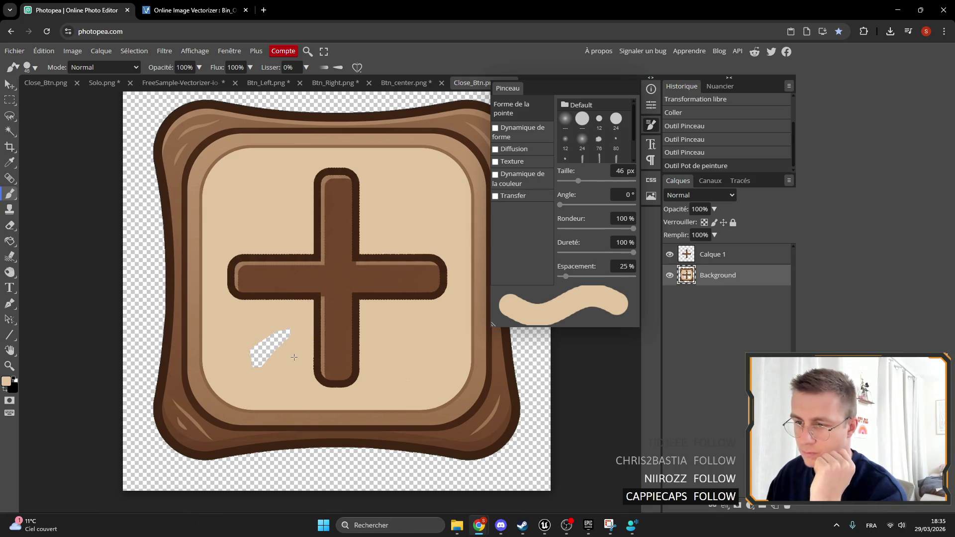
click(249, 356)
scroll(325, 277, down, 2)
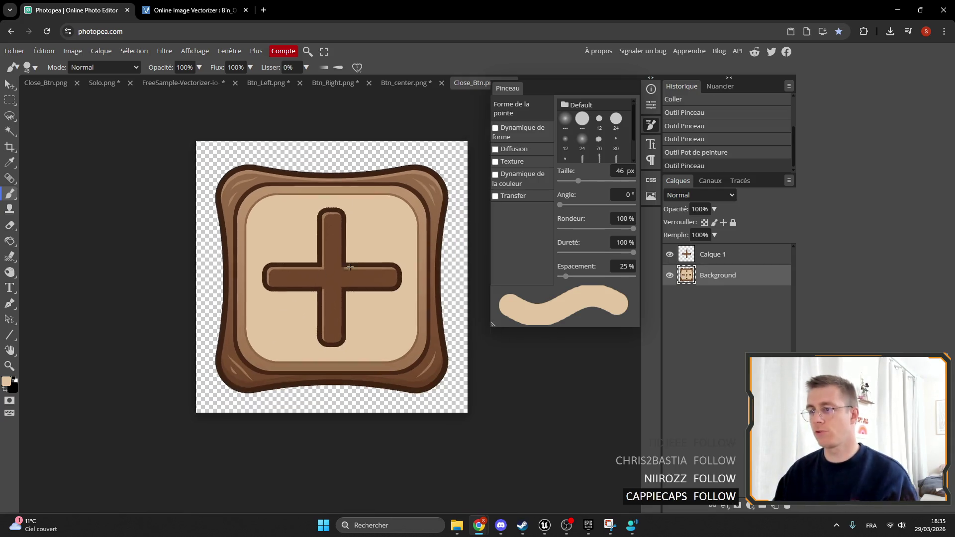
click(651, 126)
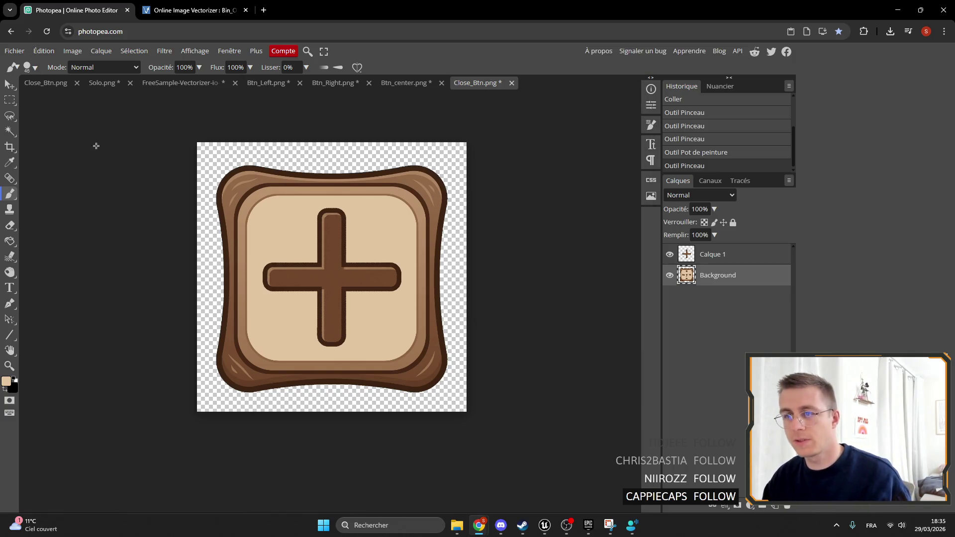
Crop the canvas tightly to the button's edges and apply the crop.
click(11, 148)
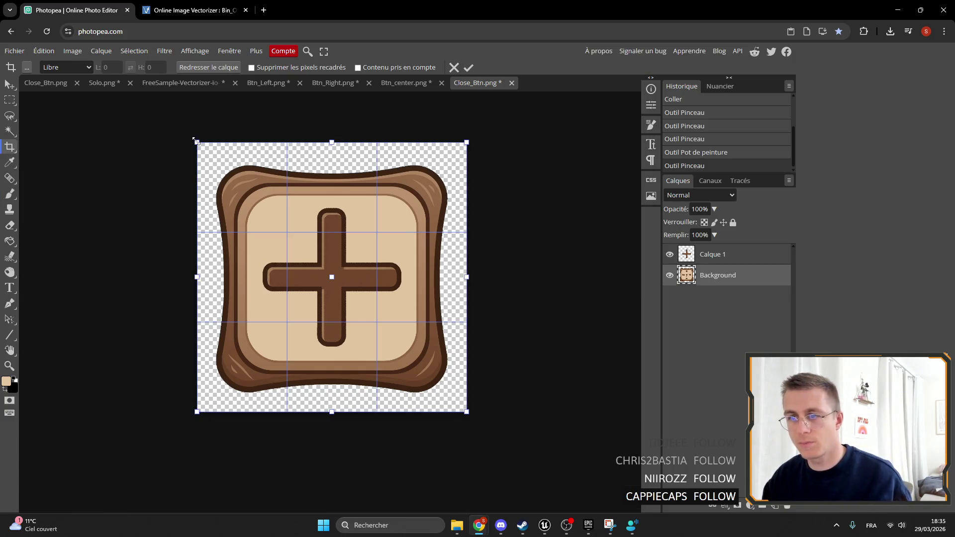
drag(197, 142, 206, 150)
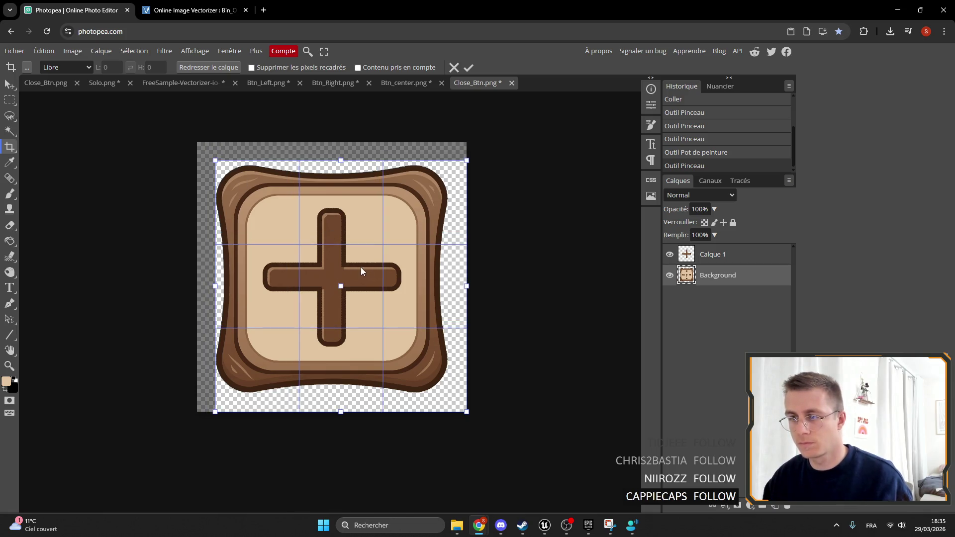
mouse_move(360, 267)
mouse_down()
mouse_move(353, 253)
mouse_move(352, 262)
mouse_up()
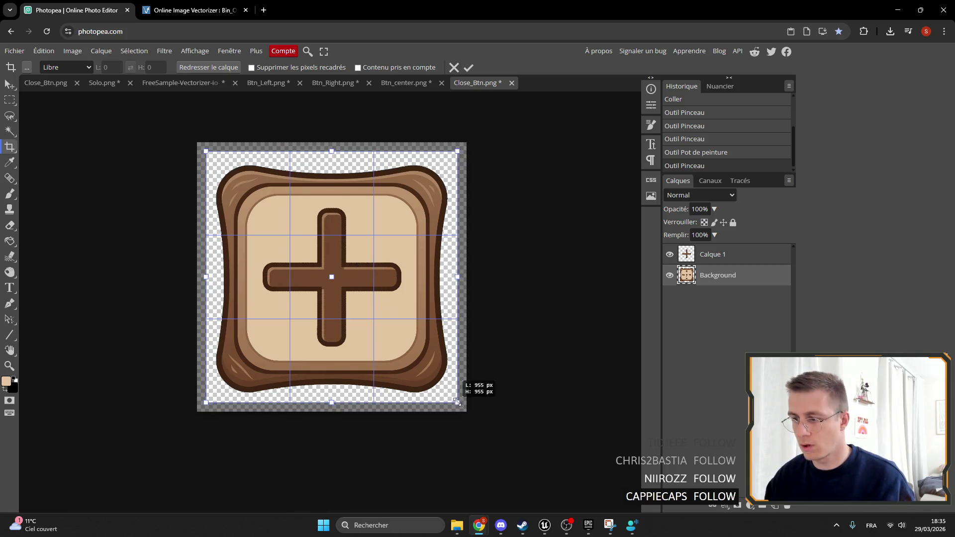
drag(457, 402, 453, 397)
drag(408, 330, 406, 329)
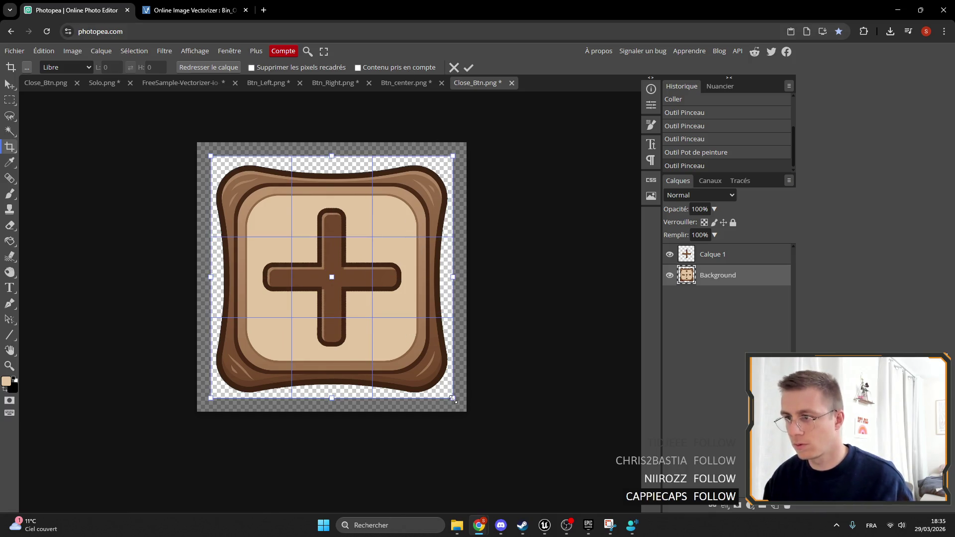
drag(452, 397, 447, 392)
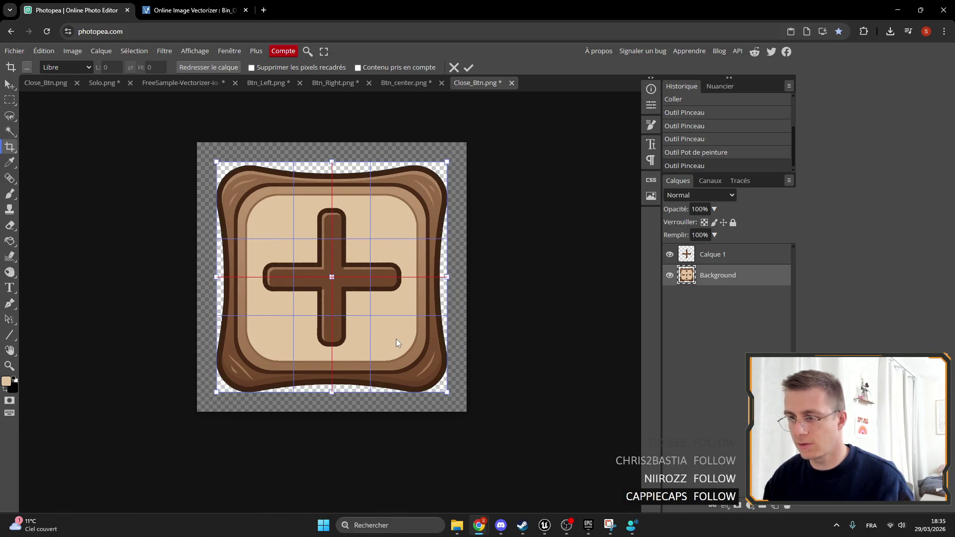
drag(396, 340, 396, 343)
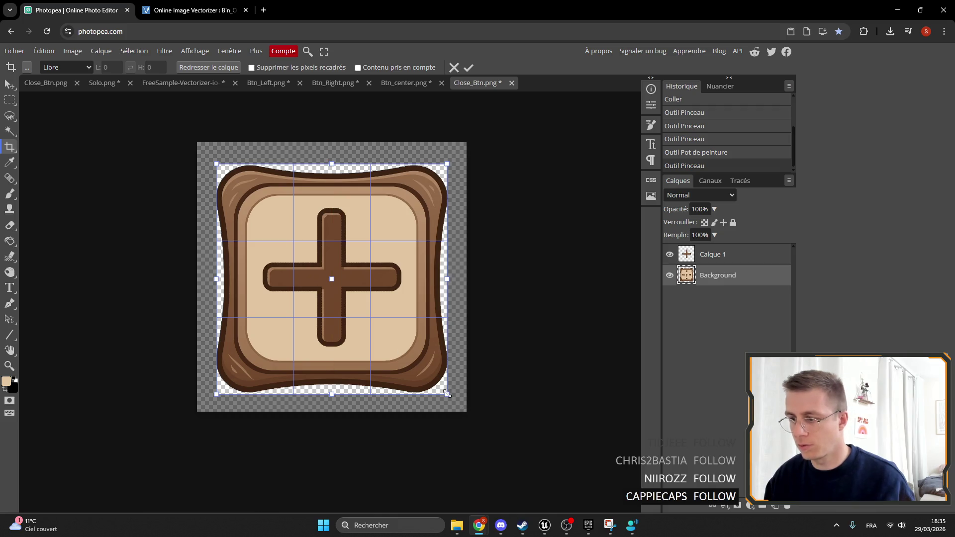
drag(446, 394, 448, 395)
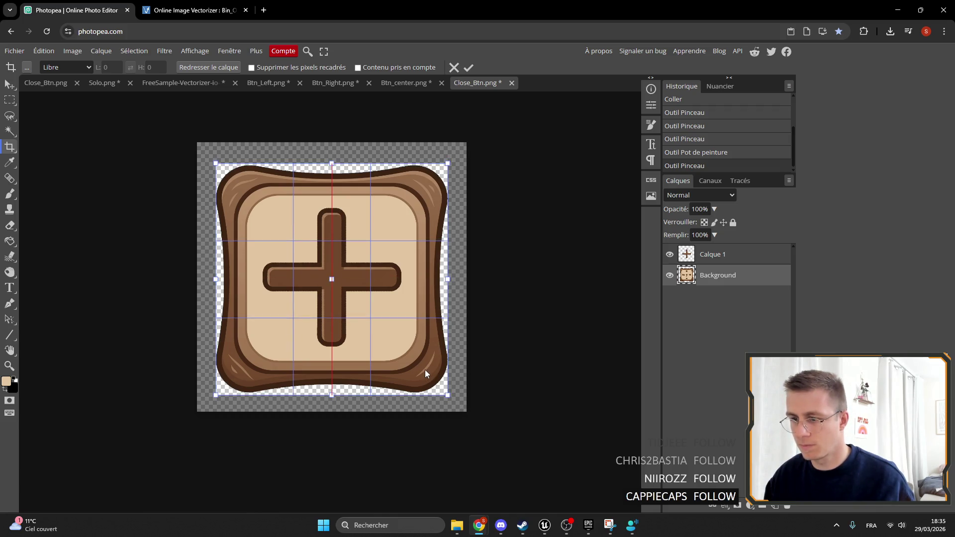
key(Up)
key(Up)
key(Up)
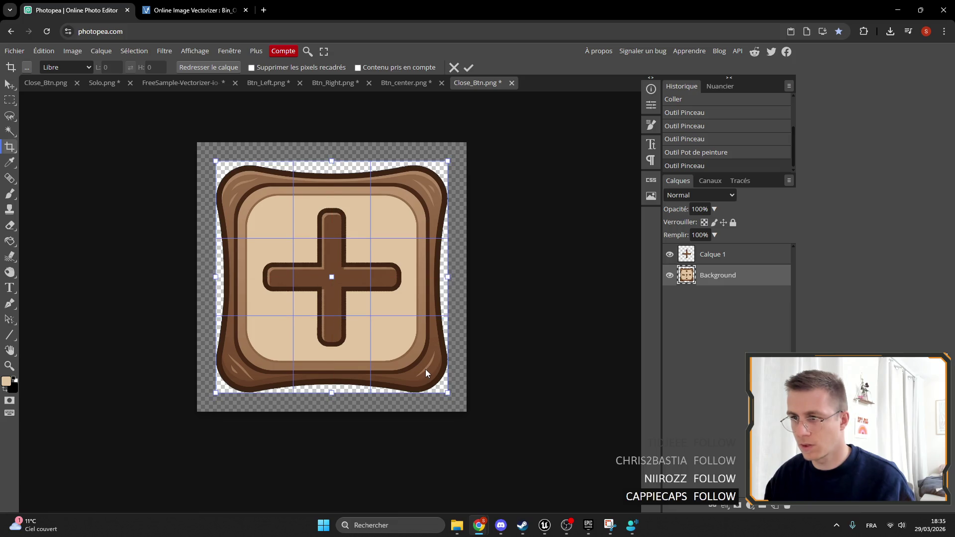
drag(448, 393, 431, 365)
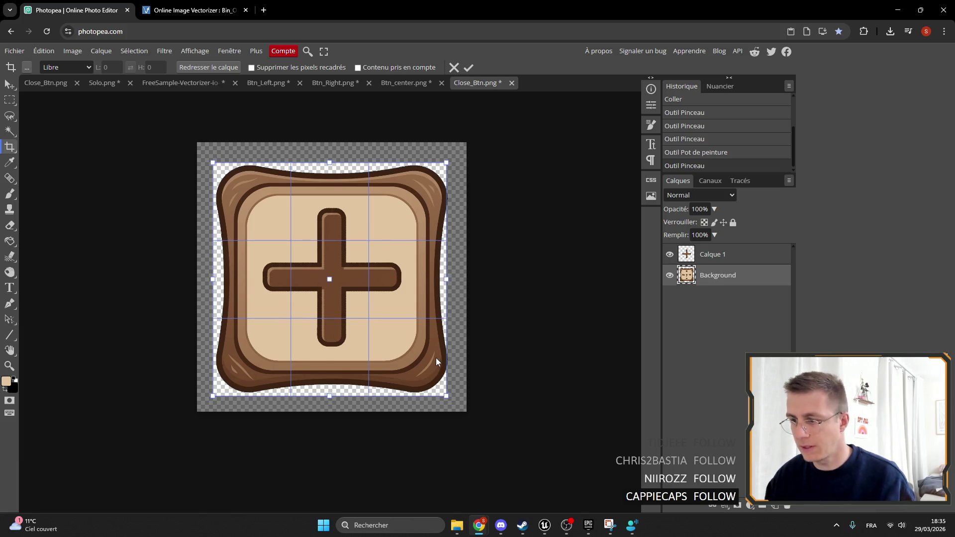
drag(384, 329, 384, 330)
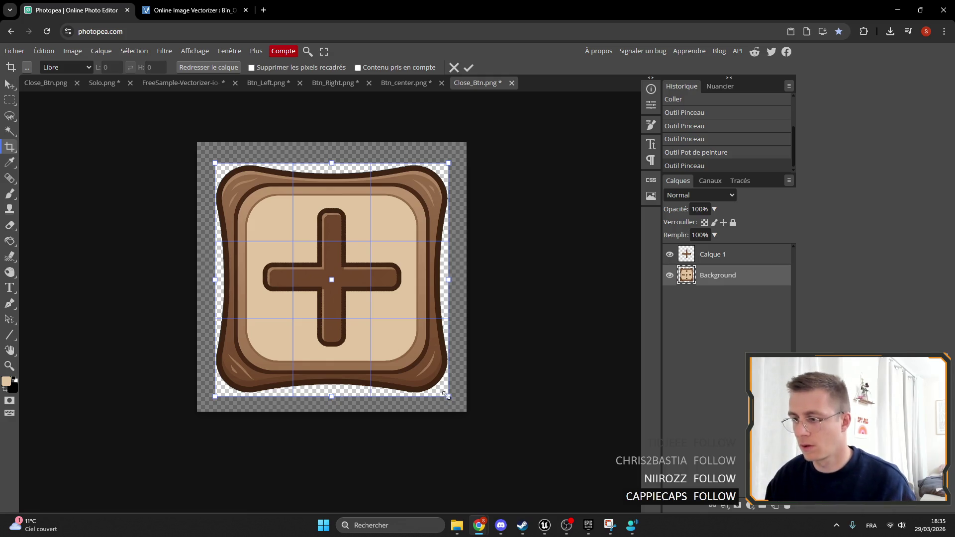
drag(447, 397, 430, 370)
click(468, 67)
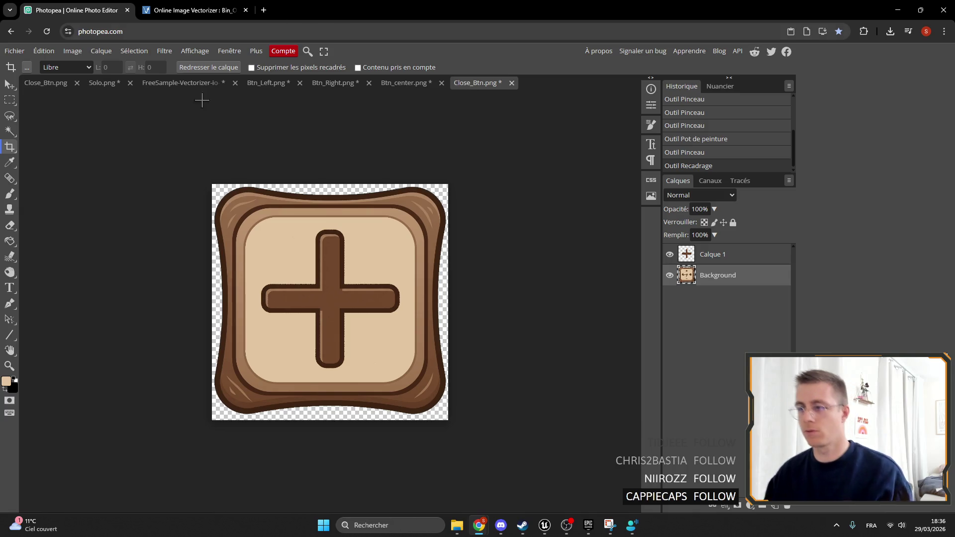
Check the Vectorizer page briefly, then dismiss the leftover crop box in Photopea.
scroll(328, 279, up, 10)
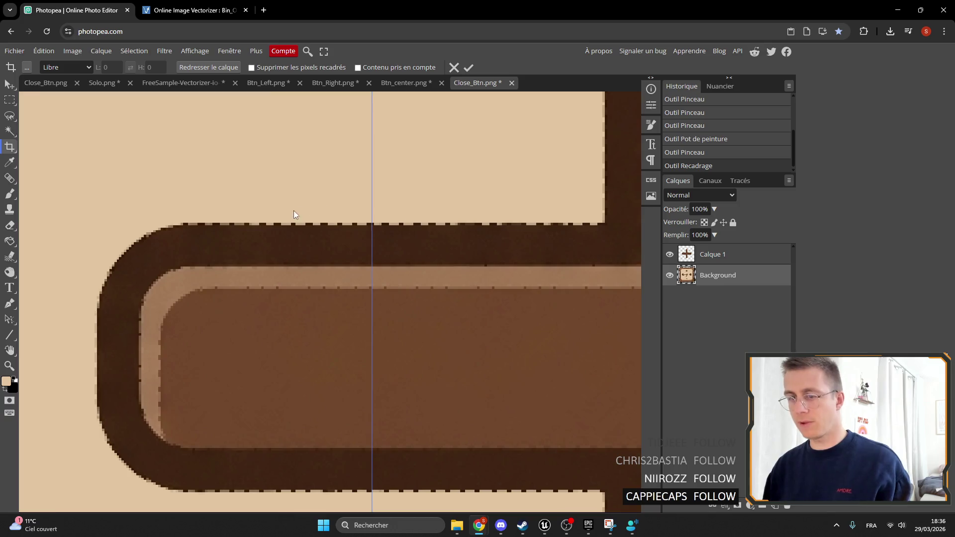
scroll(274, 244, down, 1)
scroll(265, 220, down, 5)
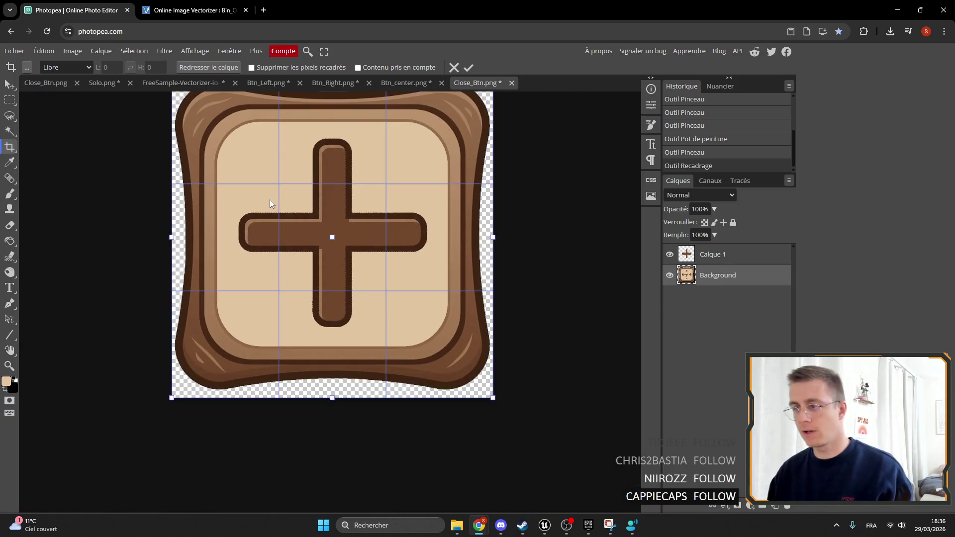
click(194, 10)
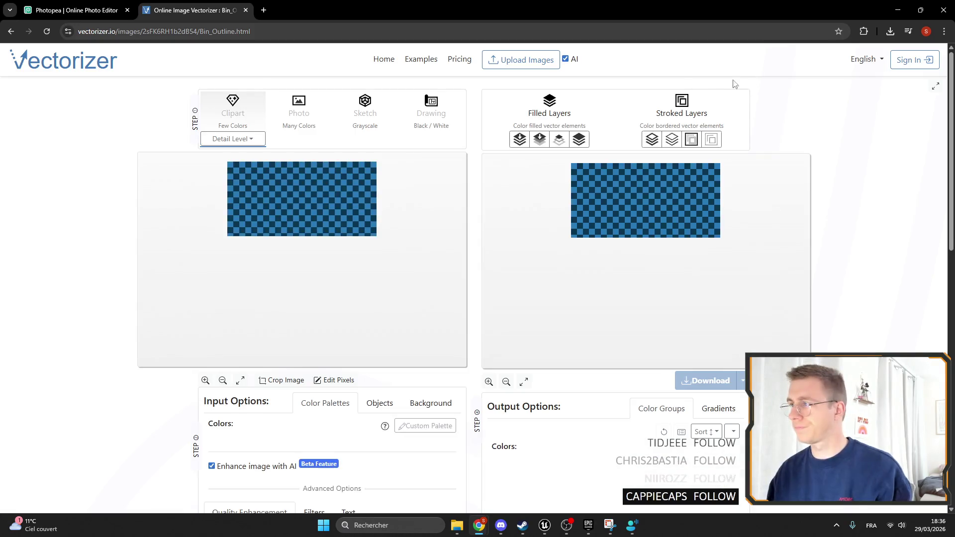
click(74, 9)
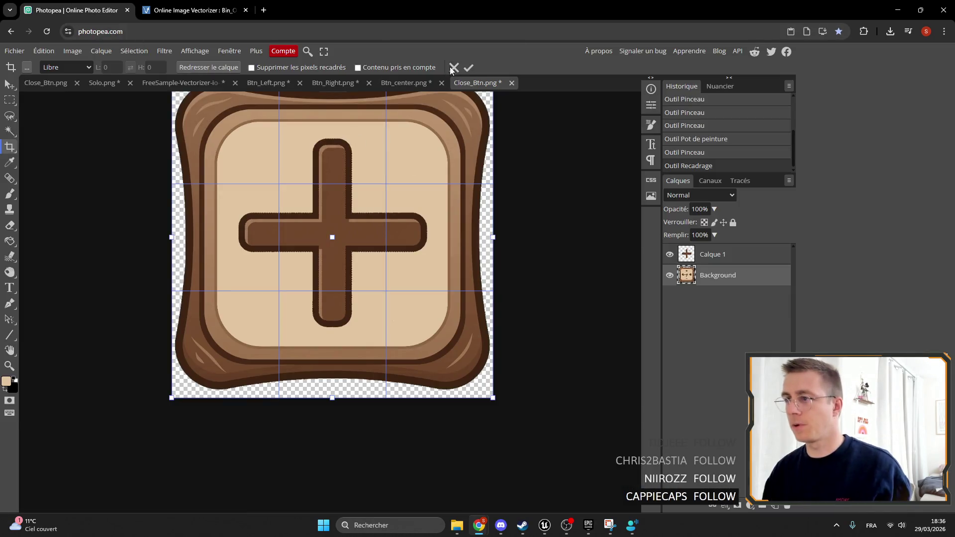
scroll(423, 170, down, 3)
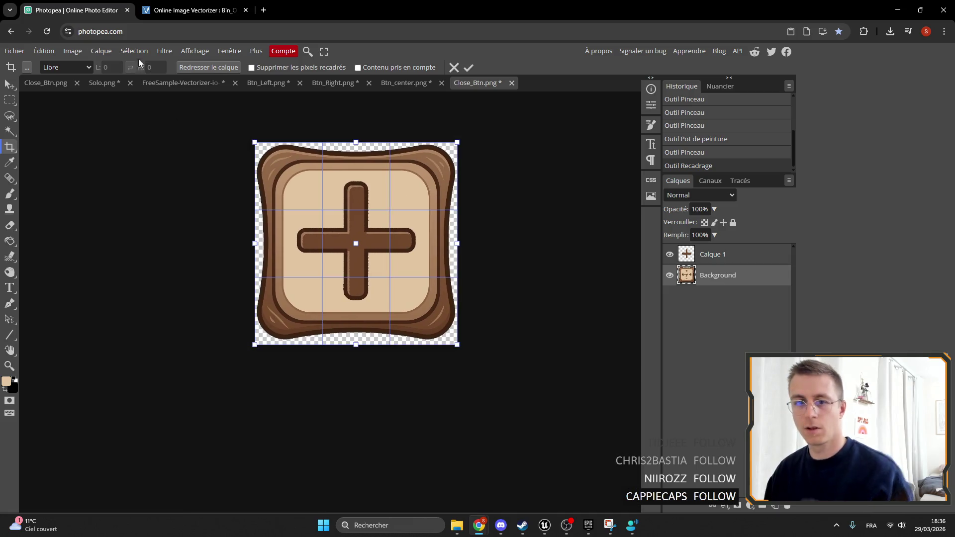
key(Escape)
click(8, 86)
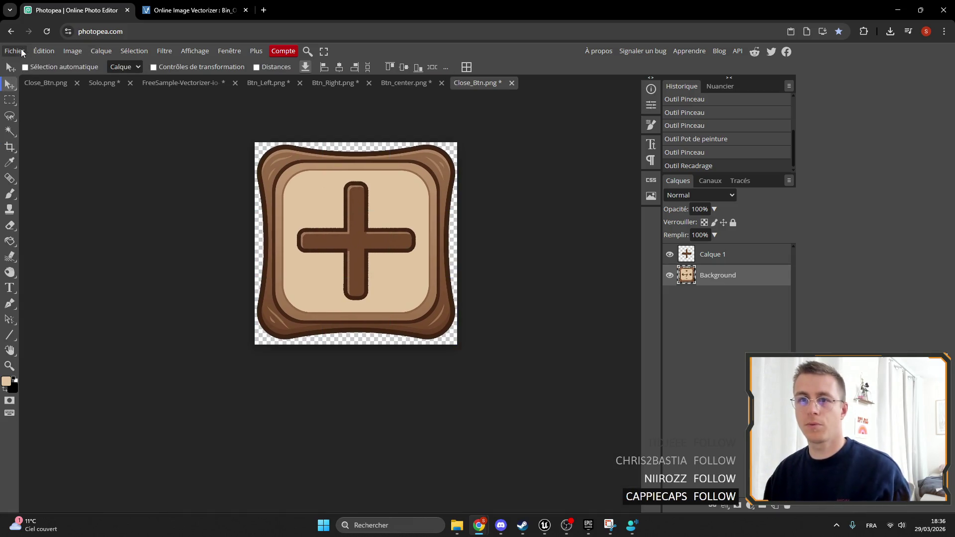
Export the 897×897 button as PNG named Add_Btn_n and start a new Vectorizer.io upload.
click(15, 50)
mouse_move(50, 200)
key(Return)
text(Add_Btn)
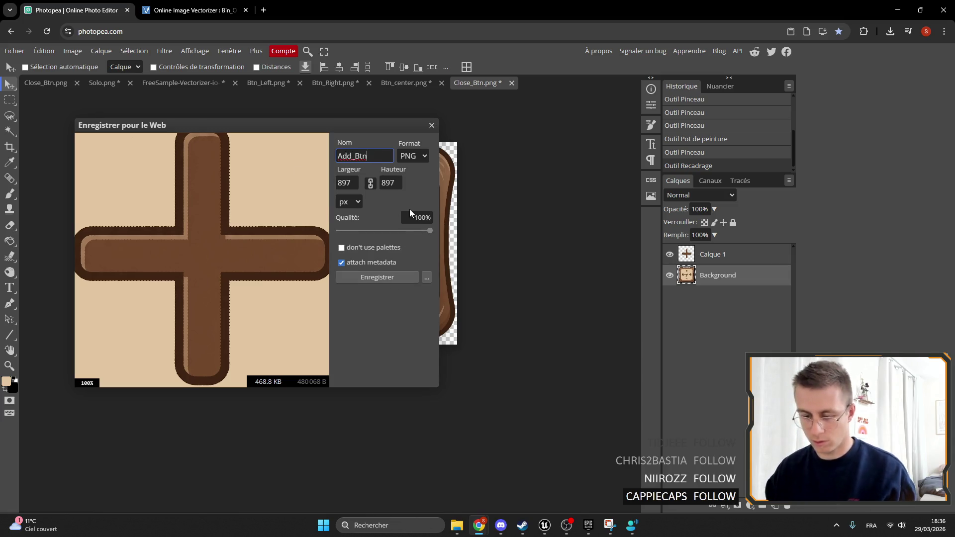
text(_n)
click(366, 277)
click(193, 10)
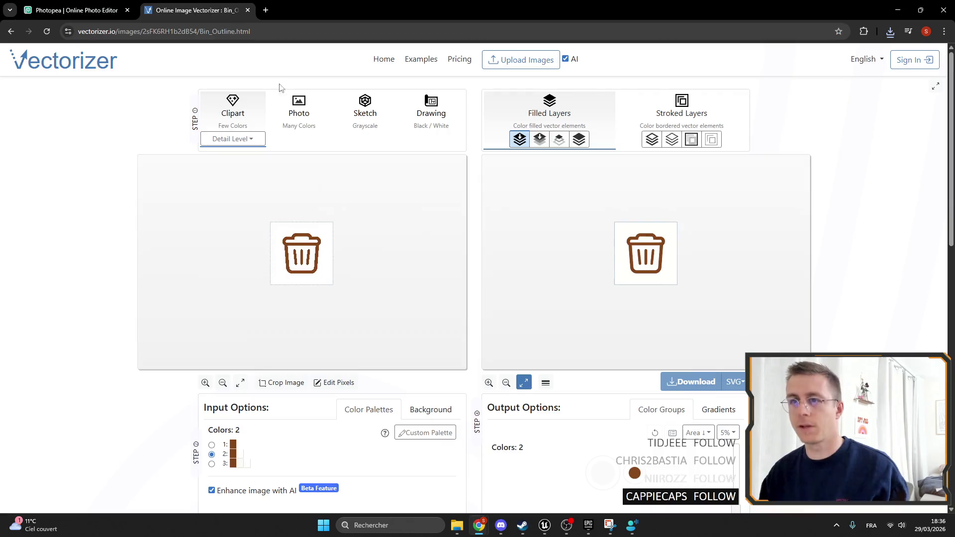
click(520, 59)
Upload Add_Btn_n.png to Vectorizer.io and try the free-sample download twice, checking the downloads list.
double_click(107, 89)
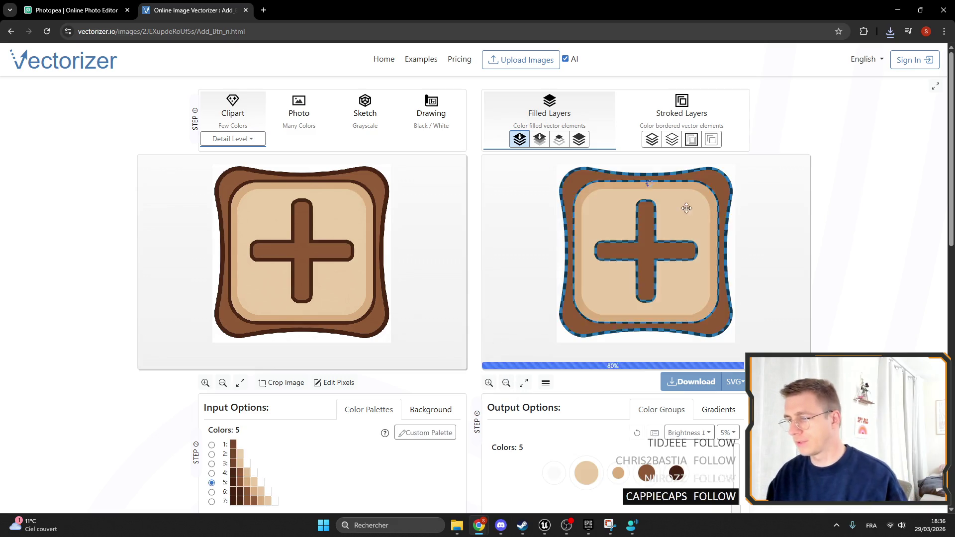
click(693, 382)
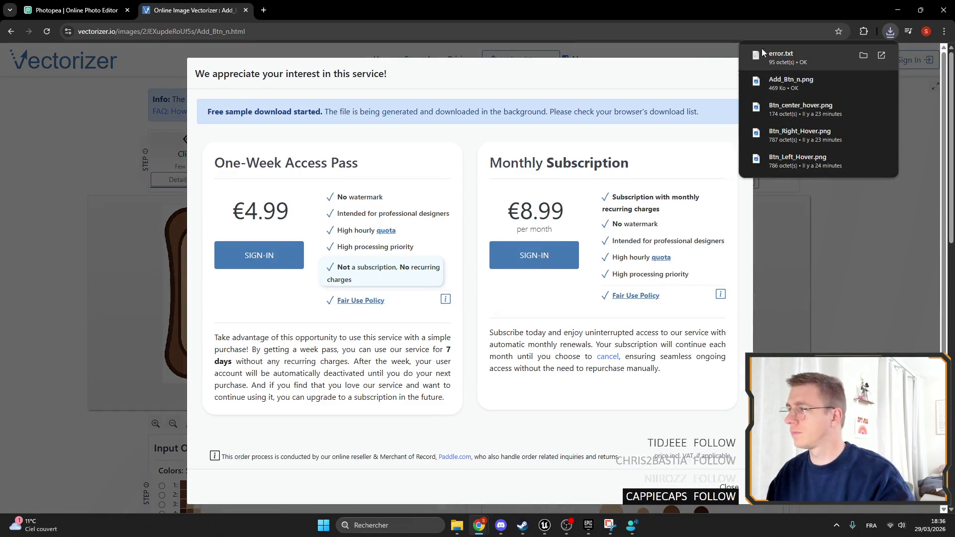
click(906, 112)
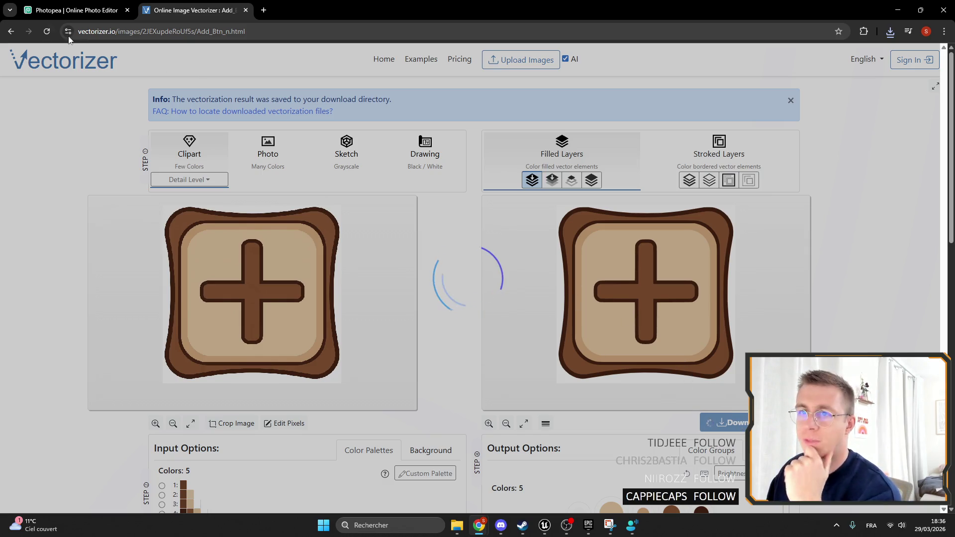
click(47, 32)
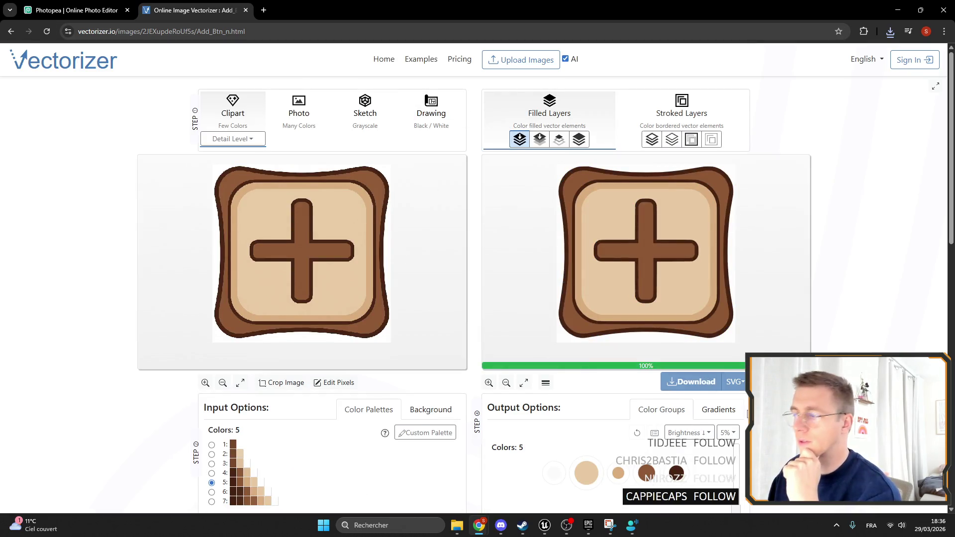
click(691, 382)
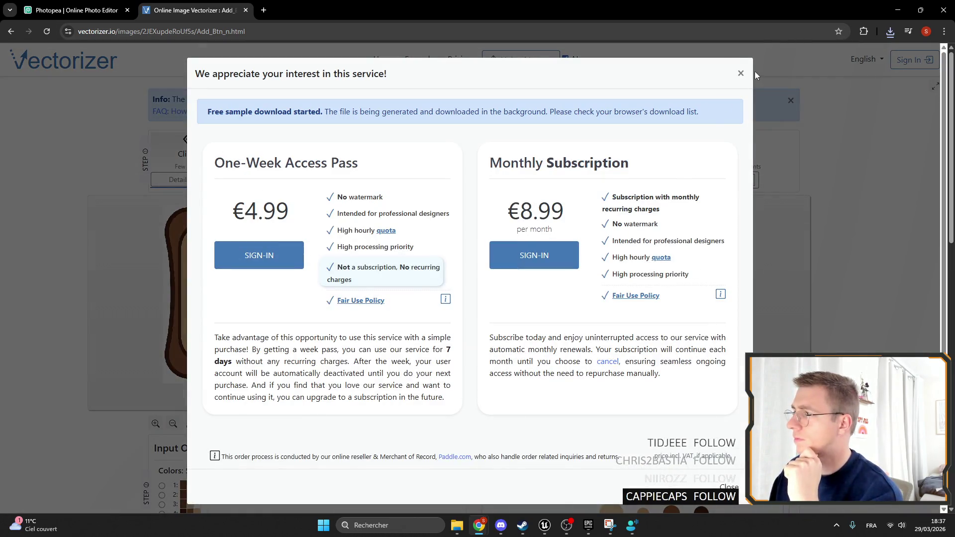
click(754, 71)
click(890, 32)
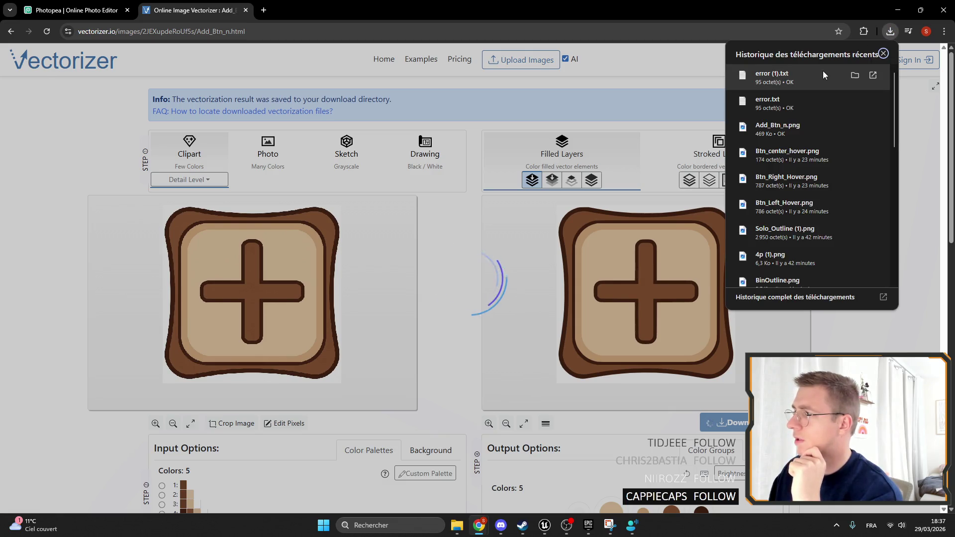
key(Escape)
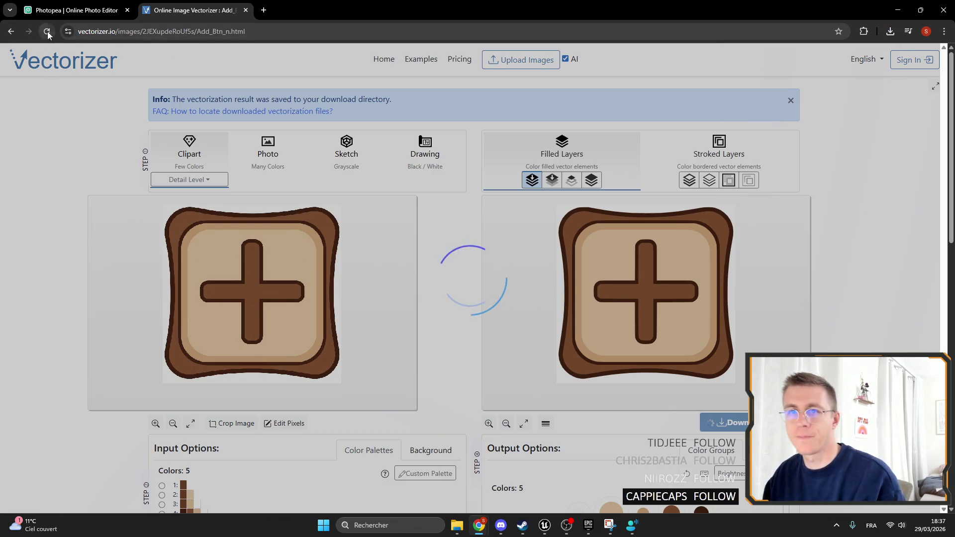
click(47, 33)
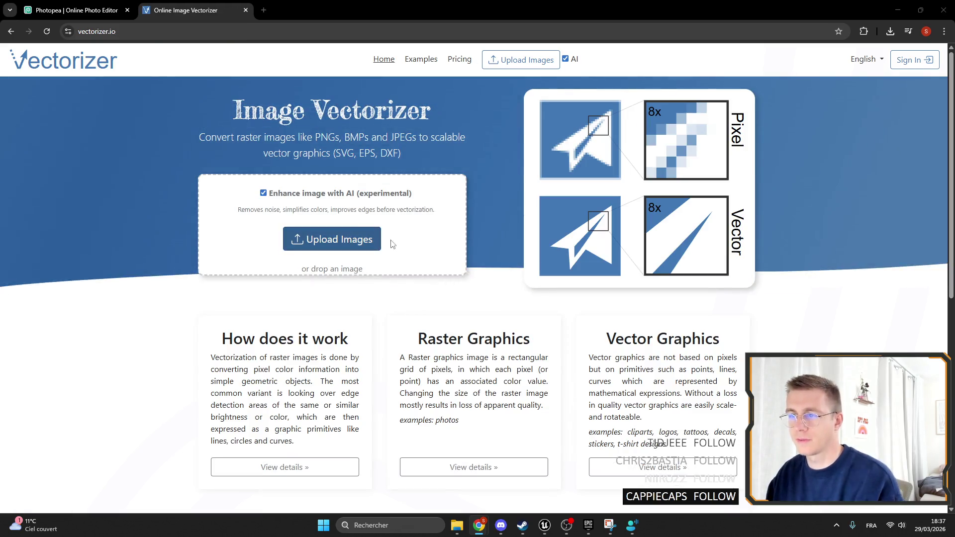
Re-upload Add_Btn_n.png, request its download, dismiss the pricing popup and reload.
click(351, 241)
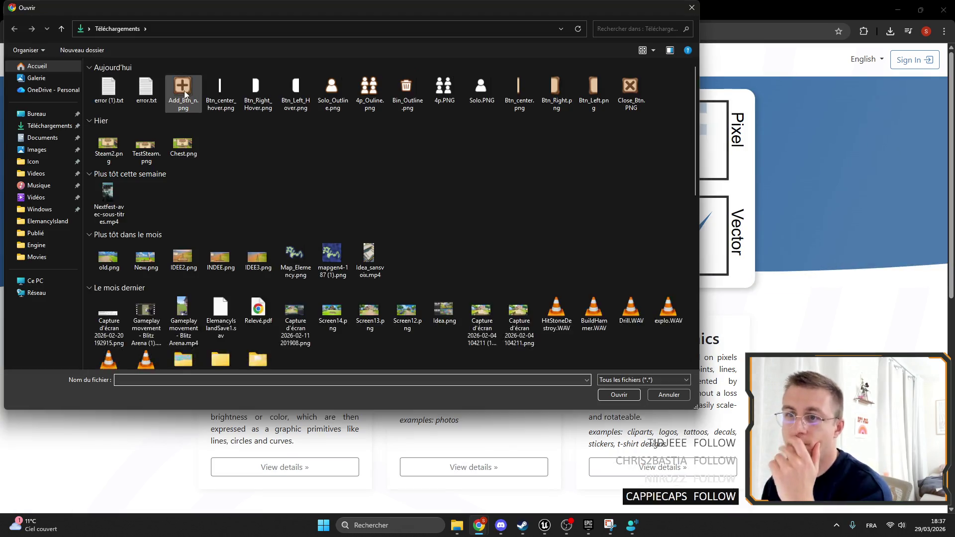
double_click(184, 91)
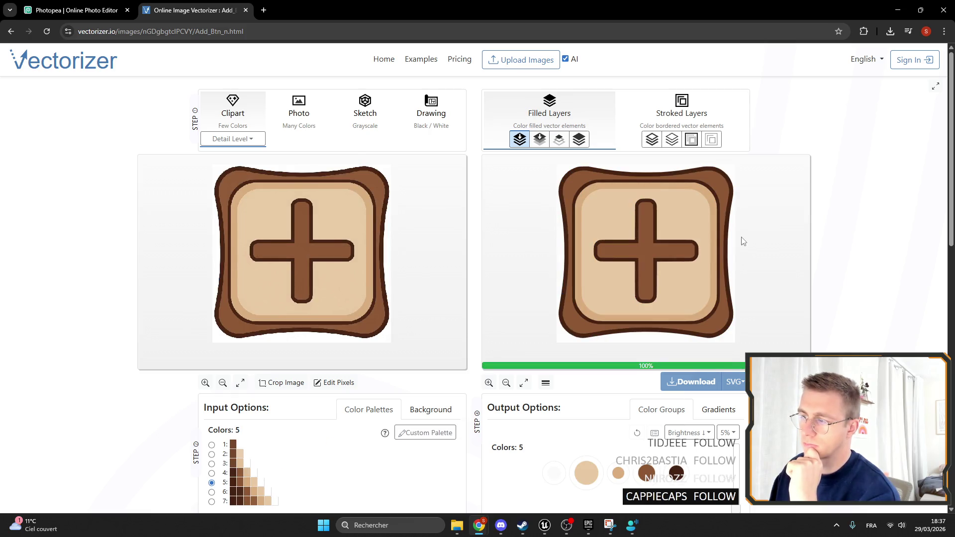
click(692, 382)
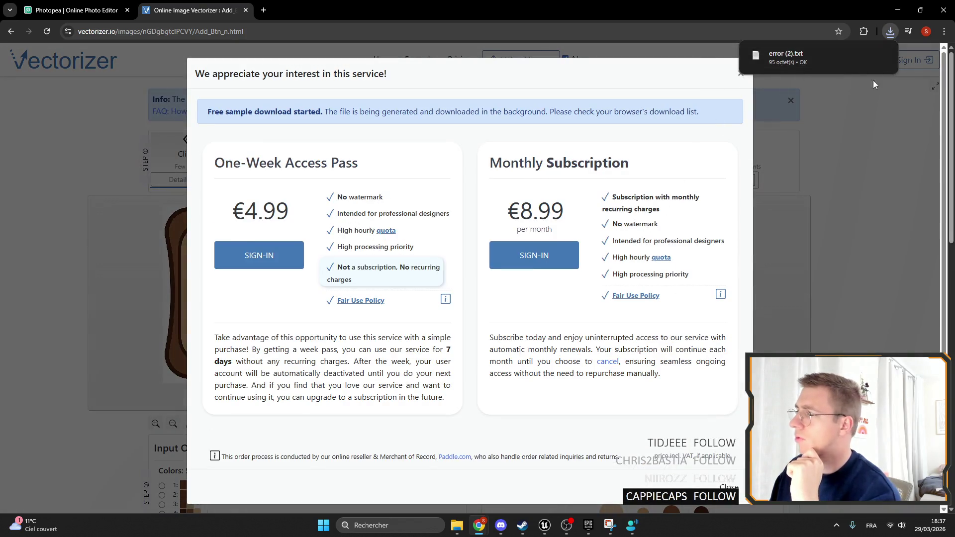
click(744, 77)
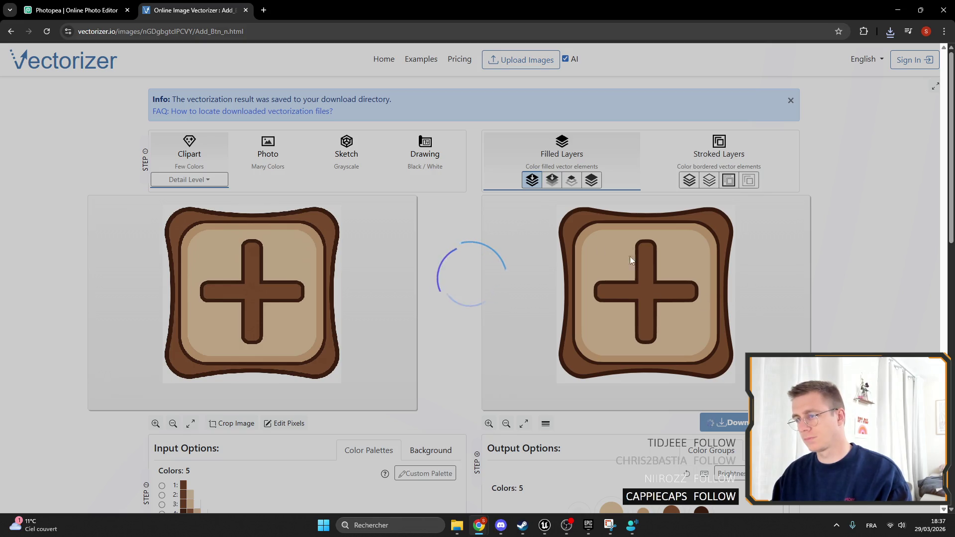
click(46, 31)
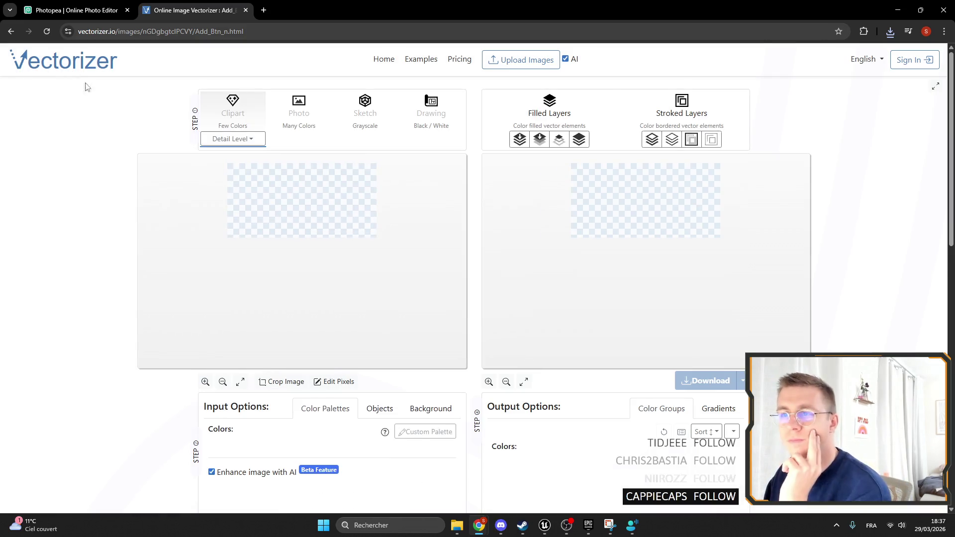
Download the vectorized plus button in PNG format and close the pricing popup.
click(733, 385)
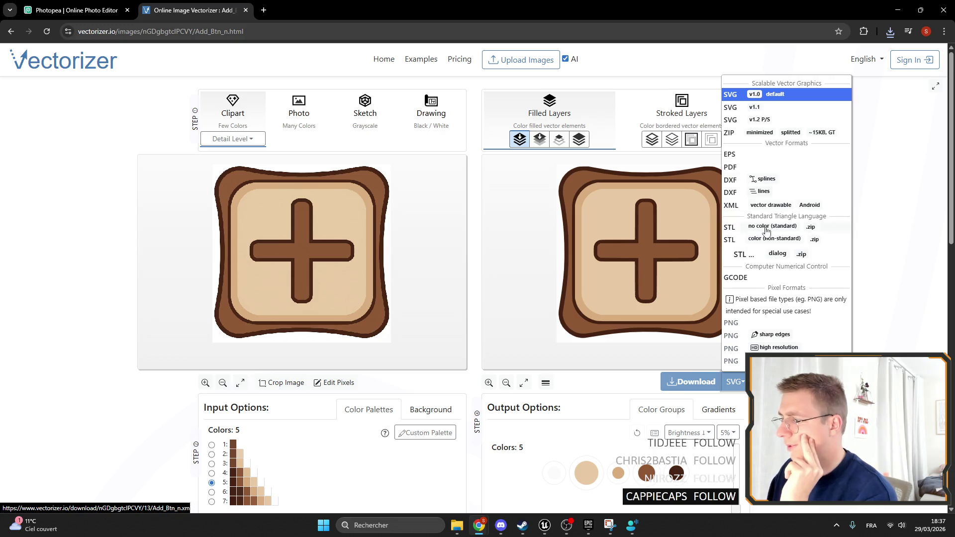
scroll(788, 241, down, 1)
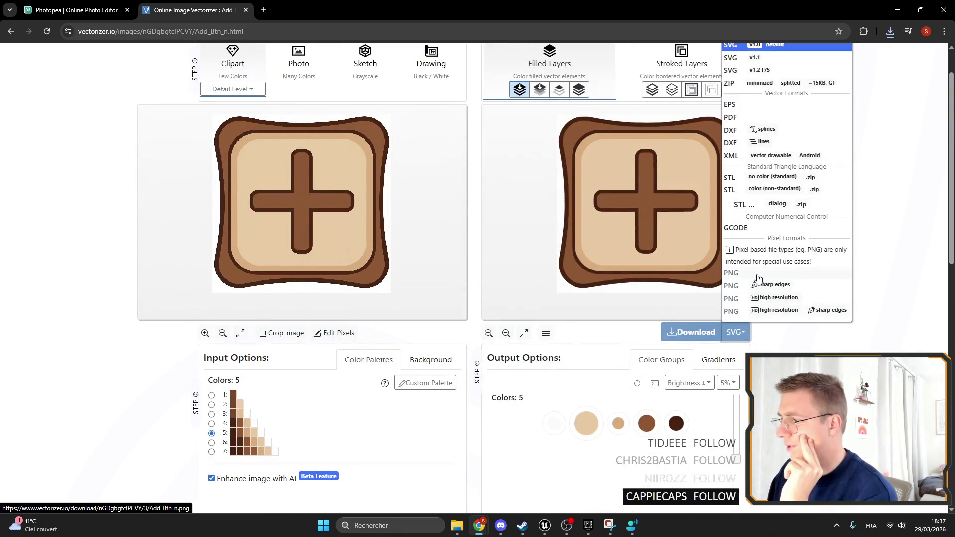
click(757, 274)
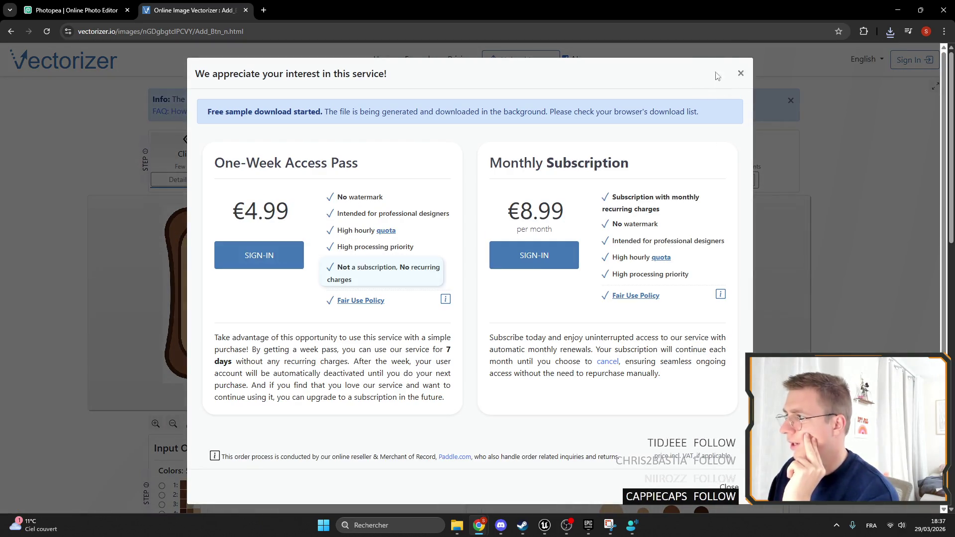
click(740, 73)
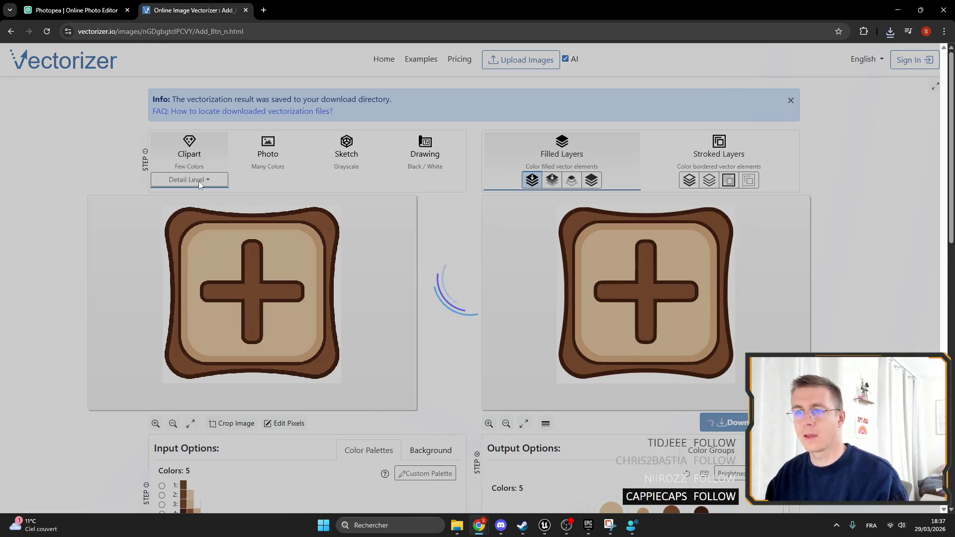
Reload Vectorizer.io and scroll through the five-colour Add_Btn_n result page.
click(47, 30)
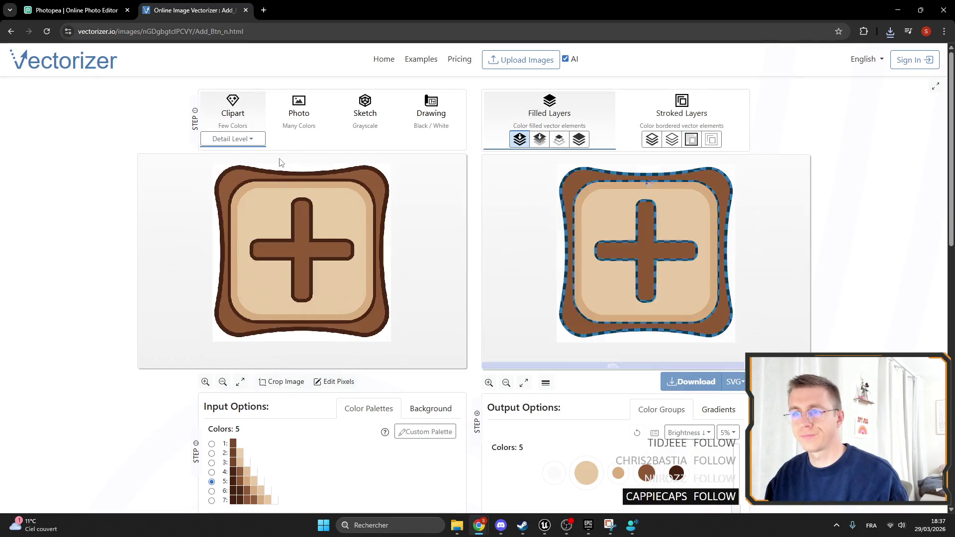
scroll(636, 246, down, 3)
scroll(636, 246, up, 3)
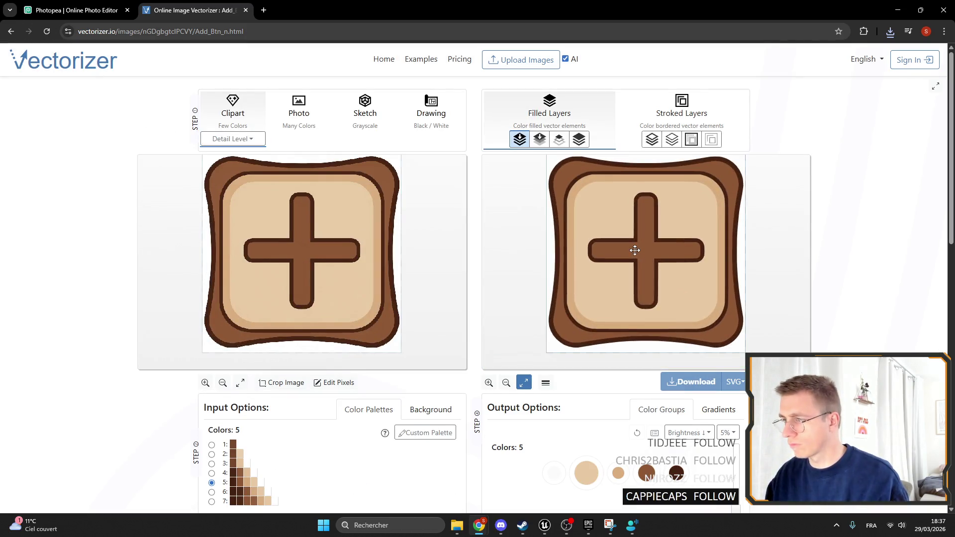
scroll(635, 246, down, 4)
scroll(635, 248, up, 5)
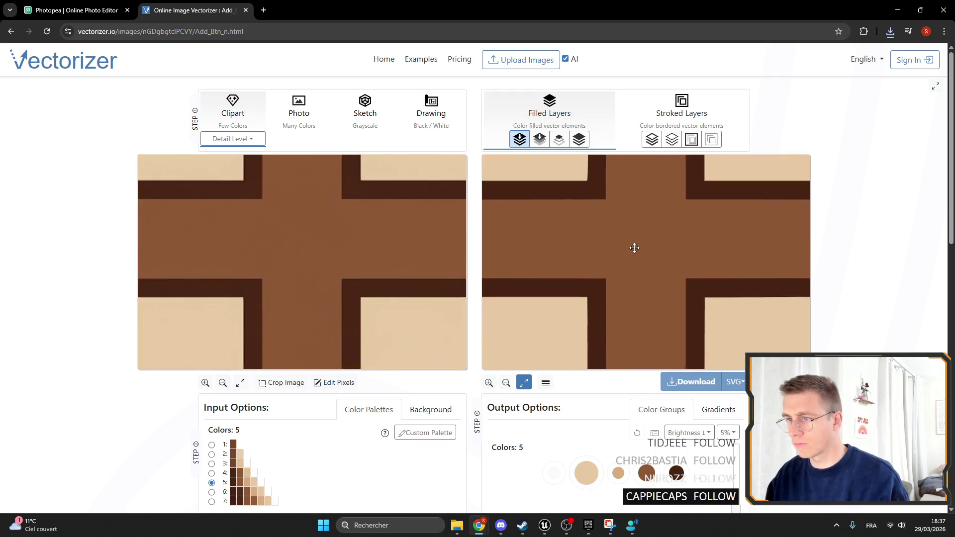
scroll(633, 245, down, 2)
scroll(633, 246, down, 2)
scroll(341, 248, down, 2)
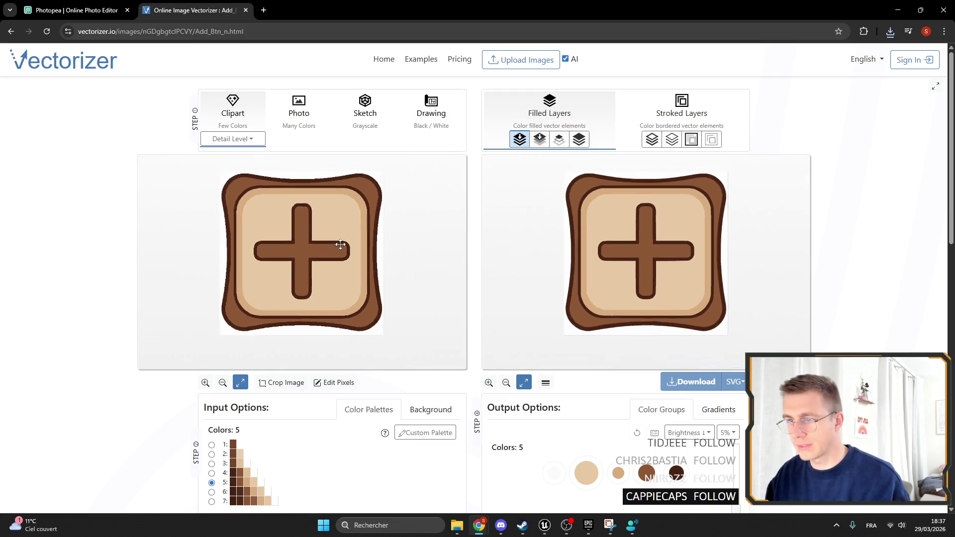
scroll(345, 297, down, 1)
scroll(285, 243, down, 2)
scroll(285, 244, up, 4)
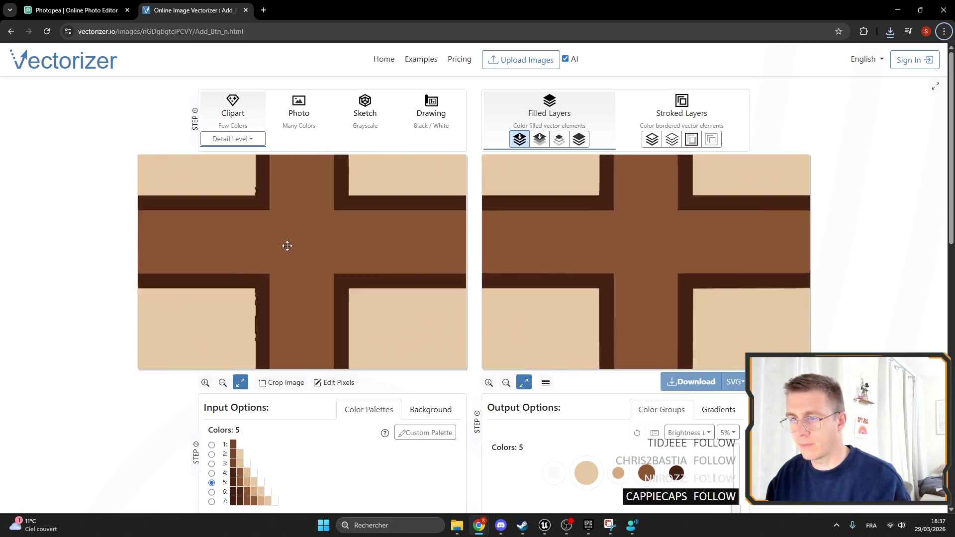
scroll(231, 217, up, 2)
scroll(211, 316, up, 2)
scroll(211, 315, down, 5)
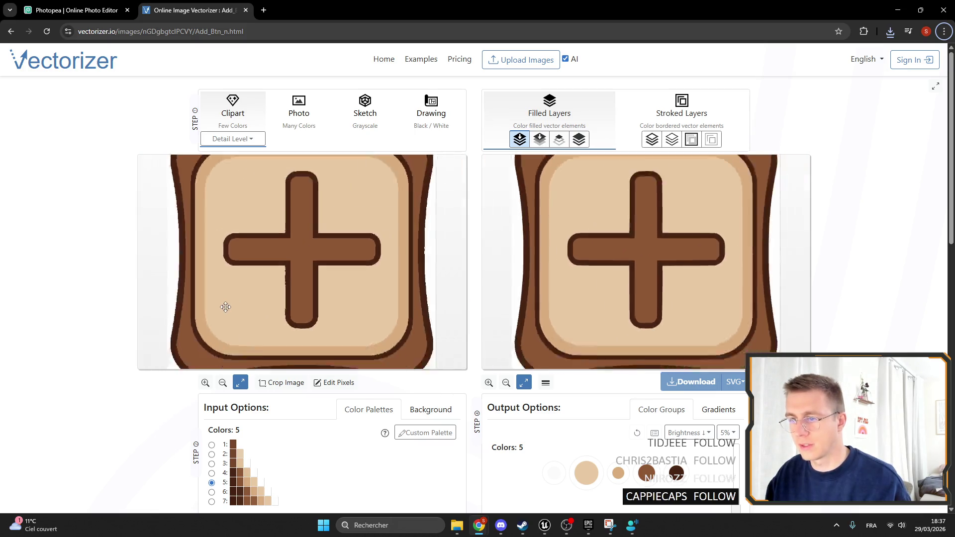
scroll(672, 267, up, 4)
scroll(674, 263, up, 3)
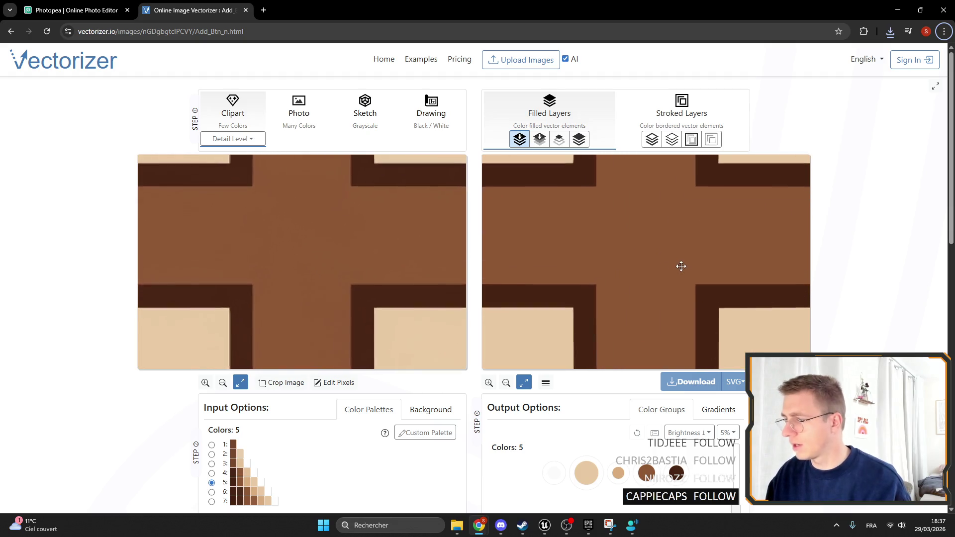
scroll(678, 260, down, 5)
Retry the download, read the one-download-limit error file, then return to Photopea.
click(696, 384)
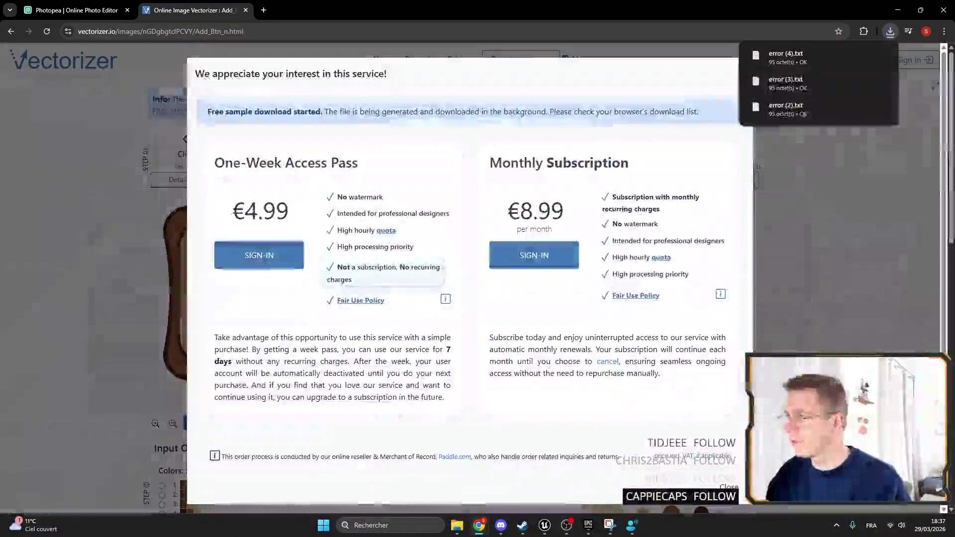
click(776, 87)
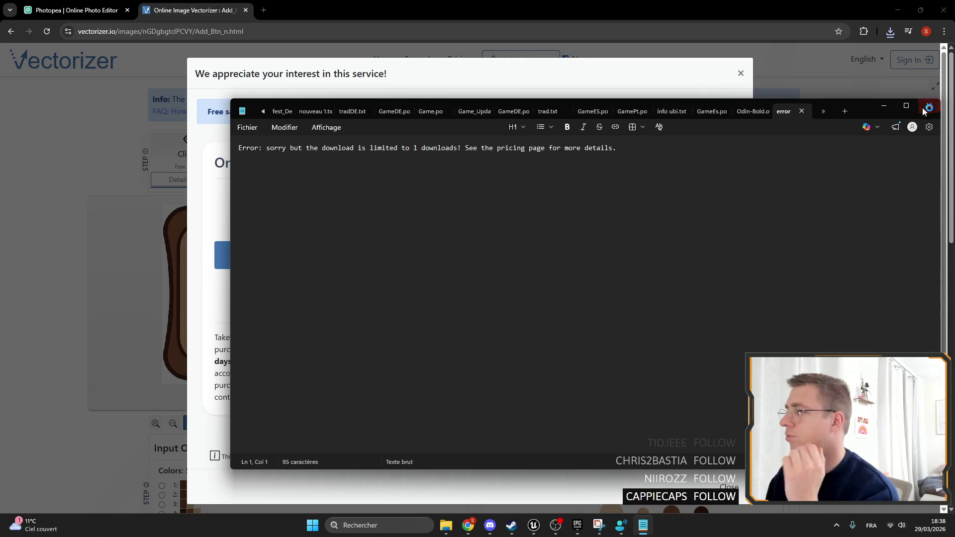
click(927, 107)
click(741, 73)
key(ctrl+Tab)
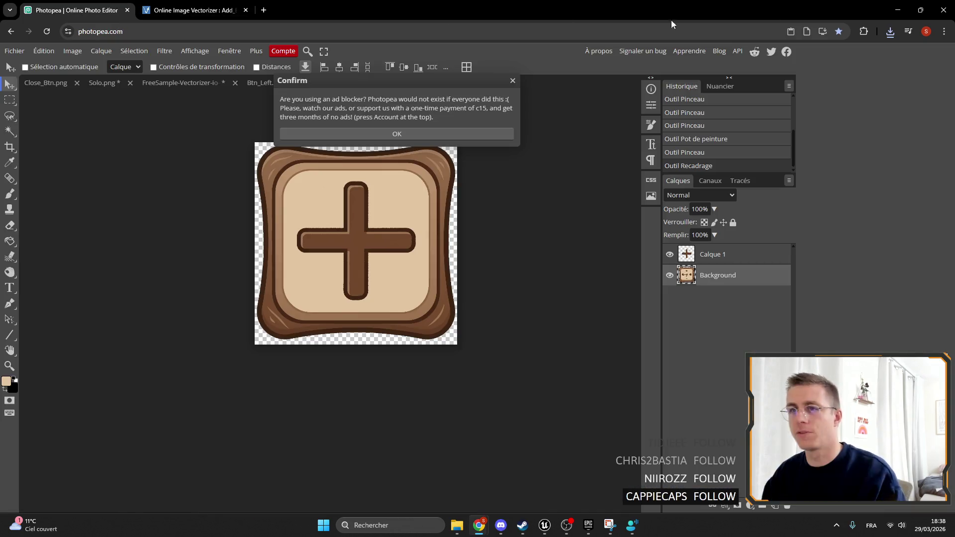
Bring the Chrome window with Photopea back in front of the downloads folder.
click(897, 9)
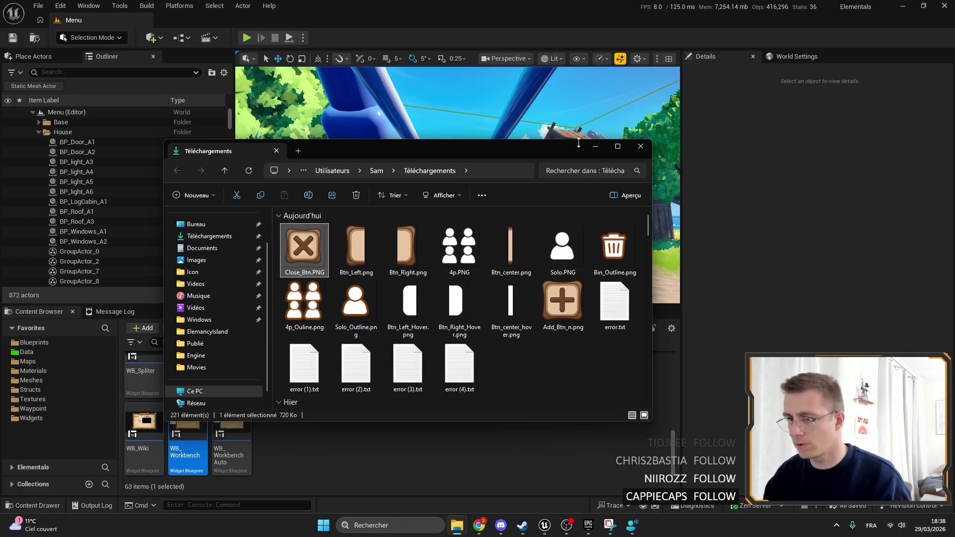
click(595, 150)
mouse_move(479, 525)
click(532, 485)
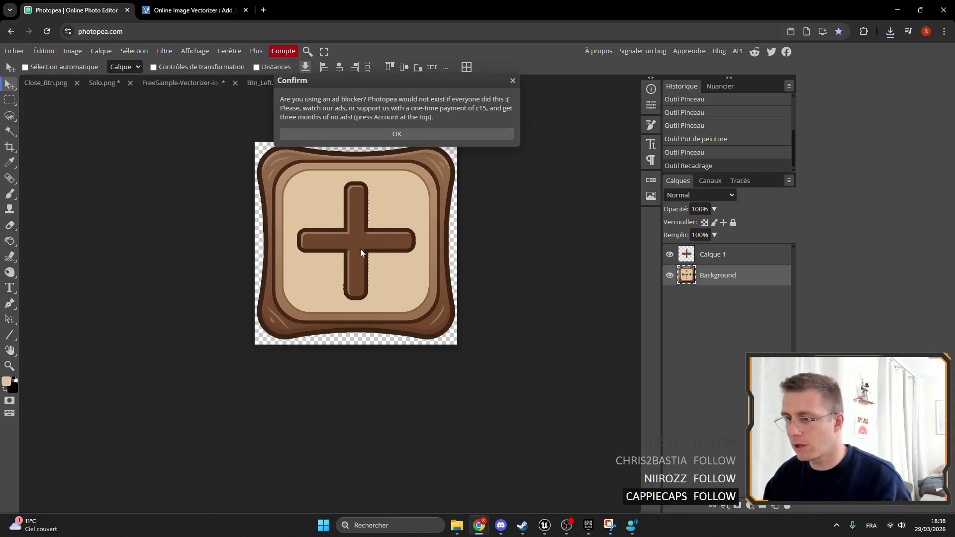
scroll(371, 242, up, 5)
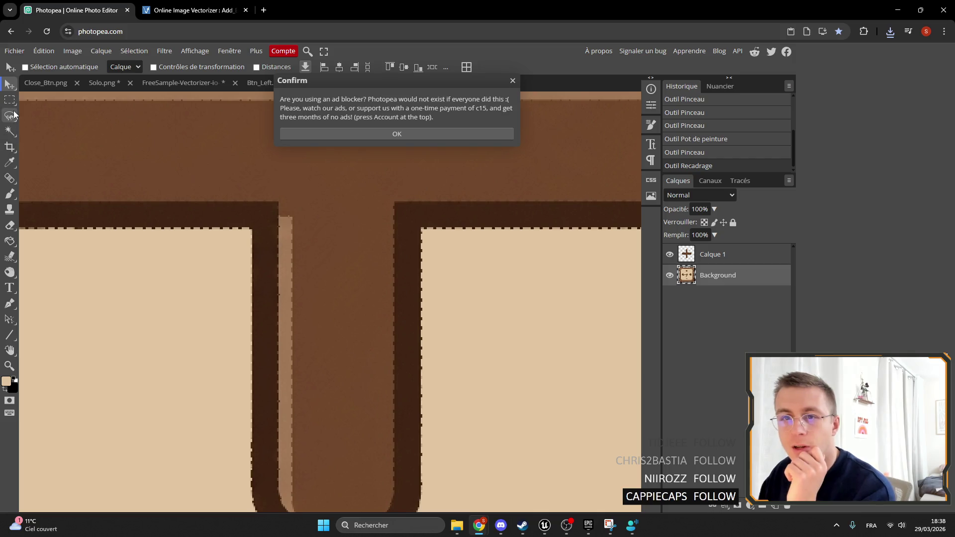
Draw a rectangle selection along the cross's lower stem, then select the whole image.
click(9, 100)
mouse_move(363, 182)
mouse_down()
mouse_move(400, 259)
mouse_move(401, 496)
mouse_up()
scroll(344, 321, down, 6)
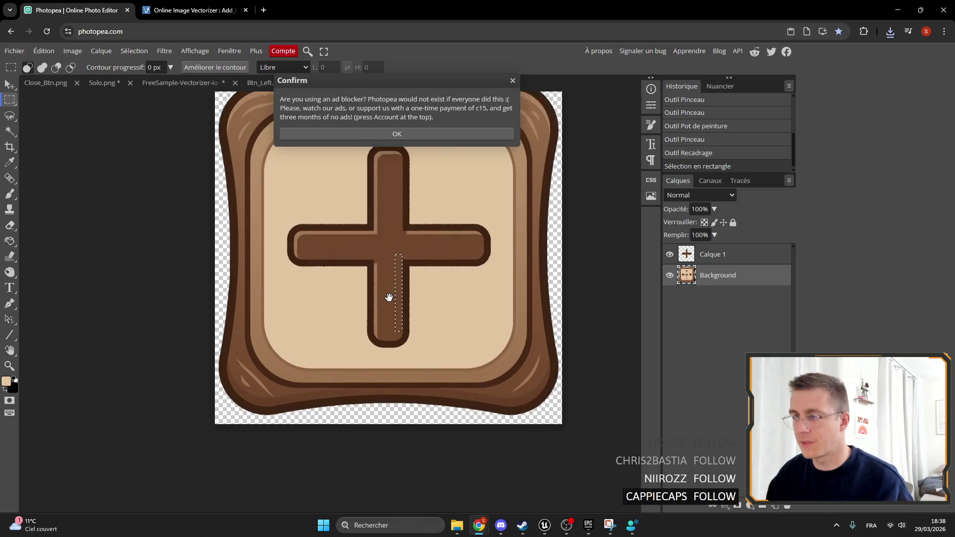
drag(388, 296, 350, 319)
click(513, 81)
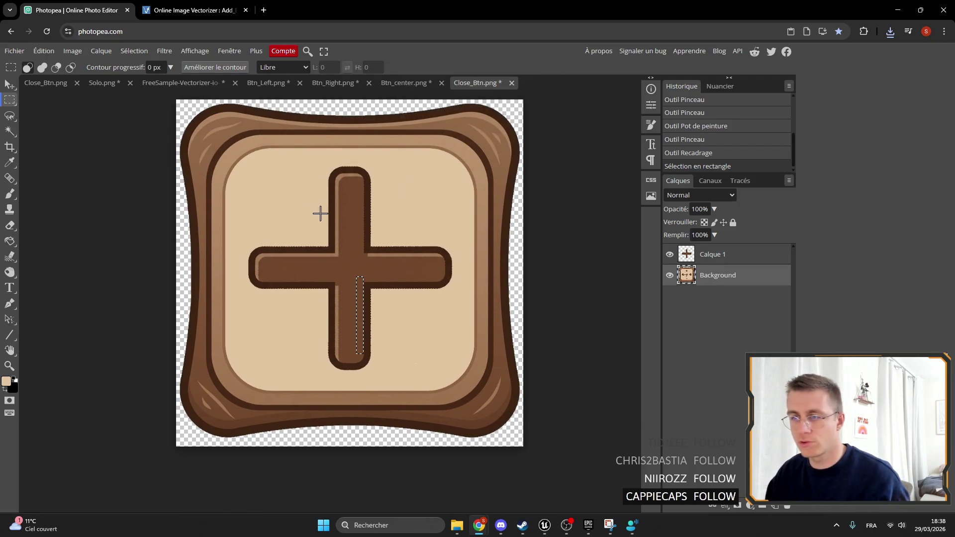
key(ctrl+a)
Export the image as a PNG named Add_Btn.
scroll(386, 236, down, 2)
click(14, 51)
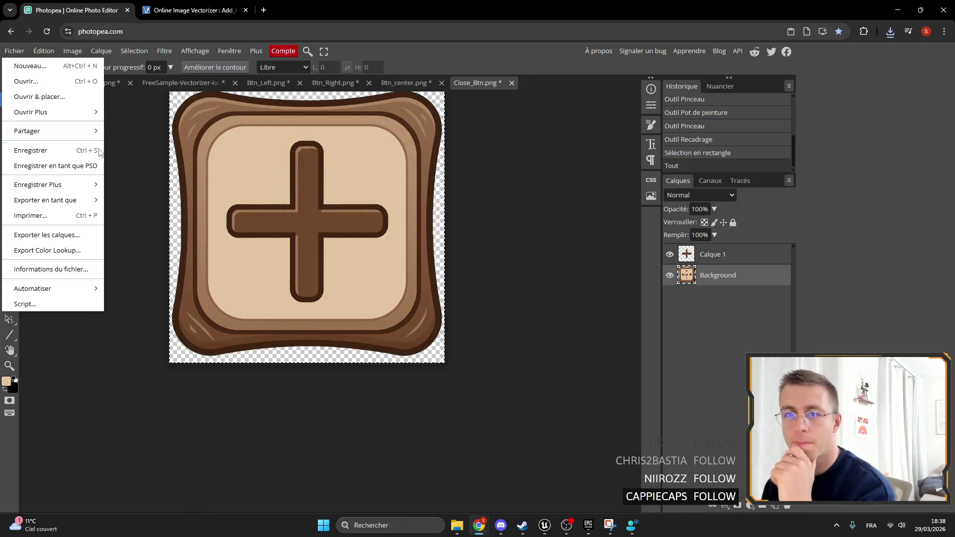
mouse_move(89, 199)
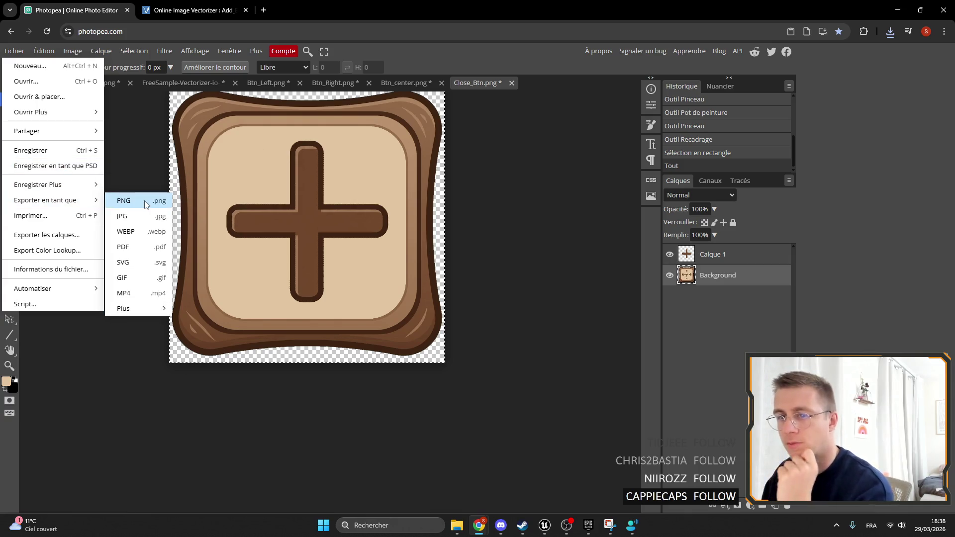
click(146, 203)
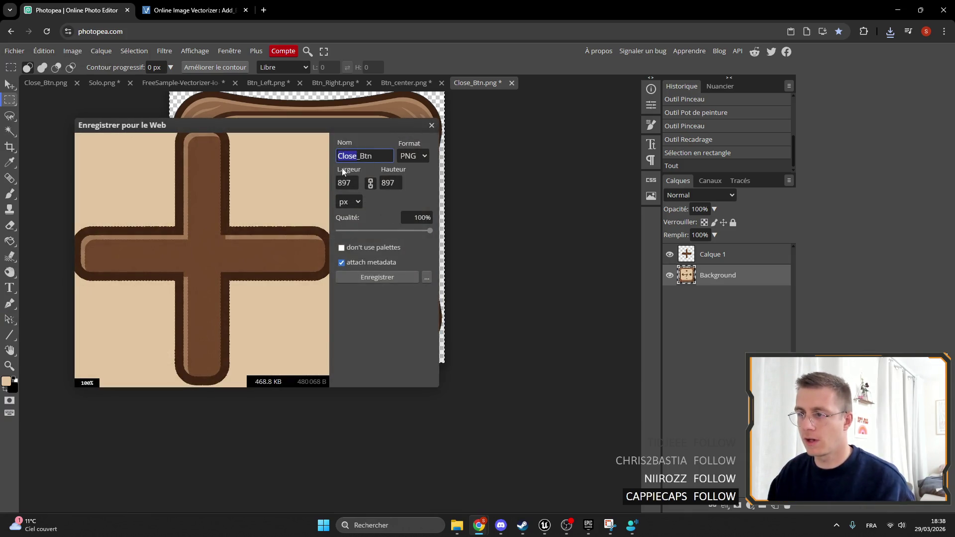
click(376, 279)
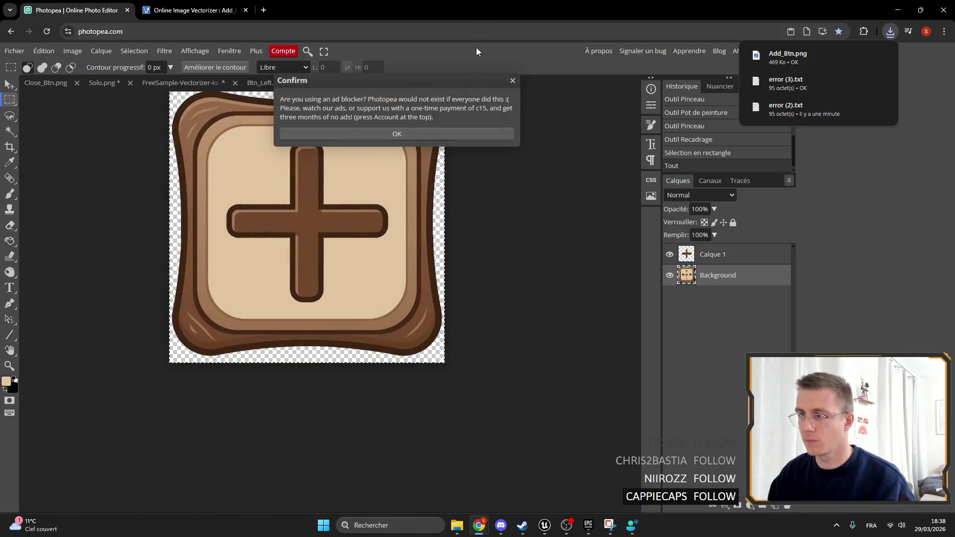
click(512, 81)
Select and delete the cross's lower arm on the Calque 1 layer.
scroll(285, 256, up, 3)
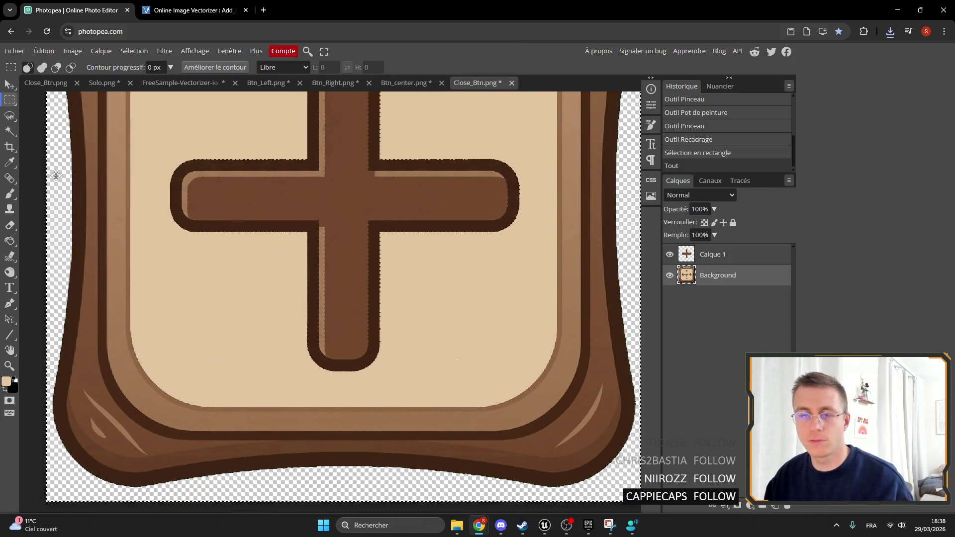
scroll(221, 200, up, 2)
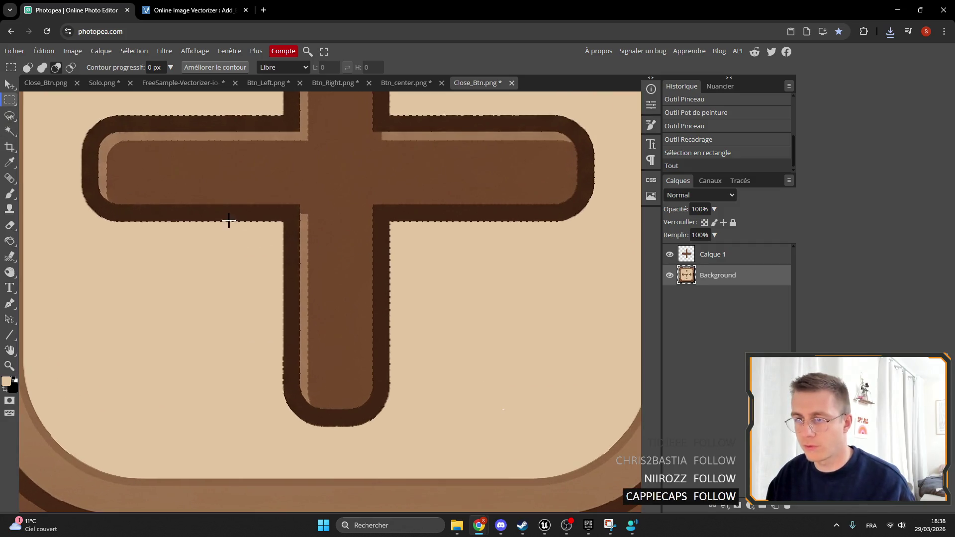
click(336, 237)
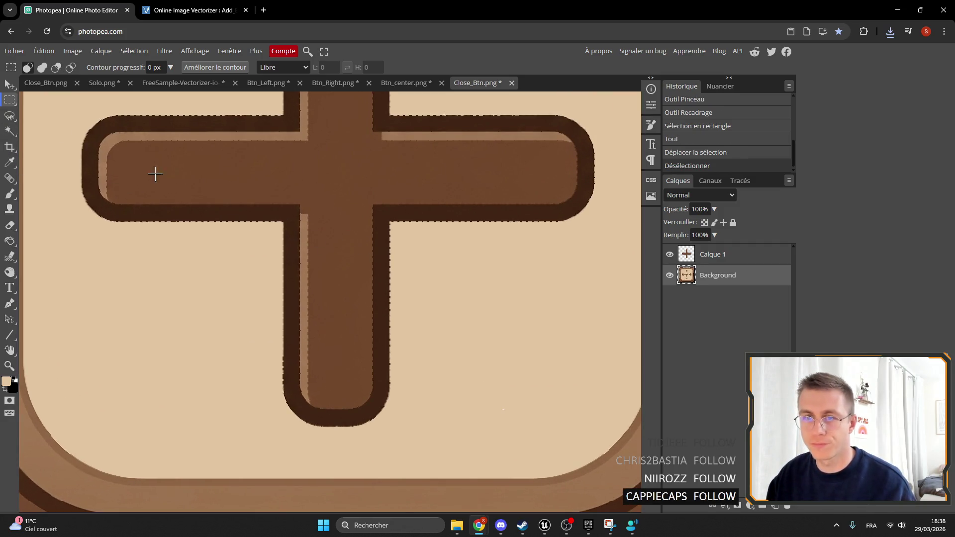
mouse_move(258, 224)
mouse_down()
mouse_move(378, 252)
mouse_move(436, 434)
mouse_up()
key(Delete)
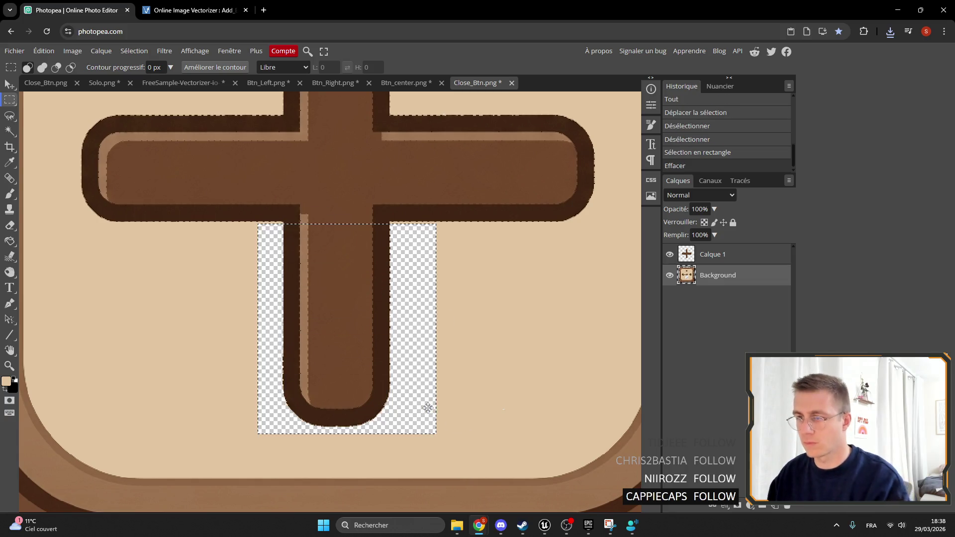
key(ctrl+z)
click(726, 259)
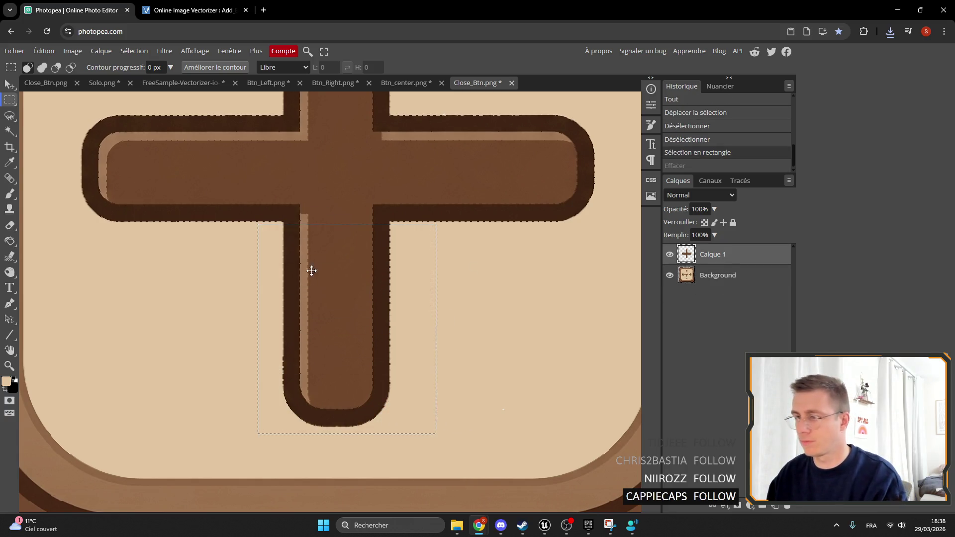
key(Delete)
scroll(257, 214, up, 1)
key(ctrl+d)
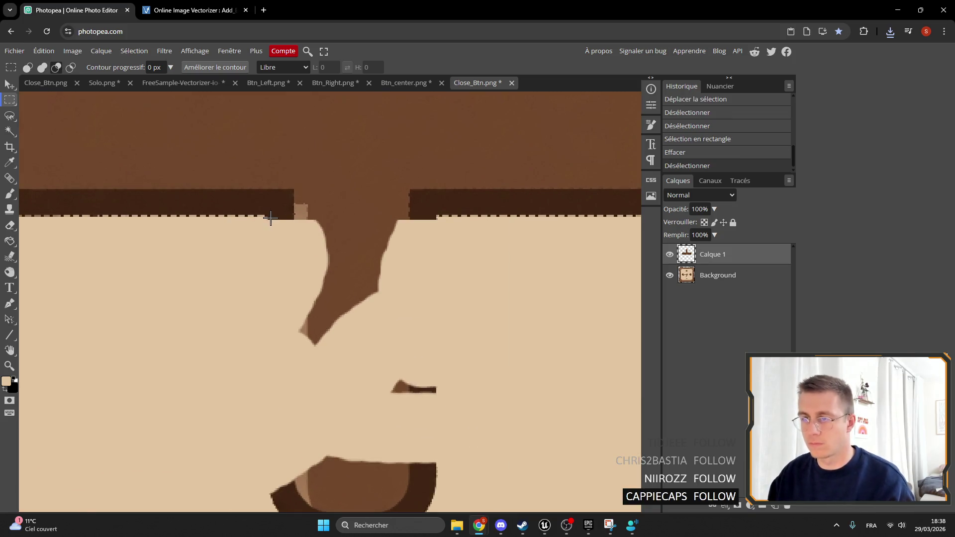
Erase the thin leftover strip under the bar and select the gap in its dark outline.
scroll(256, 213, up, 1)
mouse_move(249, 214)
mouse_down()
mouse_move(560, 252)
mouse_move(576, 265)
mouse_move(532, 262)
mouse_move(542, 257)
mouse_up()
key(ctrl+d)
drag(537, 225, 371, 222)
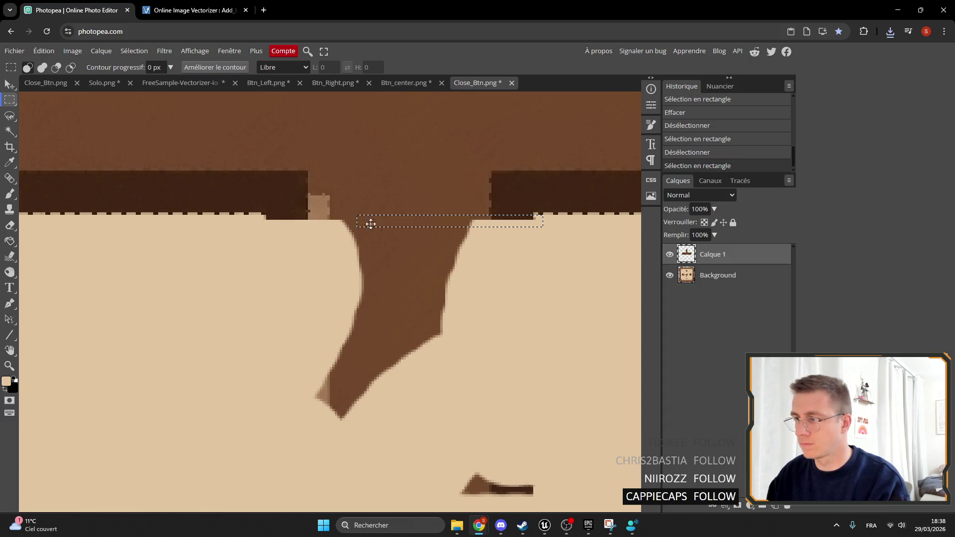
drag(538, 225, 253, 212)
key(Delete)
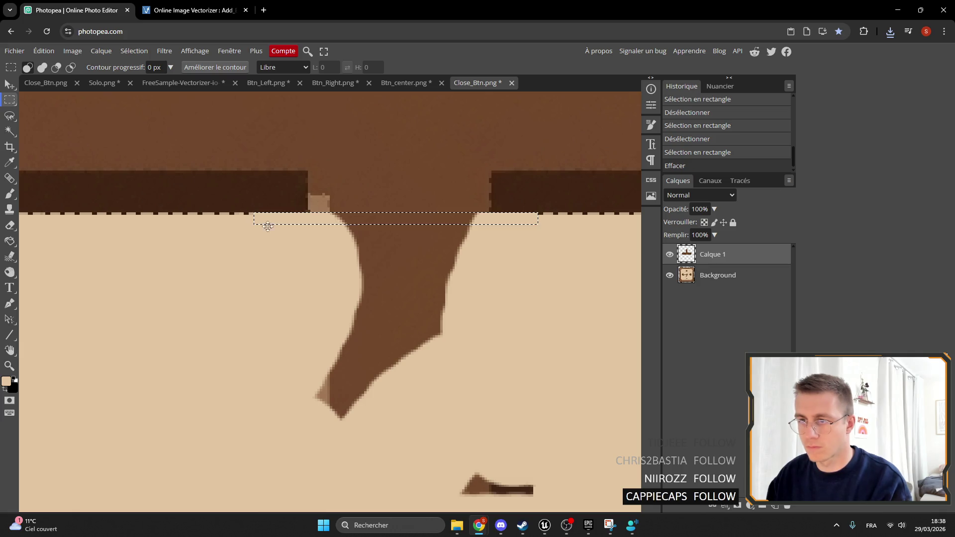
click(304, 209)
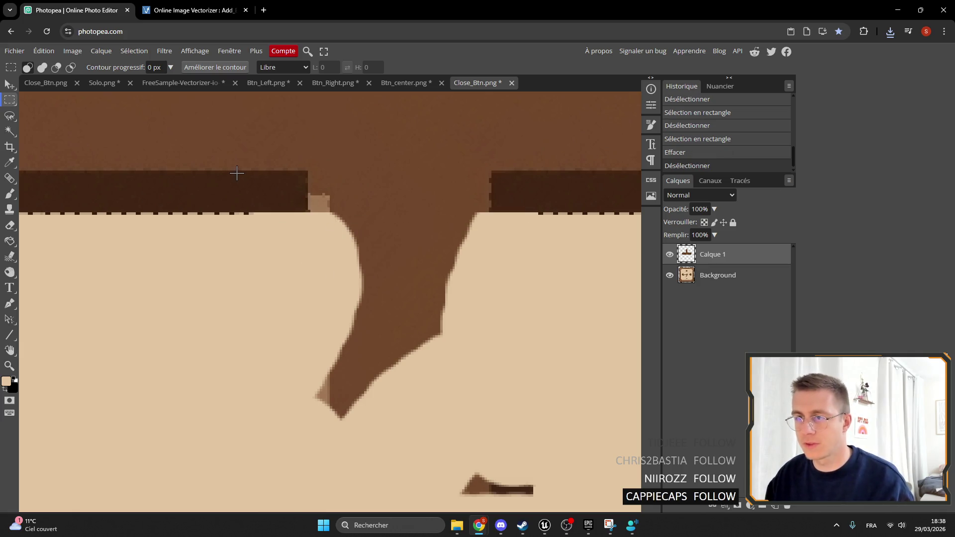
drag(291, 182, 548, 212)
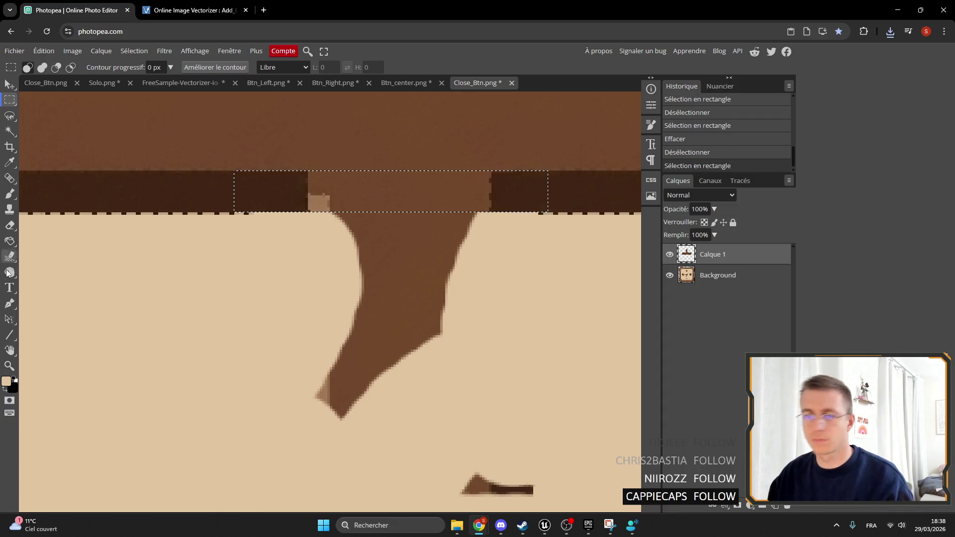
click(11, 164)
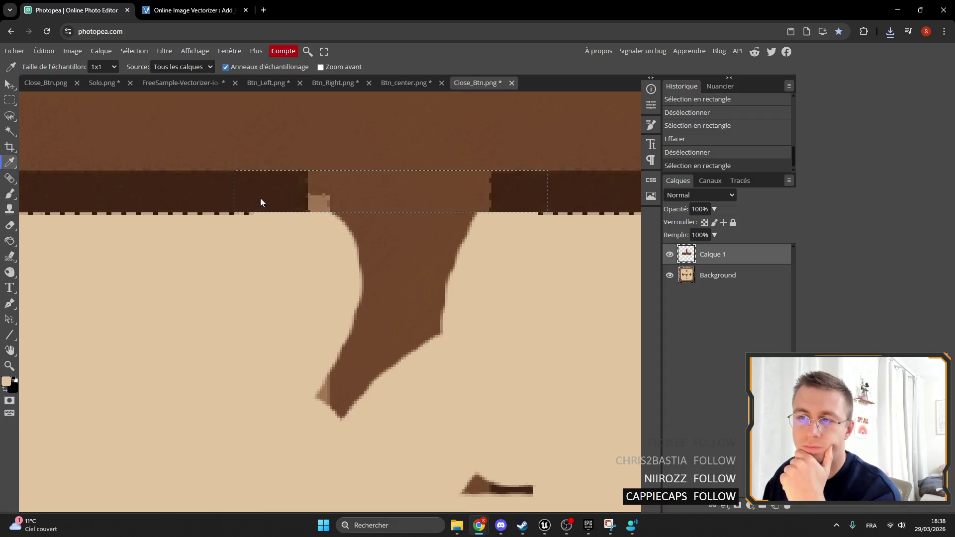
Fill the selected outline gap and leftover light patch with the sampled dark brown.
click(10, 242)
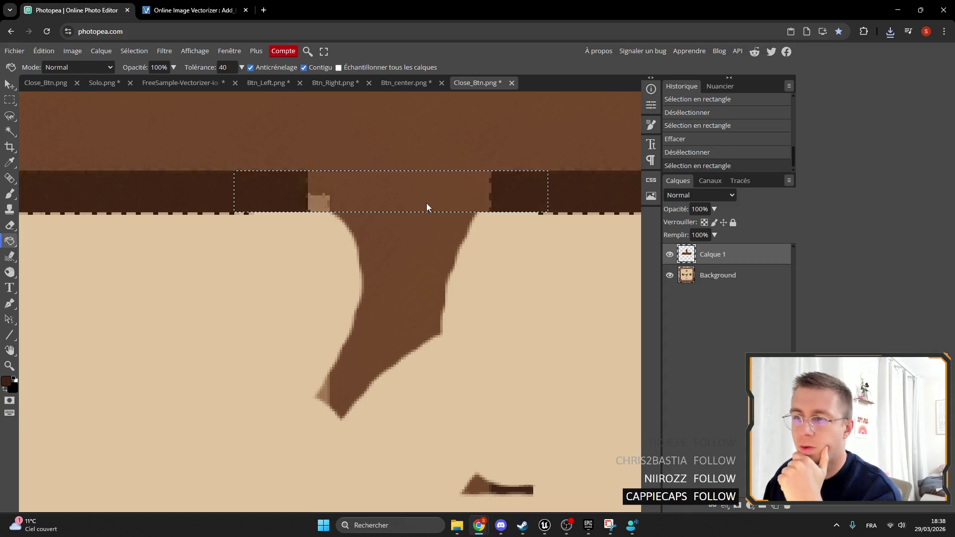
click(378, 202)
click(317, 201)
click(304, 197)
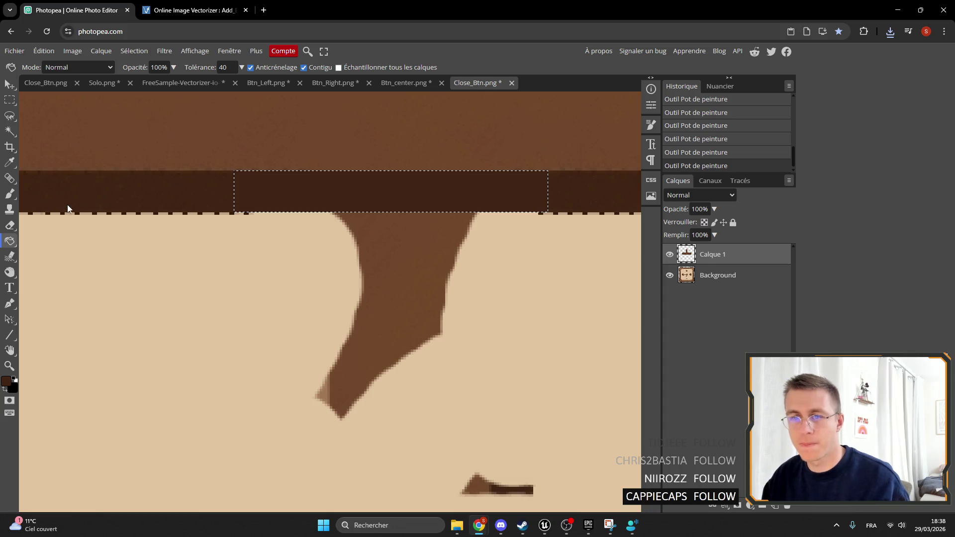
scroll(416, 159, up, 5)
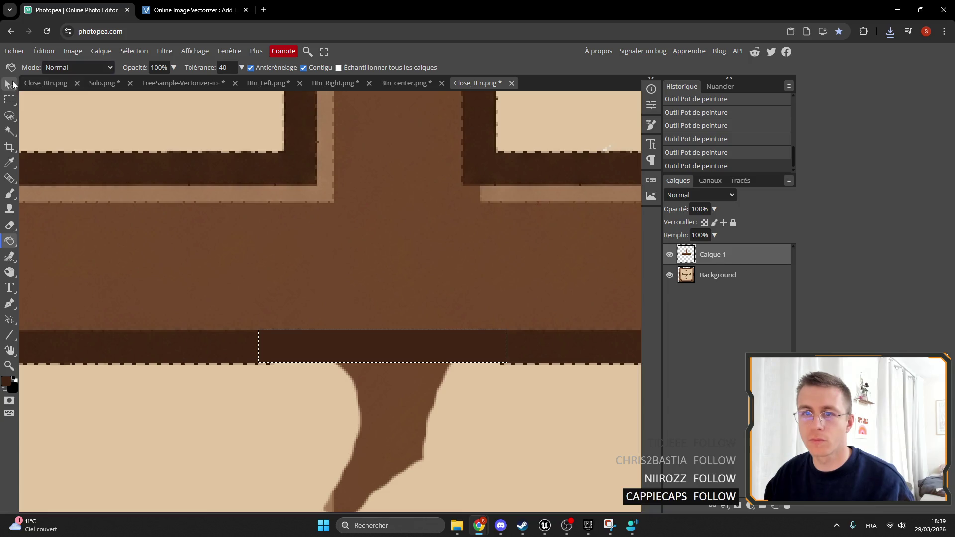
Cut and refill the selected dark strip, then paste a copy as new layer Calque 2.
click(10, 85)
key(ctrl+x)
key(ctrl+x)
key(ctrl+x)
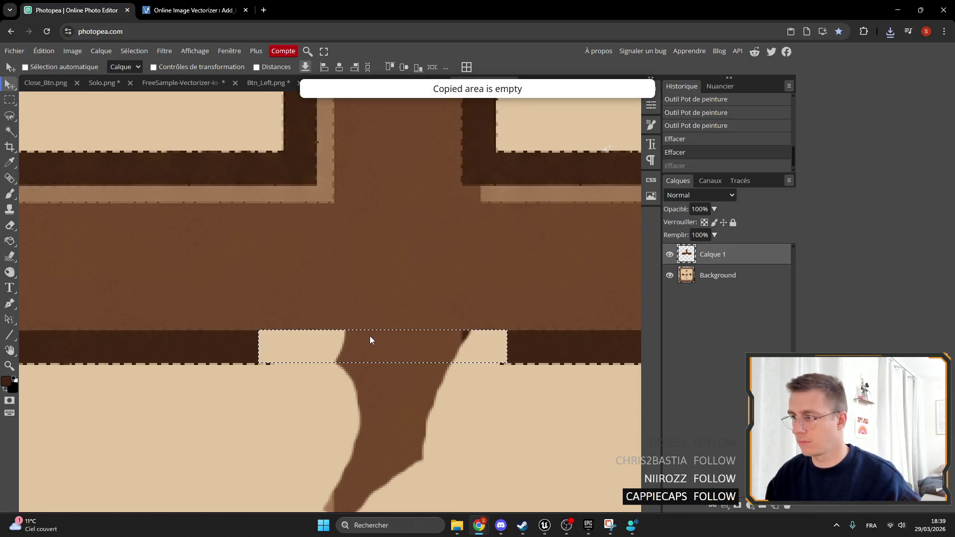
key(ctrl)
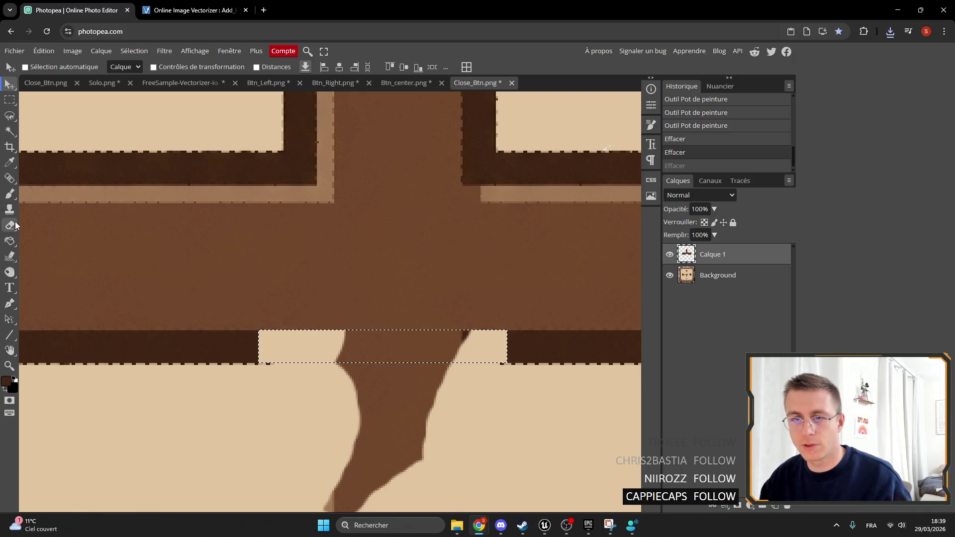
click(10, 240)
click(346, 356)
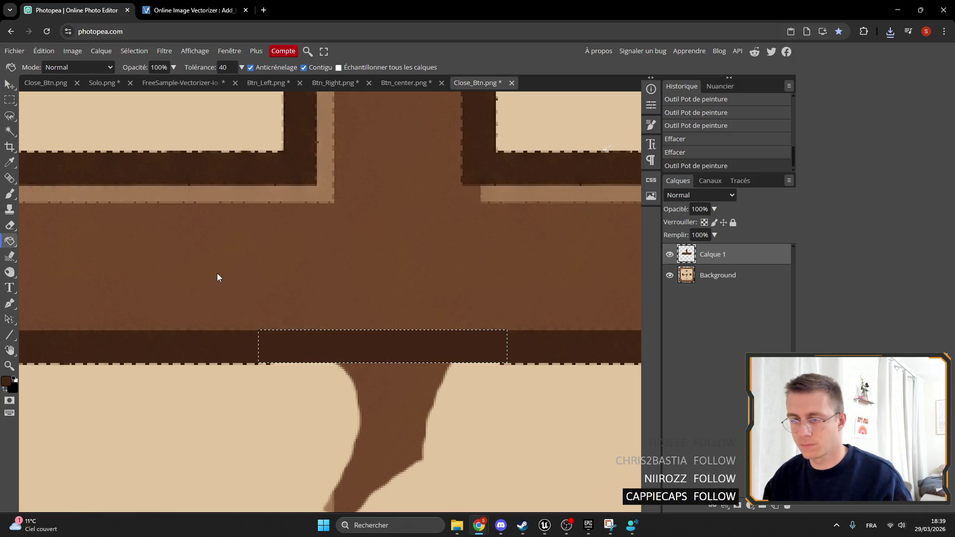
key(ctrl+v)
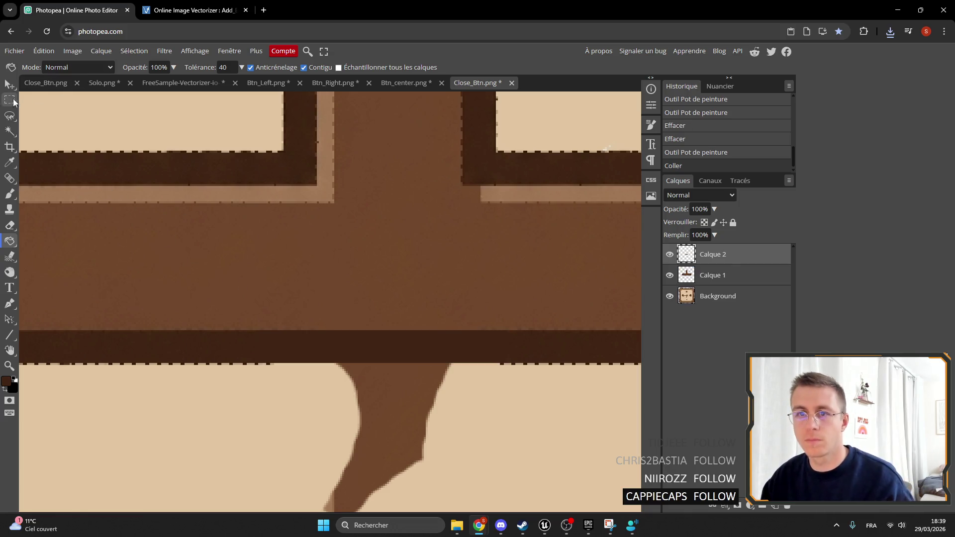
click(9, 85)
Move the pasted dark strip up to the bar's top edge and merge it with Calque 1.
mouse_move(298, 319)
mouse_down()
mouse_move(339, 172)
mouse_move(328, 173)
mouse_up()
scroll(457, 169, down, 3)
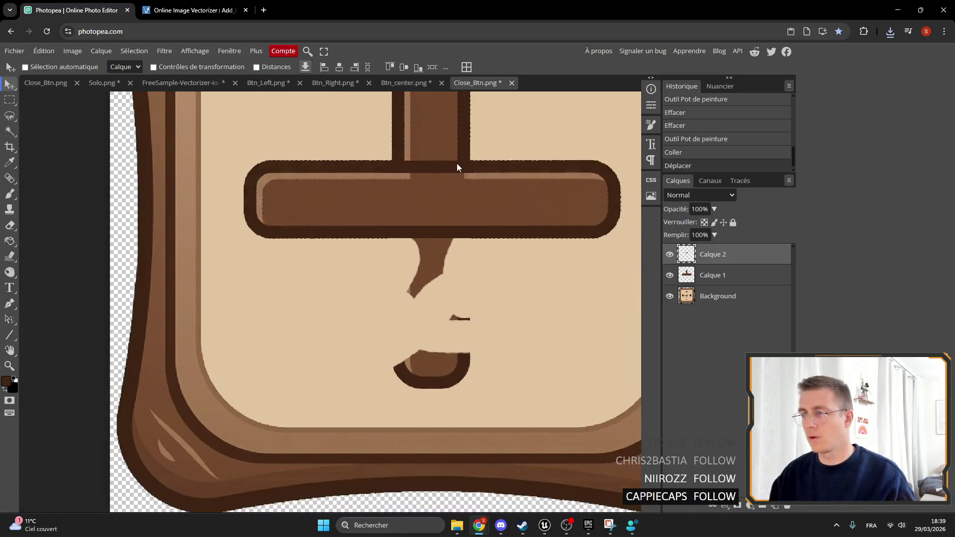
ctrl+click(714, 278)
right_click(718, 261)
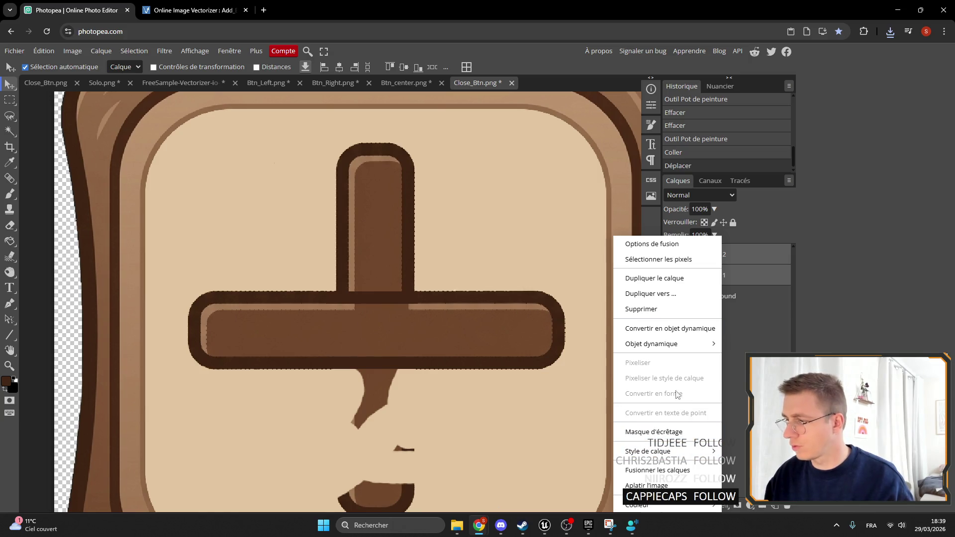
click(674, 469)
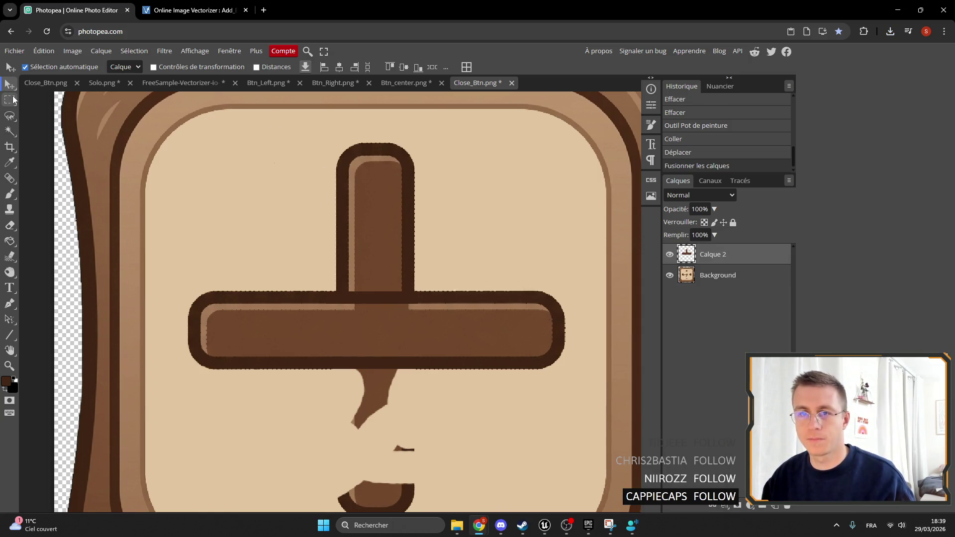
click(10, 99)
mouse_move(292, 129)
mouse_down()
mouse_move(426, 181)
mouse_move(478, 271)
mouse_move(468, 291)
mouse_up()
Delete the selected upper arm of the cross.
scroll(349, 285, up, 3)
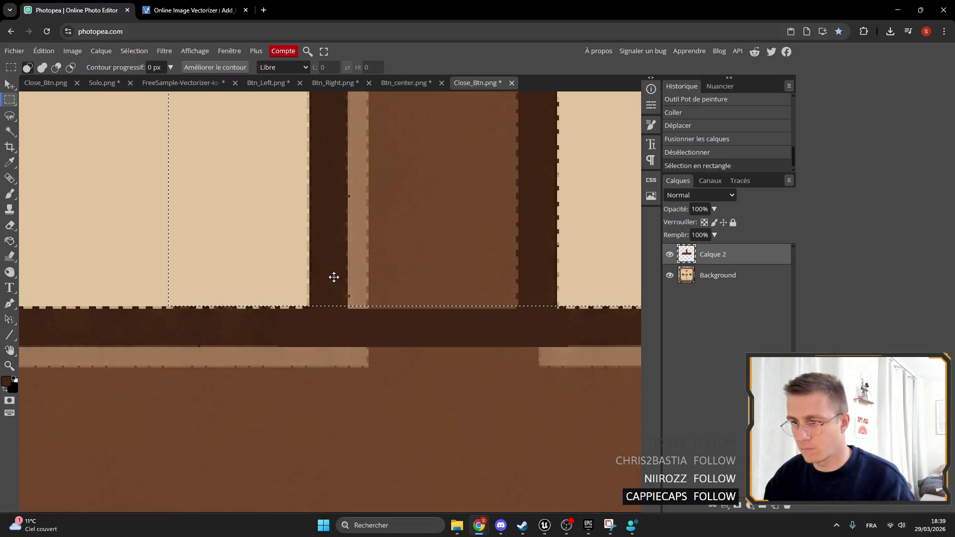
key(Delete)
scroll(337, 271, down, 4)
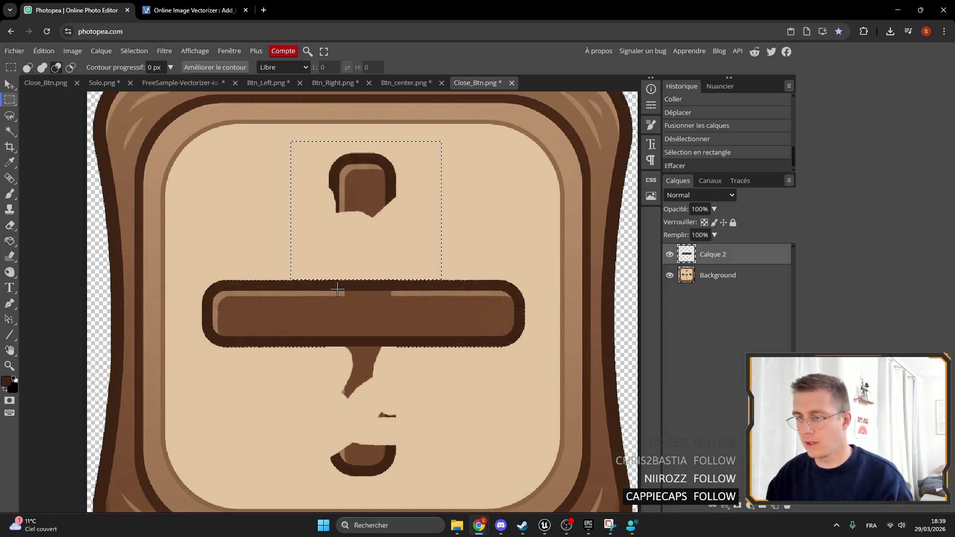
On the Background layer, brush the three leftover brown shapes over in sampled beige.
click(713, 282)
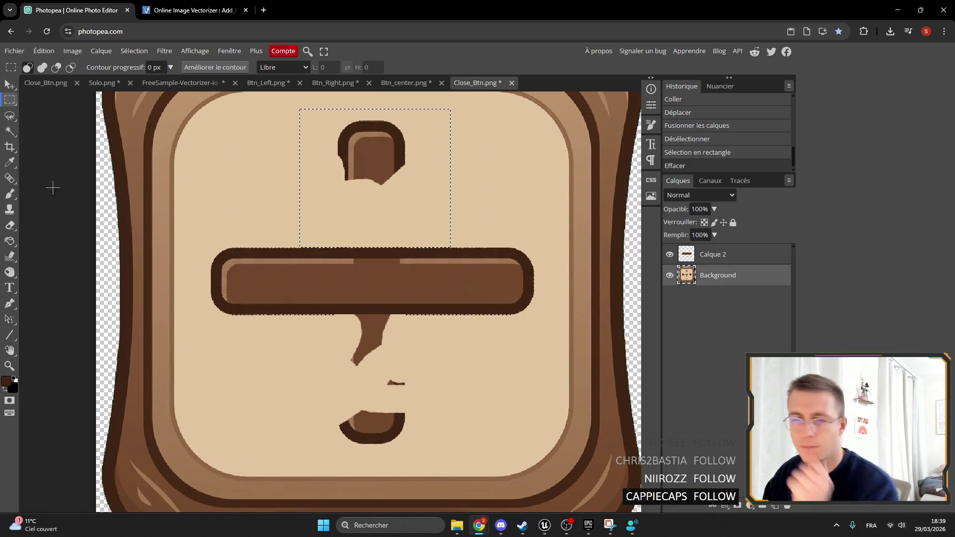
click(10, 162)
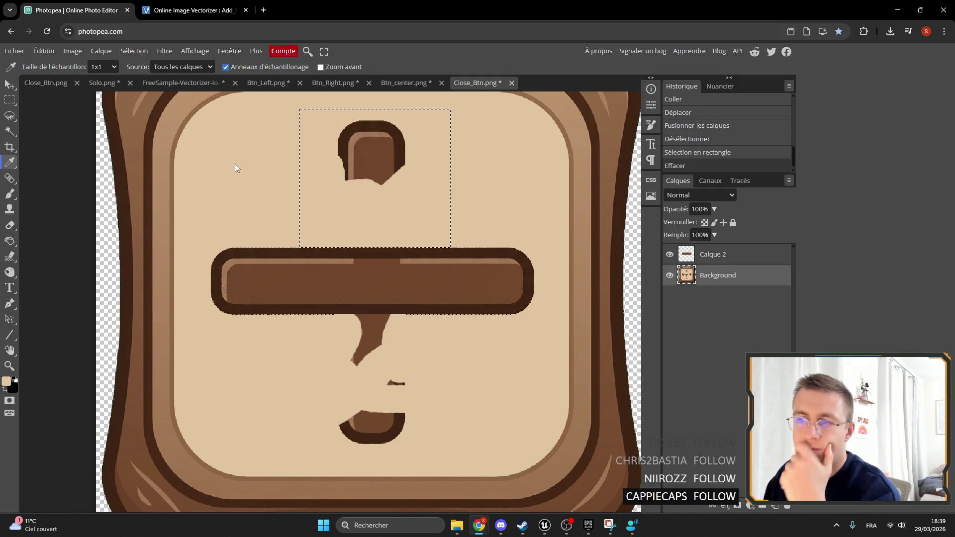
key(ctrl+a)
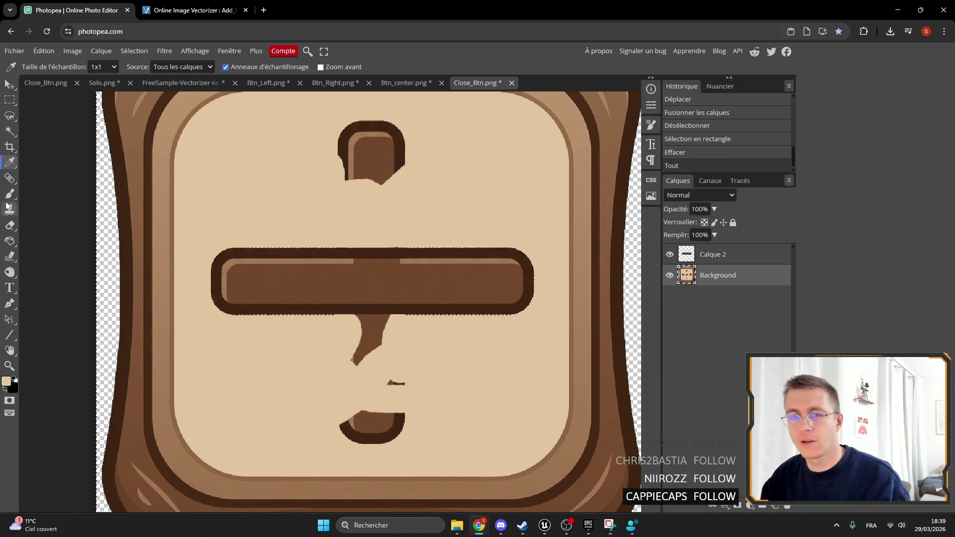
click(10, 194)
mouse_move(336, 180)
mouse_down()
mouse_move(400, 186)
mouse_move(347, 149)
mouse_move(385, 121)
mouse_up()
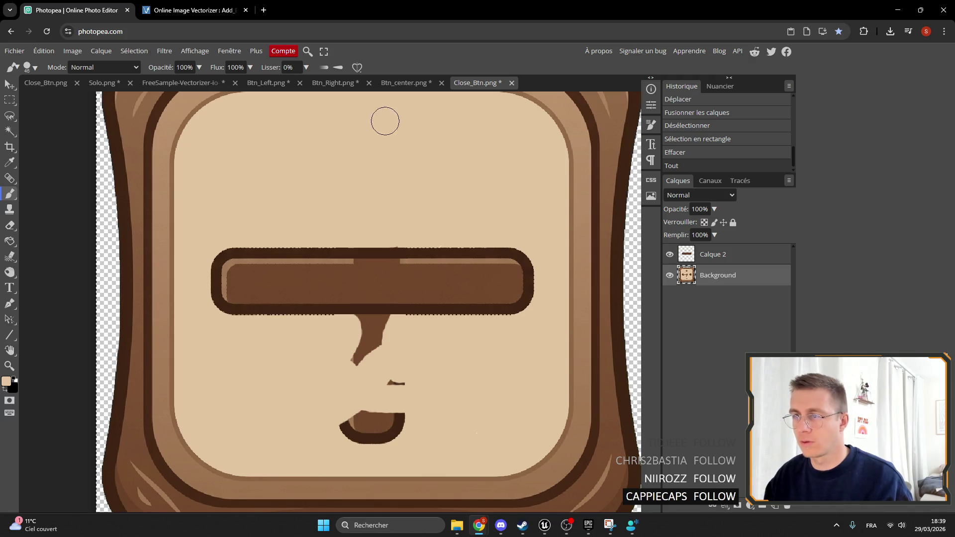
drag(356, 362, 391, 317)
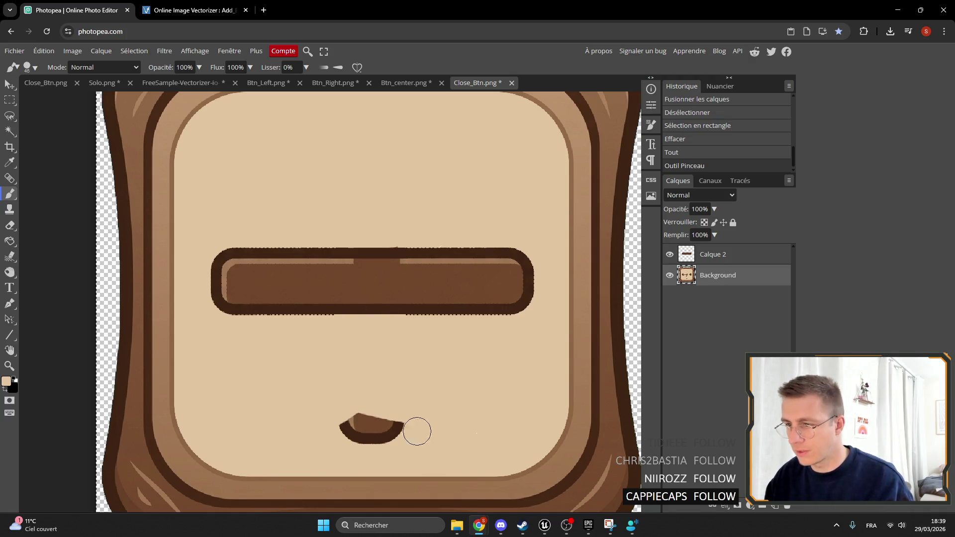
drag(417, 431, 390, 416)
scroll(368, 264, up, 5)
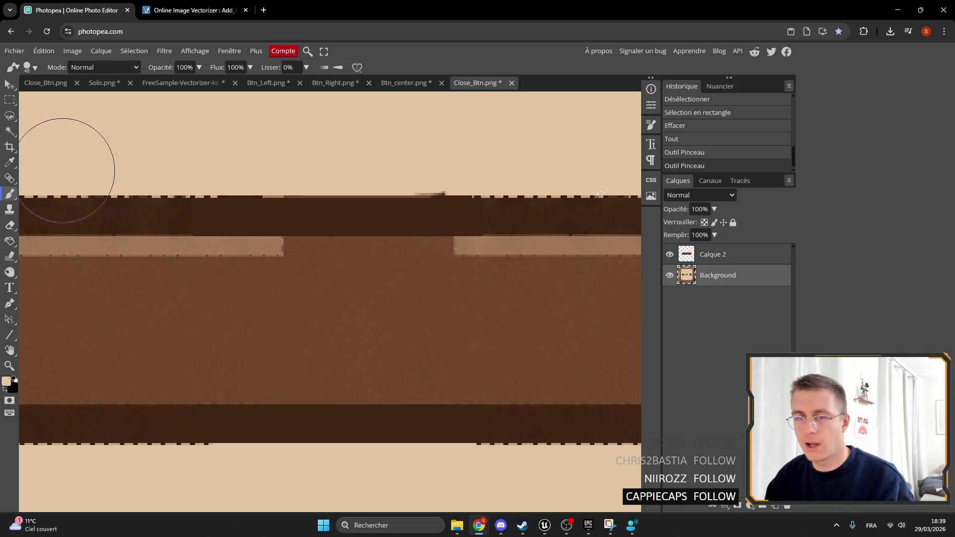
click(10, 99)
Select a strip across the minus bar, trying and undoing a colour-based subtraction.
click(279, 241)
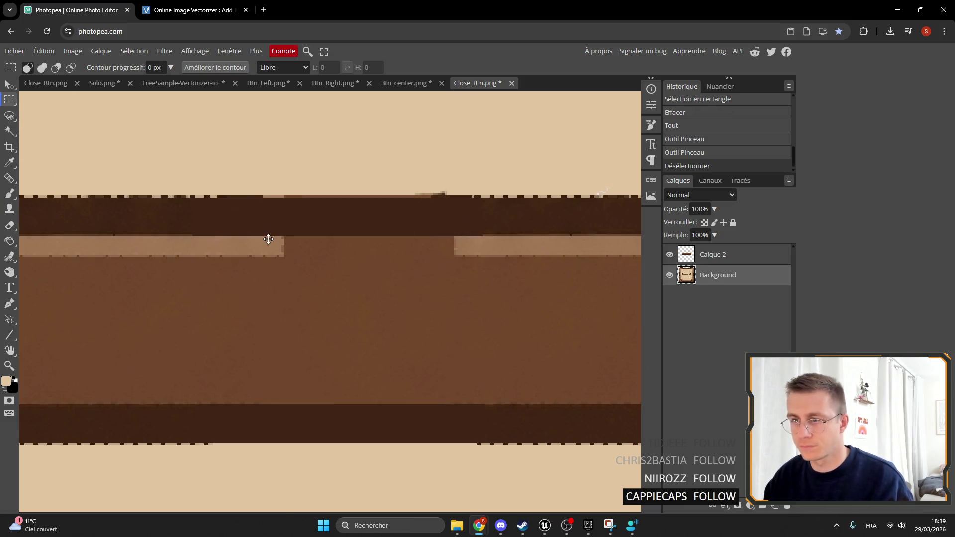
scroll(267, 235, down, 1)
mouse_move(243, 229)
mouse_down()
mouse_move(590, 265)
mouse_move(580, 256)
mouse_up()
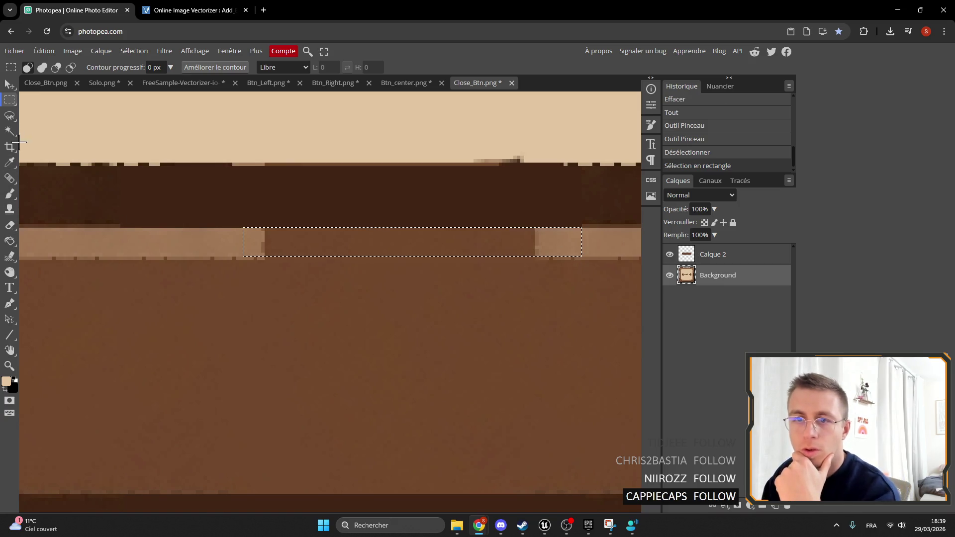
key(w)
alt+click(199, 242)
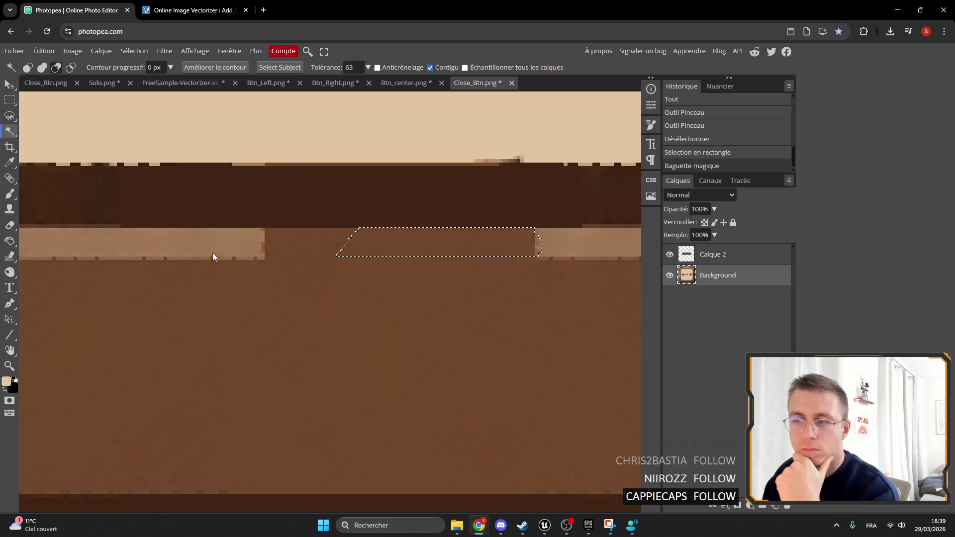
key(ctrl+z)
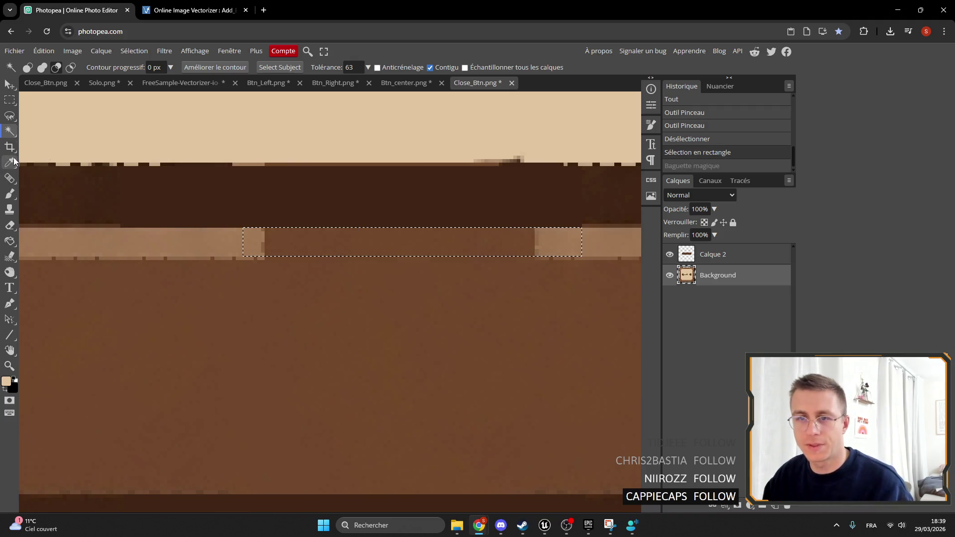
Paint Bucket the pale ends of the minus bar brown and make Calque 2 active.
key(i)
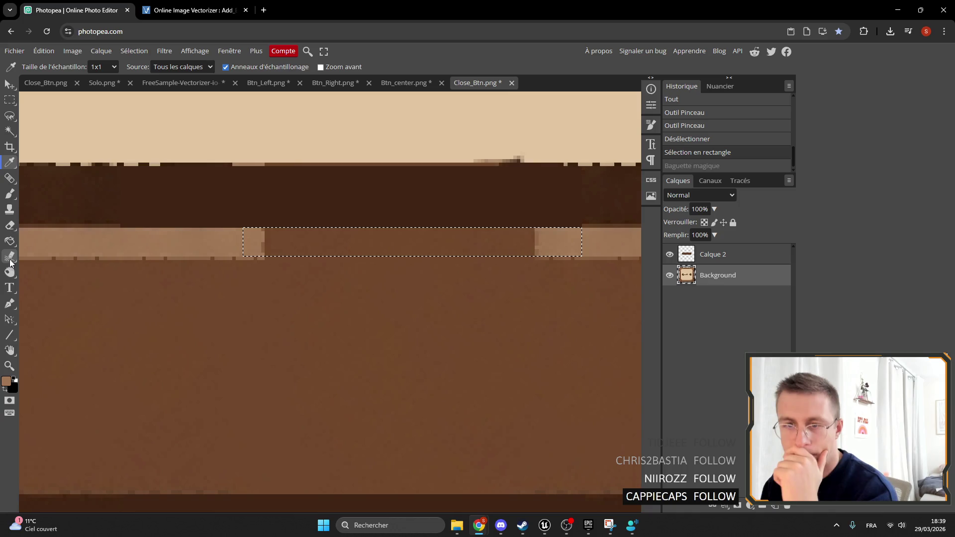
click(10, 241)
click(333, 248)
click(287, 233)
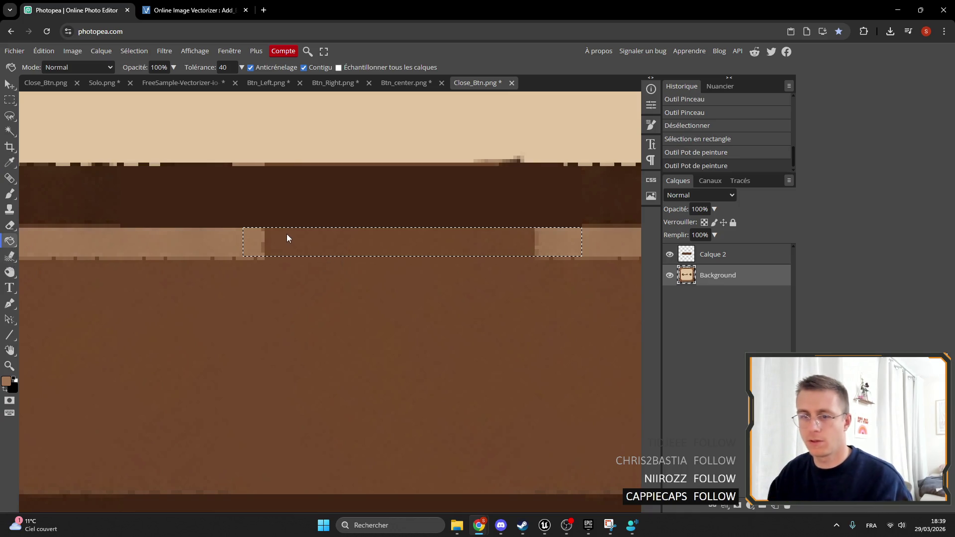
click(729, 255)
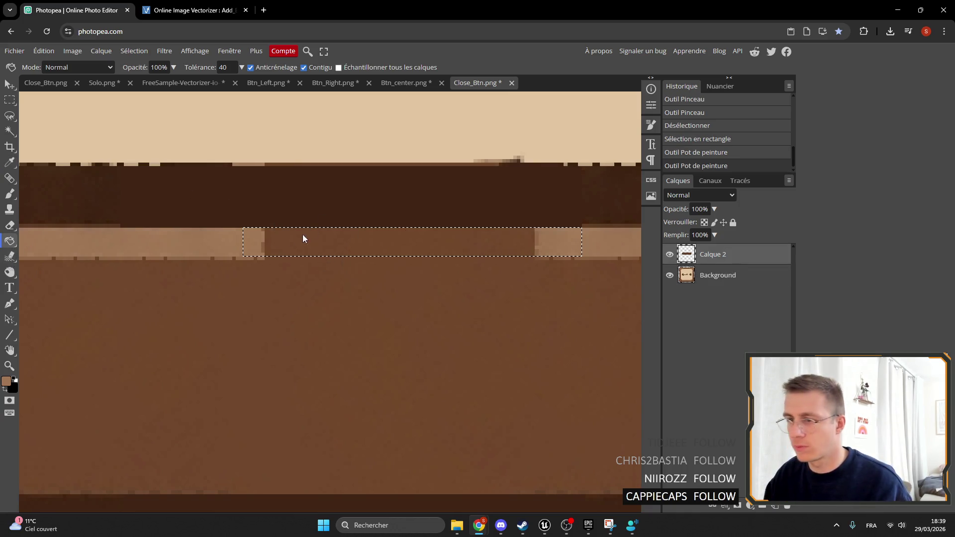
click(302, 234)
scroll(340, 248, down, 5)
scroll(343, 240, down, 3)
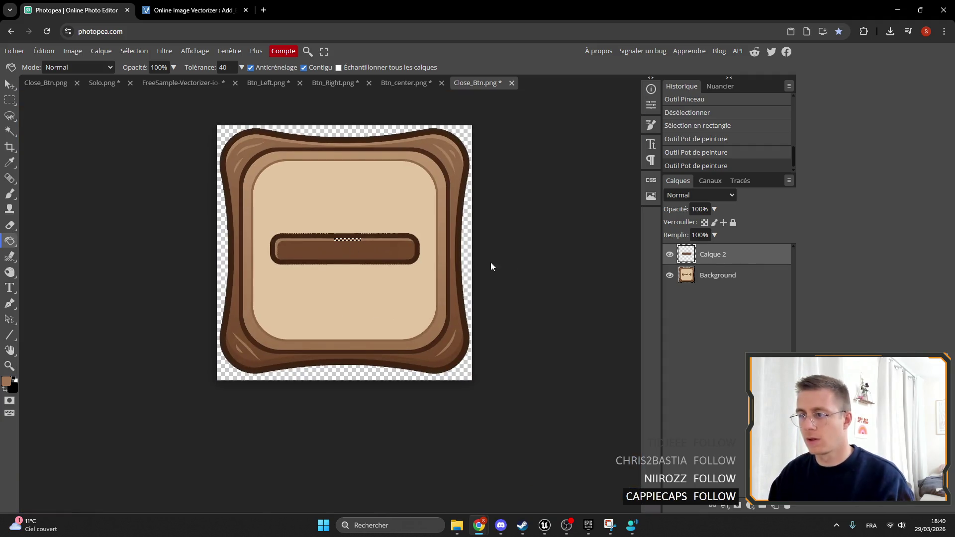
Select the whole canvas and start exporting it as PNG.
key(ctrl+a)
scroll(506, 273, down, 3)
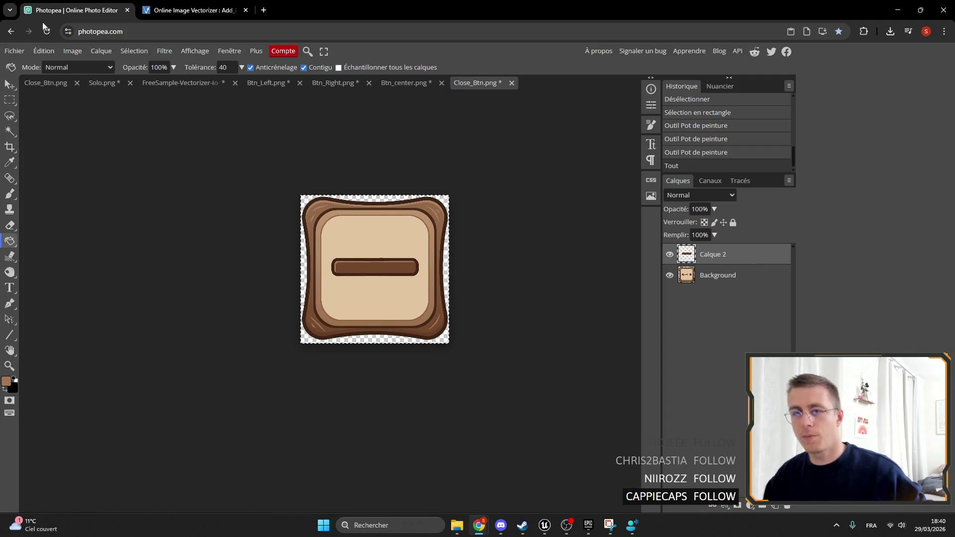
click(14, 51)
mouse_move(50, 200)
click(140, 204)
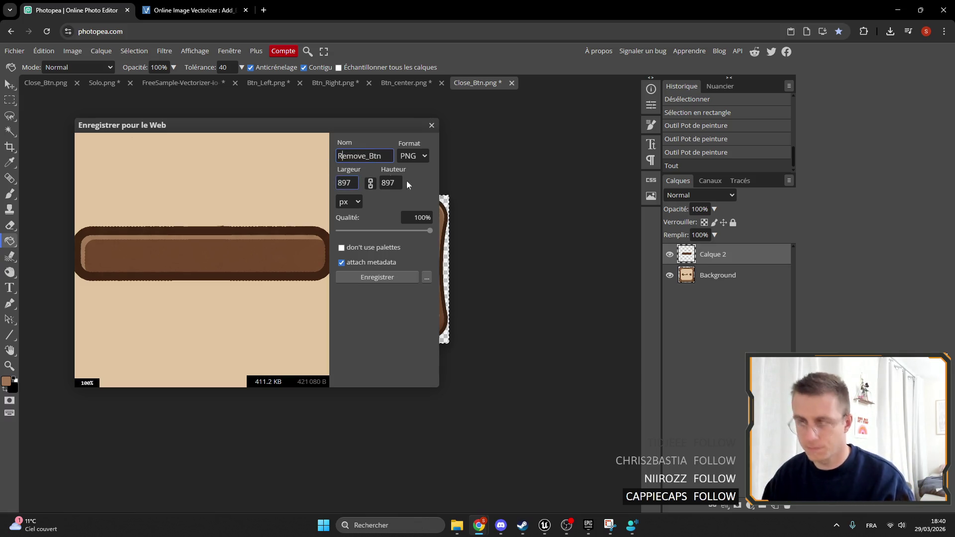
Save the export as Remove_Btn and minimise Chrome to reveal Unreal Engine.
click(369, 279)
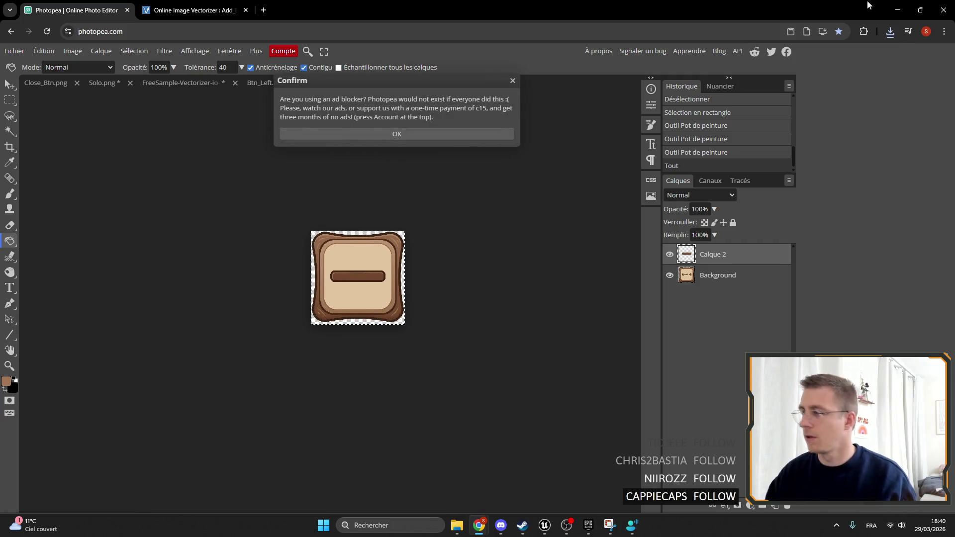
click(899, 9)
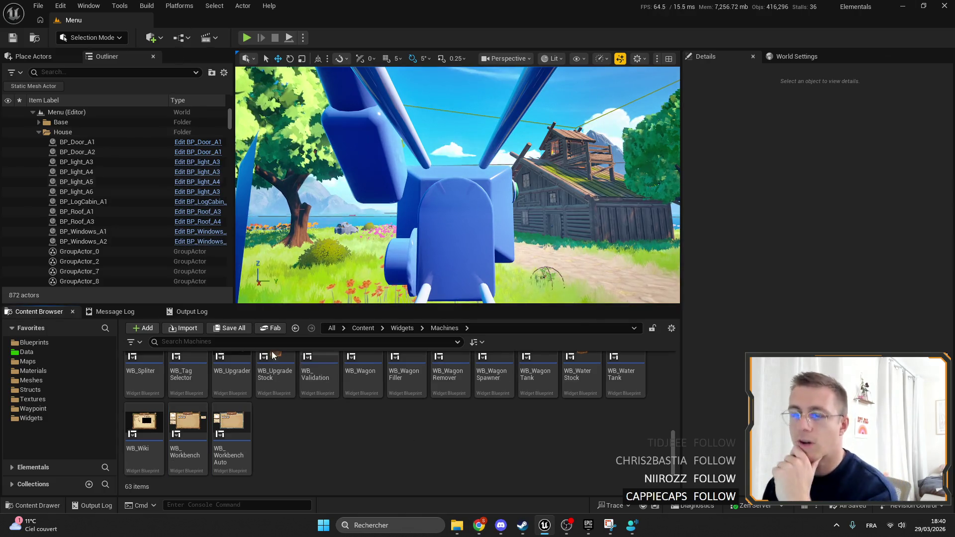
click(34, 342)
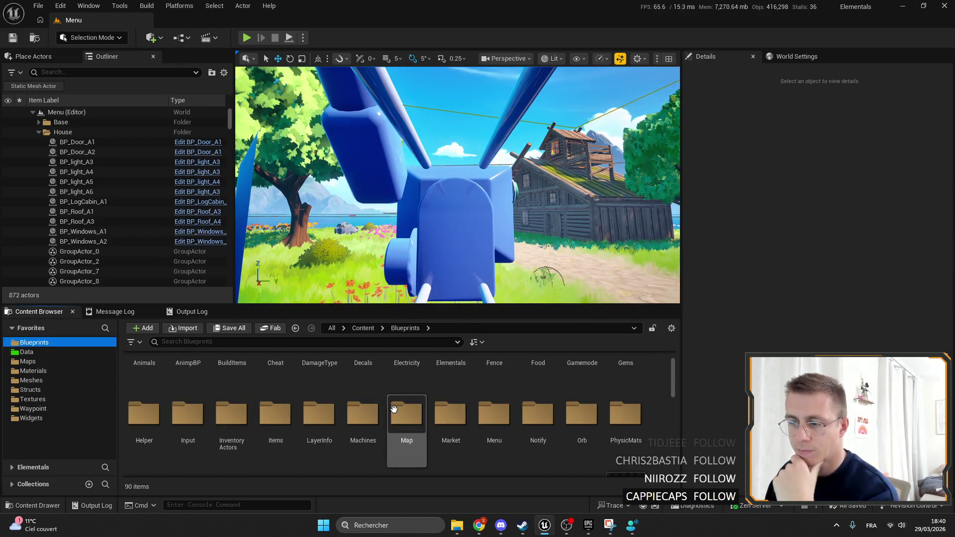
scroll(321, 346, down, 5)
click(31, 418)
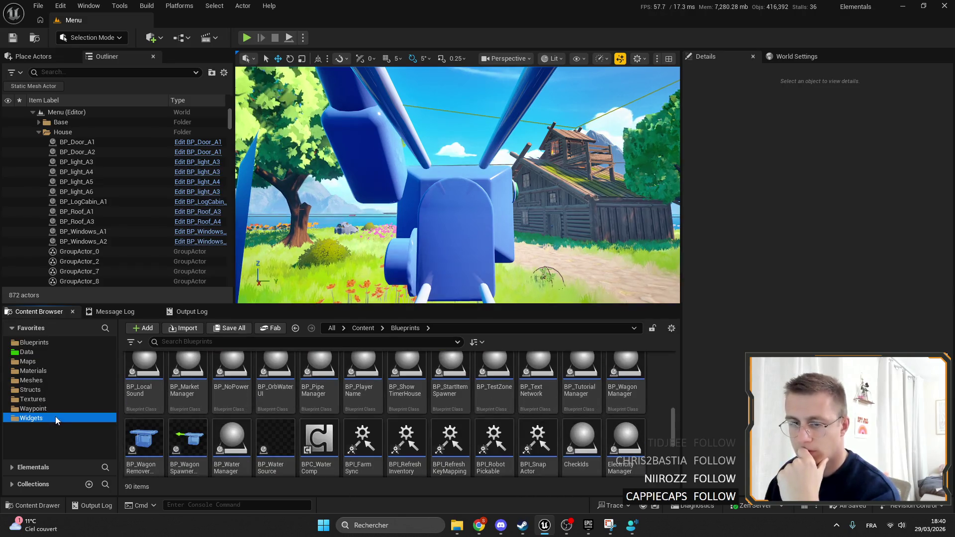
scroll(464, 413, up, 3)
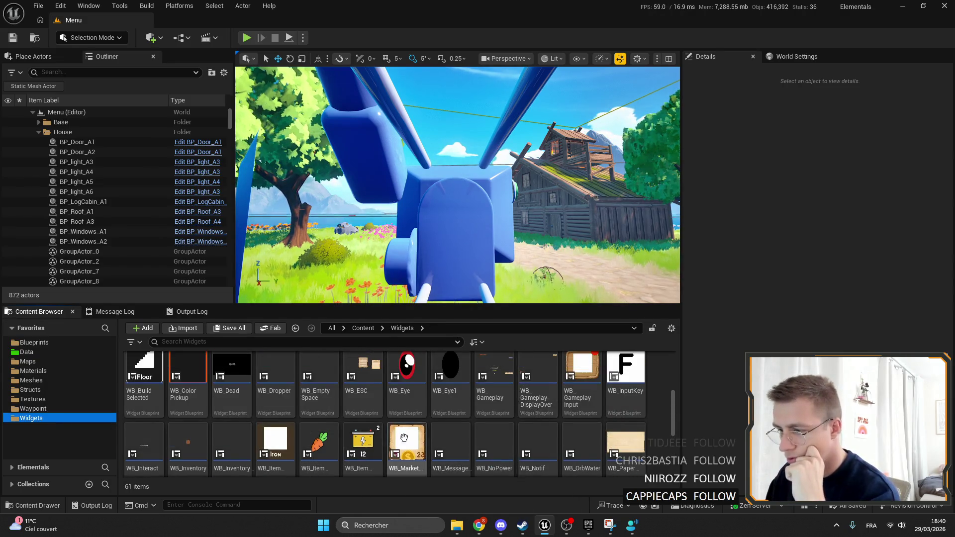
scroll(525, 405, up, 5)
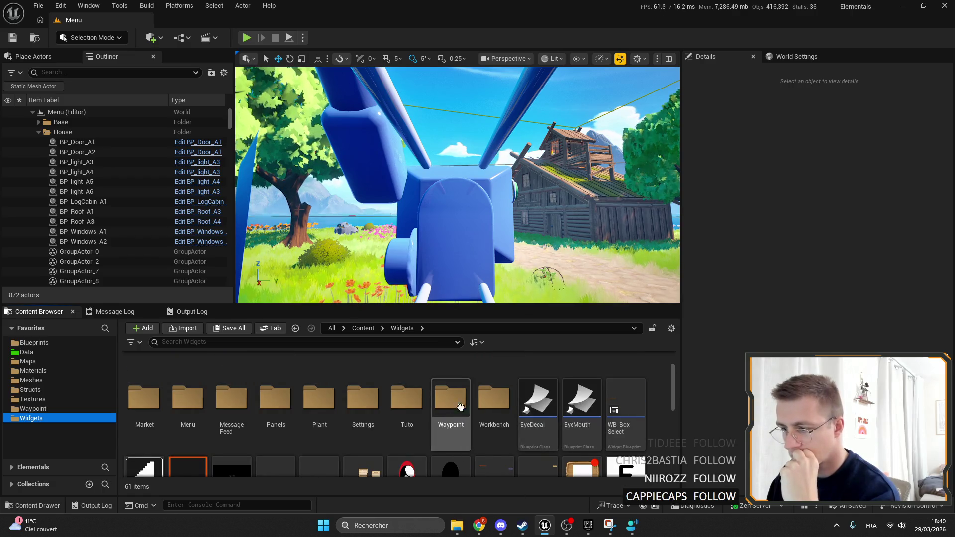
double_click(581, 376)
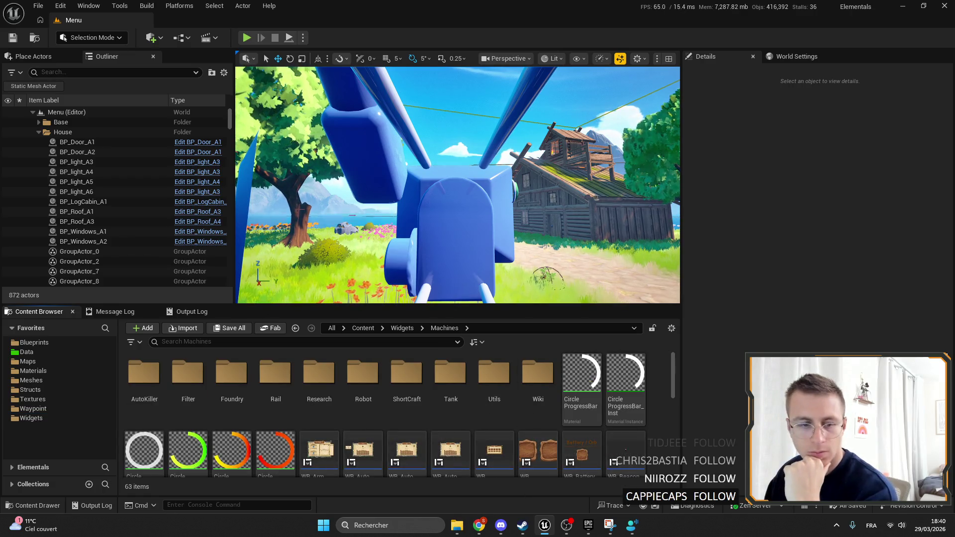
key(alt+Tab)
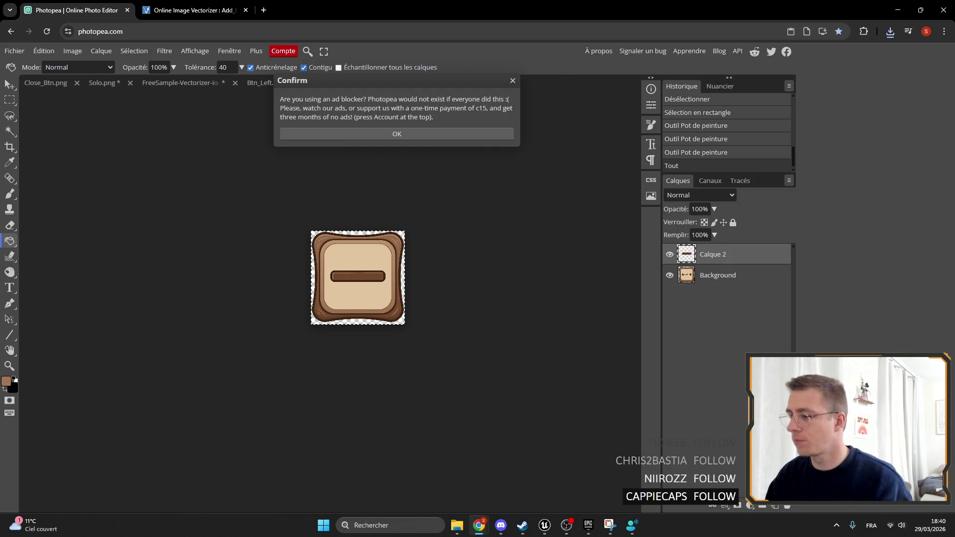
click(542, 525)
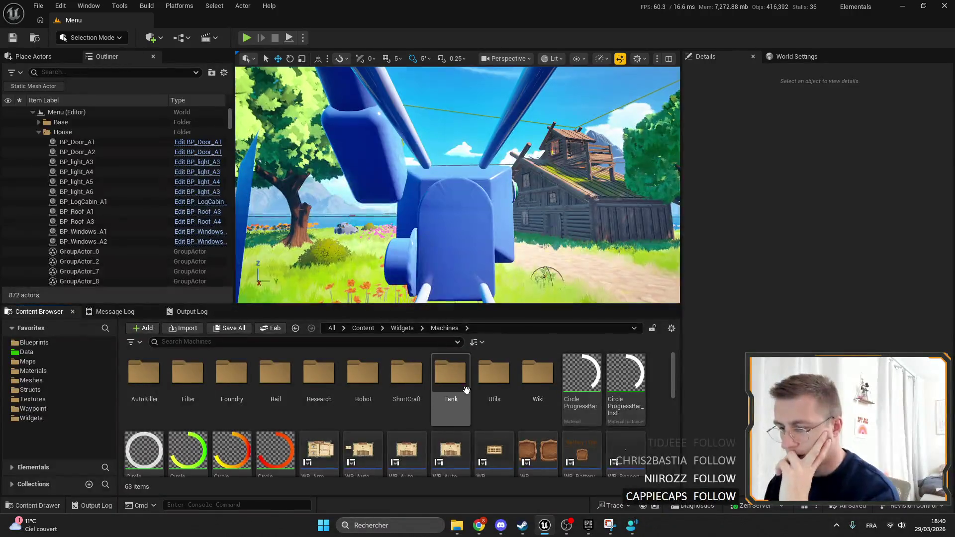
scroll(473, 394, down, 2)
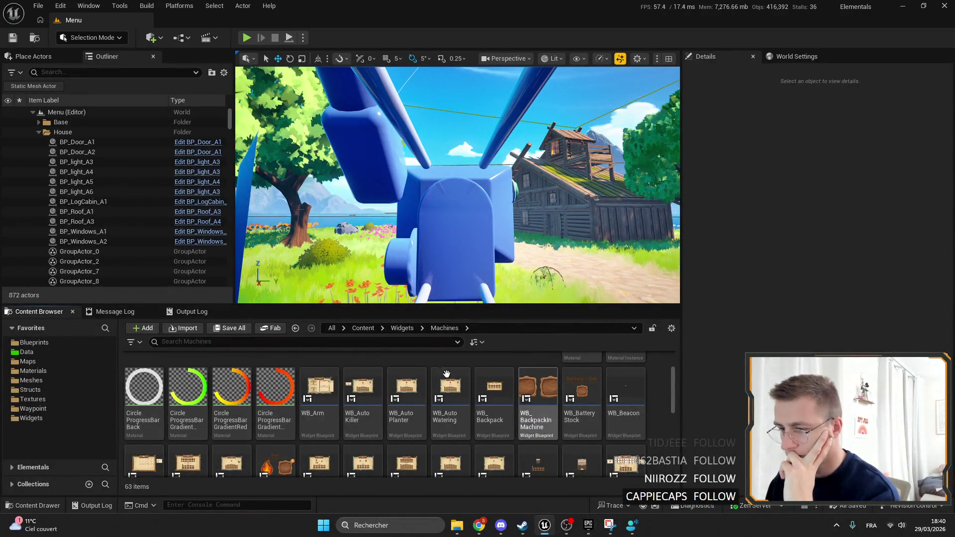
scroll(622, 398, down, 1)
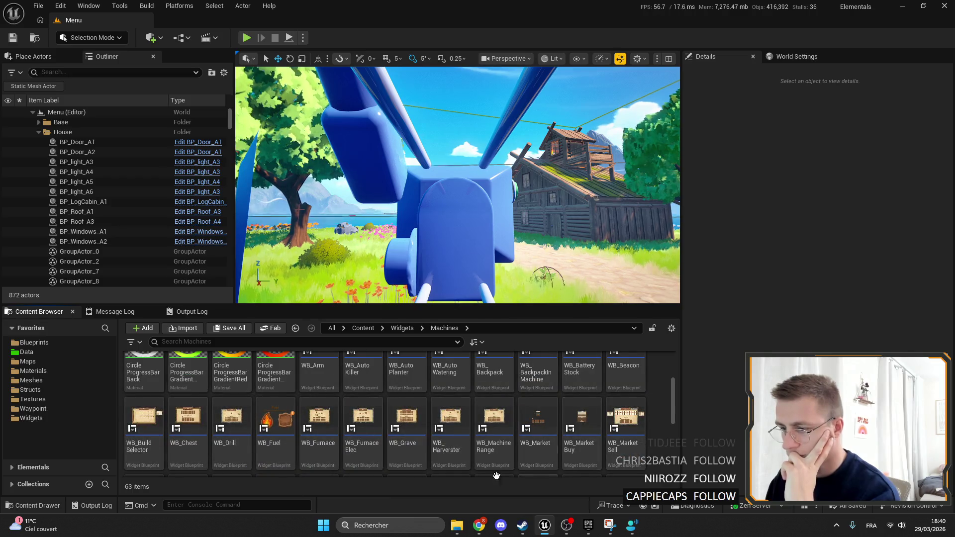
scroll(482, 437, up, 1)
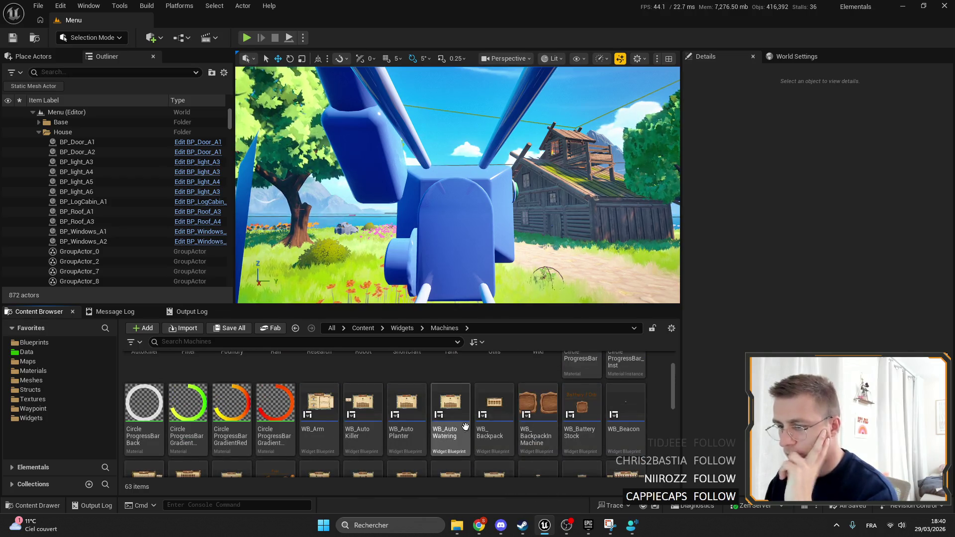
double_click(376, 412)
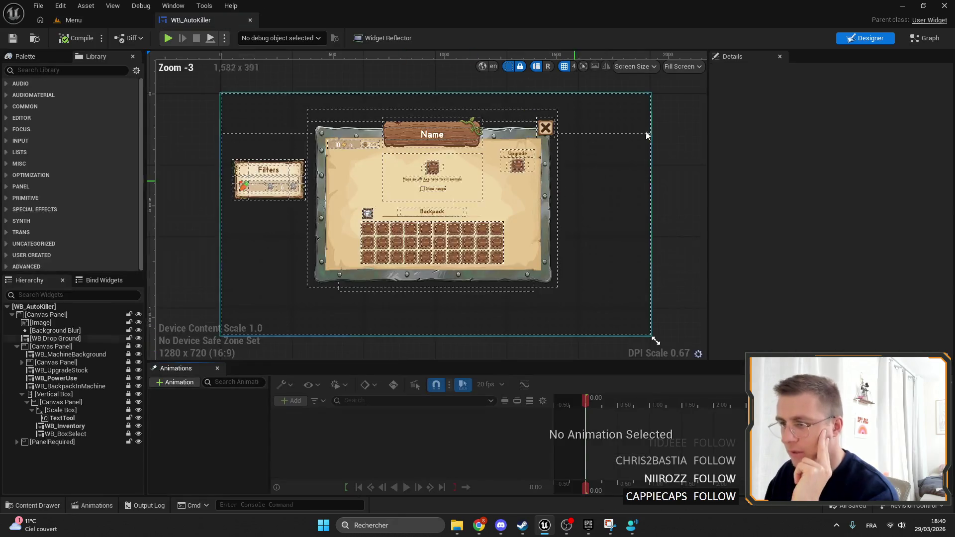
Close WB_AutoKiller, open WB_Arm and its nested WB_TagSelector, inspect WB_ButtonSquare, then return to Menu.
key(ctrl+w)
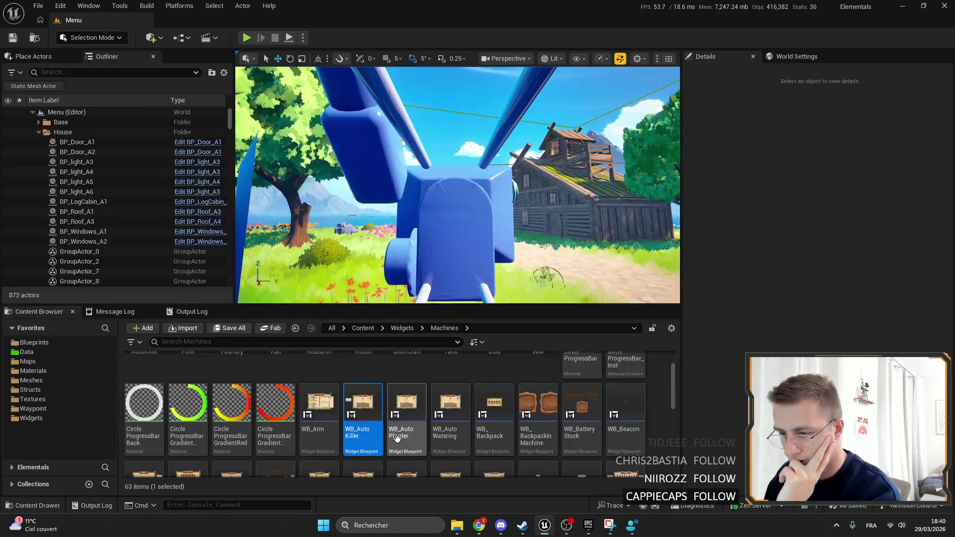
click(333, 377)
double_click(333, 377)
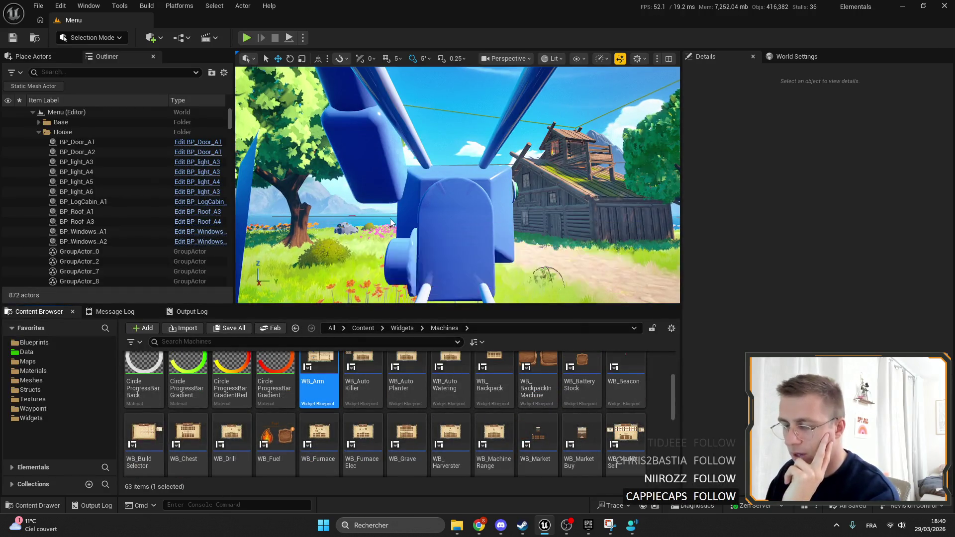
scroll(390, 194, up, 6)
click(390, 195)
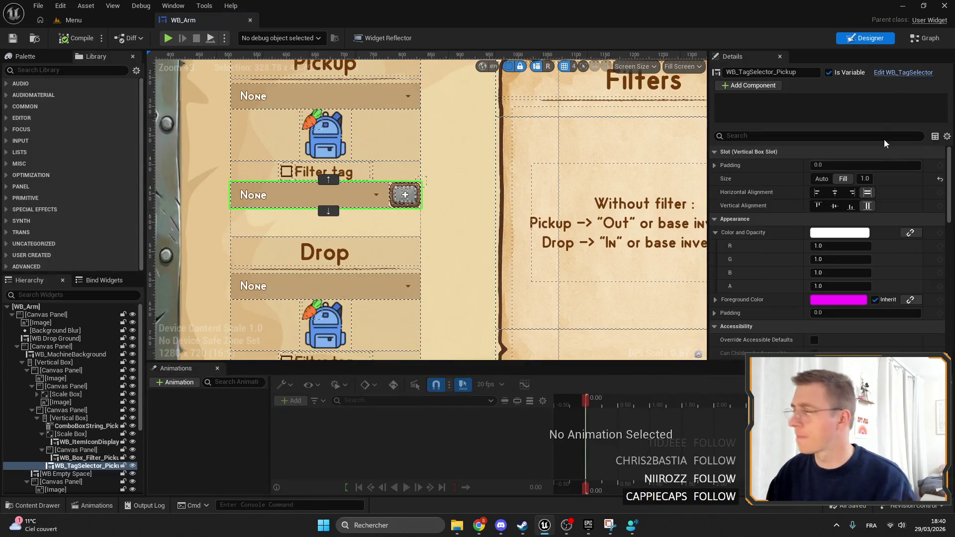
double_click(437, 113)
scroll(457, 216, up, 6)
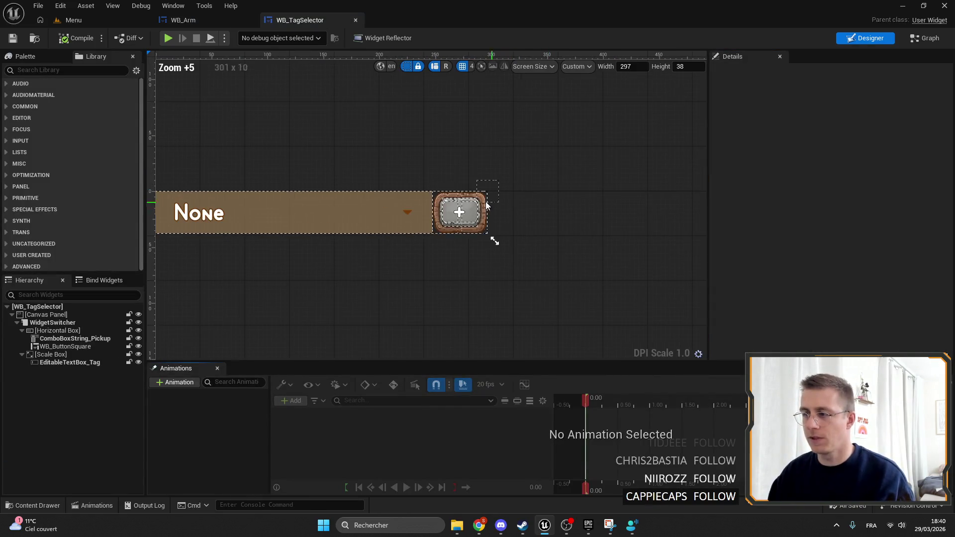
click(453, 217)
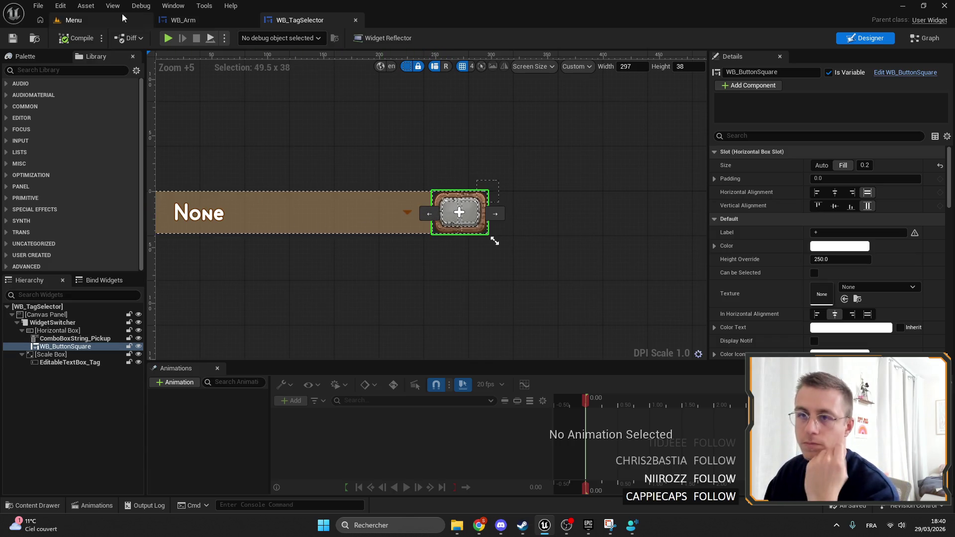
click(74, 20)
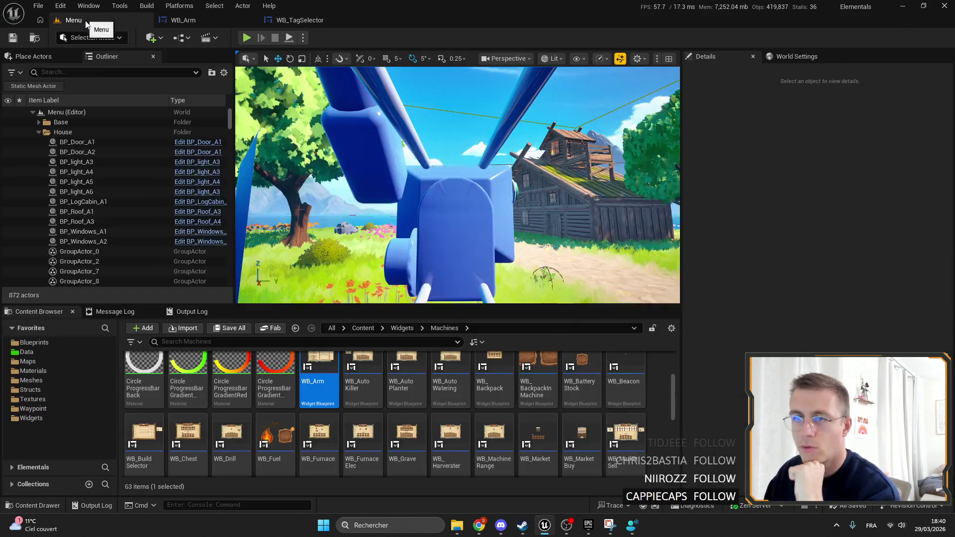
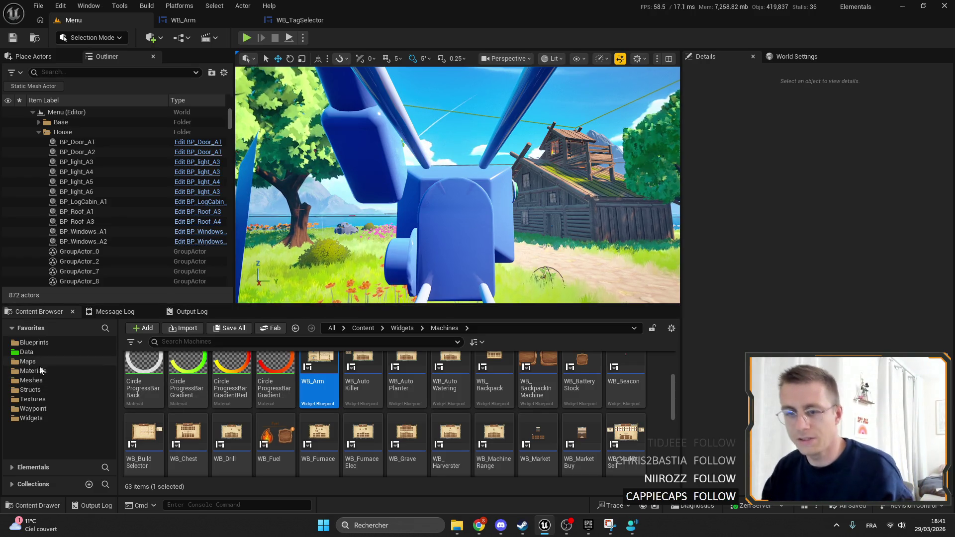
Go to the Widgets/Panels folder and select the WB_CloseBtn widget blueprint.
click(55, 416)
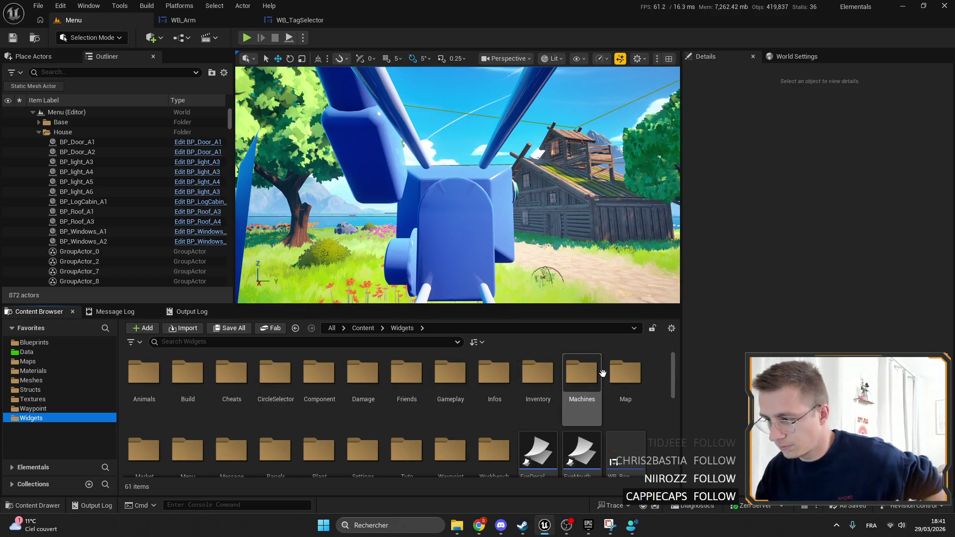
scroll(586, 384, down, 1)
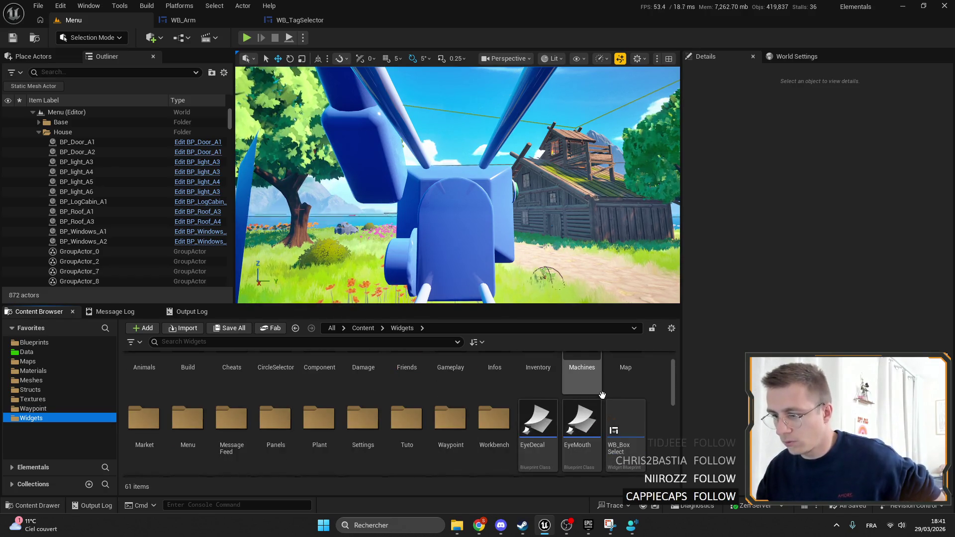
scroll(497, 428, up, 1)
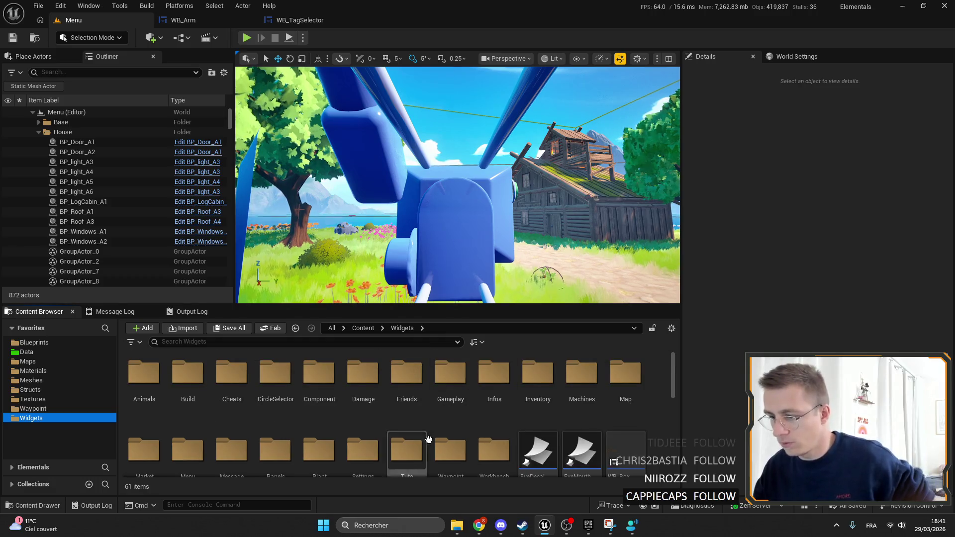
scroll(625, 393, down, 2)
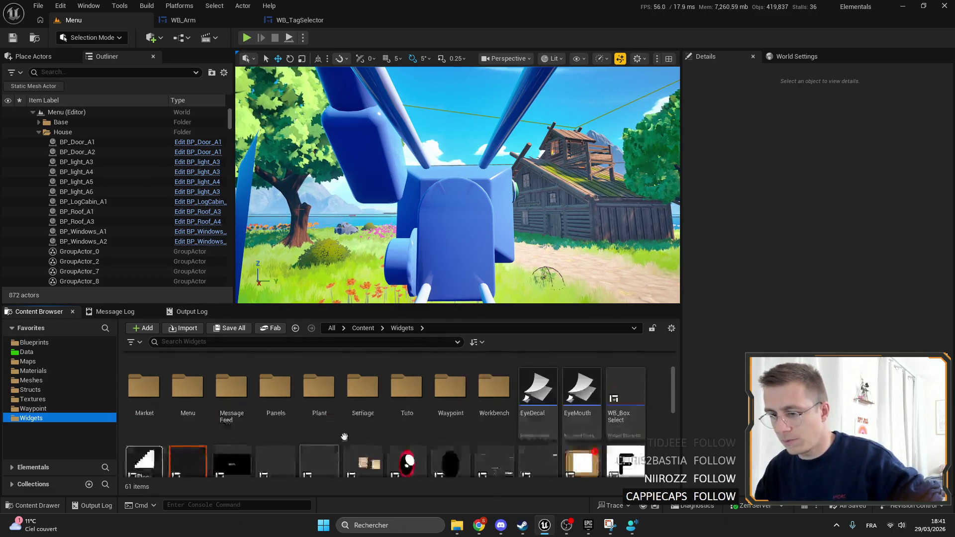
double_click(276, 403)
click(187, 379)
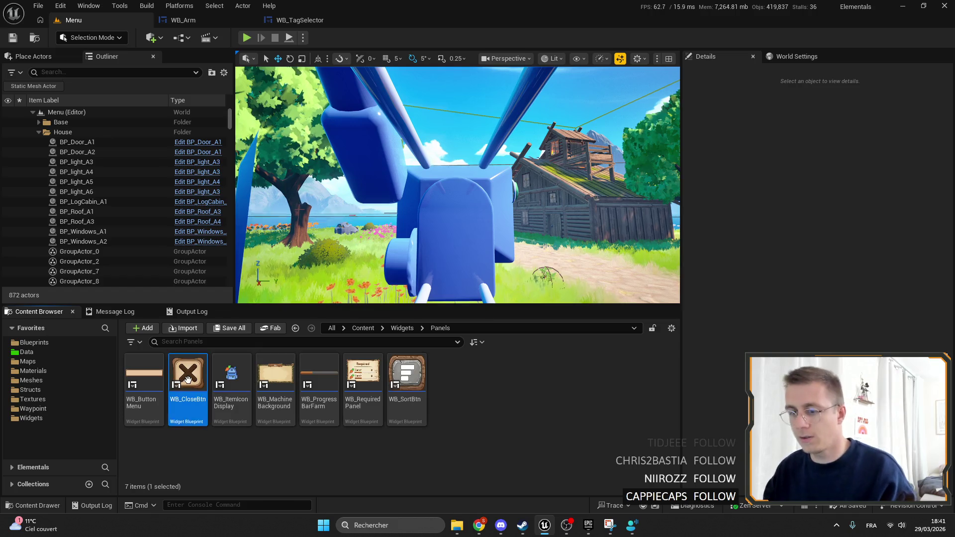
Duplicate WB_CloseBtn, rename the copy to WB_AddBtn, and open it for editing.
key(ctrl+d)
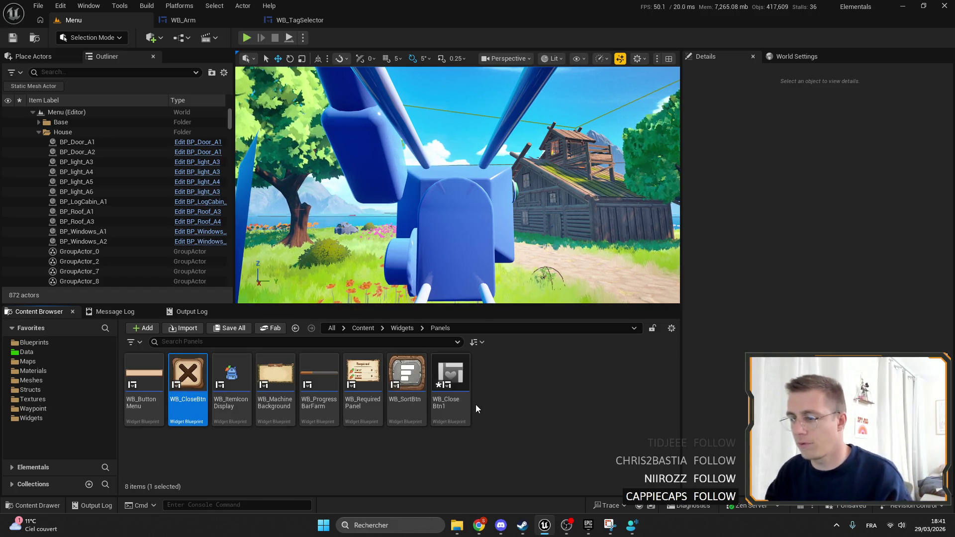
key(End)
key(BackSpace)
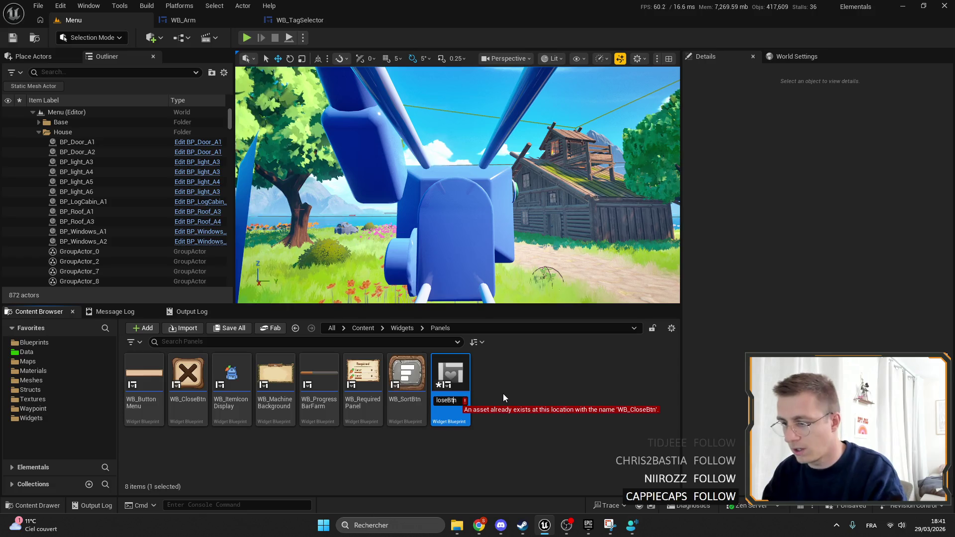
key(Left)
key(Left)
key(Left)
key(BackSpace)
key(BackSpace)
key(BackSpace)
text(Add)
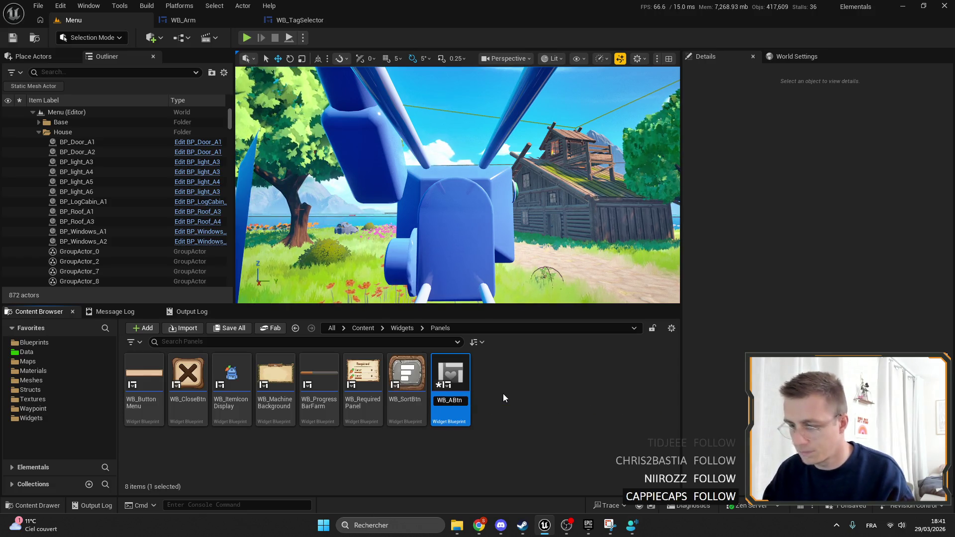
key(Return)
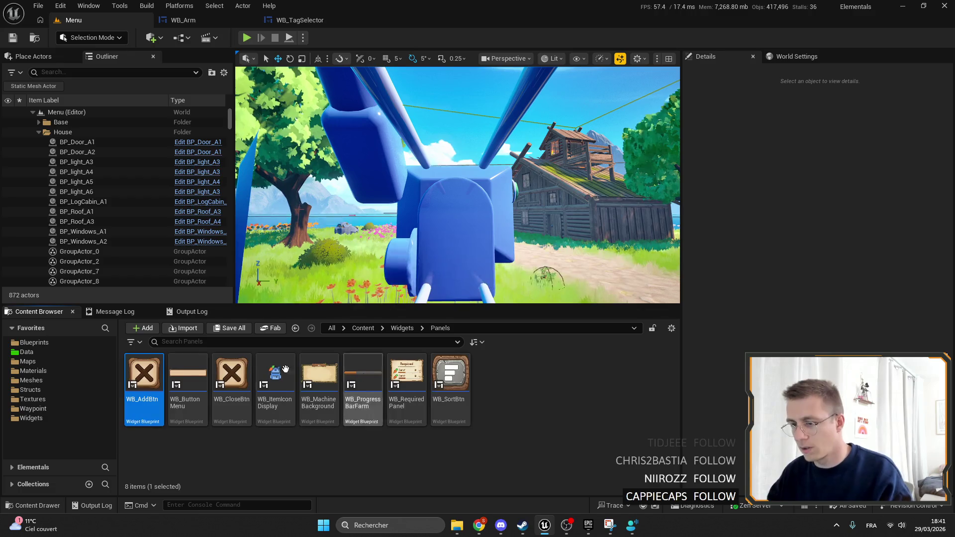
double_click(152, 371)
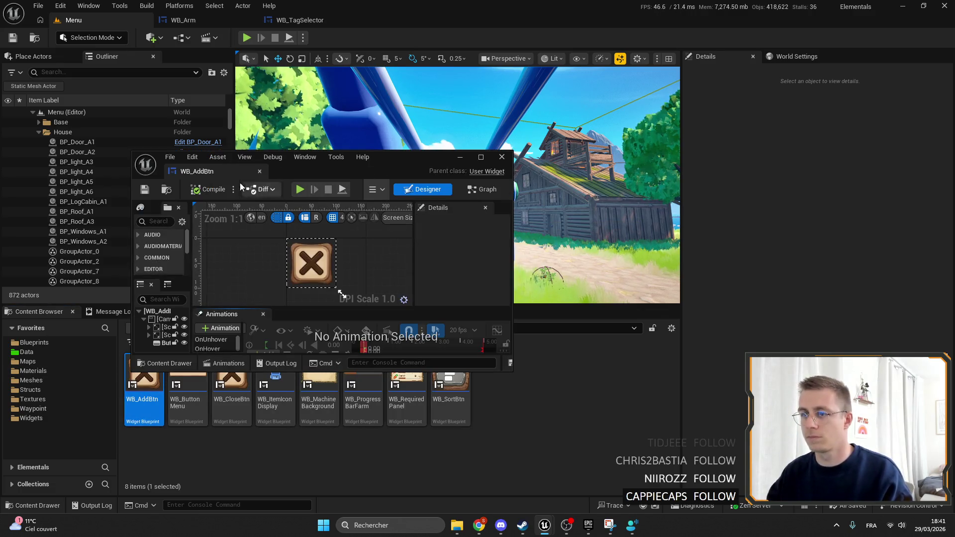
Dock the WB_AddBtn editor and inspect its Button, Canvas Panel, Scale Boxes and images.
drag(214, 169, 398, 22)
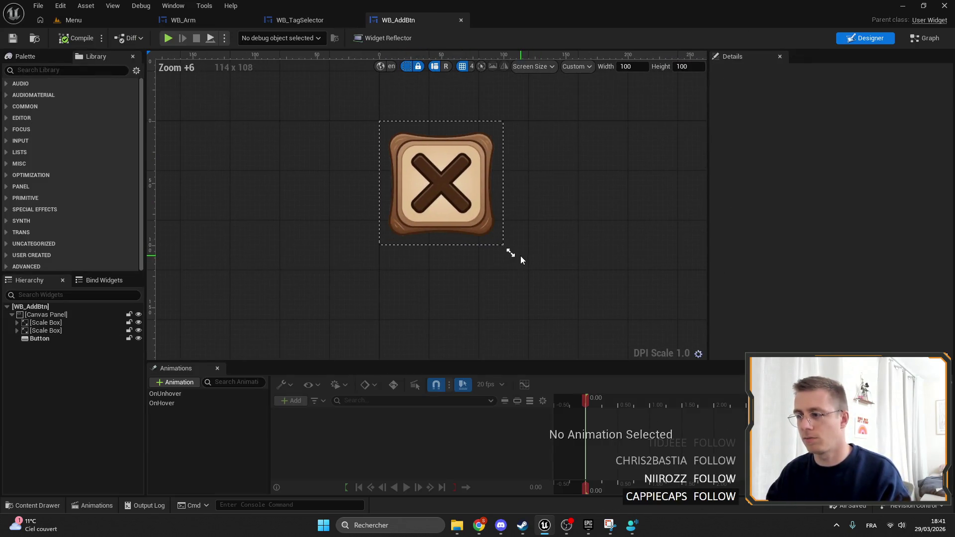
click(68, 337)
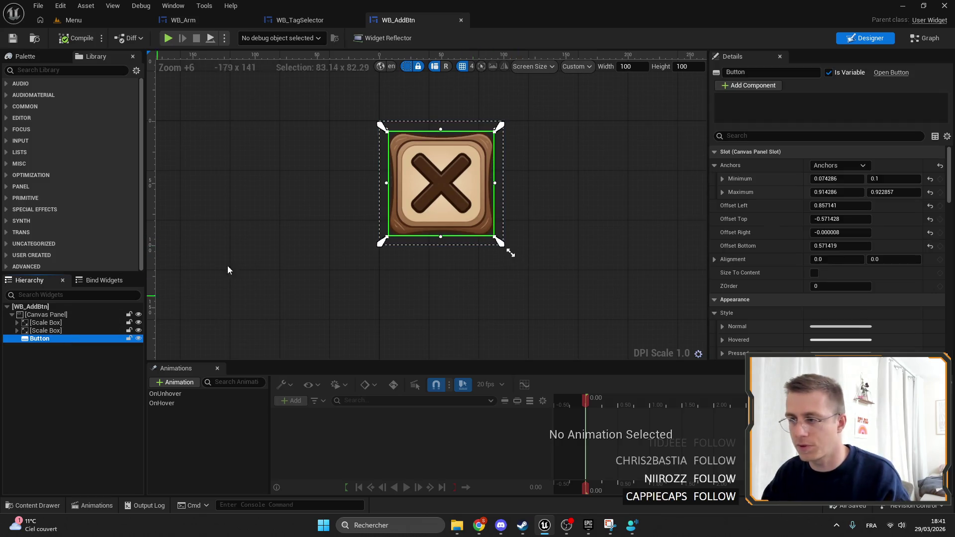
click(52, 313)
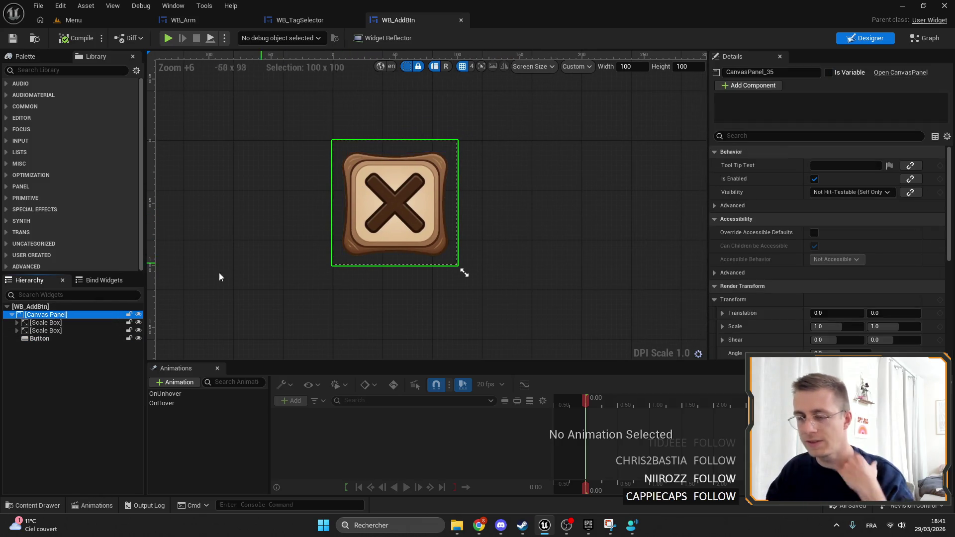
click(55, 324)
click(17, 330)
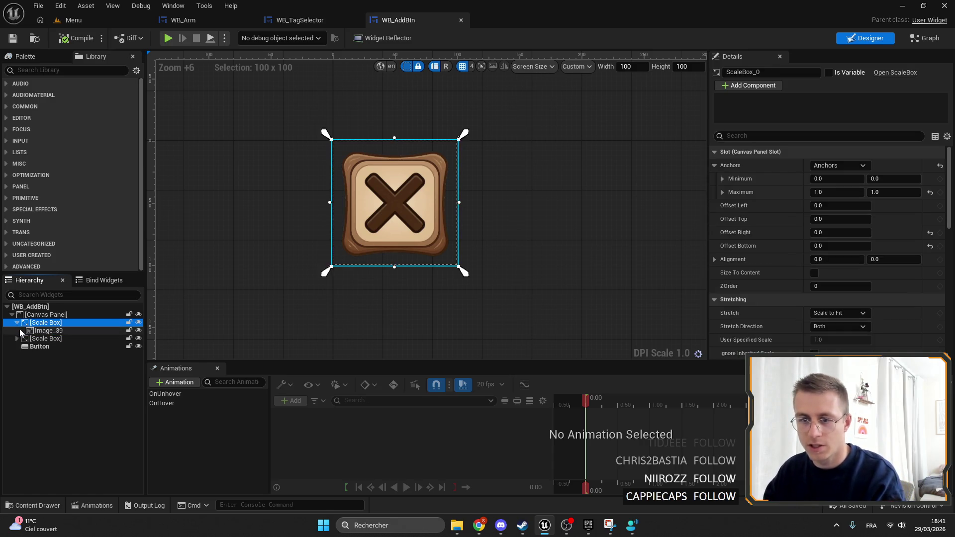
click(17, 323)
click(20, 330)
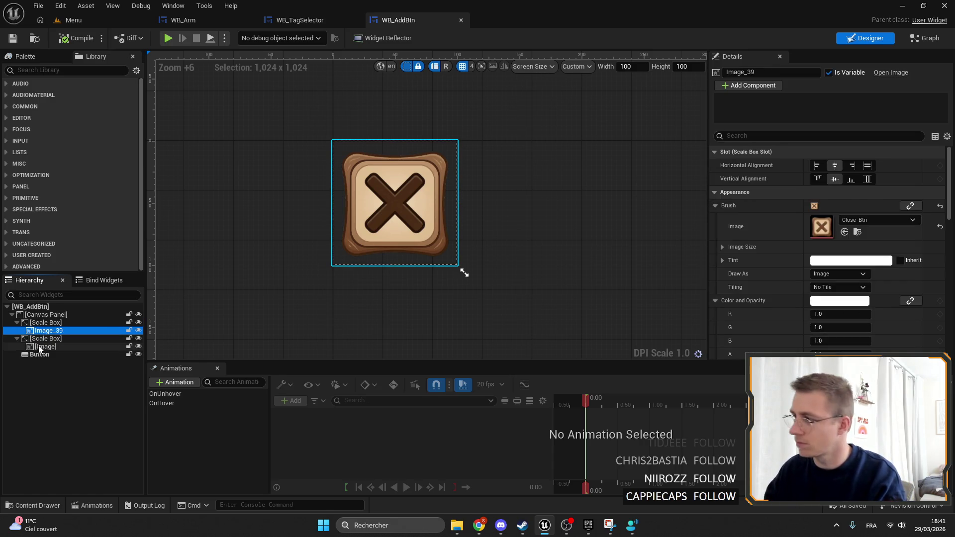
click(39, 347)
Review the cross image's scale box and the event graph, then select that scale box.
drag(348, 224, 385, 227)
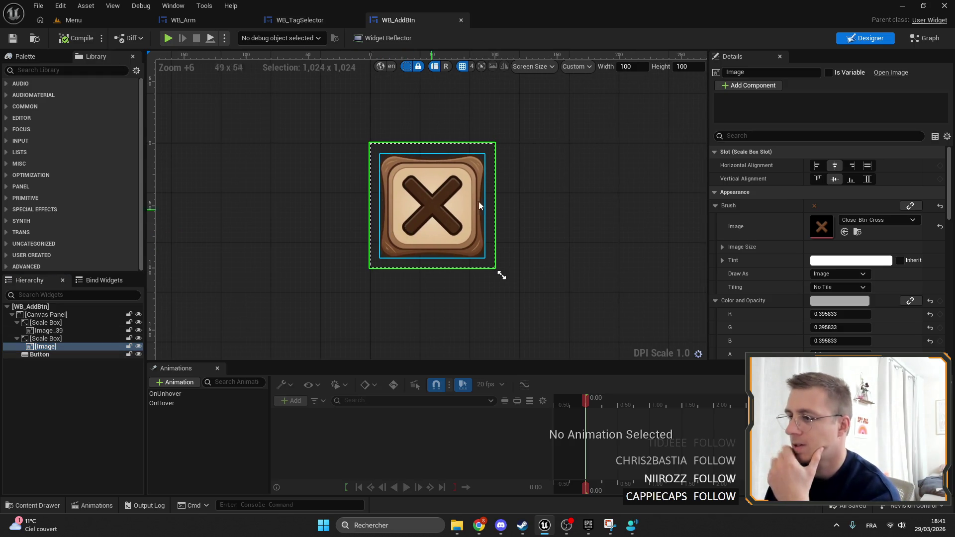
drag(246, 349, 222, 351)
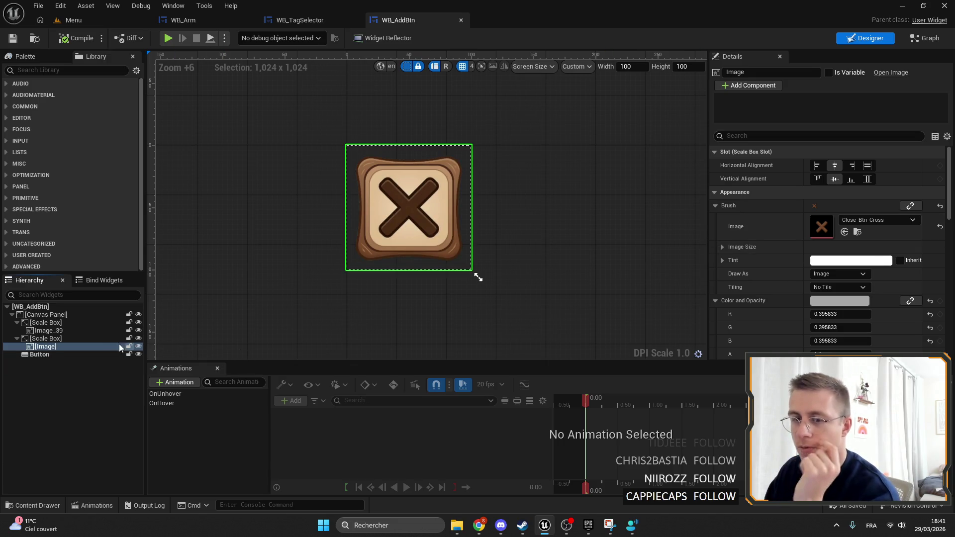
click(87, 339)
click(86, 347)
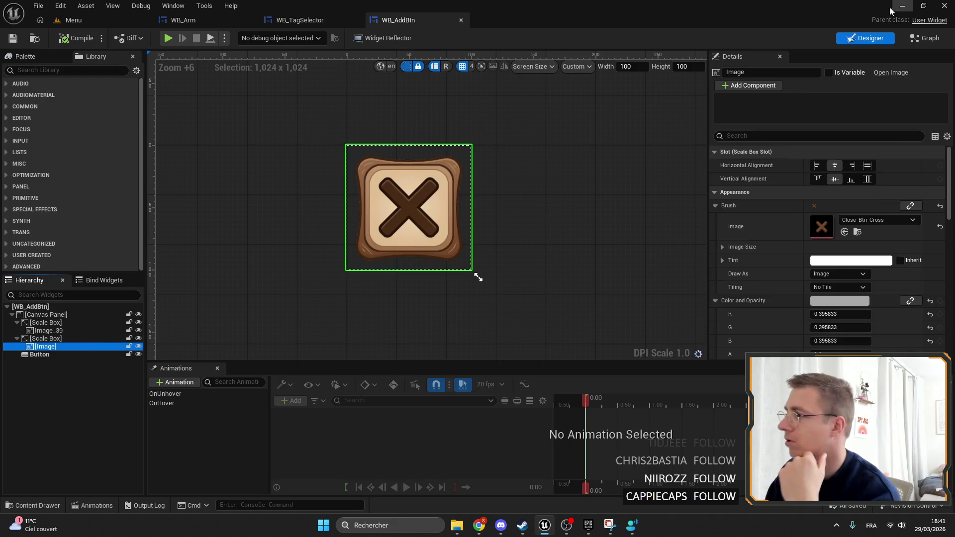
click(940, 41)
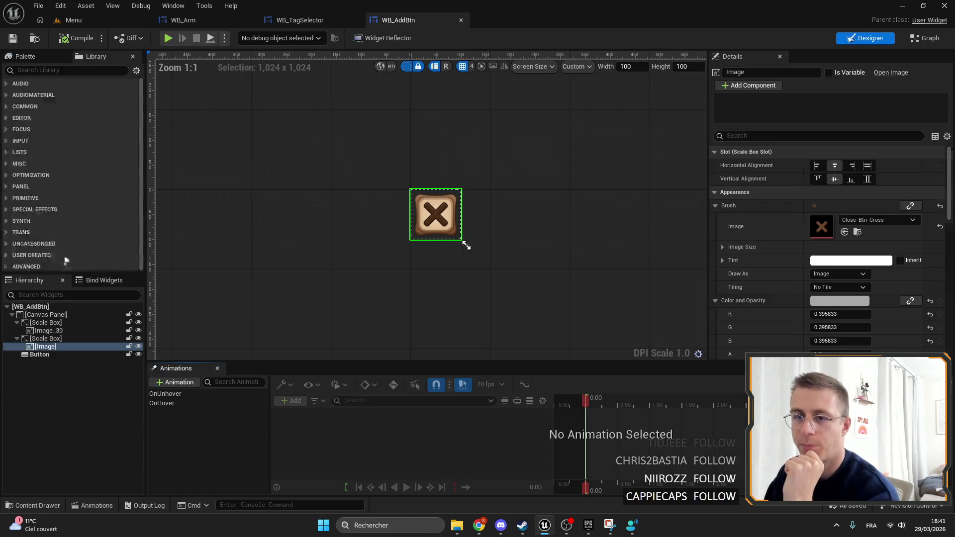
click(45, 338)
click(48, 347)
click(47, 339)
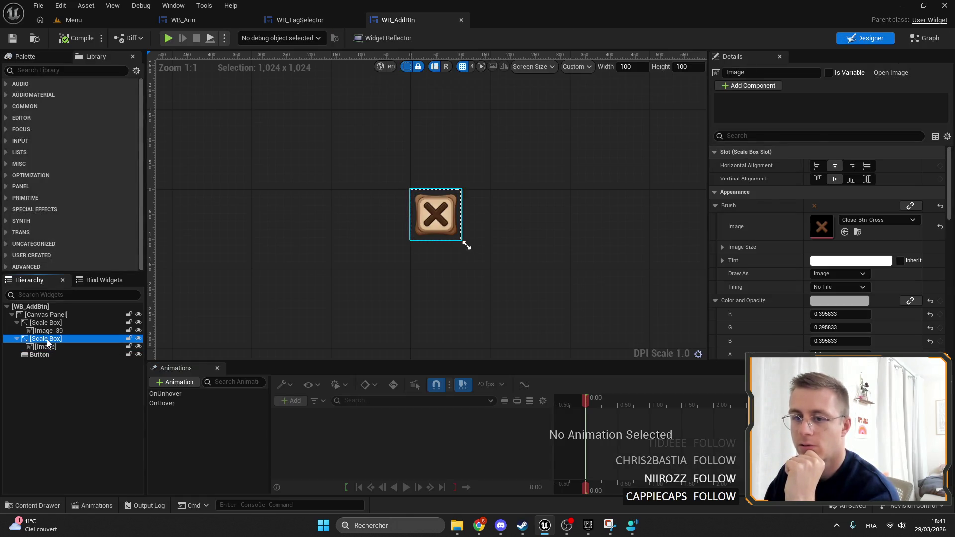
Preview the OnUnhover and OnHover animations, scrubbing OnHover to 0.05 and back.
click(202, 394)
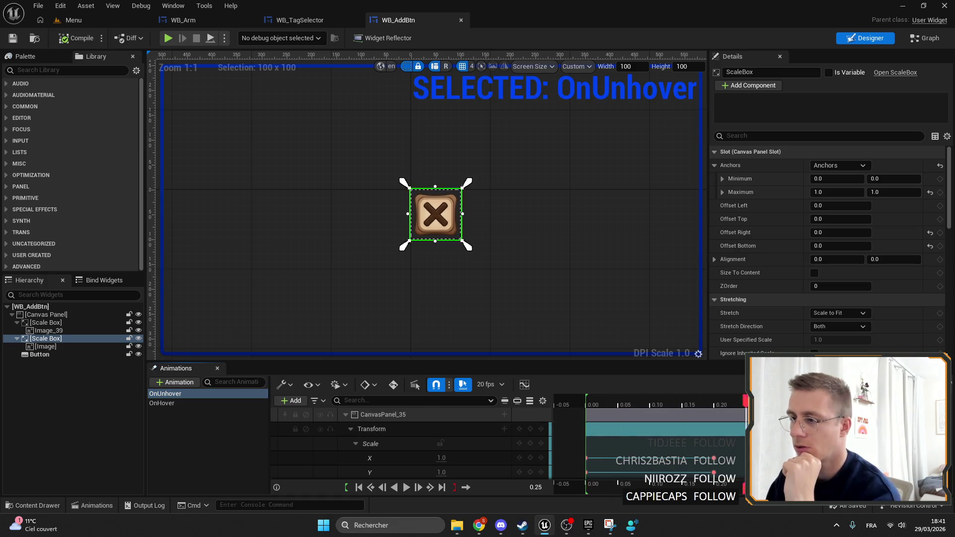
click(162, 403)
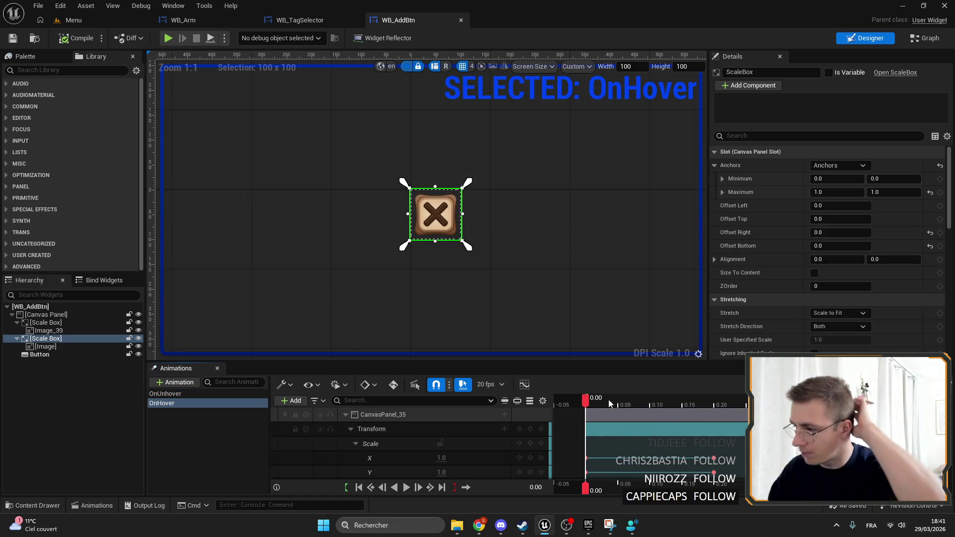
drag(585, 398, 617, 398)
key(Up)
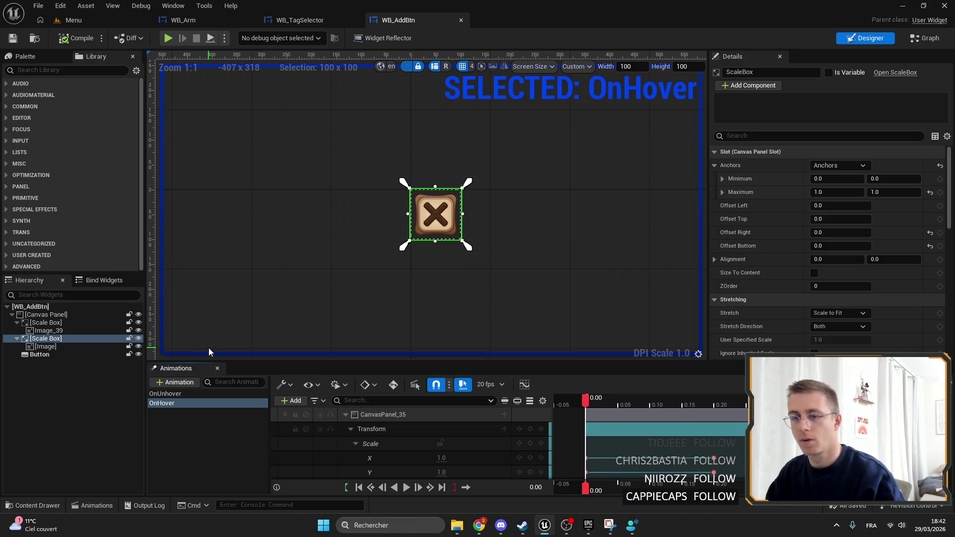
Delete the OnUnhover and OnHover animations.
click(168, 395)
key(Delete)
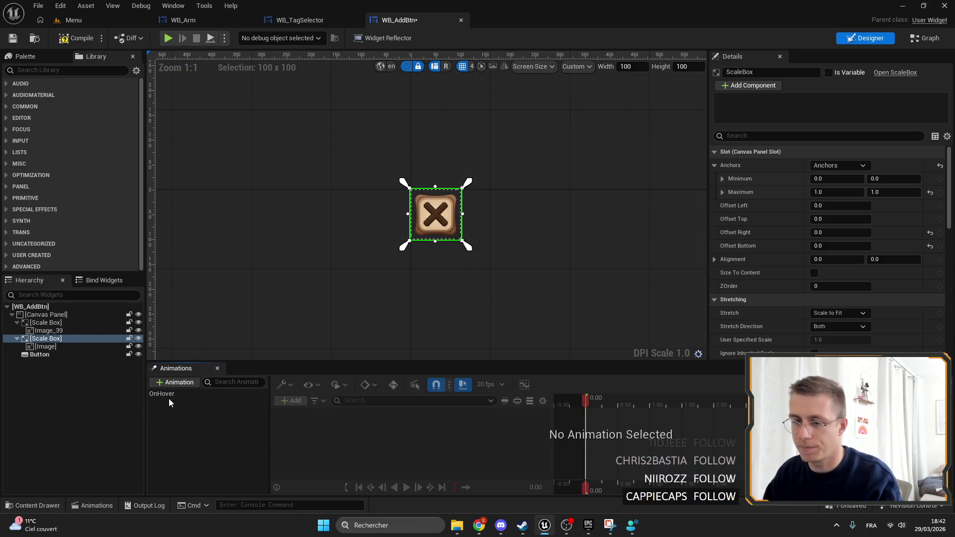
click(169, 395)
key(Delete)
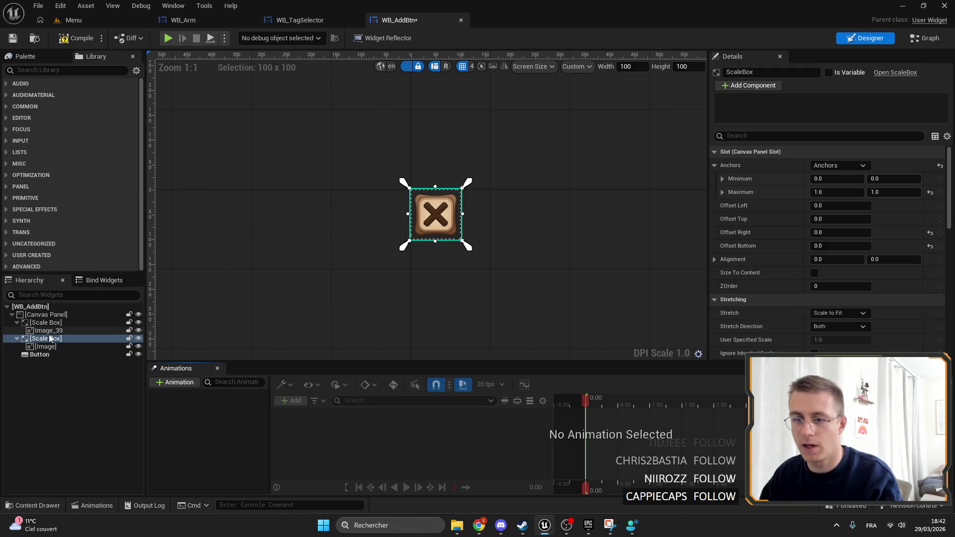
Delete the scale box holding the cross image and return to the Menu level.
click(49, 338)
key(Delete)
click(74, 20)
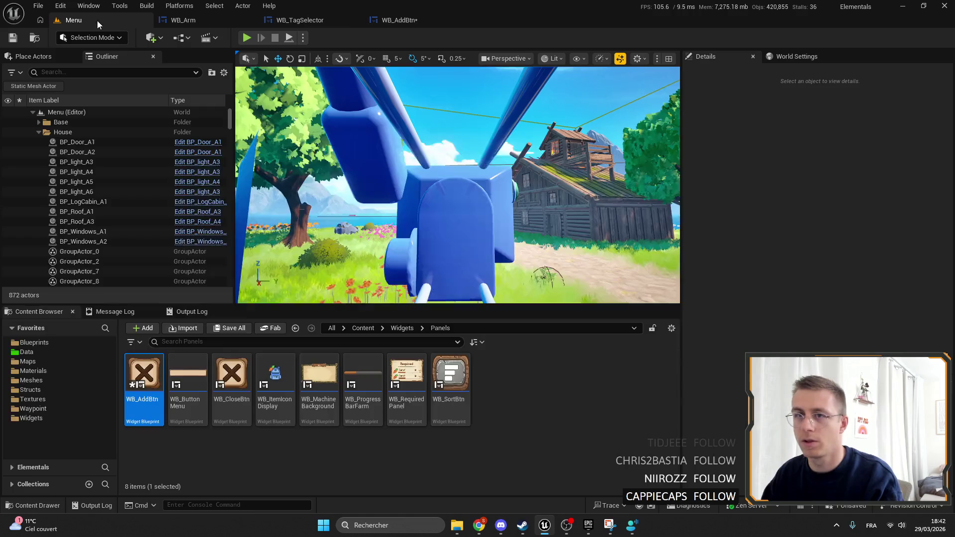
Set WB_CloseBtn's second Scale Box visibility to Hidden and save it.
double_click(232, 373)
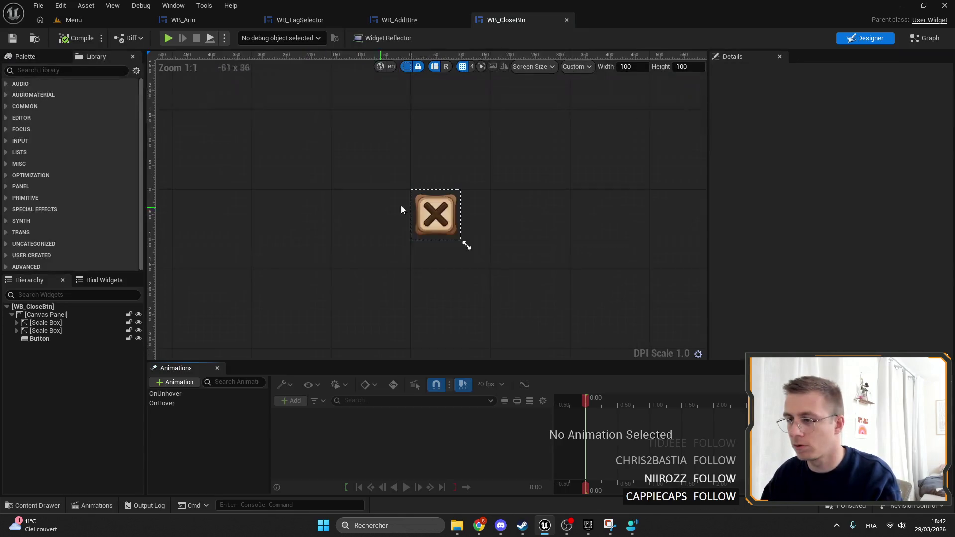
click(46, 330)
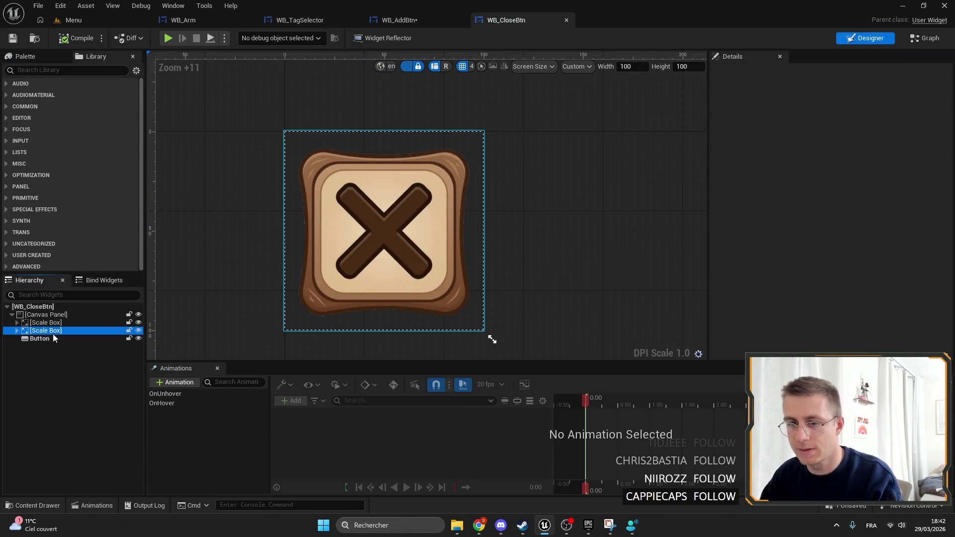
scroll(879, 215, down, 5)
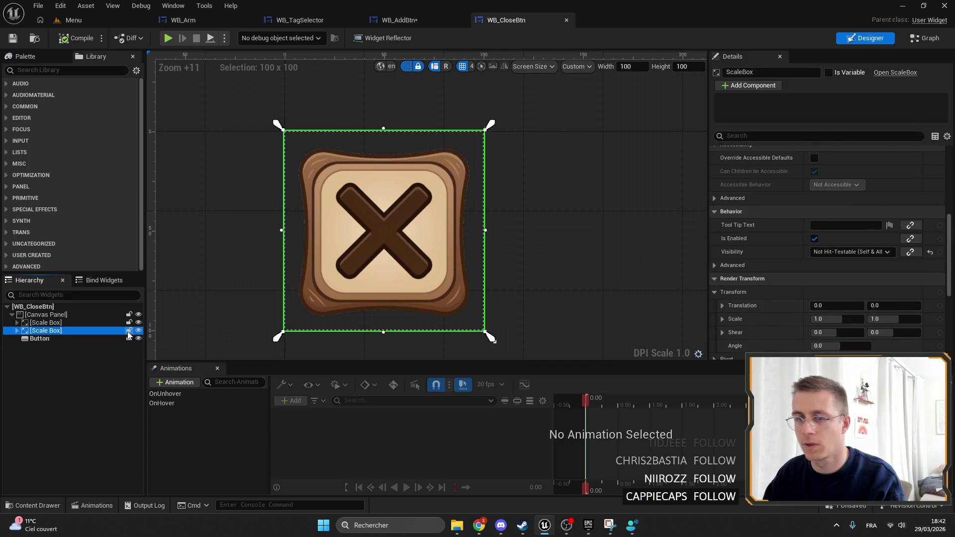
scroll(915, 222, down, 4)
click(851, 156)
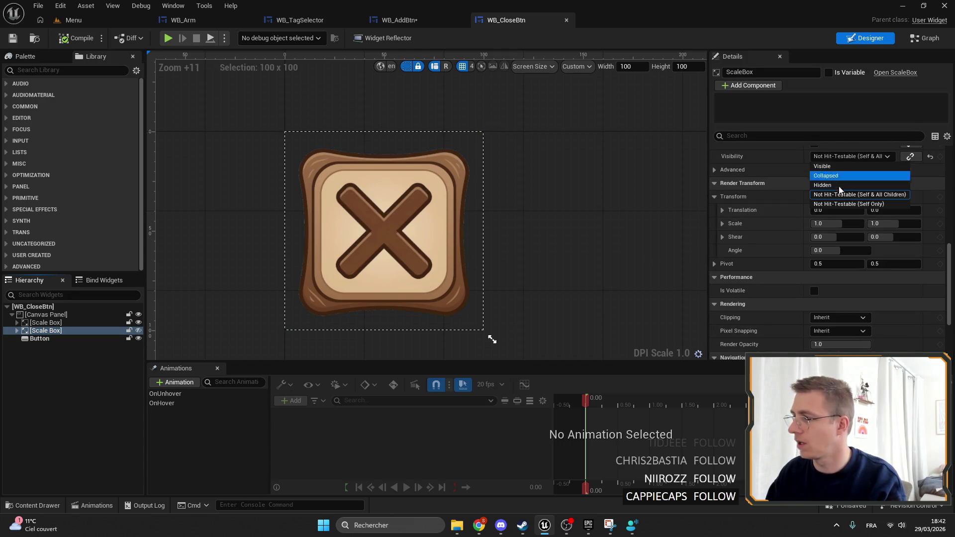
click(836, 185)
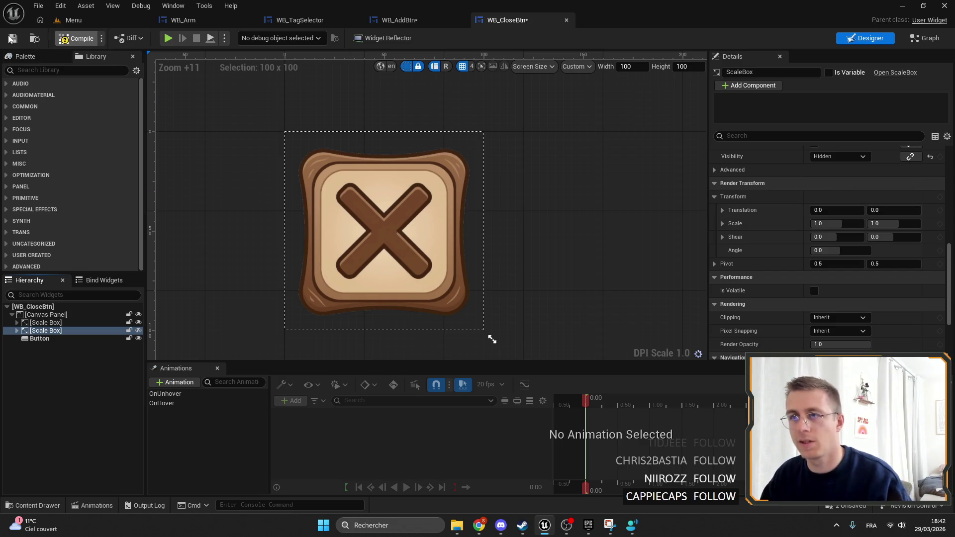
key(ctrl+s)
click(186, 21)
In WB_AddBtn, anchor the Button to full stretch so it fills the widget.
scroll(578, 121, down, 3)
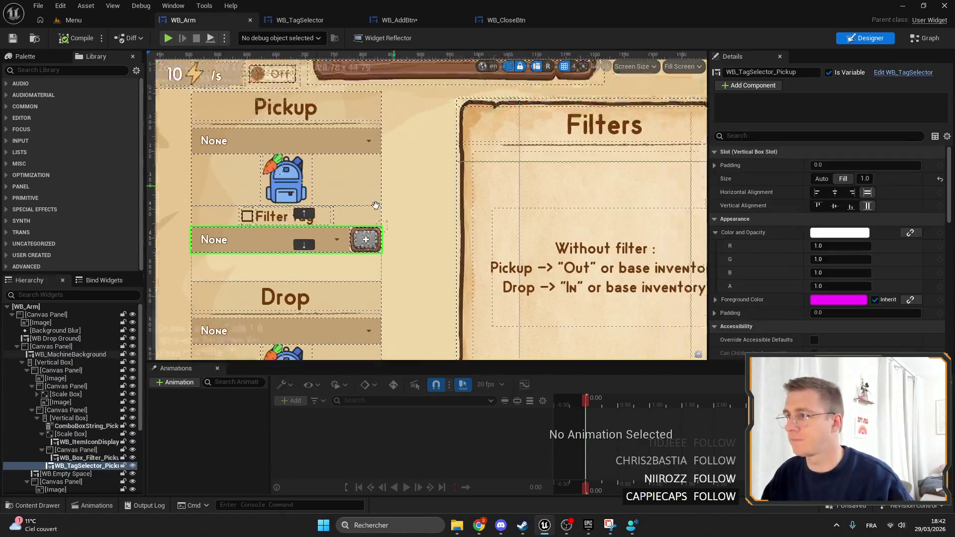
scroll(578, 120, up, 6)
scroll(379, 120, down, 5)
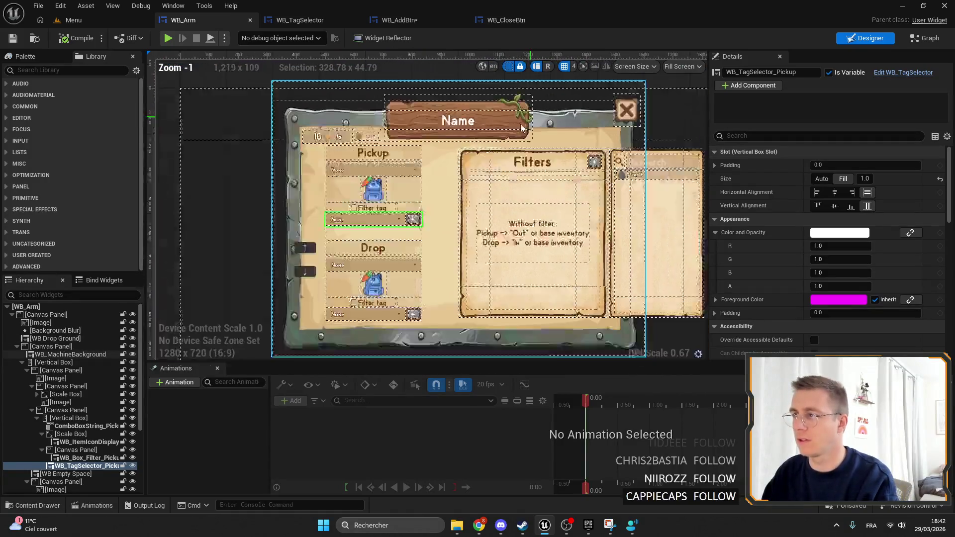
click(400, 20)
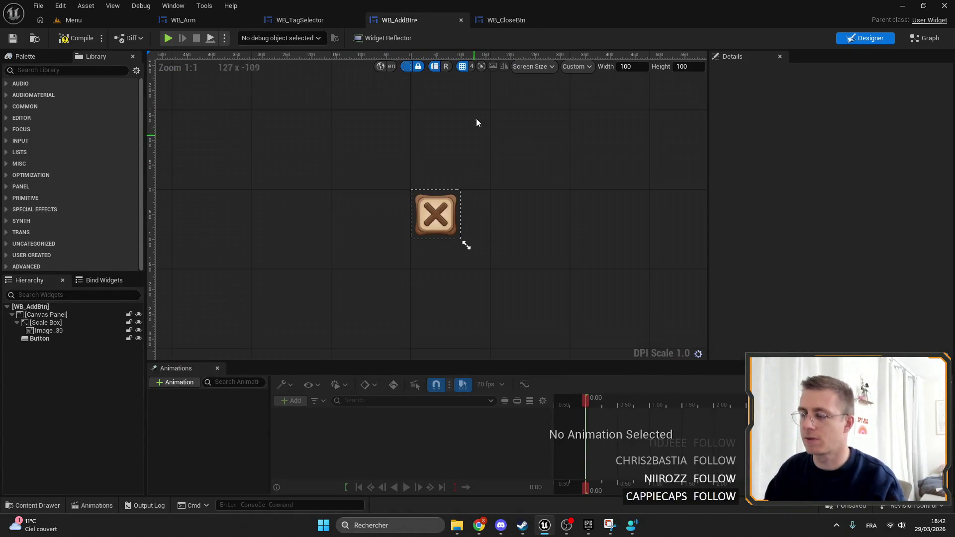
scroll(462, 224, up, 6)
click(478, 219)
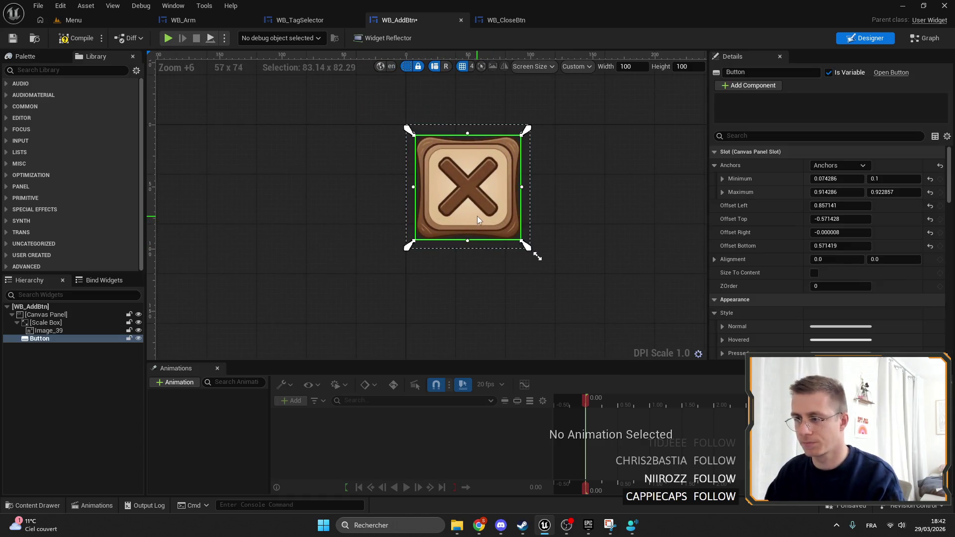
click(49, 330)
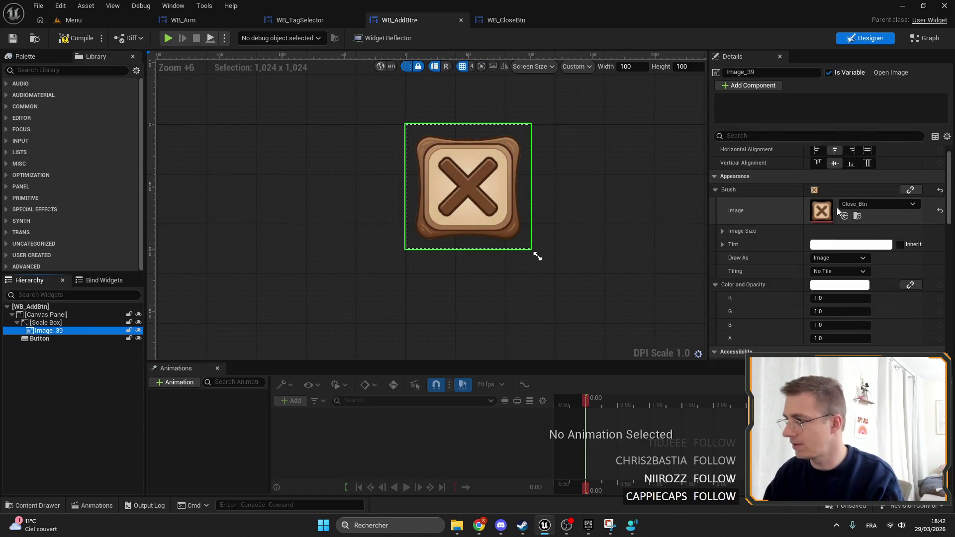
click(45, 323)
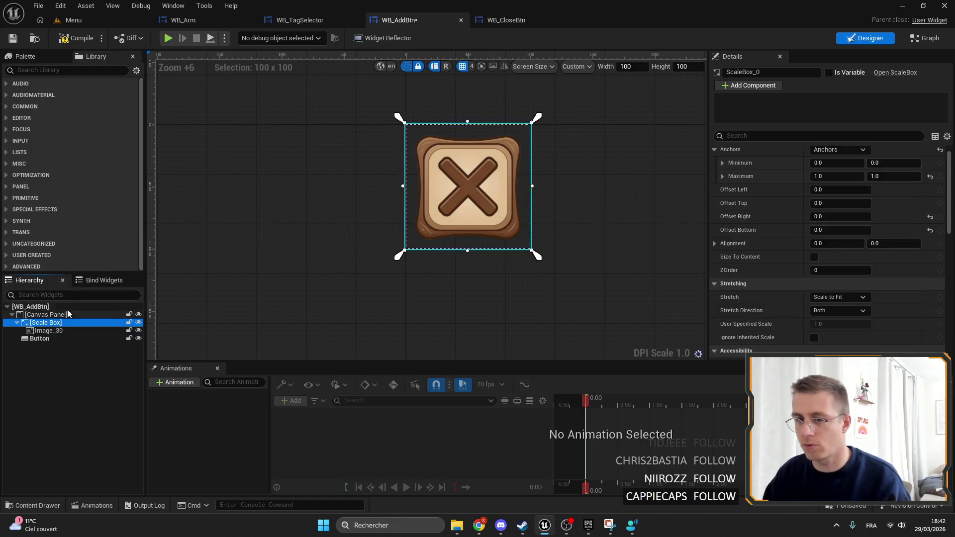
click(39, 338)
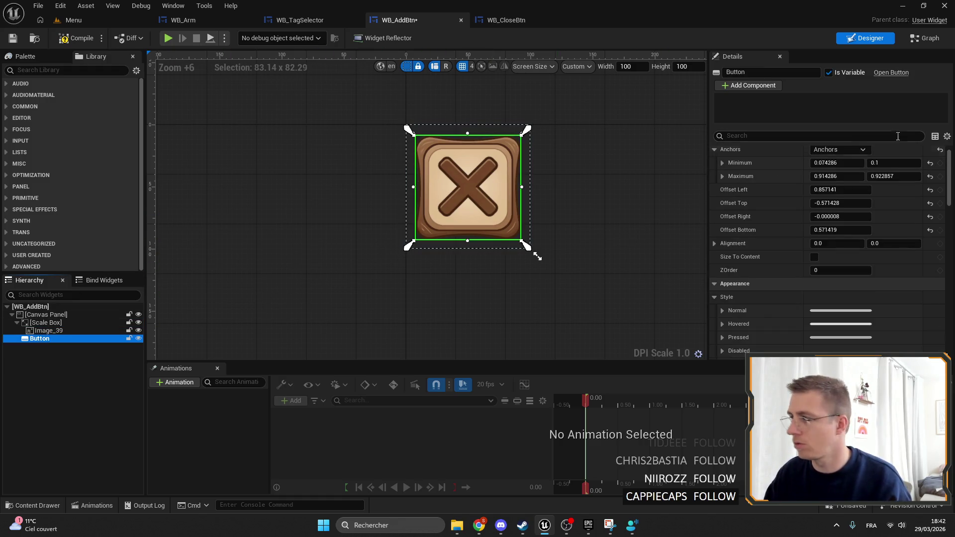
click(845, 149)
click(917, 284)
click(48, 330)
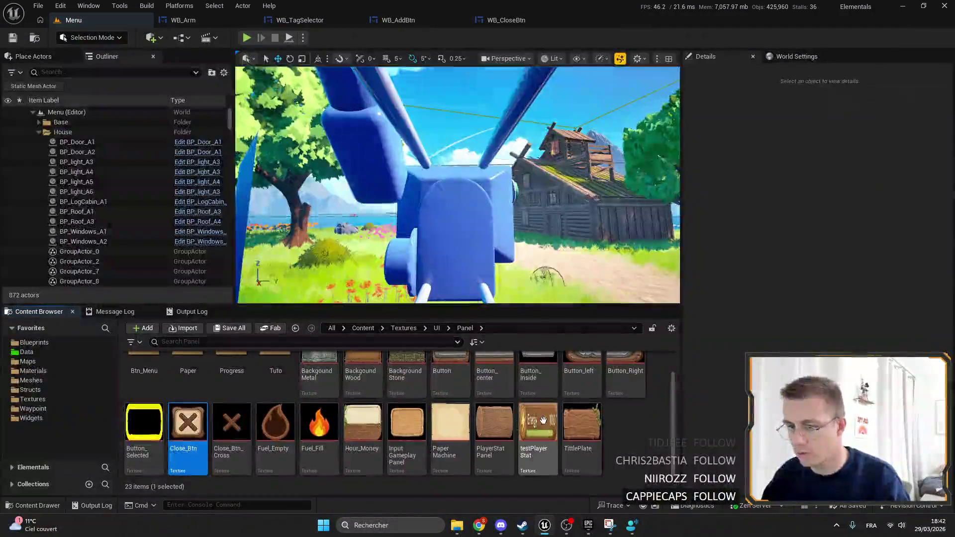
Import Add_Btn.png and Remove_Btn.png from Downloads into the Panel textures folder and save.
click(621, 425)
mouse_move(456, 524)
click(526, 482)
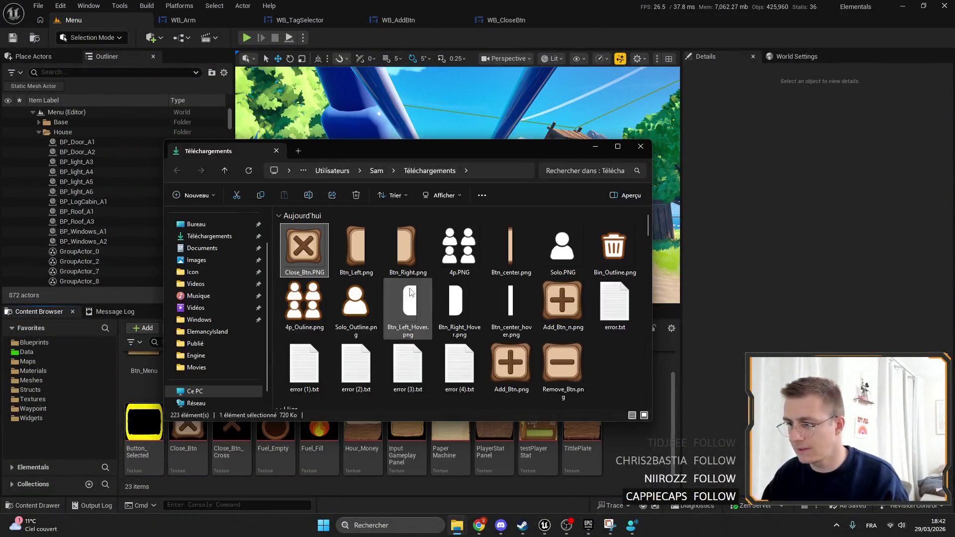
drag(579, 367, 568, 428)
click(568, 428)
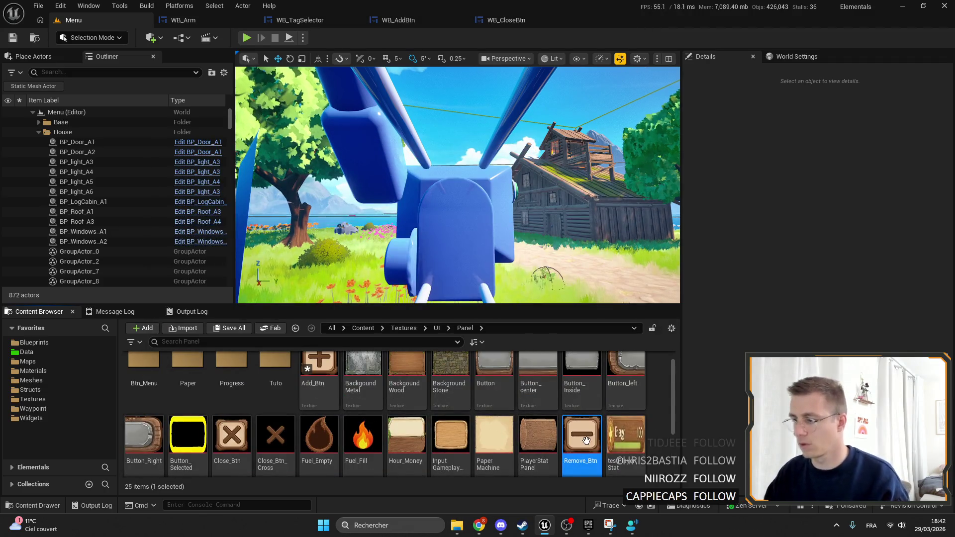
scroll(567, 428, up, 1)
click(324, 367)
key(ctrl+s)
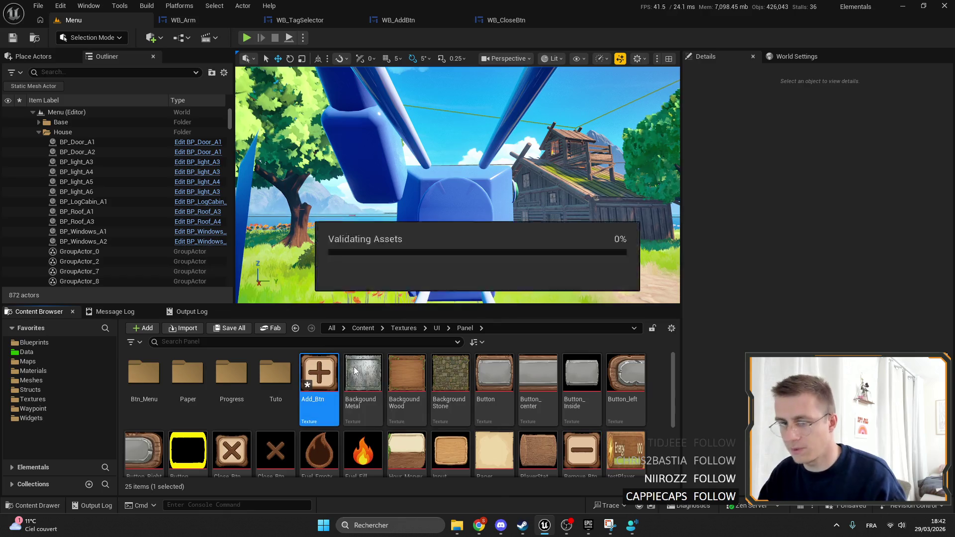
Set WB_AddBtn's Image_39 brush image to the Add_Btn texture.
click(398, 20)
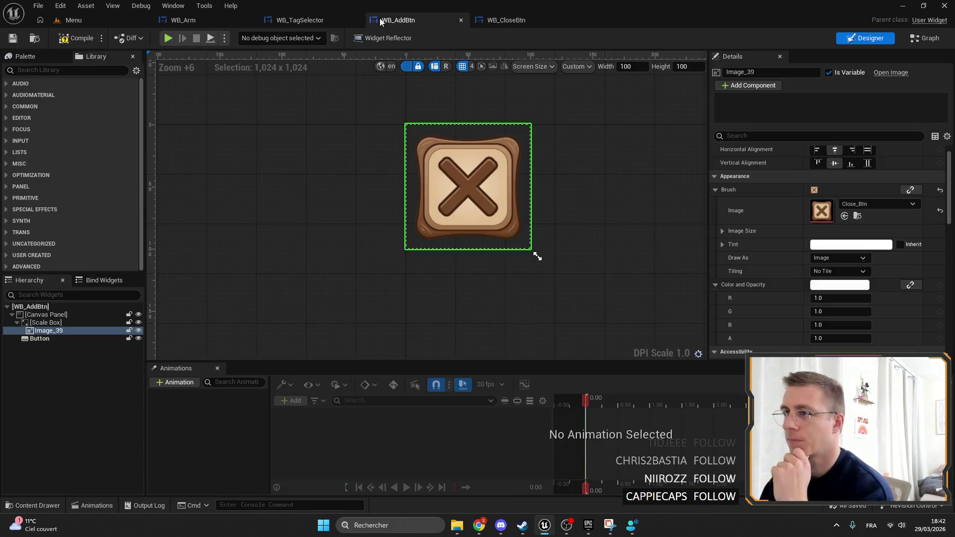
click(878, 204)
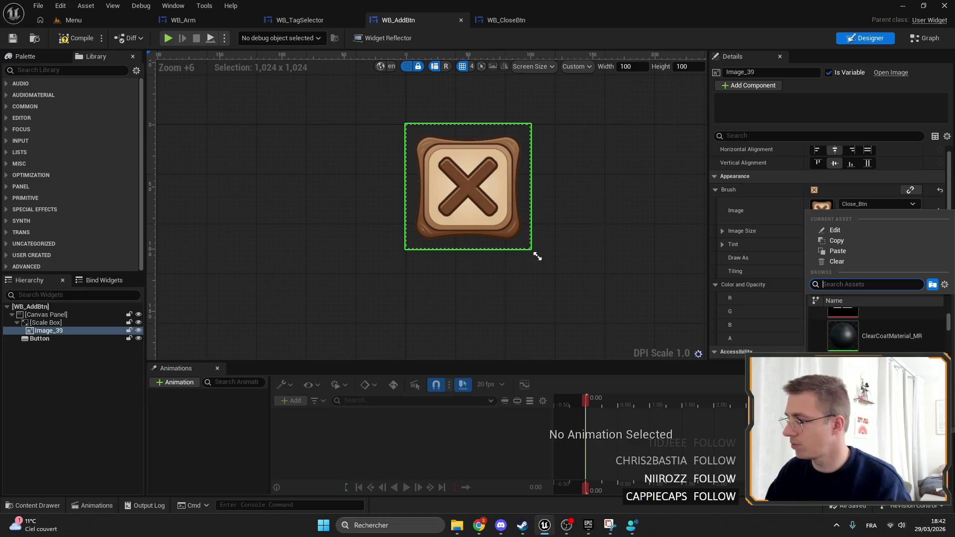
text(add)
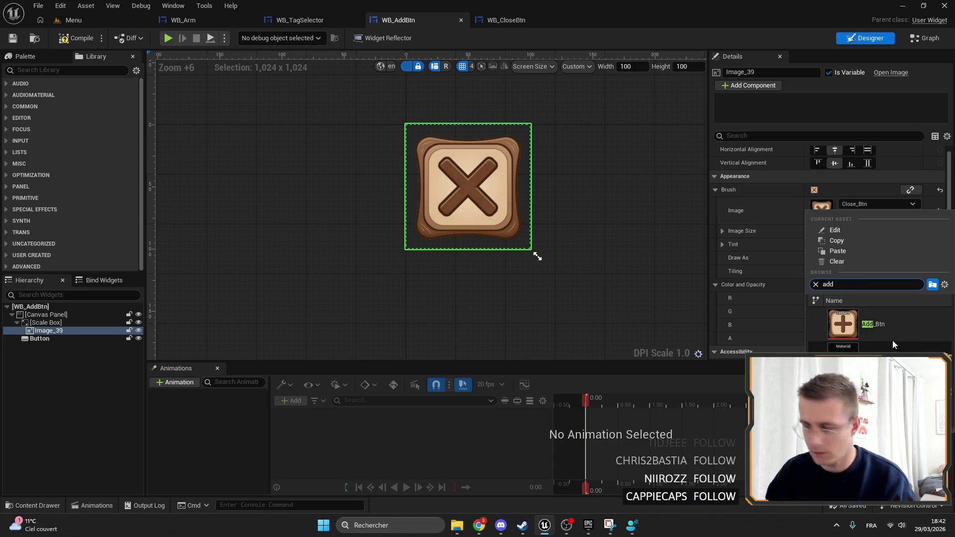
click(892, 329)
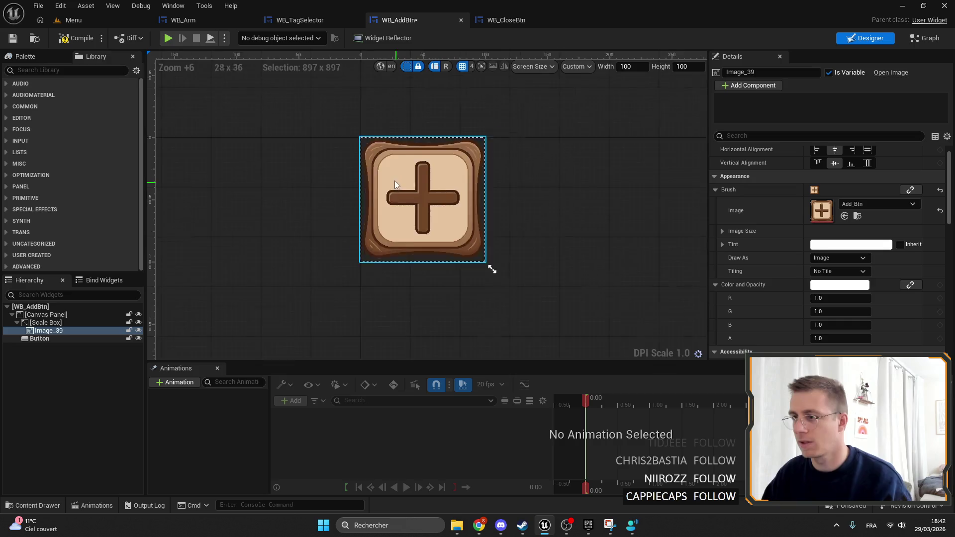
scroll(395, 180, up, 5)
scroll(388, 180, down, 3)
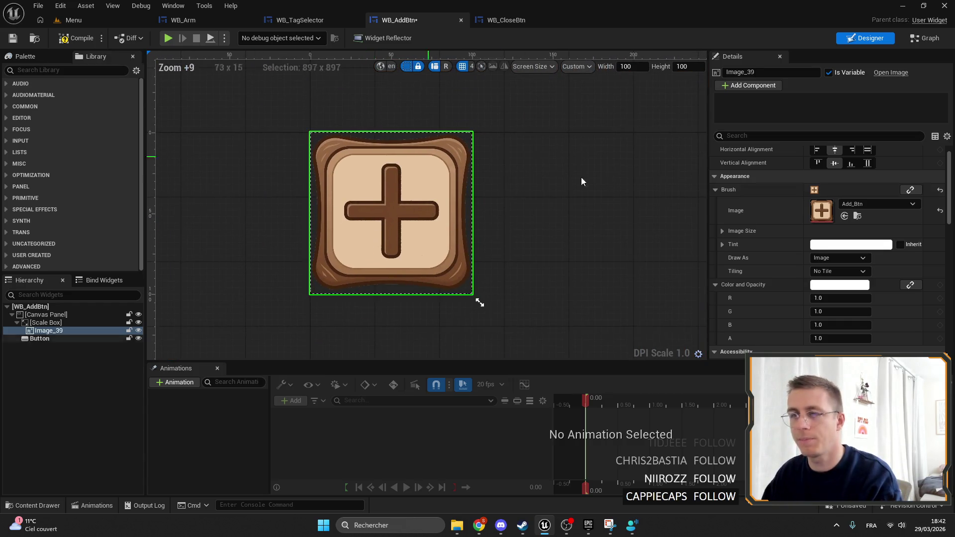
click(857, 216)
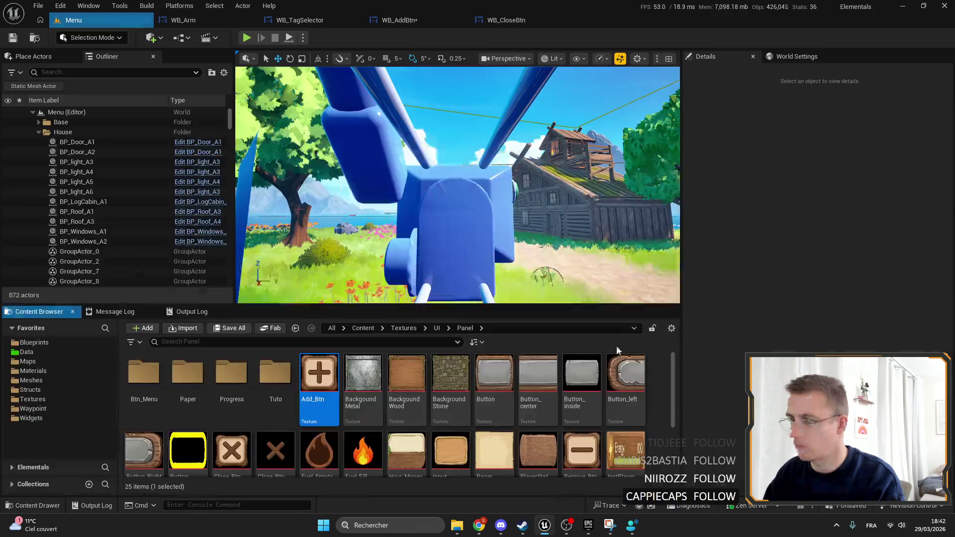
Reset Add_Btn's Mip Gen Settings to default, then save both Add_Btn and Remove_Btn textures.
double_click(319, 373)
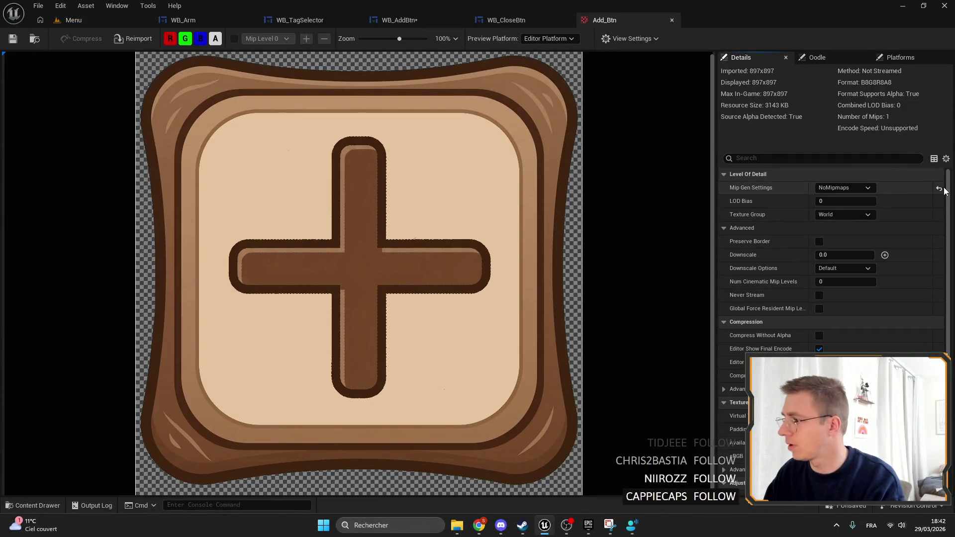
click(939, 189)
click(13, 39)
click(34, 38)
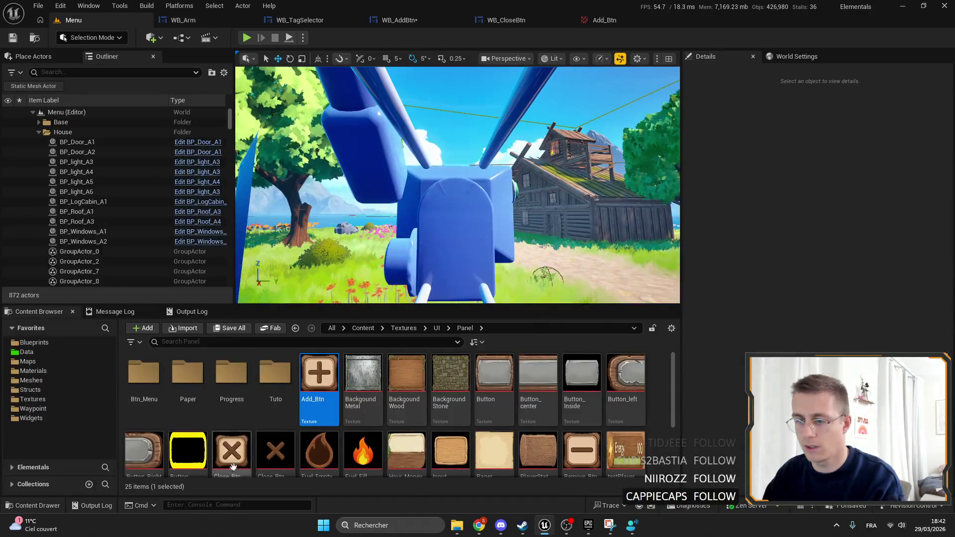
scroll(591, 390, down, 2)
click(591, 389)
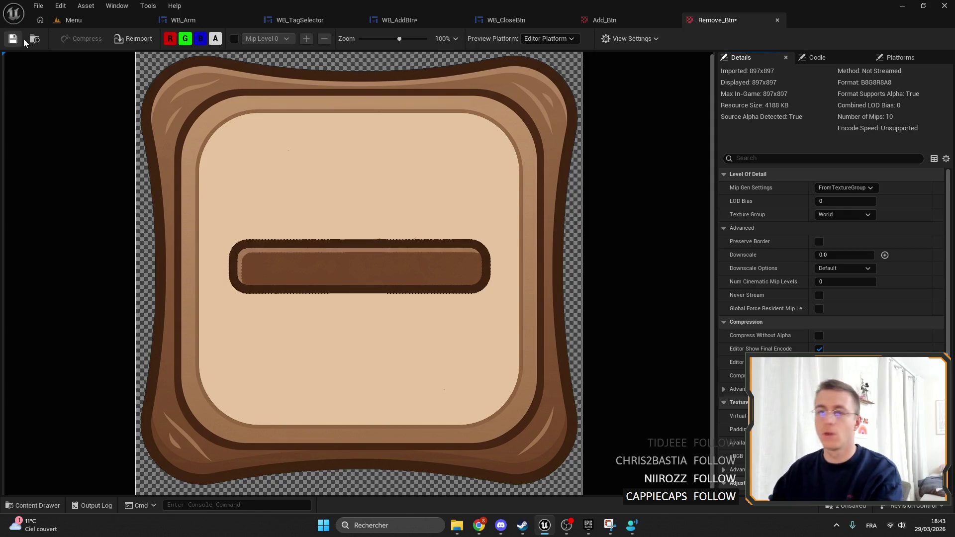
click(13, 38)
Compile WB_AddBtn and open its event graph showing the missing OnHover/OnUnhover errors.
click(506, 20)
click(398, 20)
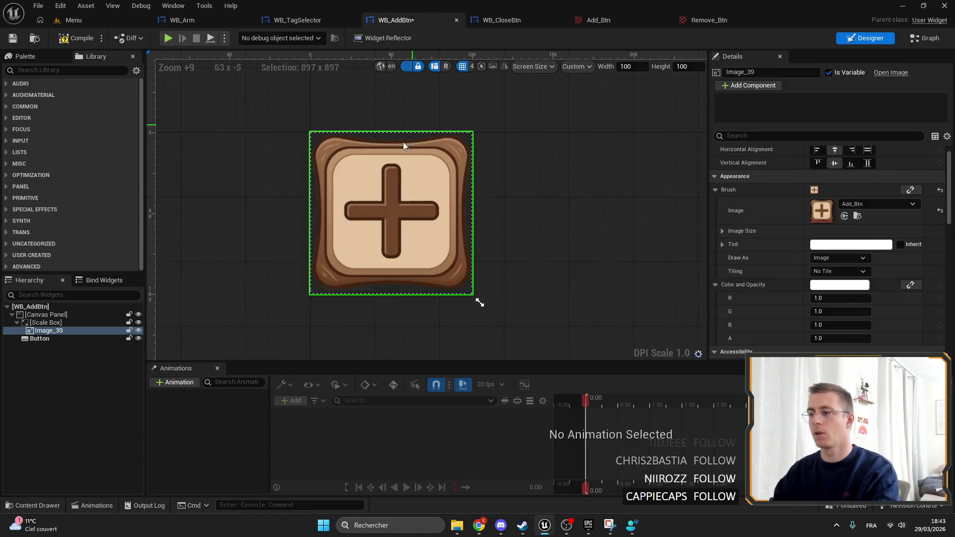
scroll(363, 188, down, 3)
scroll(349, 172, up, 6)
scroll(349, 172, down, 5)
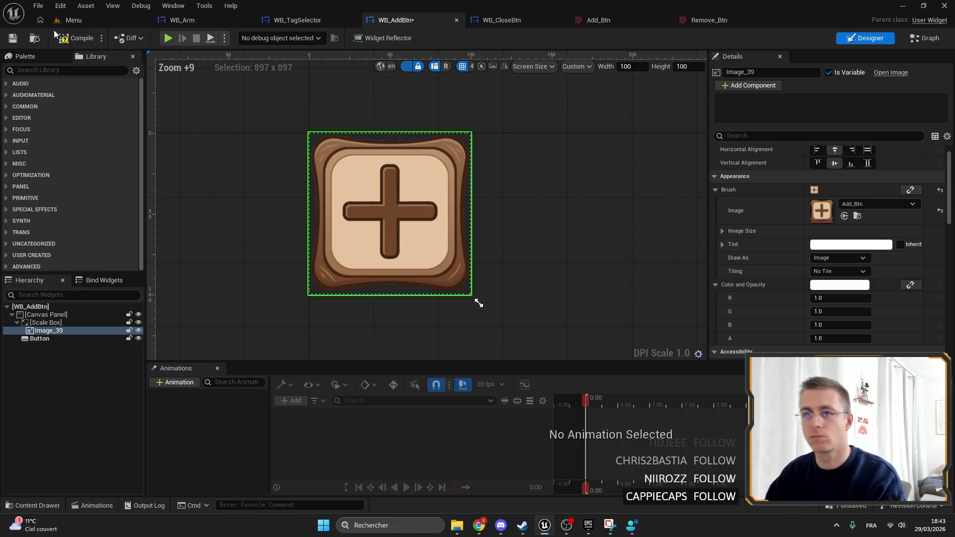
click(65, 42)
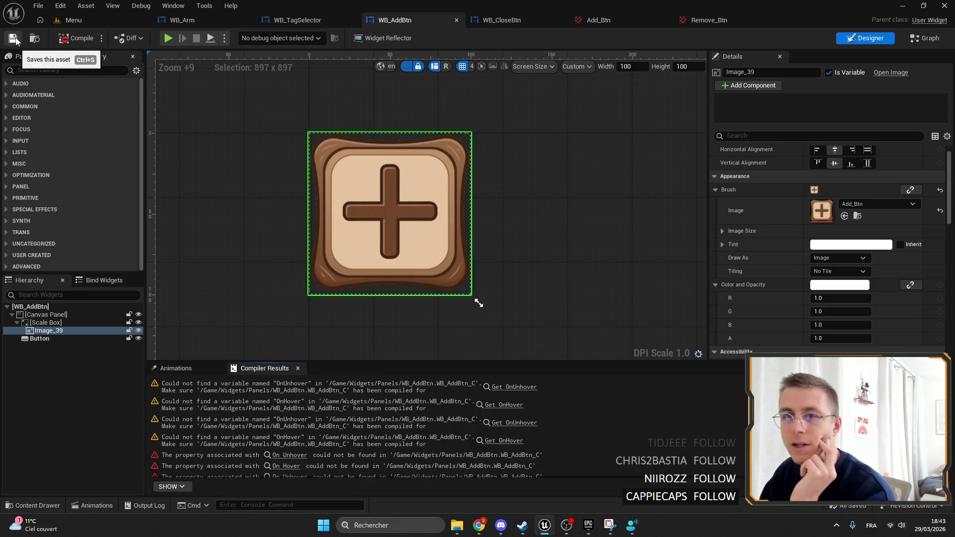
click(515, 386)
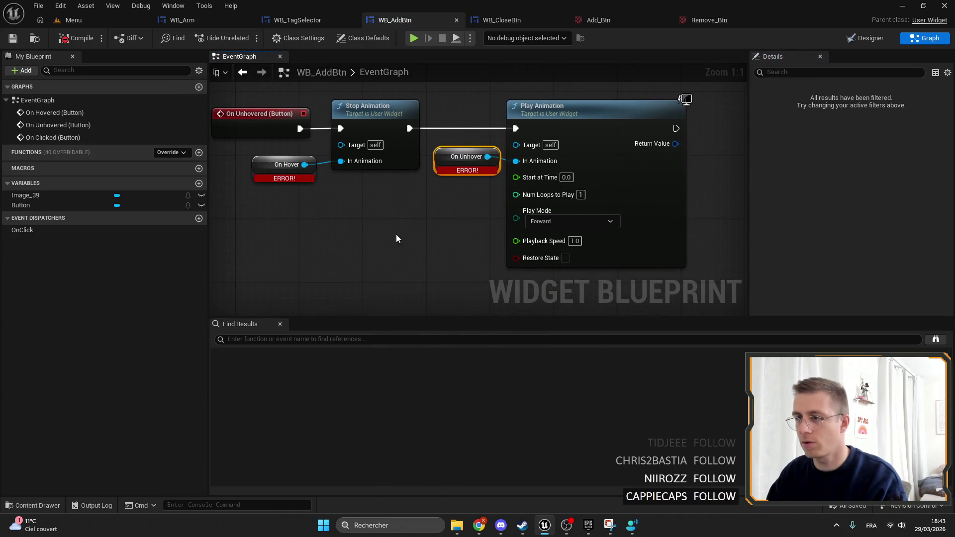
Delete the leftover animation and error nodes from the hover events, then compile and save.
scroll(457, 239, down, 2)
drag(489, 246, 301, 172)
key(Delete)
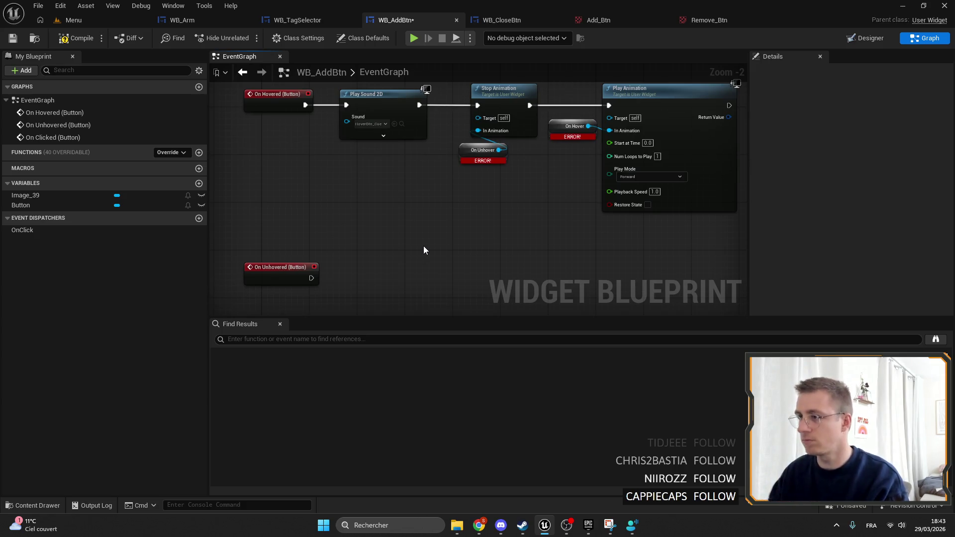
drag(662, 233, 445, 103)
key(Delete)
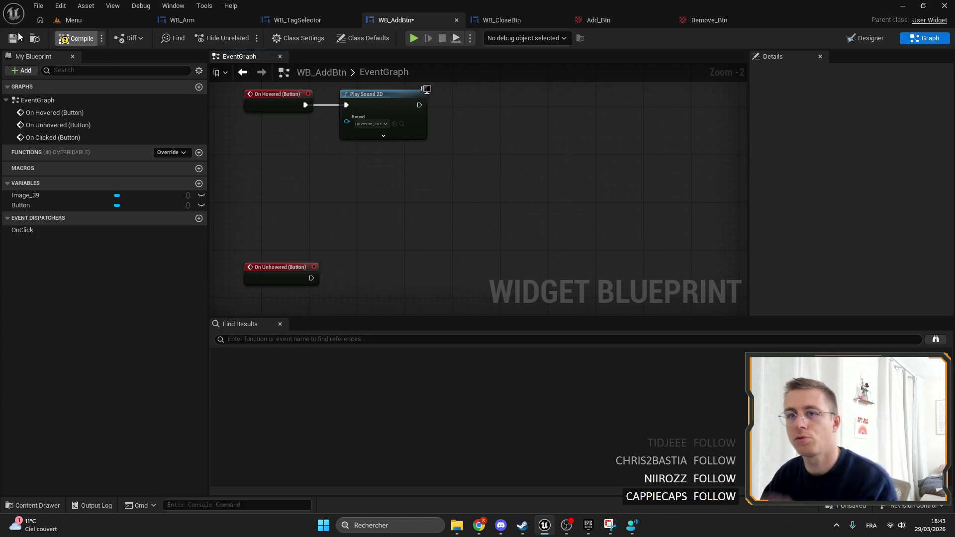
click(19, 36)
scroll(462, 154, down, 3)
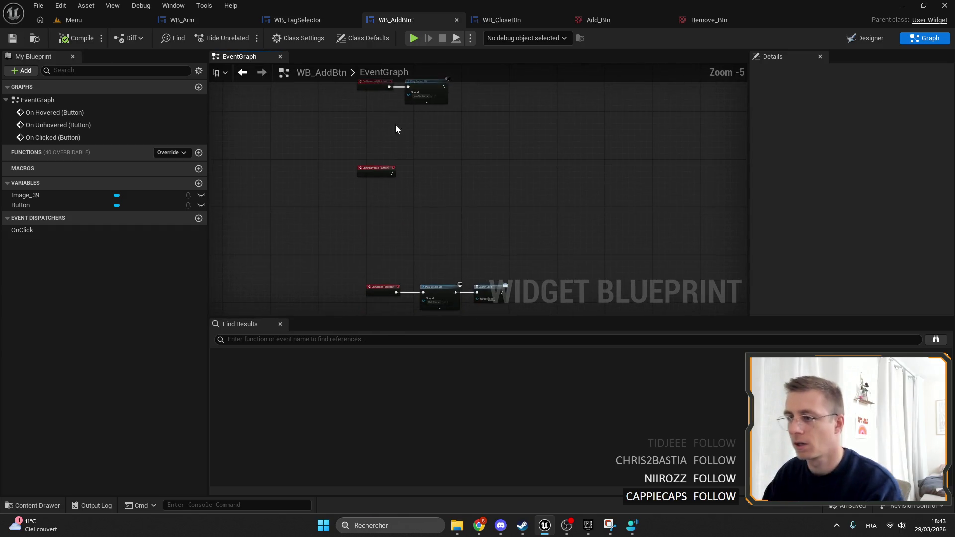
scroll(395, 129, down, 4)
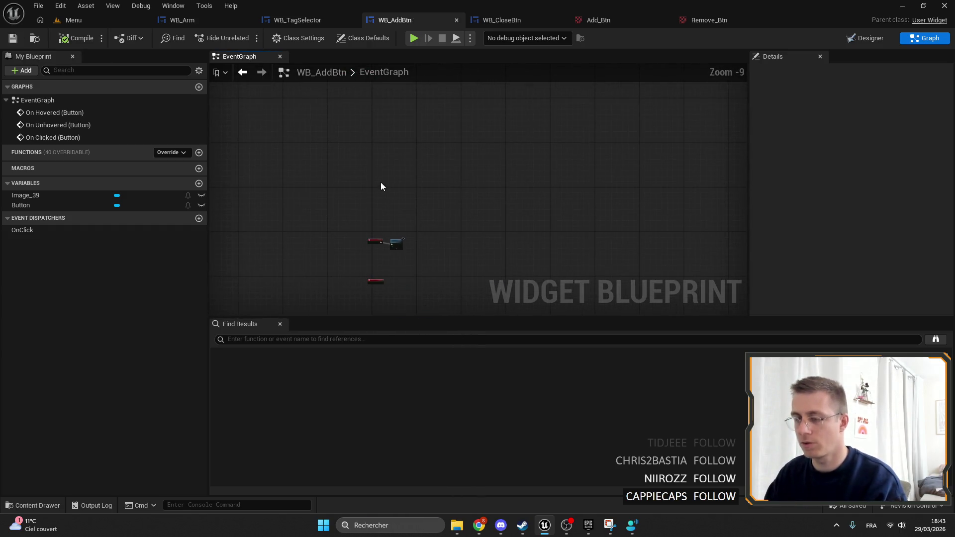
Add Event Construct and Event Pre Construct nodes to the event graph.
right_click(381, 186)
text(be)
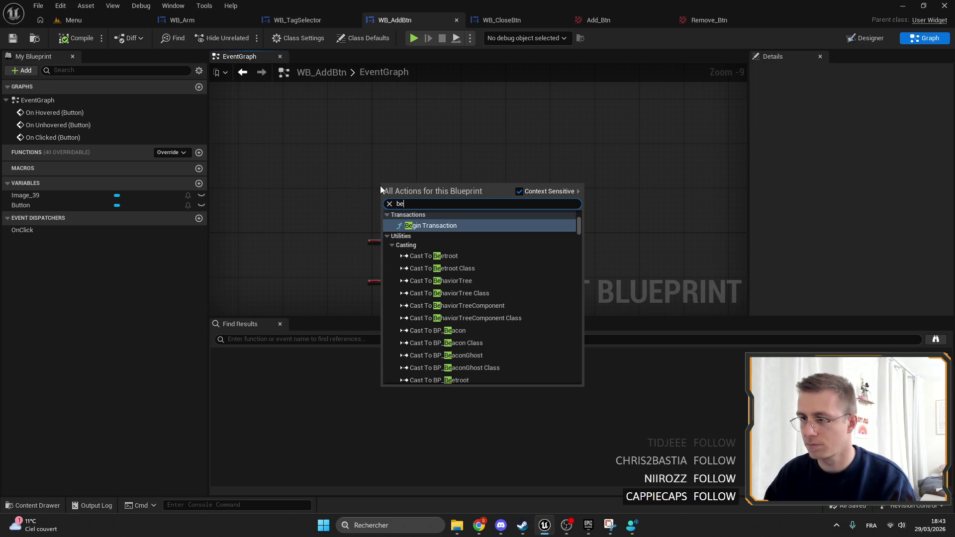
text(gin)
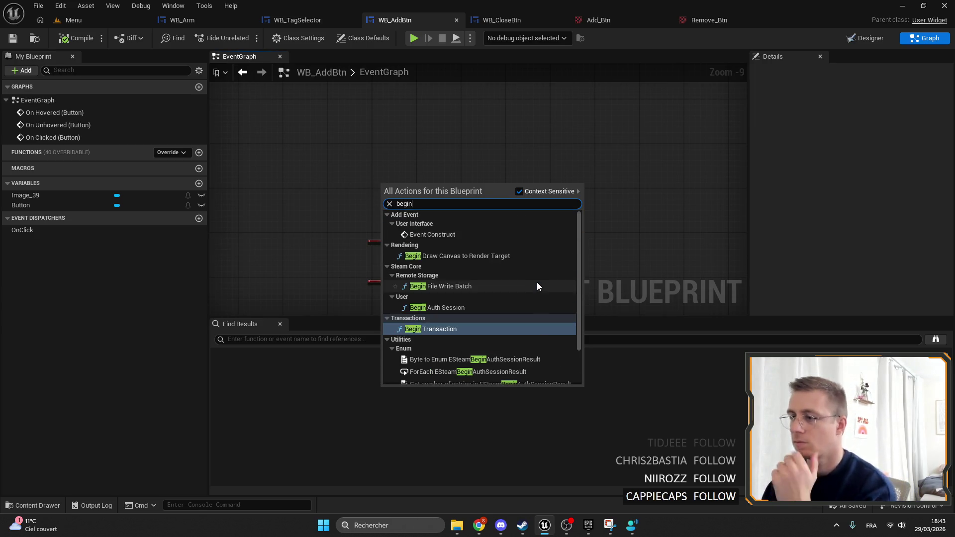
click(450, 236)
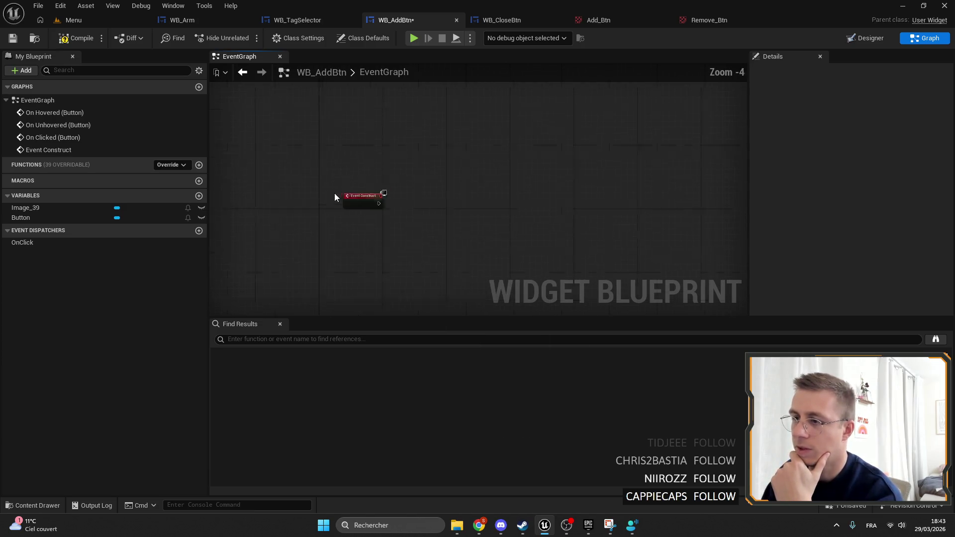
scroll(348, 201, up, 4)
right_click(371, 210)
key(Escape)
right_click(360, 93)
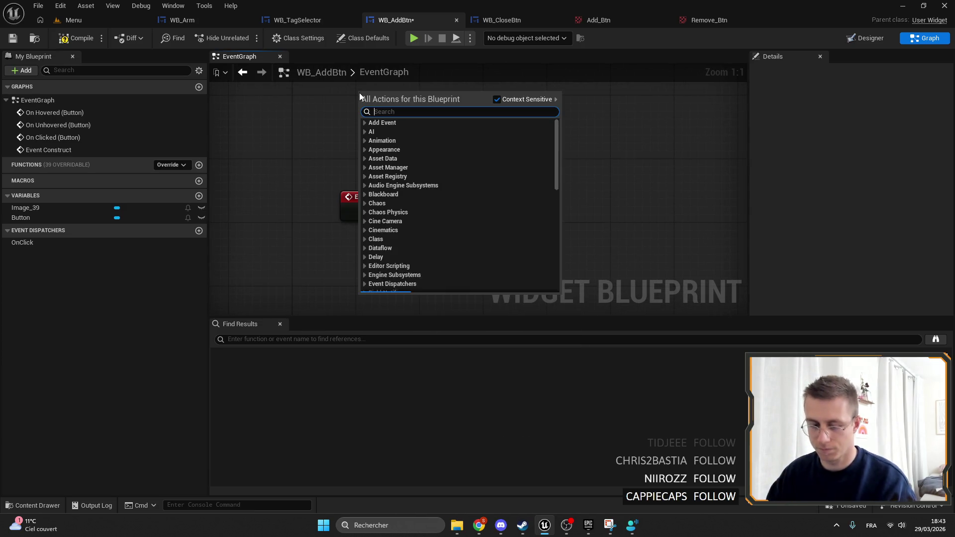
text(preconstruct)
key(Return)
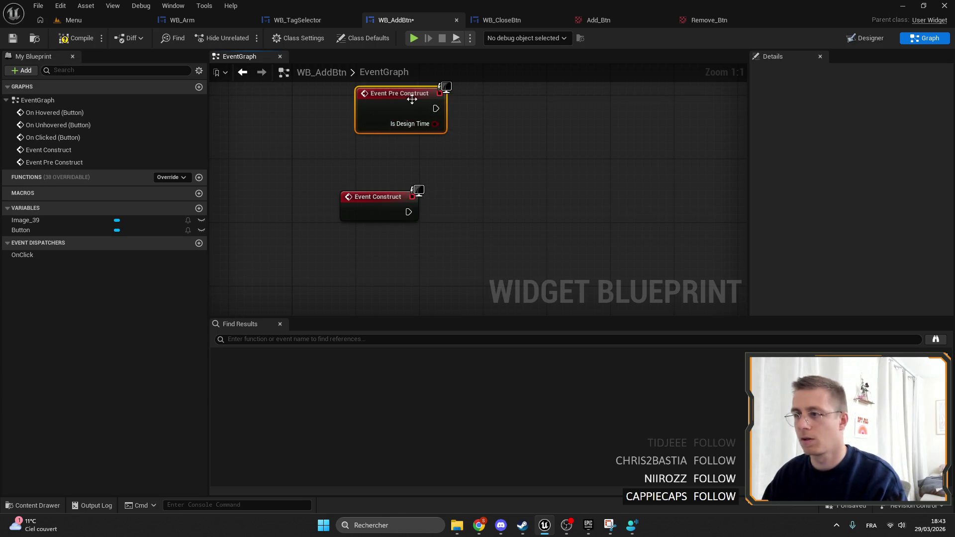
drag(412, 99, 380, 106)
Add an Image_39 getter with Set Brush from Texture, wired from both construct events.
mouse_move(25, 219)
mouse_down()
mouse_move(395, 228)
mouse_move(506, 212)
mouse_up()
click(421, 239)
text(set brus)
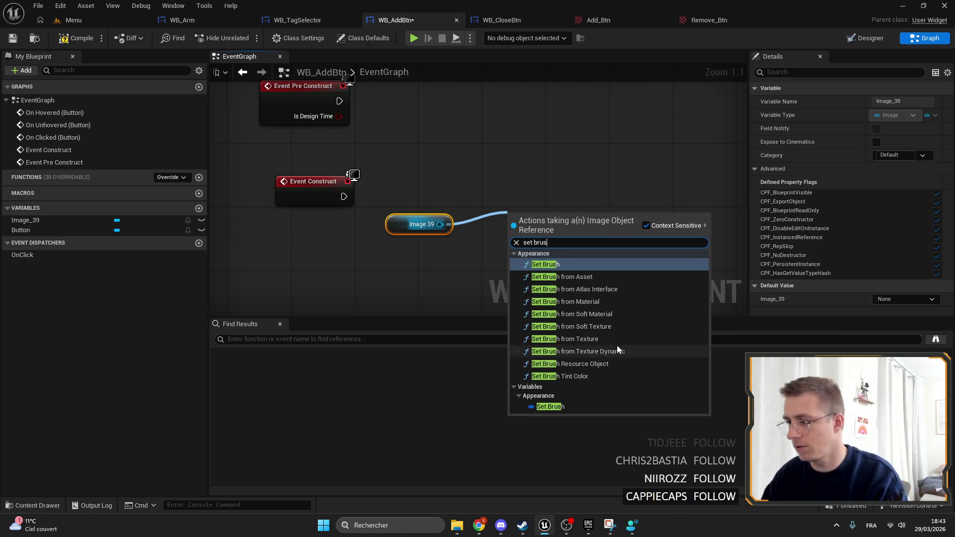
click(616, 340)
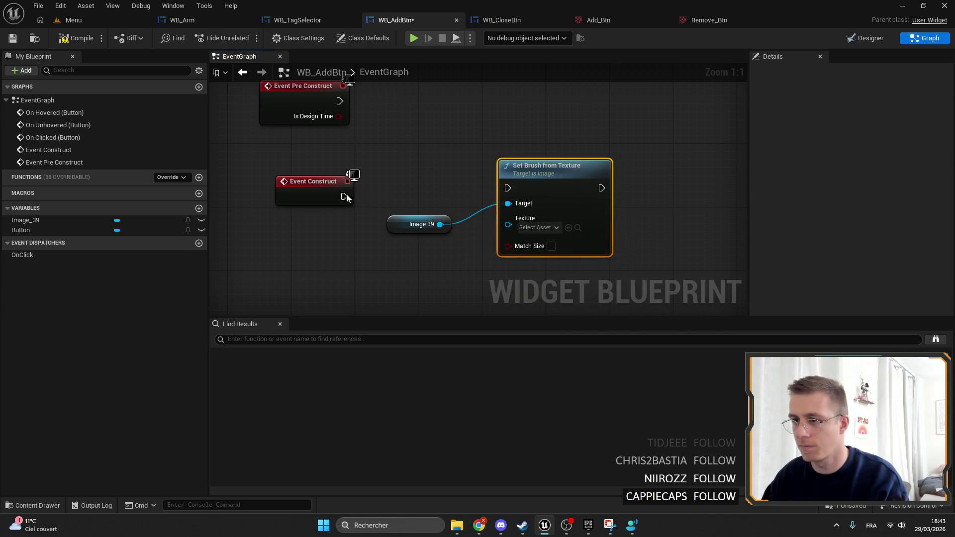
drag(343, 197, 507, 188)
drag(398, 220, 429, 205)
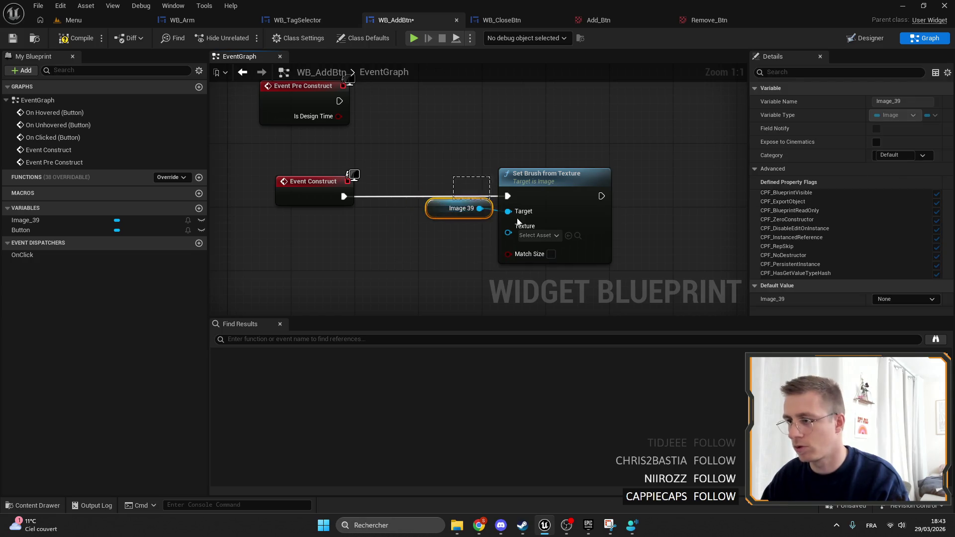
drag(517, 221, 518, 222)
drag(457, 208, 394, 207)
mouse_move(356, 116)
mouse_down()
mouse_move(444, 196)
mouse_move(478, 192)
mouse_up()
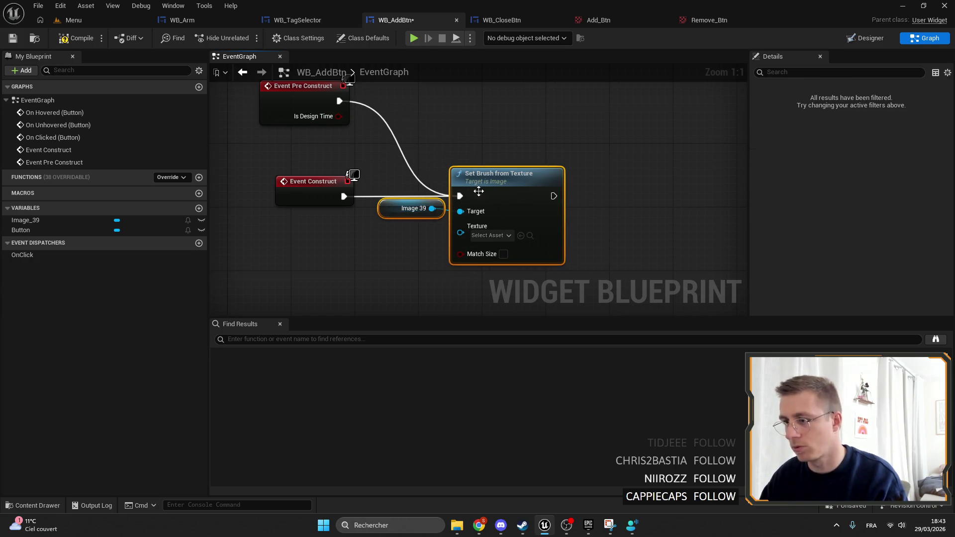
Promote the Texture pin to an Icon variable, Instance Editable and Expose on Spawn, and compile.
drag(460, 233, 396, 239)
click(468, 278)
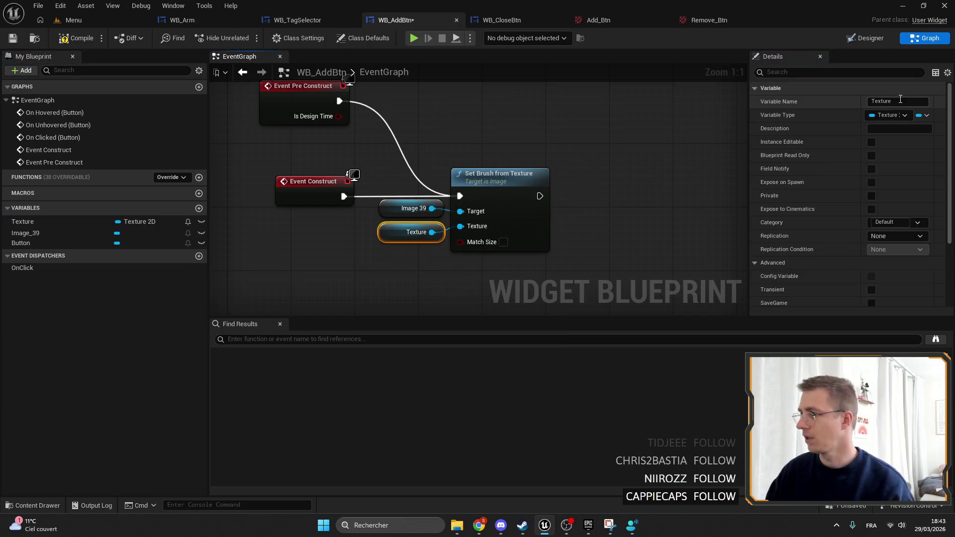
click(890, 101)
key(BackSpace)
text(Icon)
key(Return)
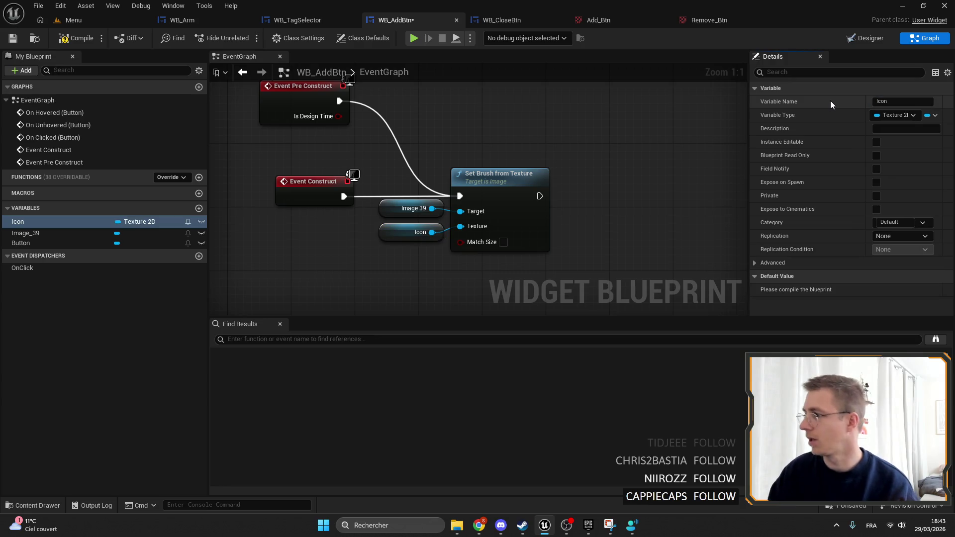
click(895, 115)
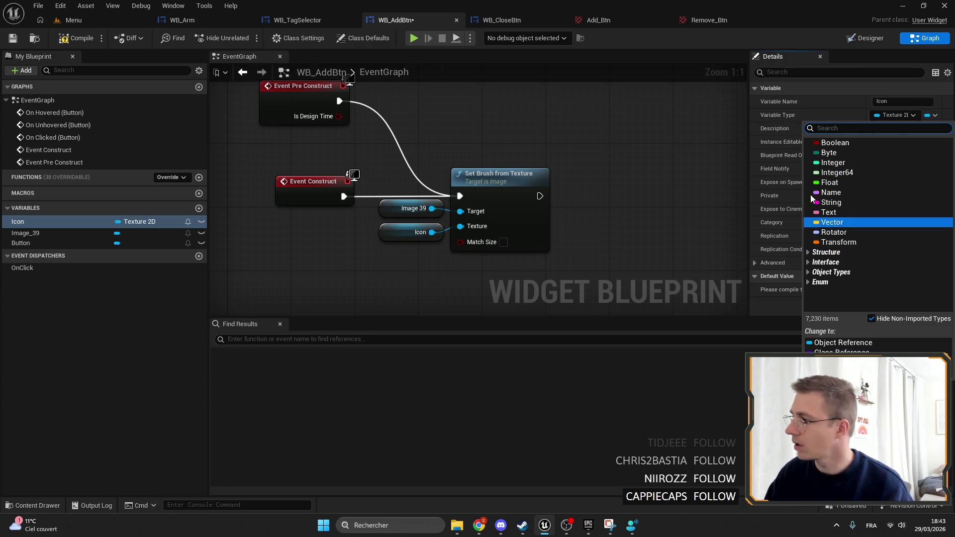
key(Escape)
click(877, 141)
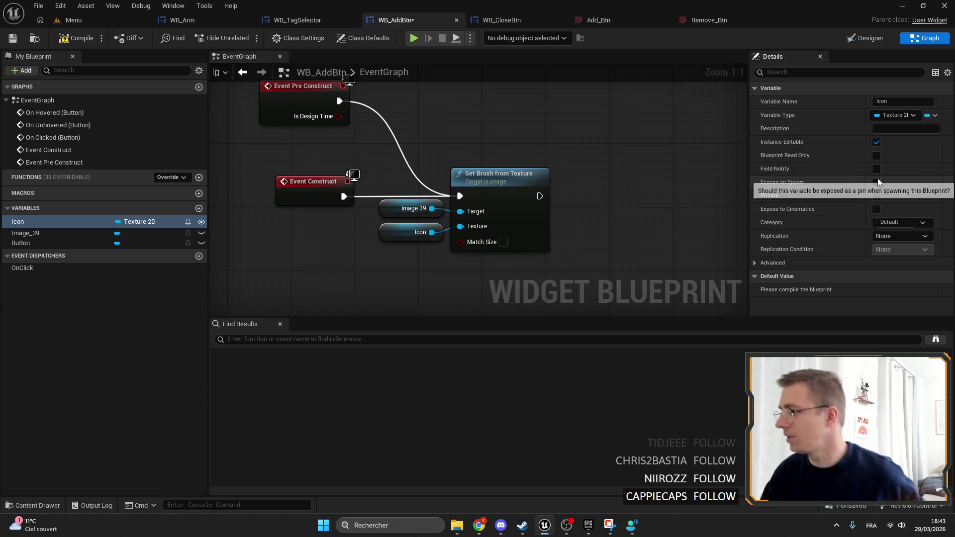
click(876, 182)
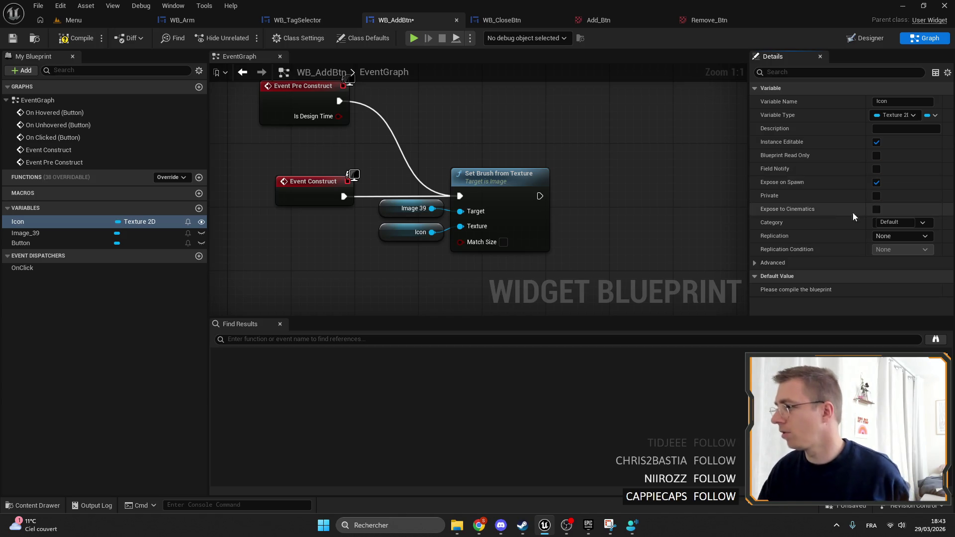
click(15, 38)
Set Icon's default texture to Add_Btn and review the On Clicked and On Hovered sound nodes.
click(912, 286)
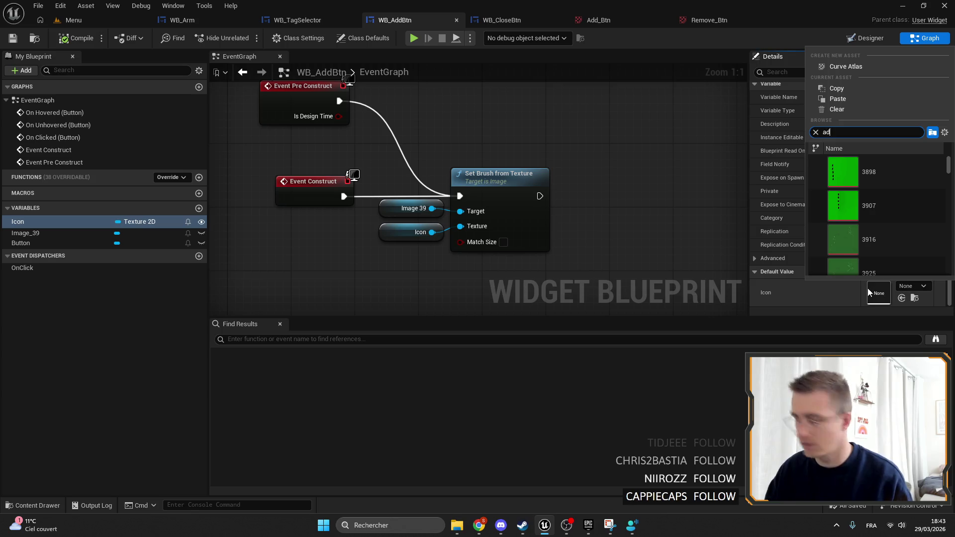
click(842, 170)
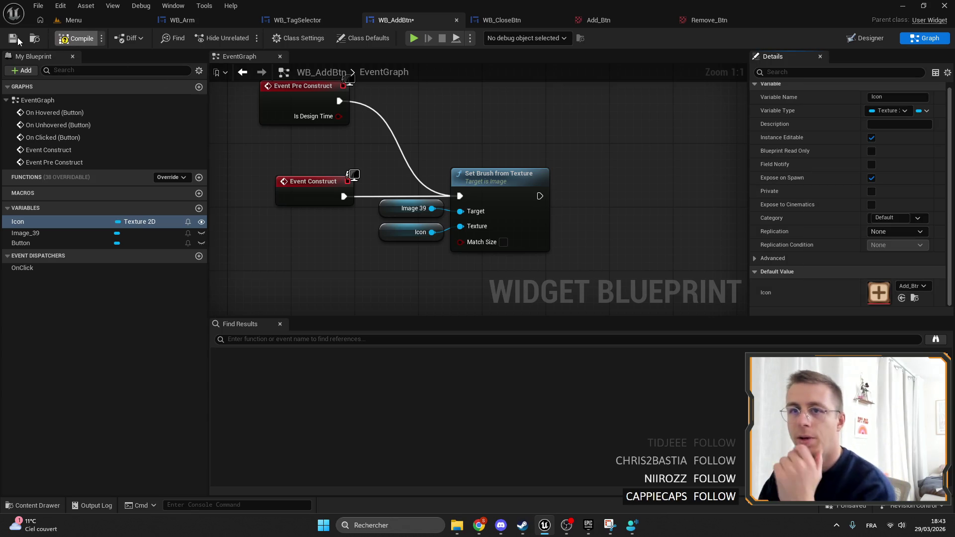
scroll(449, 123, down, 6)
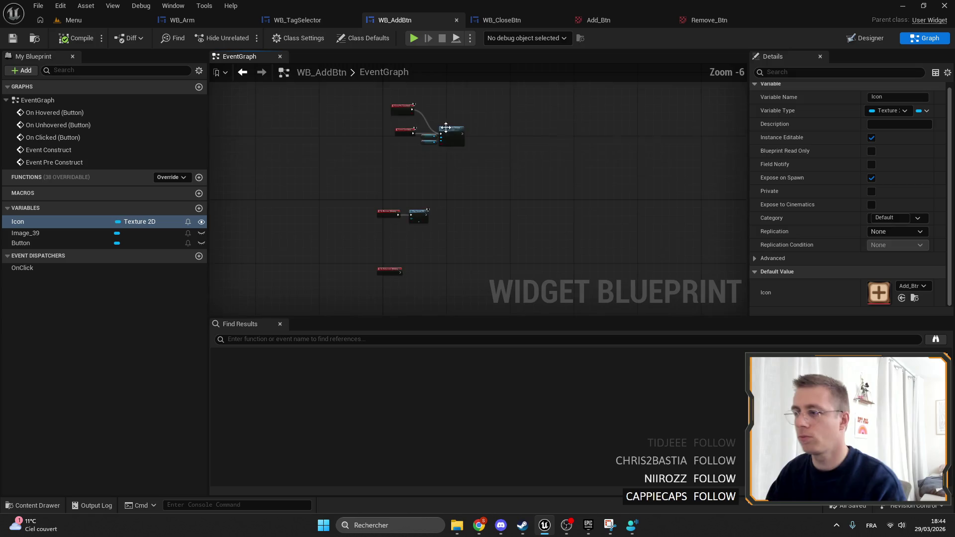
scroll(339, 149, up, 3)
drag(426, 190, 383, 62)
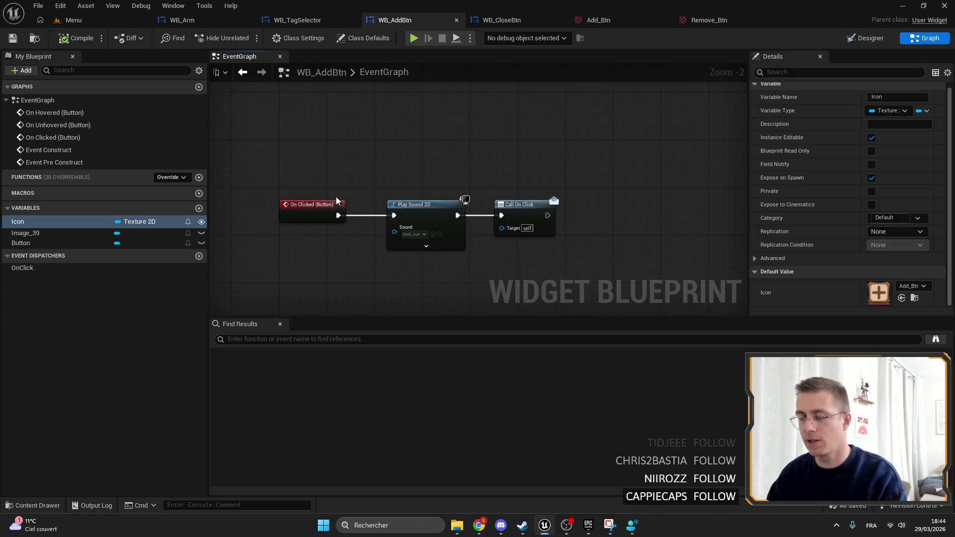
drag(351, 136, 527, 214)
key(alt+Left)
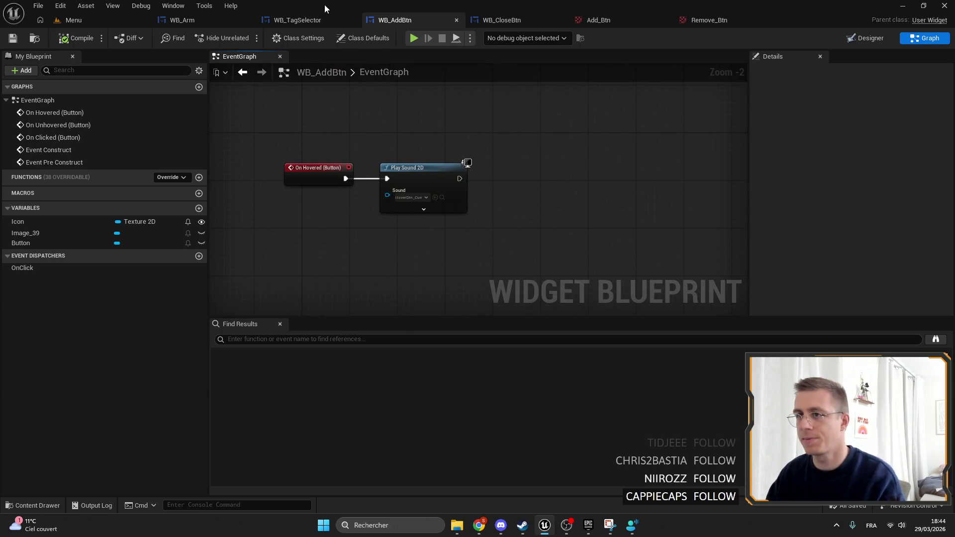
scroll(388, 109, down, 3)
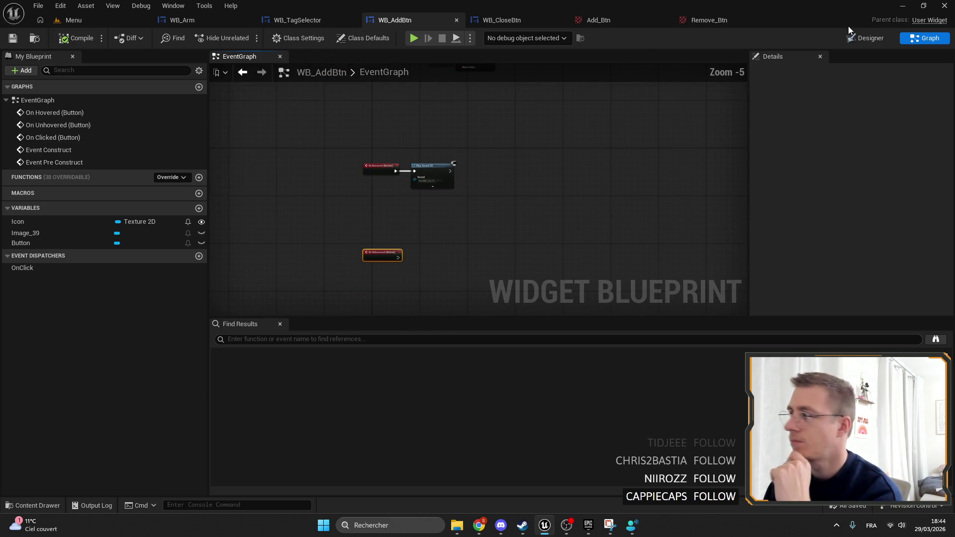
click(853, 39)
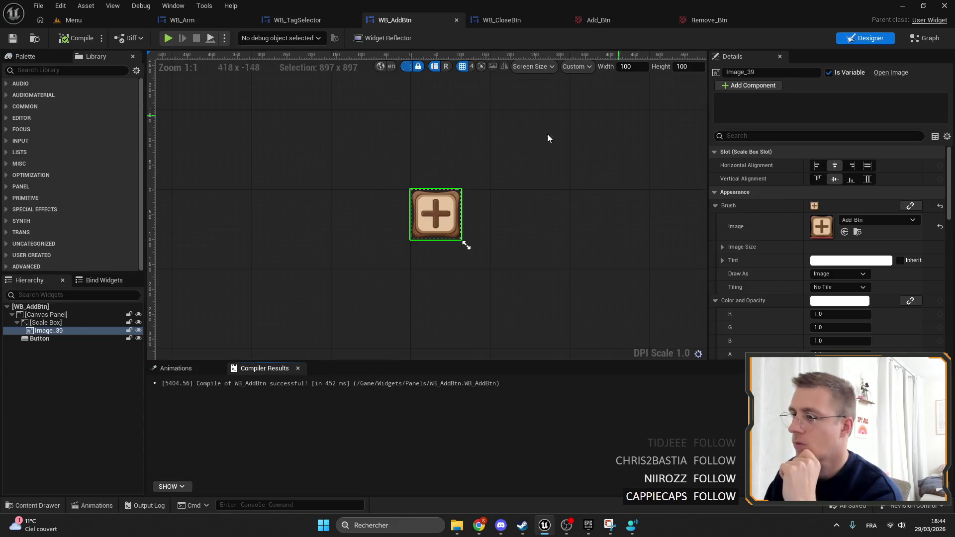
With the Scale Box selected, create a new widget animation named ClickAnim.
click(46, 322)
scroll(444, 222, up, 5)
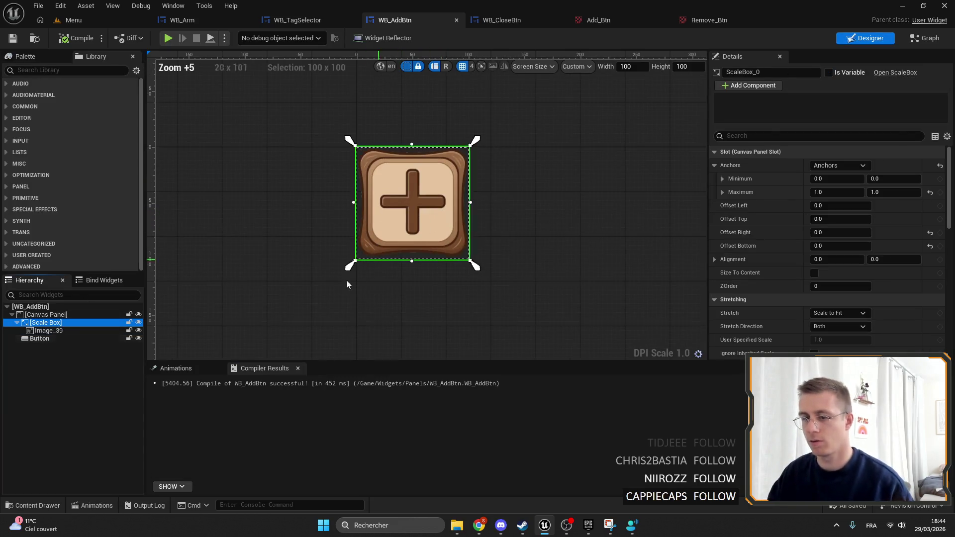
click(180, 373)
click(185, 388)
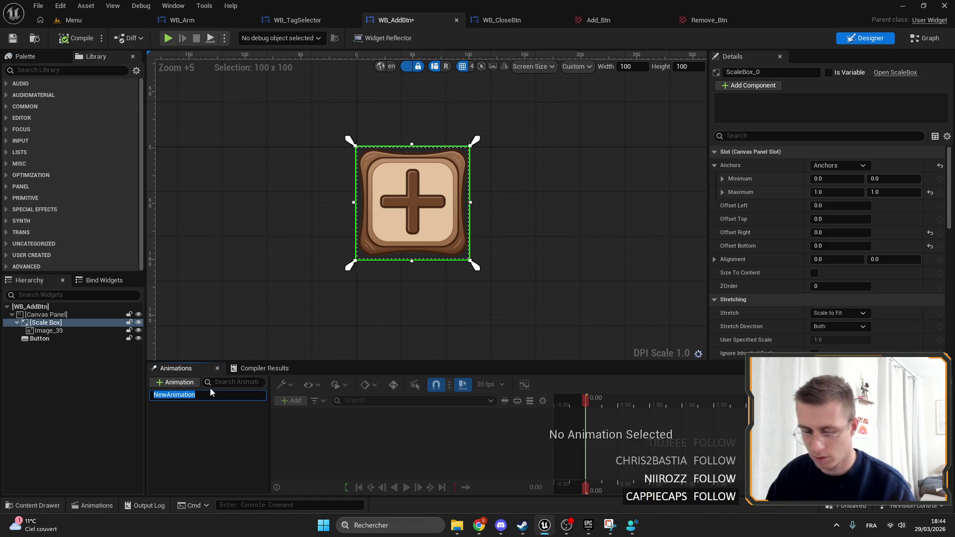
text(OnClick)
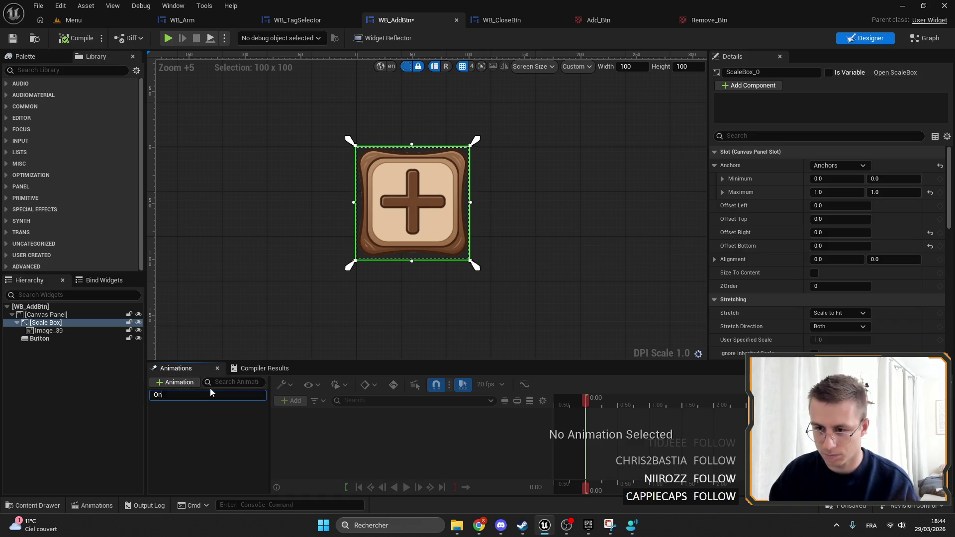
key(ctrl+z)
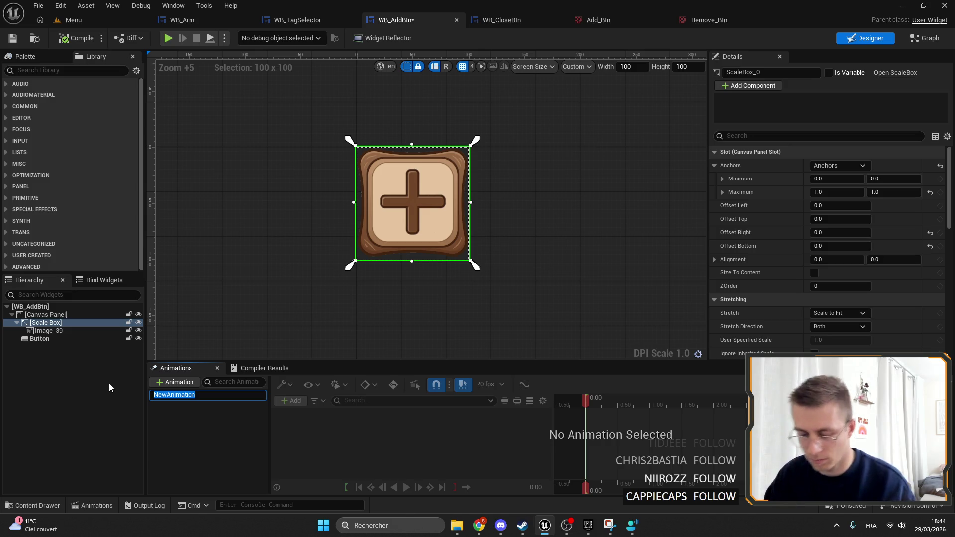
text(AlickA)
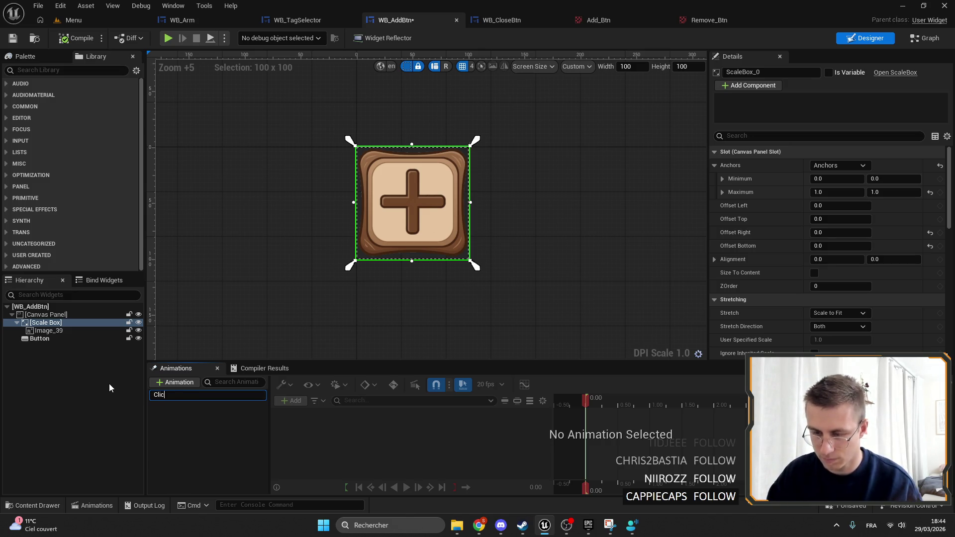
text(im)
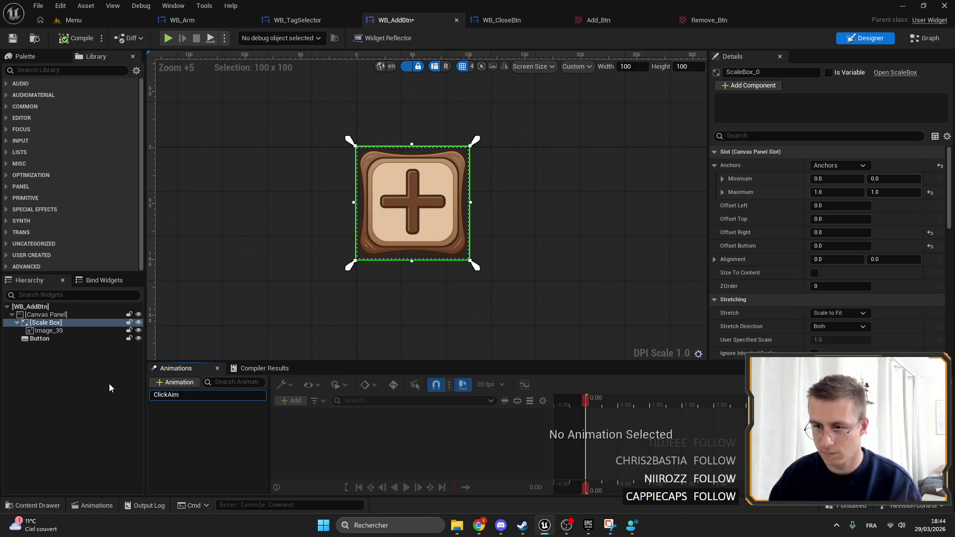
key(Return)
click(169, 394)
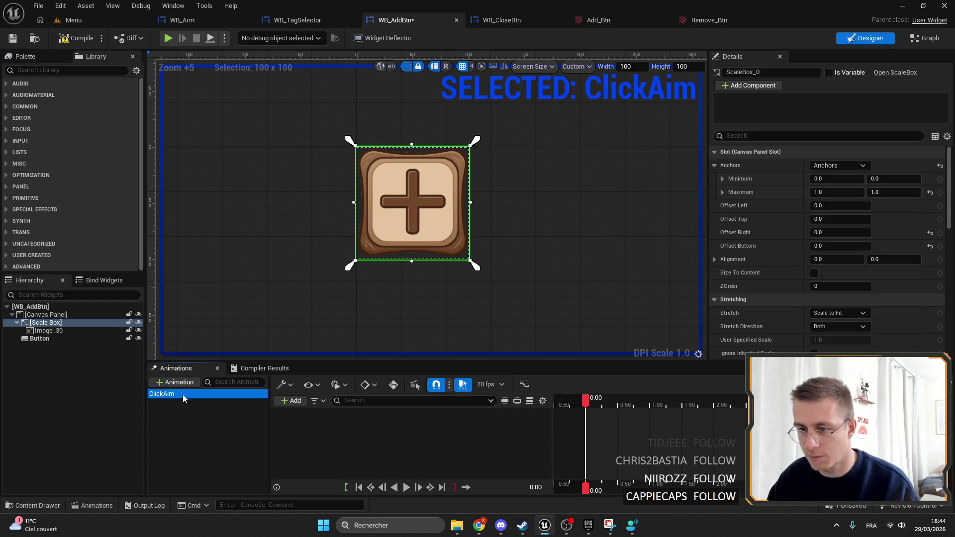
click(172, 395)
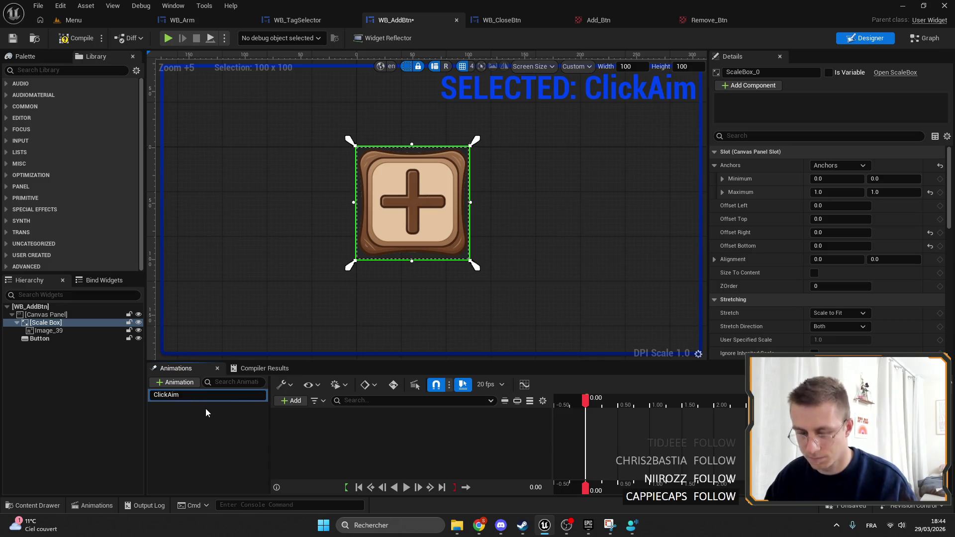
text(n)
key(Return)
Add a ScaleBox_0 Transform track and delete its Shear, Translation and Rotation sub-tracks, keeping Scale.
click(287, 399)
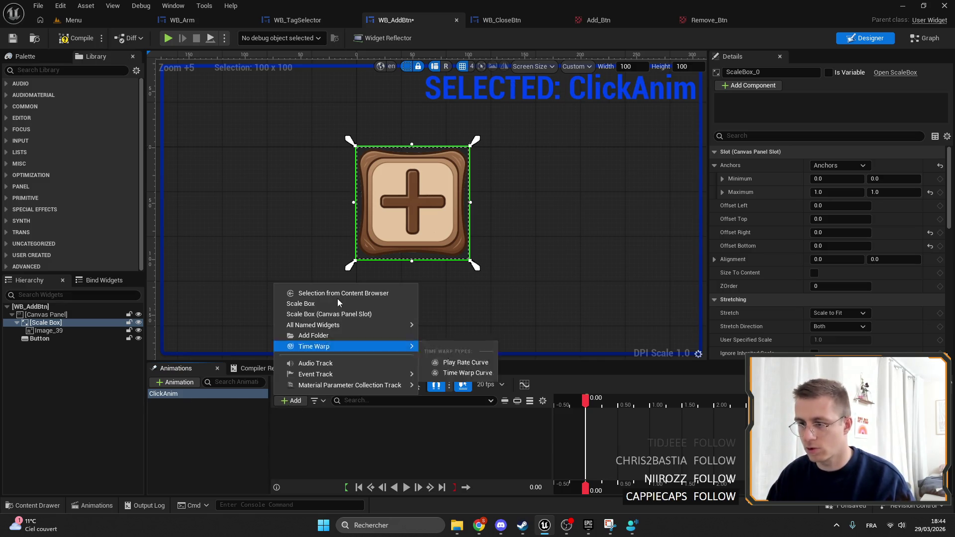
click(323, 304)
click(504, 415)
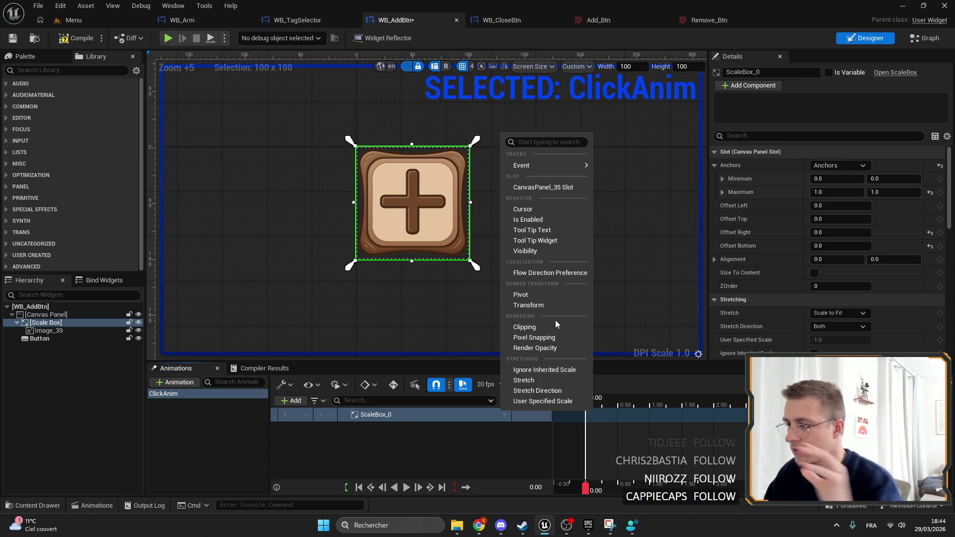
click(528, 305)
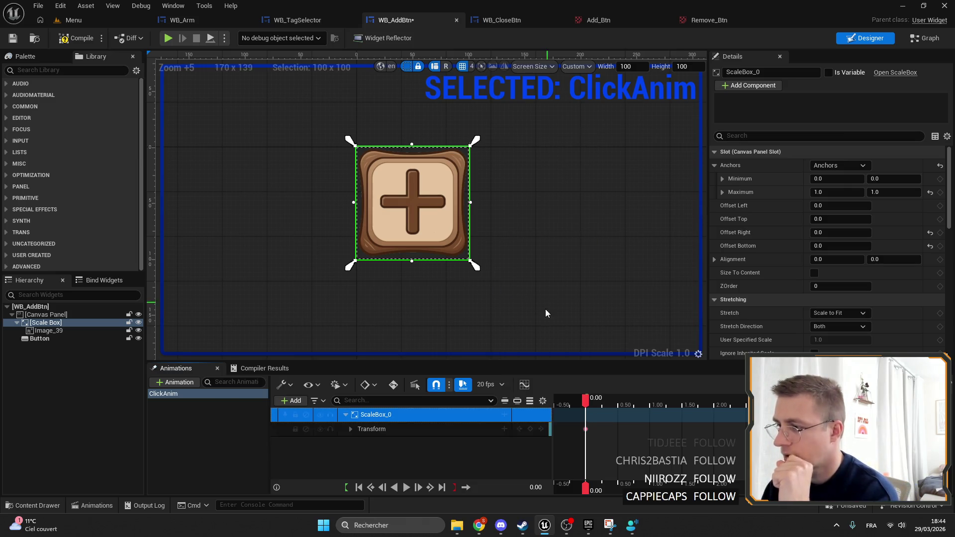
double_click(378, 429)
click(386, 472)
key(Delete)
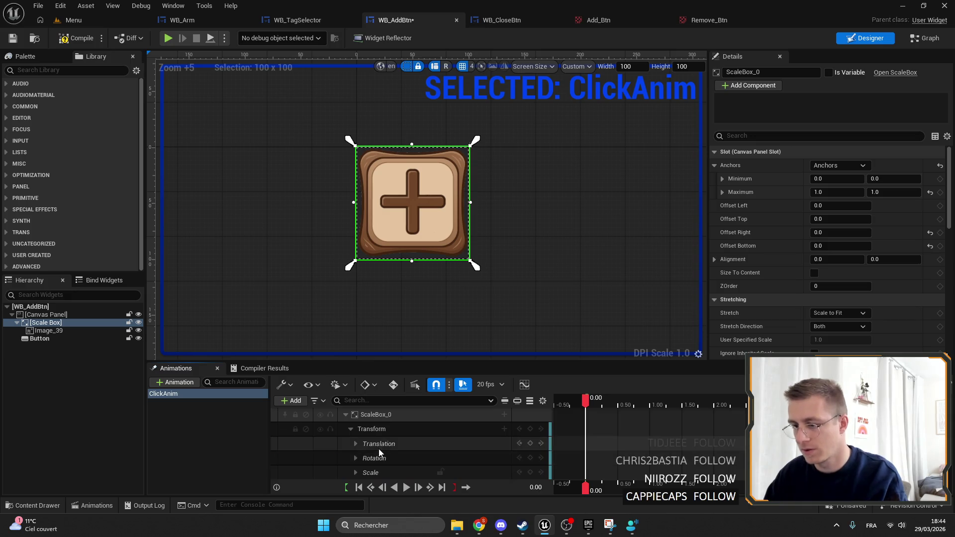
click(378, 444)
key(Delete)
click(378, 443)
key(Delete)
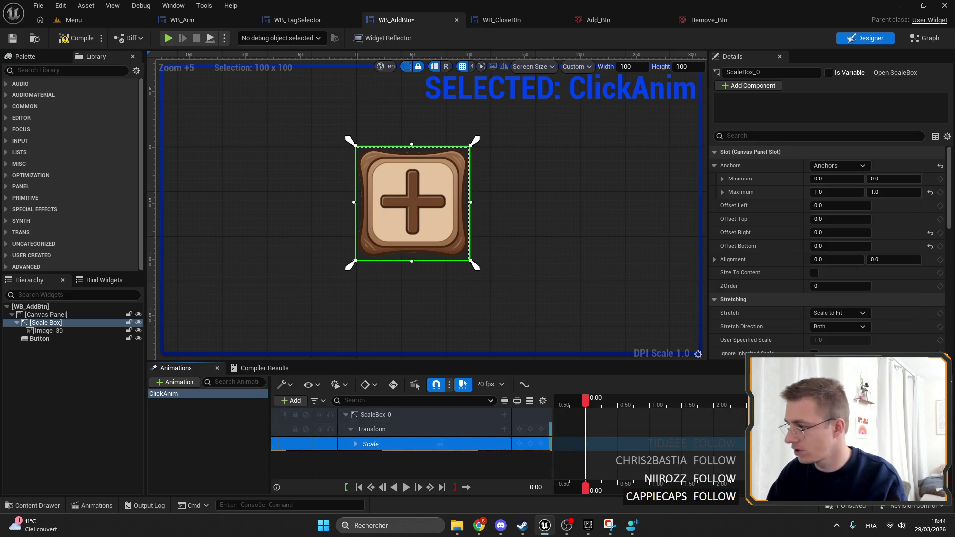
Key Scale X and Y to 0.9 at 0.10 seconds.
click(587, 394)
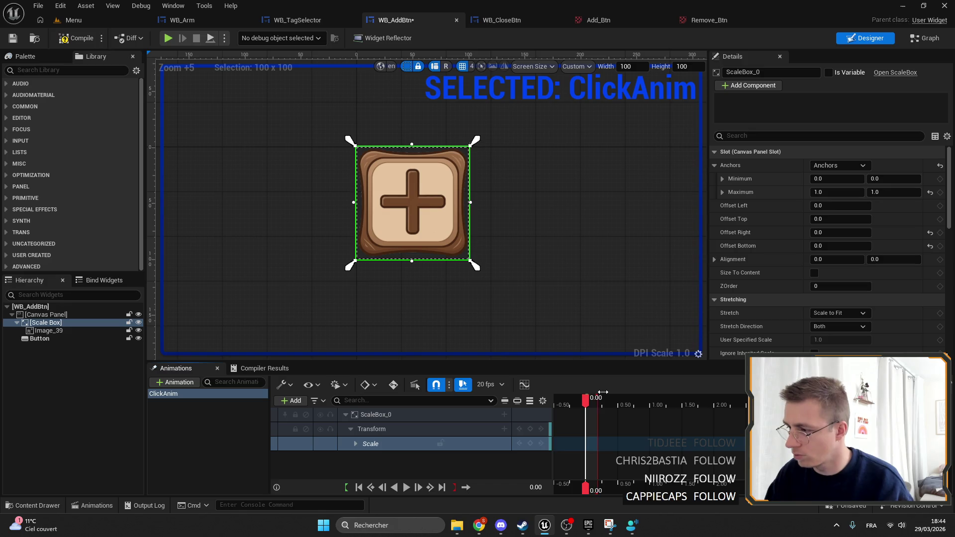
scroll(662, 400, up, 10)
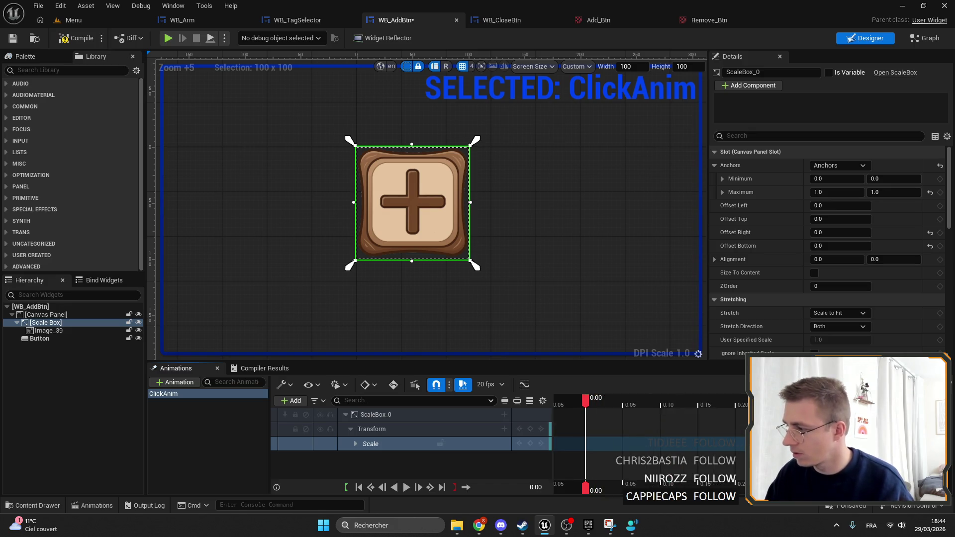
scroll(640, 411, down, 3)
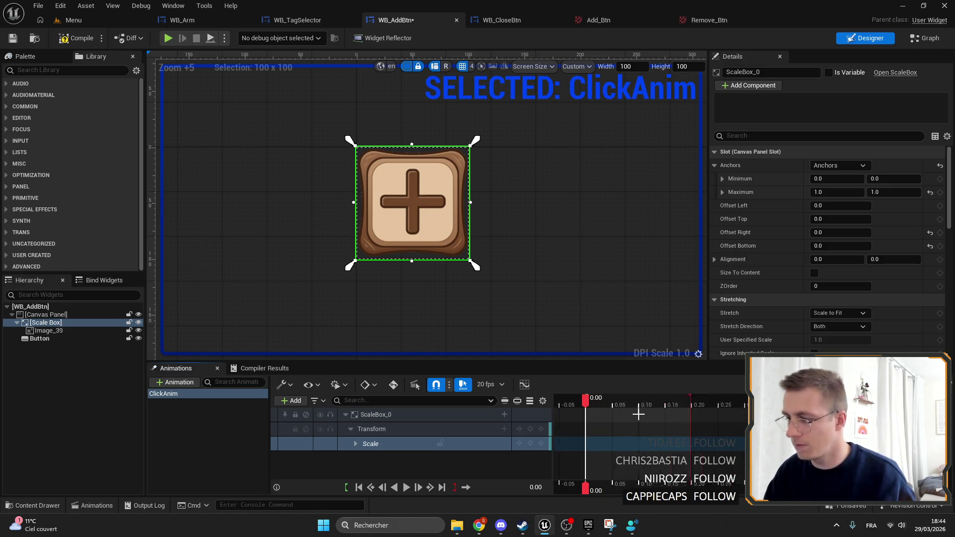
double_click(390, 450)
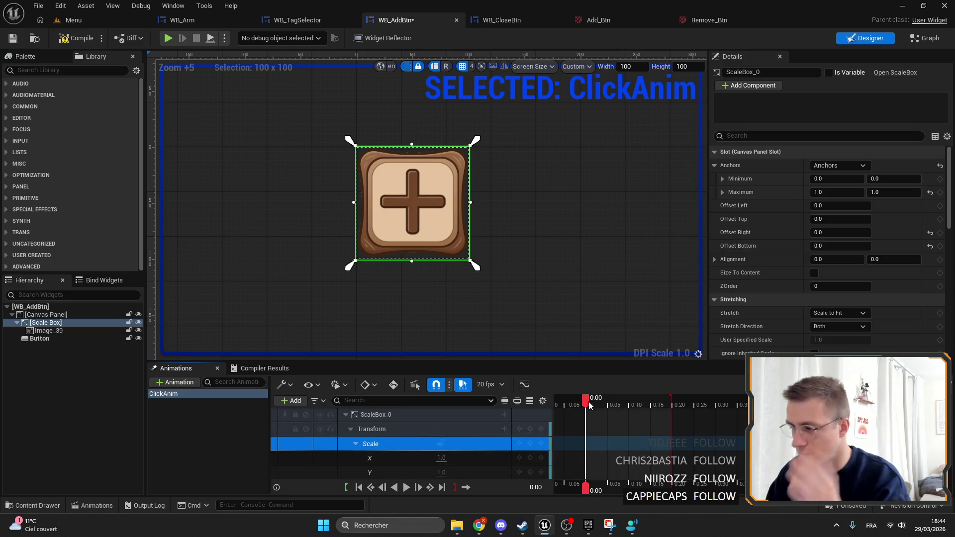
drag(585, 406, 628, 401)
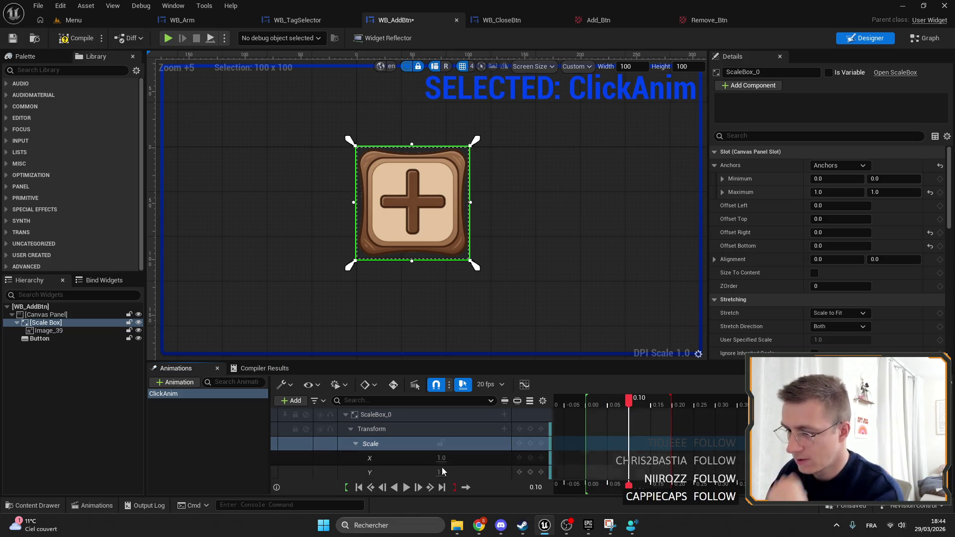
key(BackSpace)
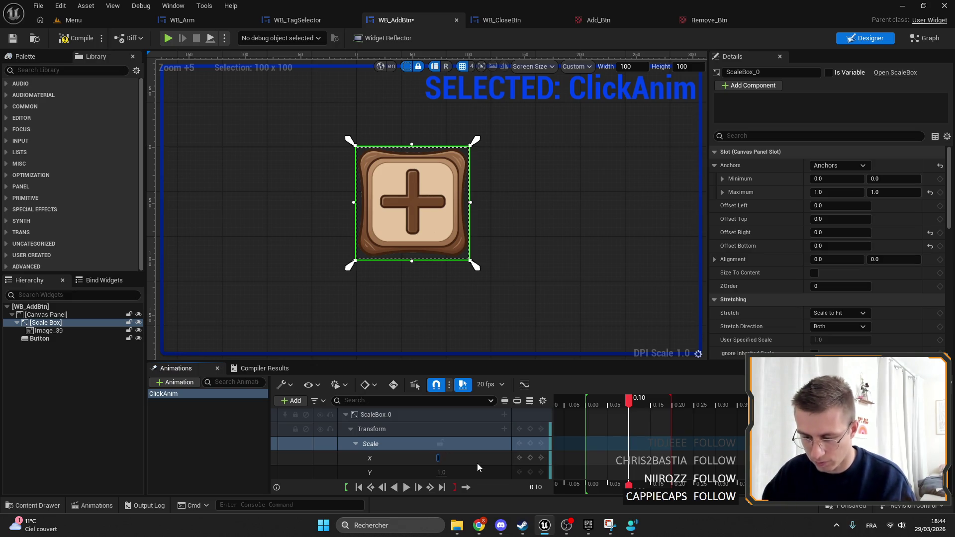
text(0.9)
key(Return)
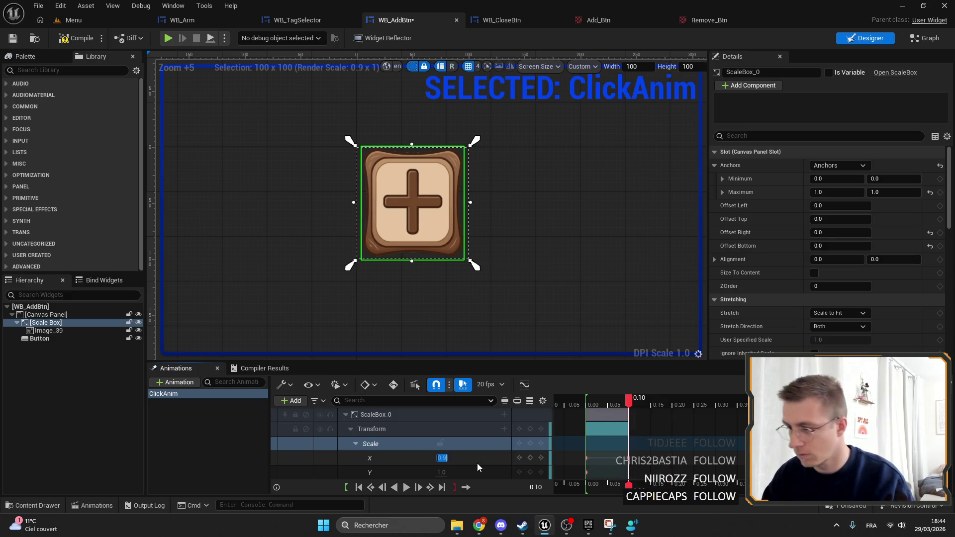
key(Tab)
text(0.9)
key(Return)
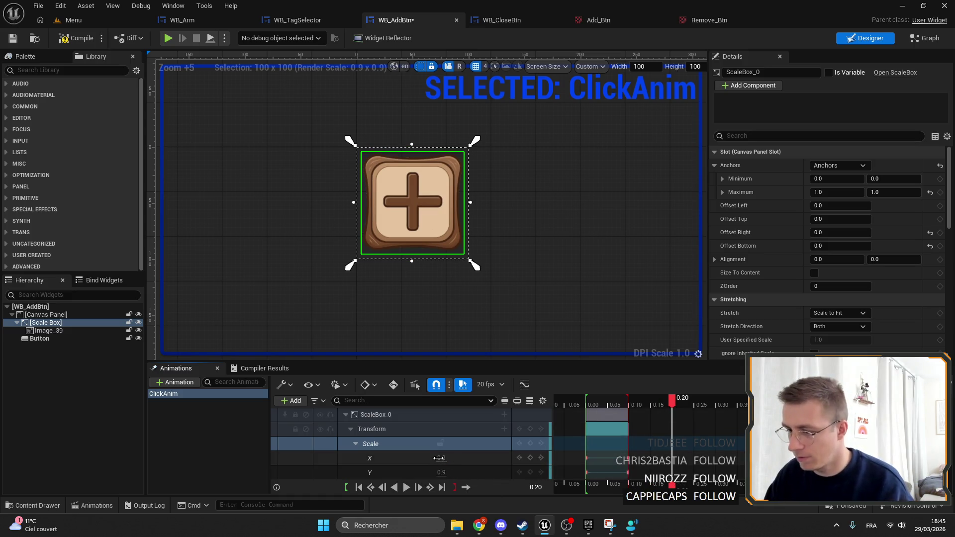
Key Scale X and Y back to 1.0 at 0.20 seconds.
text(1.0)
key(Tab)
text(1.0)
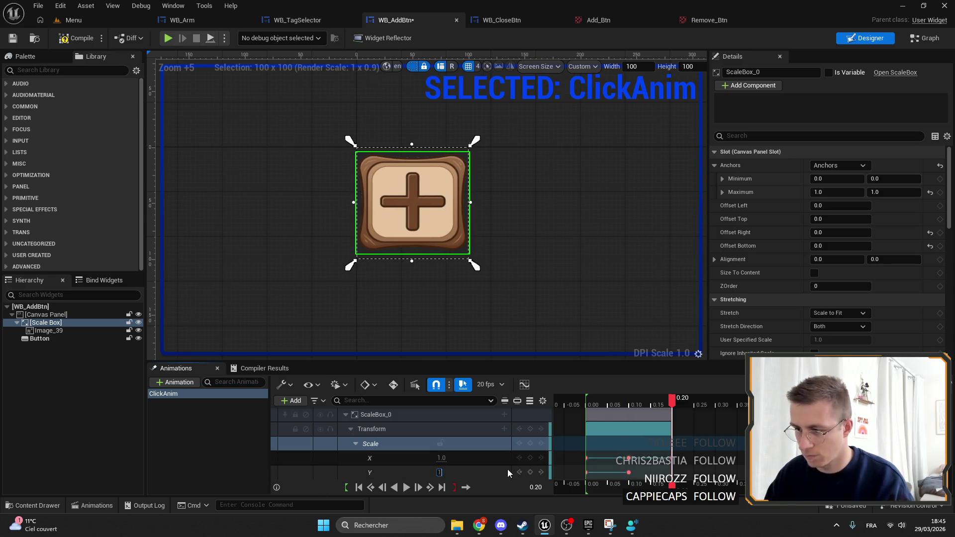
key(Return)
Save and compile WB_AddBtn, then scrub ClickAnim to check the shrink.
click(406, 488)
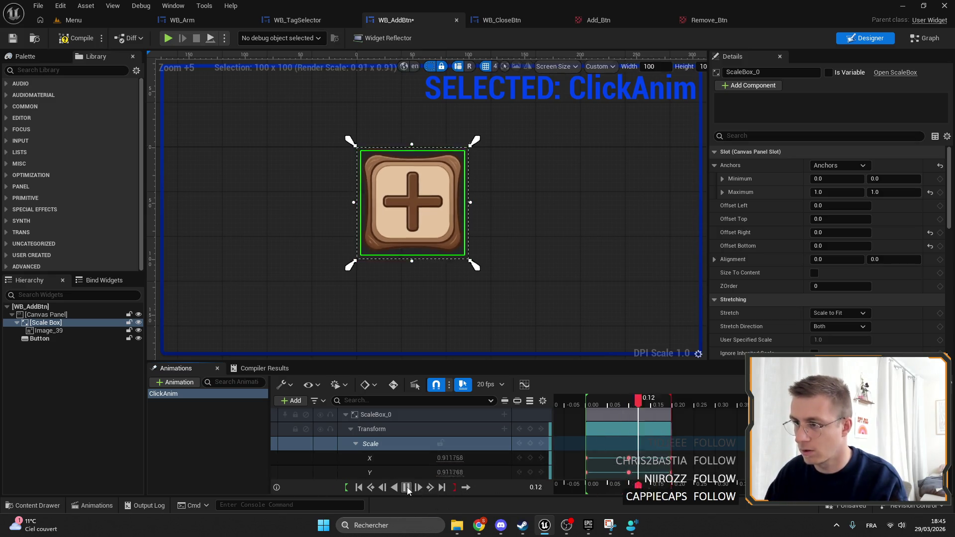
key(ctrl+s)
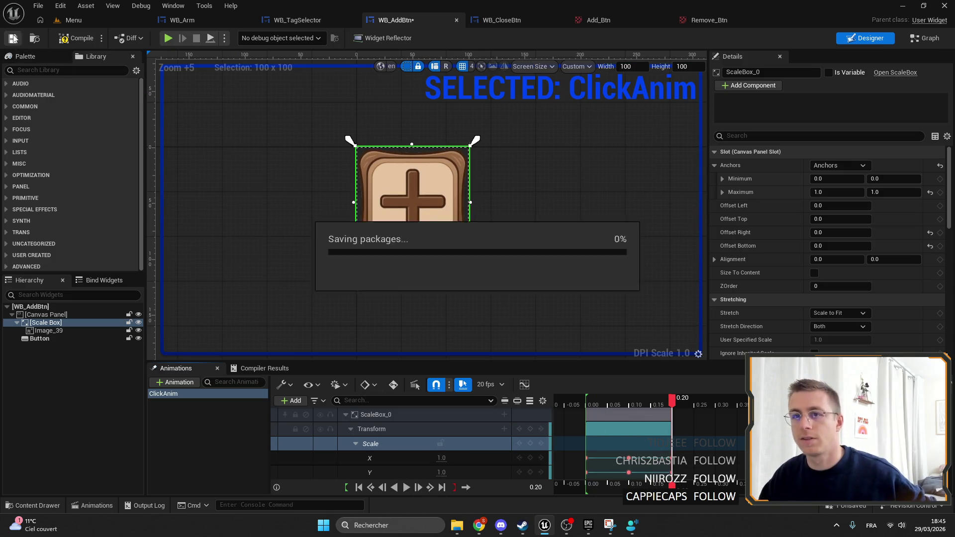
click(85, 37)
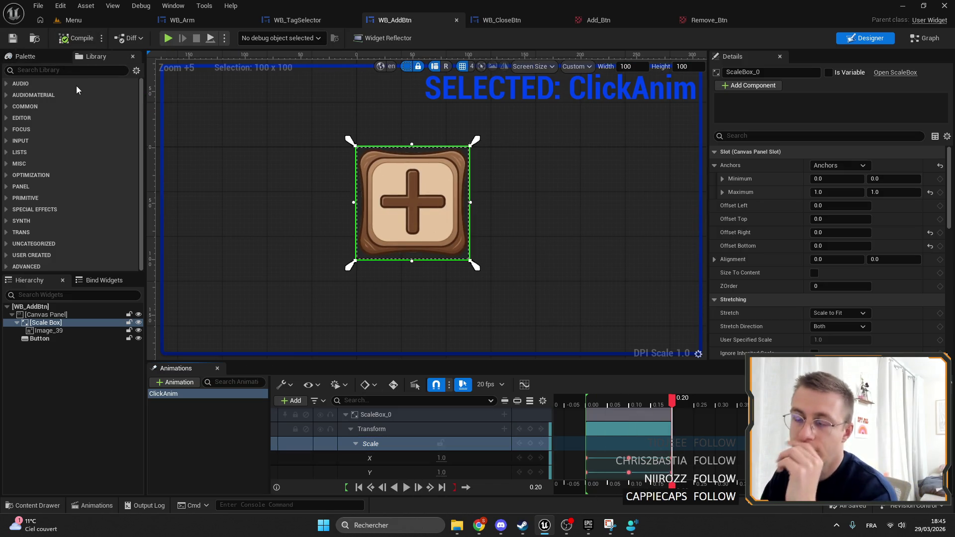
click(606, 404)
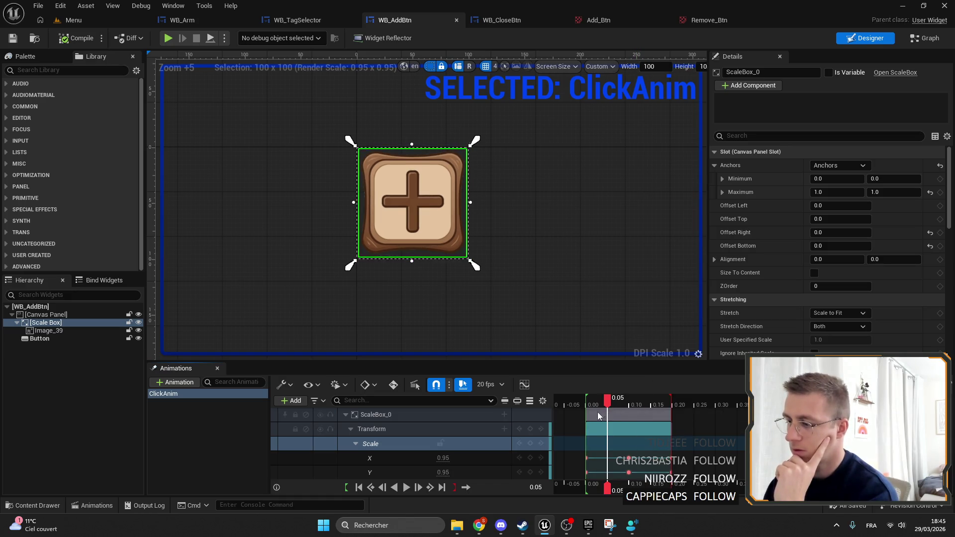
mouse_move(599, 416)
mouse_down()
mouse_move(589, 415)
mouse_move(626, 413)
mouse_up()
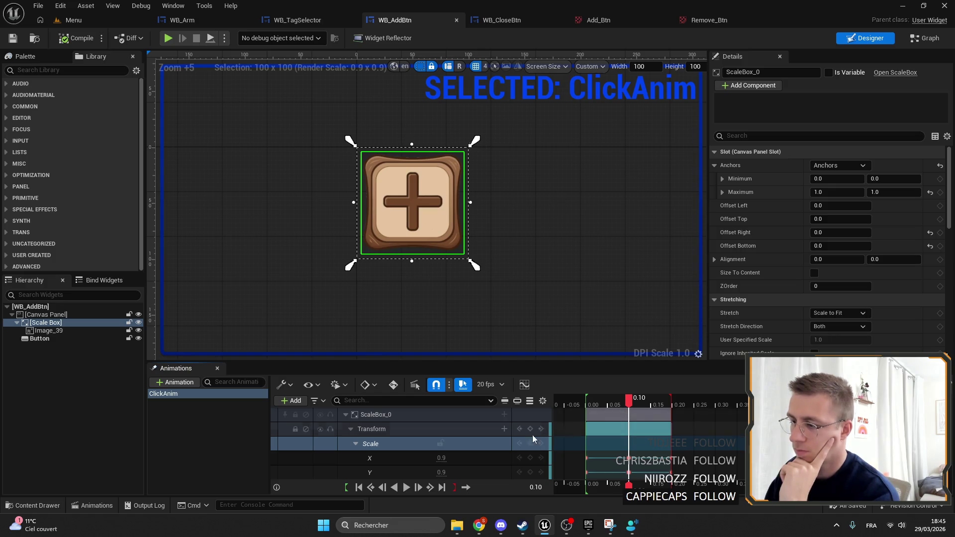
click(357, 444)
click(186, 397)
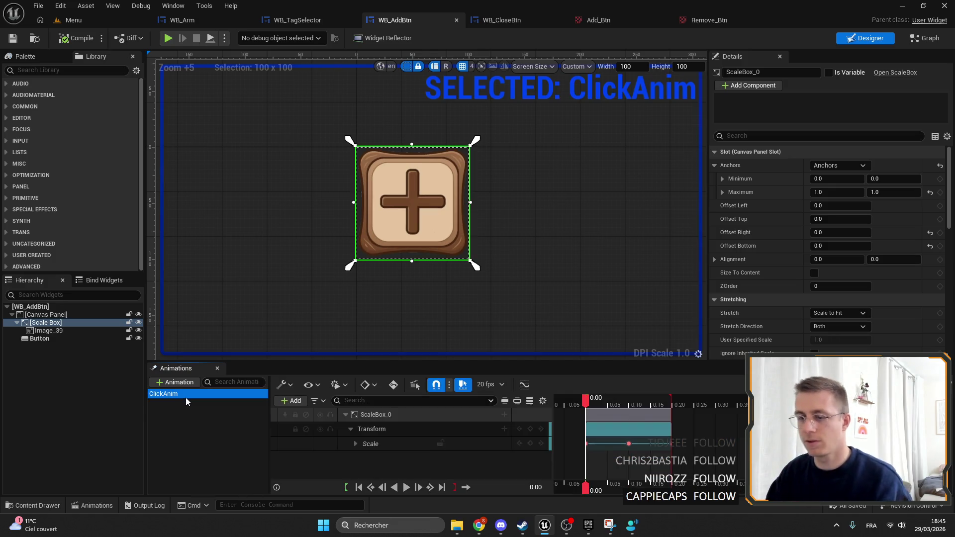
Duplicate ClickAnim as a new animation named OnPress and open its timeline.
click(177, 382)
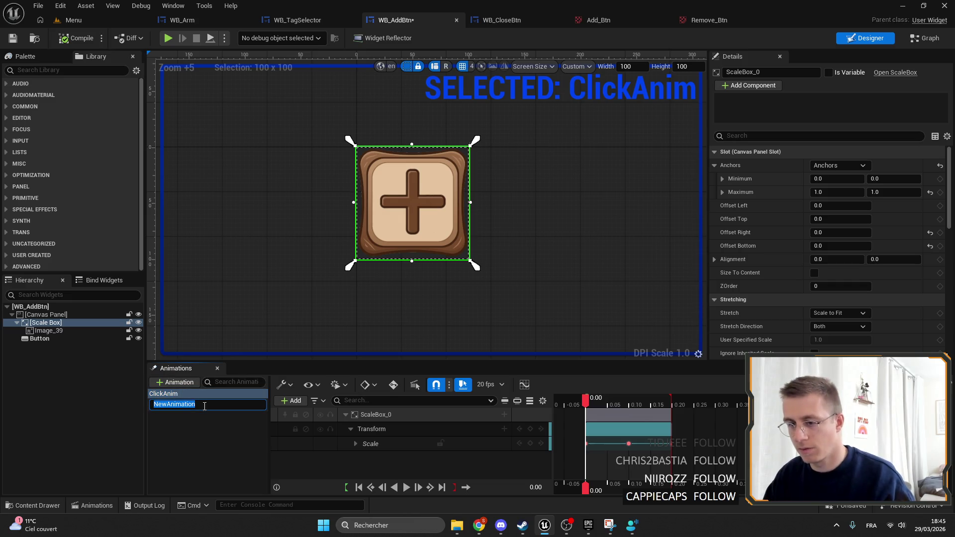
key(Escape)
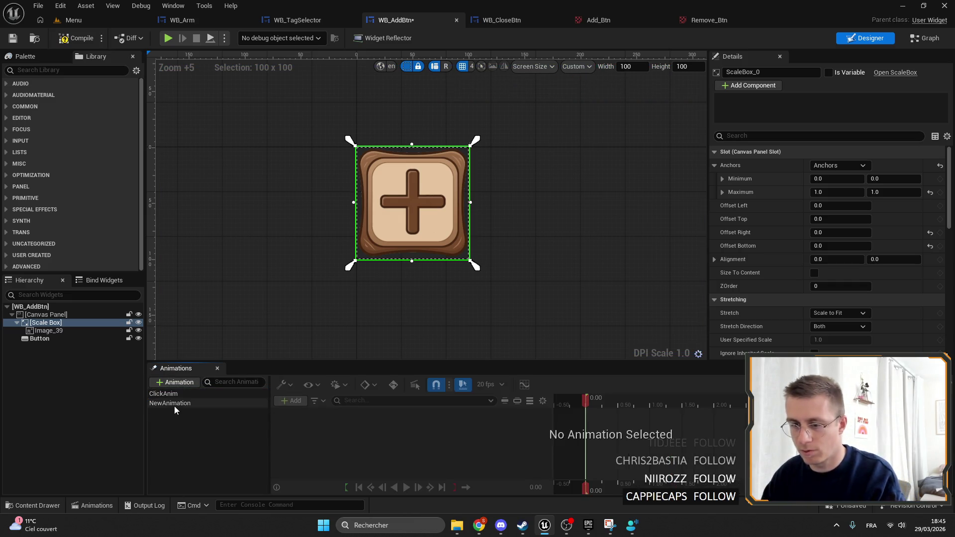
click(168, 394)
right_click(168, 394)
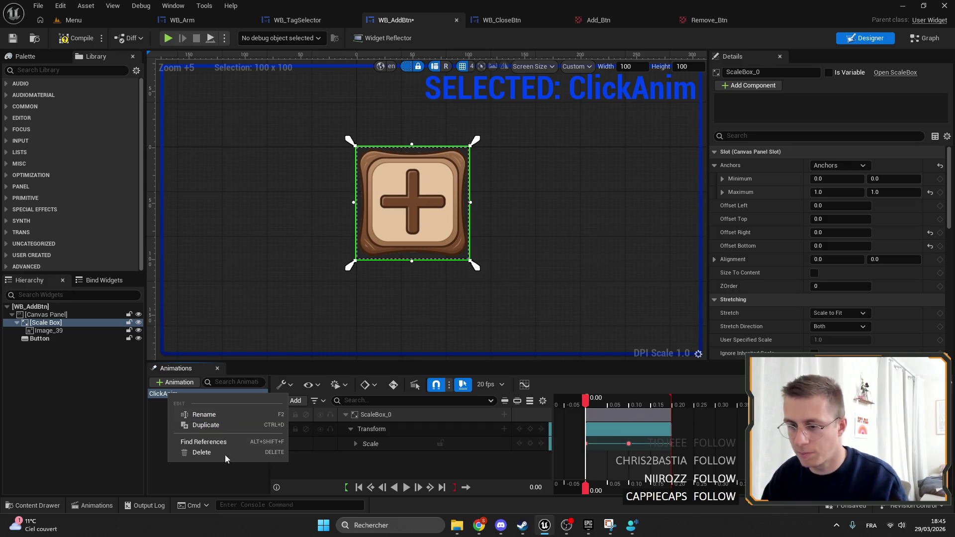
click(210, 425)
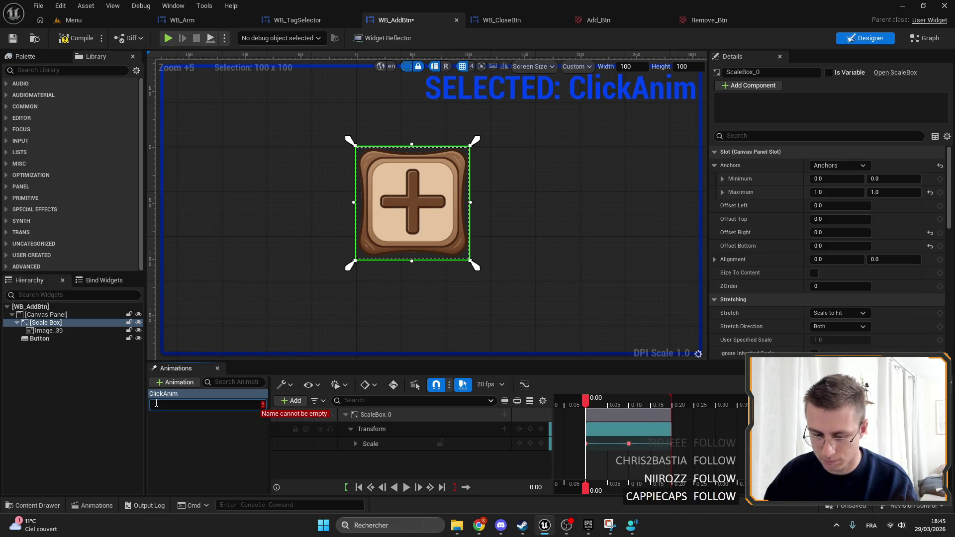
text(OnPress)
key(Return)
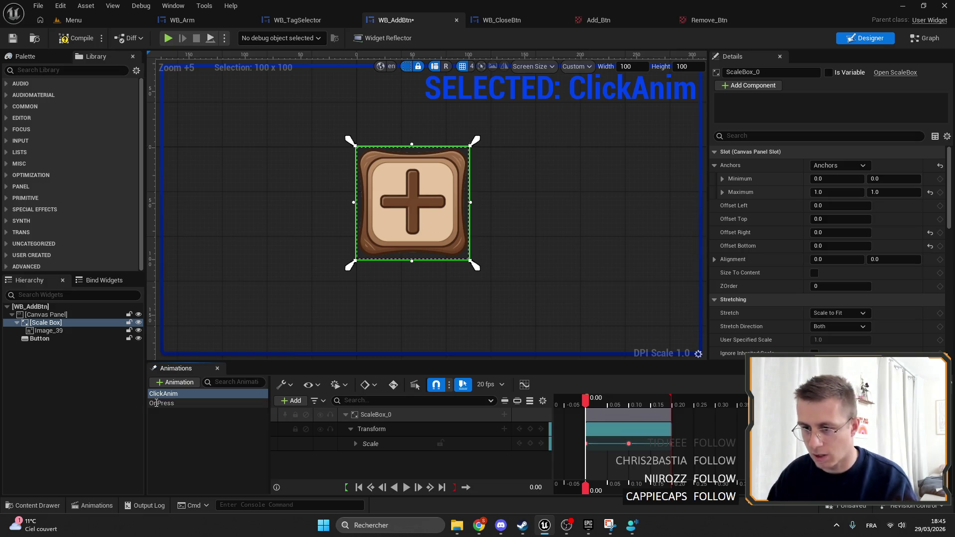
click(165, 404)
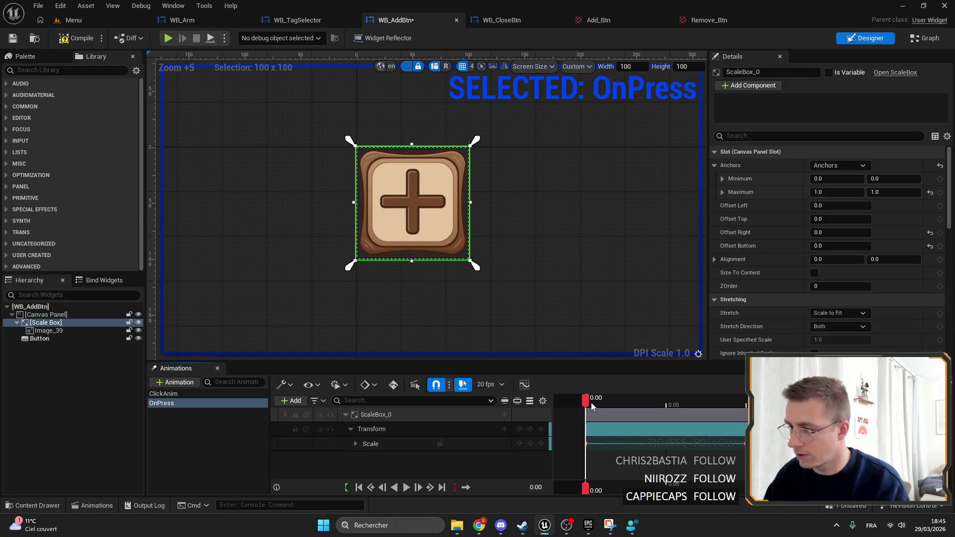
Duplicate OnPress as OnRelease and open OnRelease in the timeline.
drag(590, 401, 709, 400)
scroll(608, 419, down, 5)
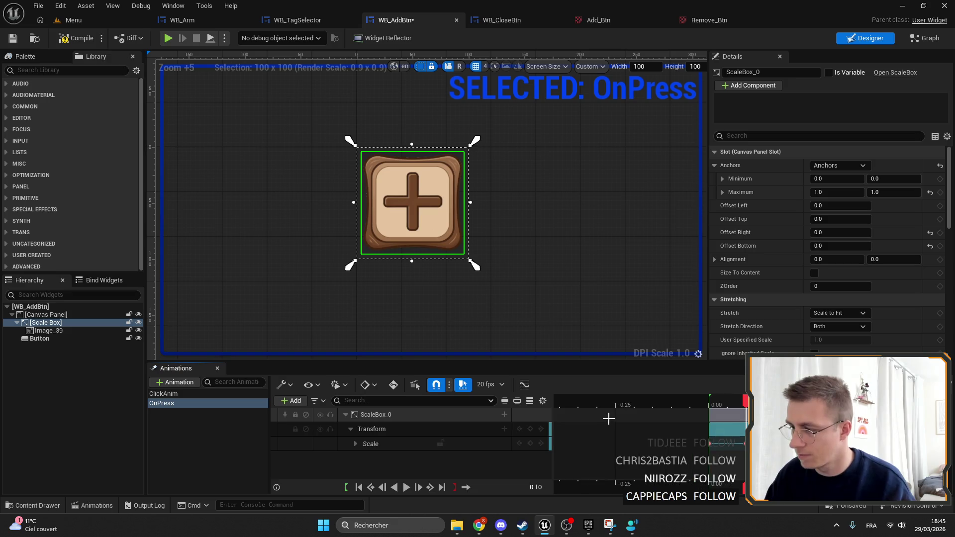
click(216, 453)
right_click(169, 401)
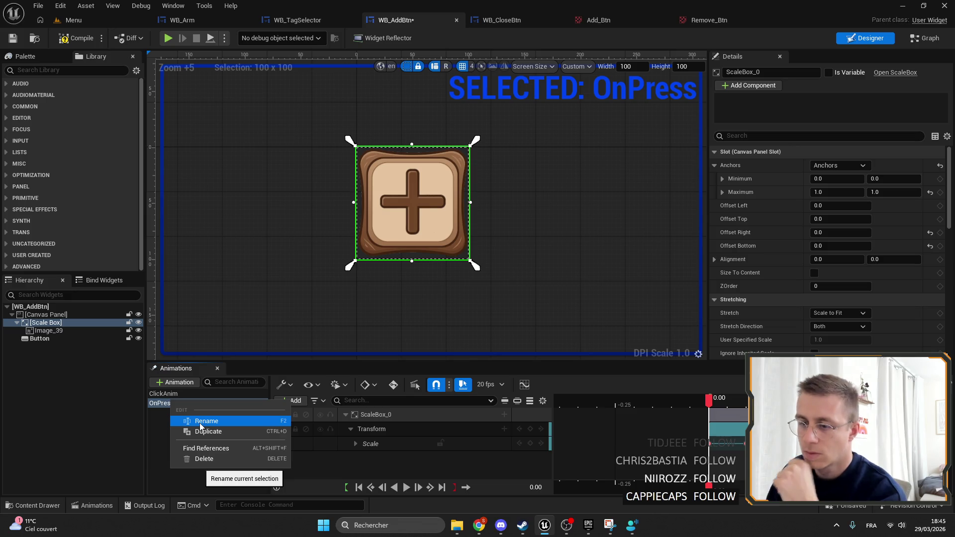
click(204, 431)
text(OnRelease)
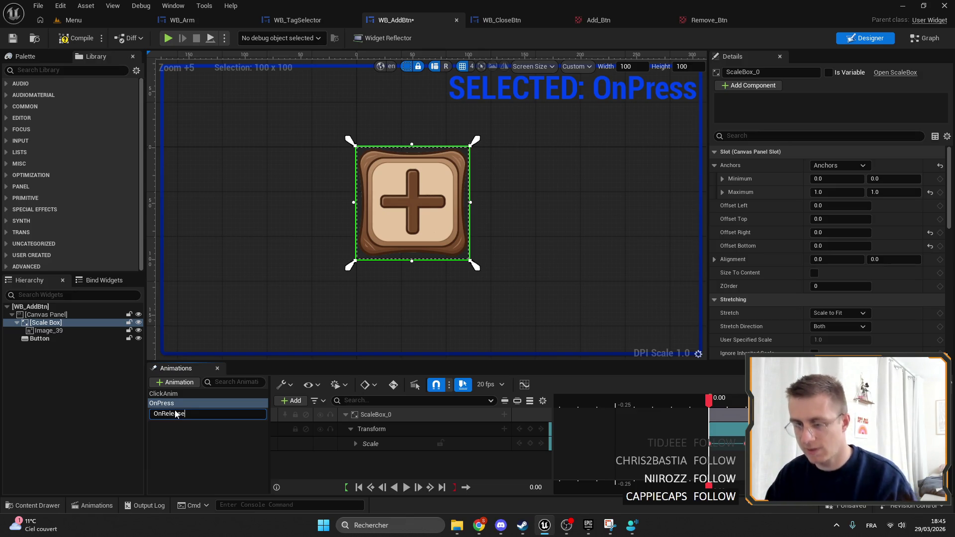
key(Return)
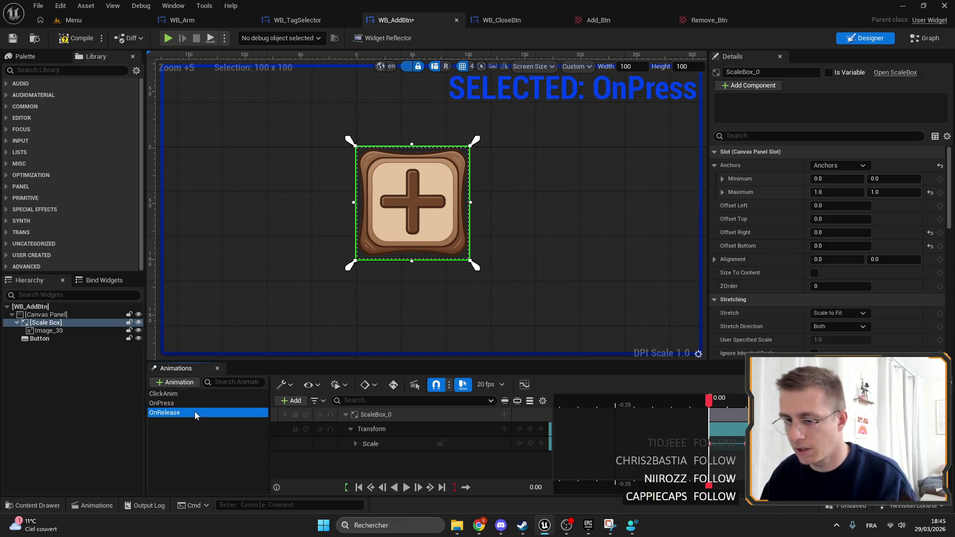
click(195, 410)
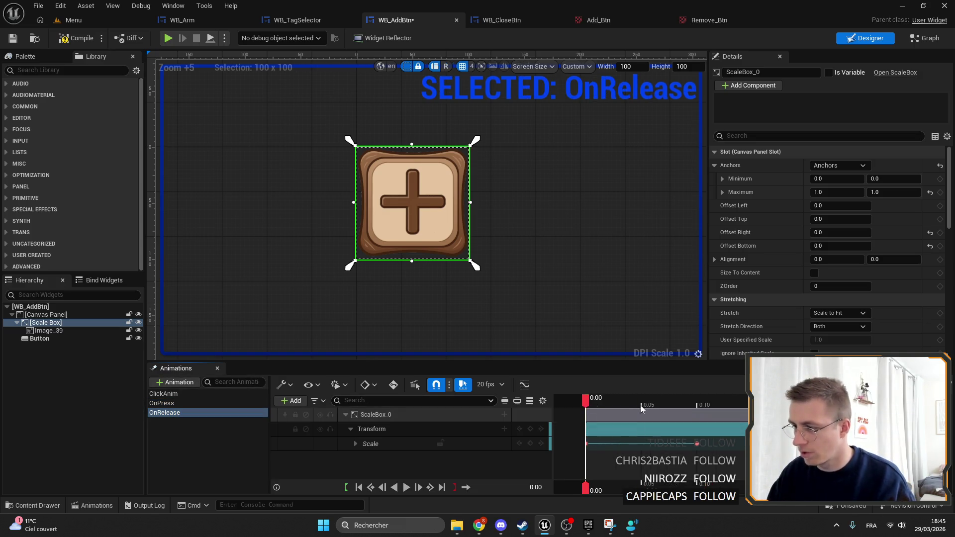
Retime OnRelease's Scale keyframes so it grows from 0.9 back to 1.0, then save.
click(696, 404)
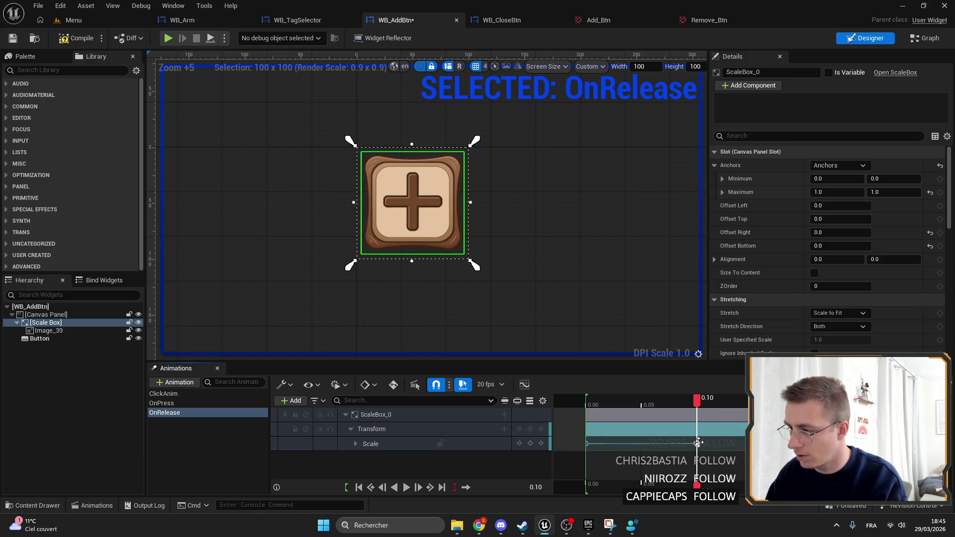
mouse_move(696, 444)
mouse_down()
mouse_move(590, 444)
mouse_move(701, 443)
mouse_up()
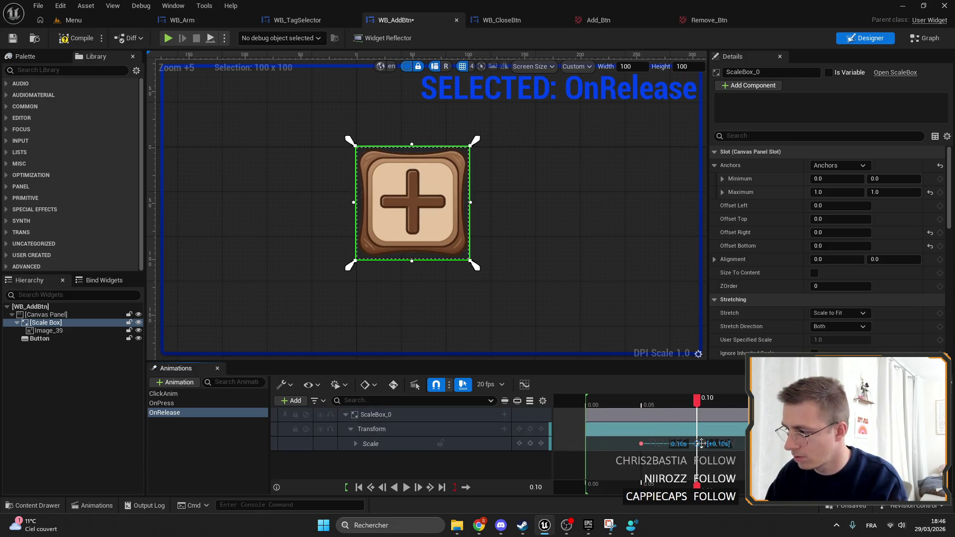
click(590, 402)
click(677, 399)
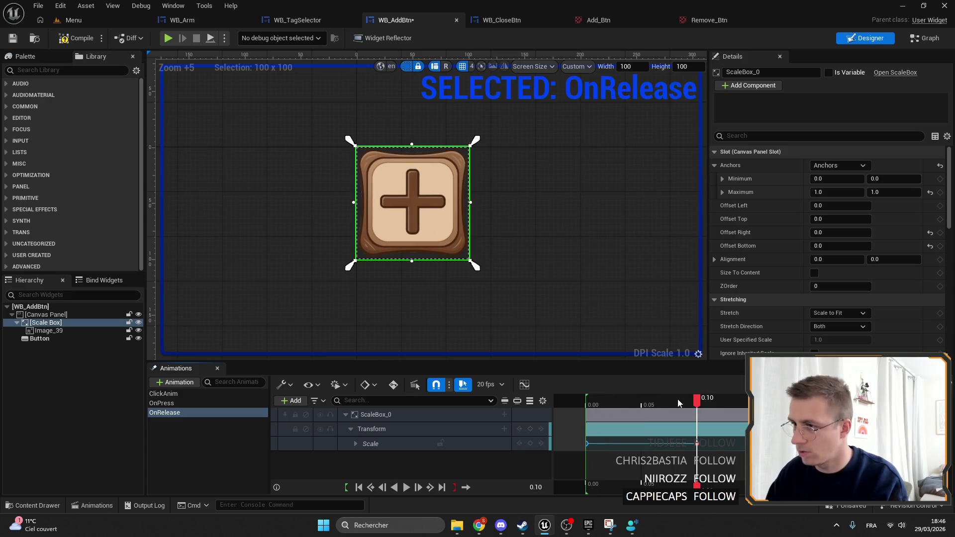
click(599, 402)
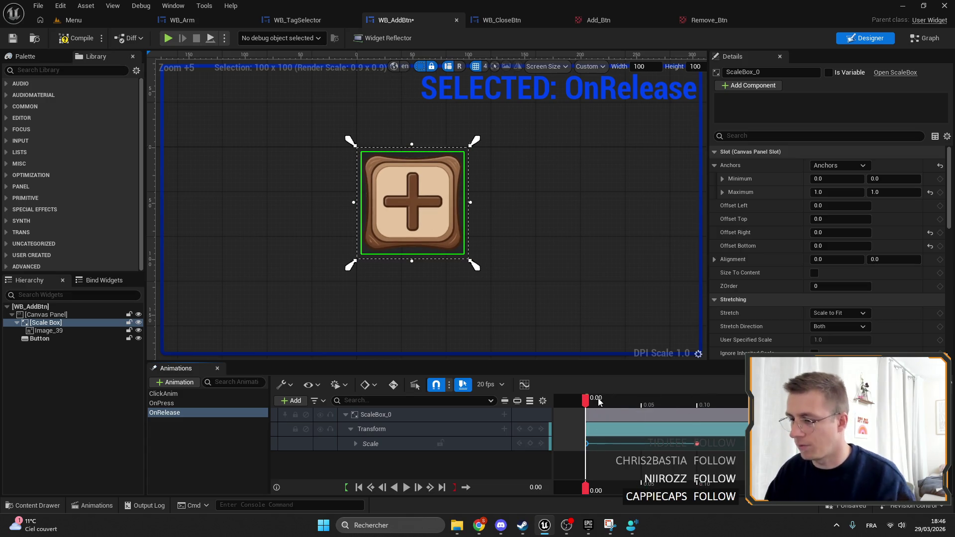
click(14, 39)
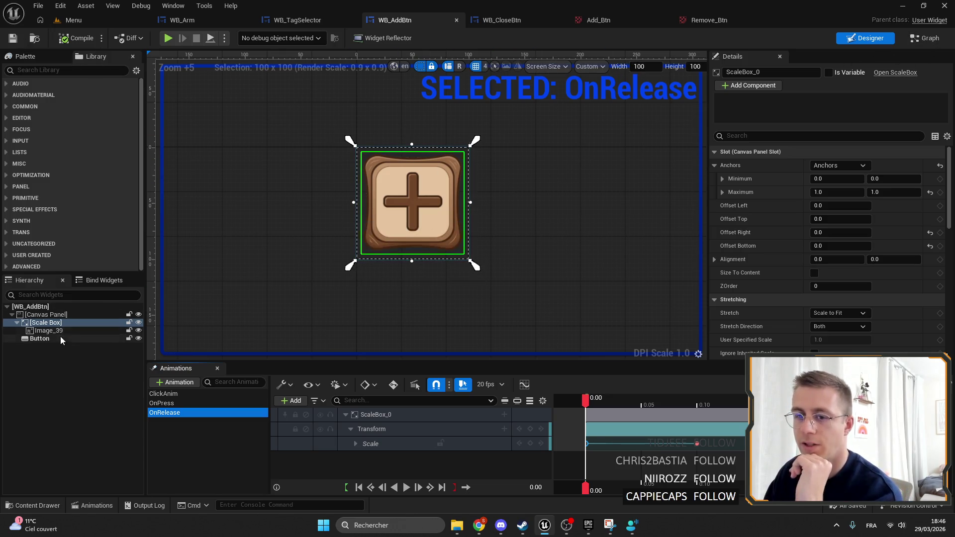
Add On Pressed and On Released events for the Button widget.
click(40, 339)
scroll(796, 224, down, 15)
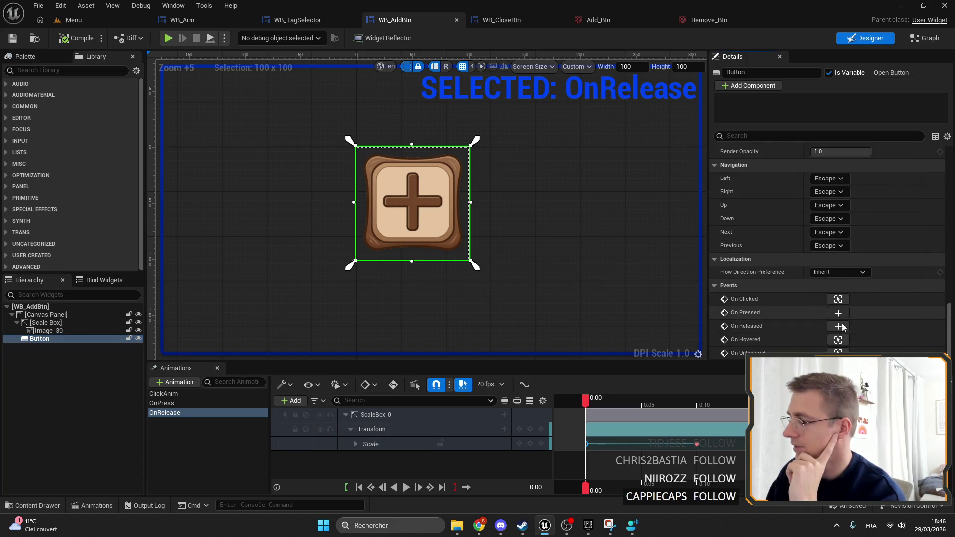
click(838, 313)
key(alt+Left)
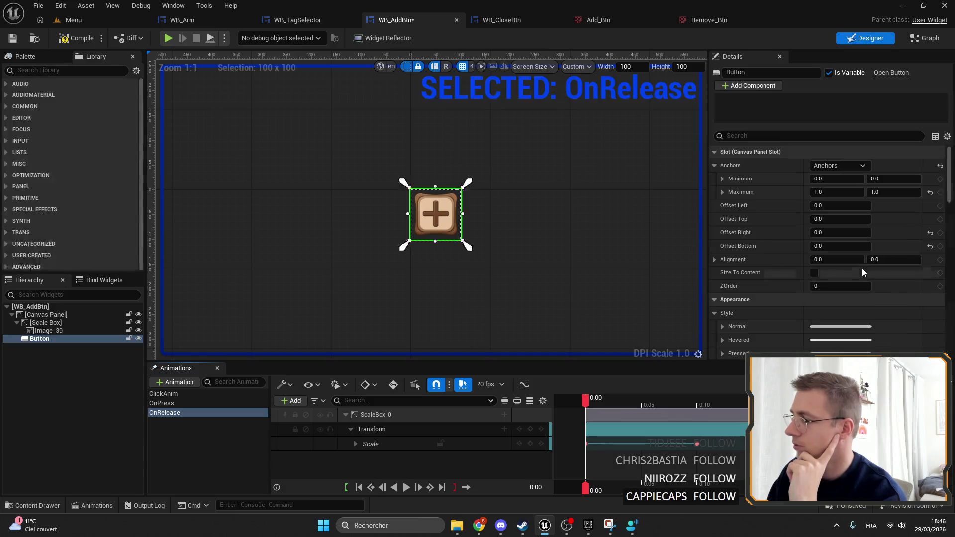
scroll(855, 279, down, 15)
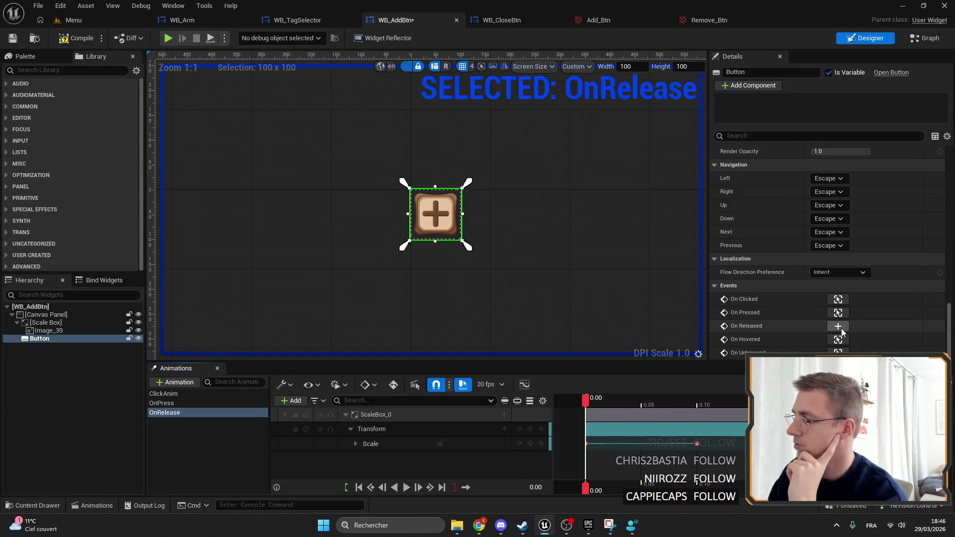
click(839, 326)
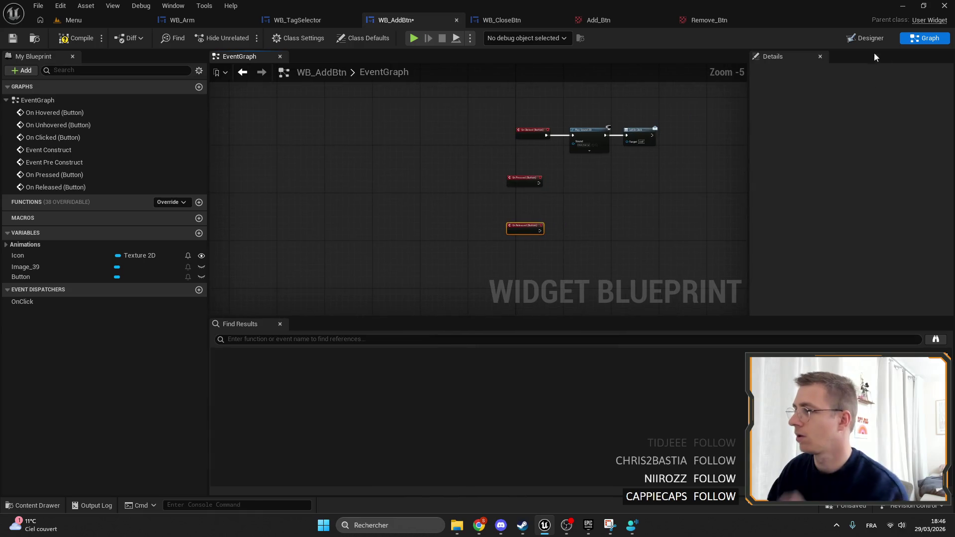
Return to the Event Graph and select the On Pressed and On Released nodes.
key(alt+Left)
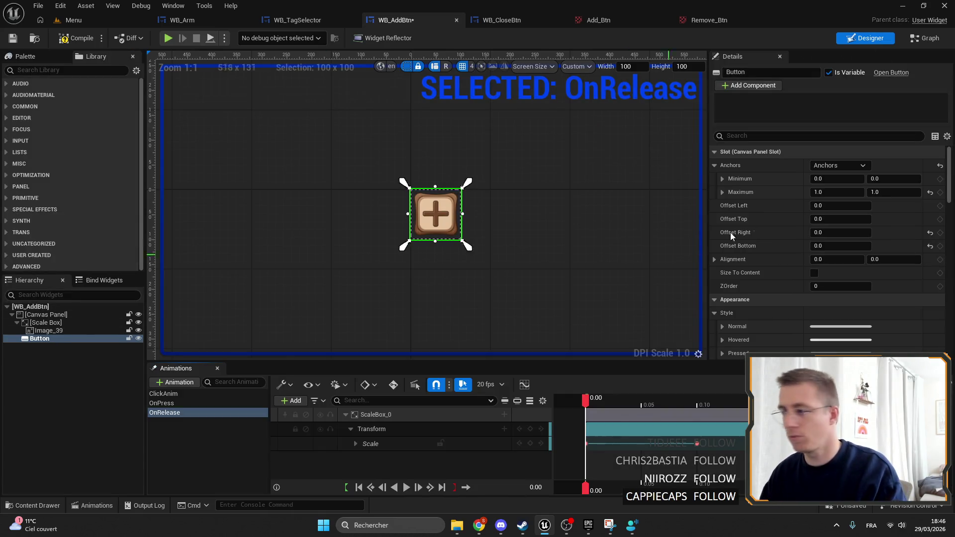
scroll(798, 242, down, 10)
scroll(800, 256, down, 4)
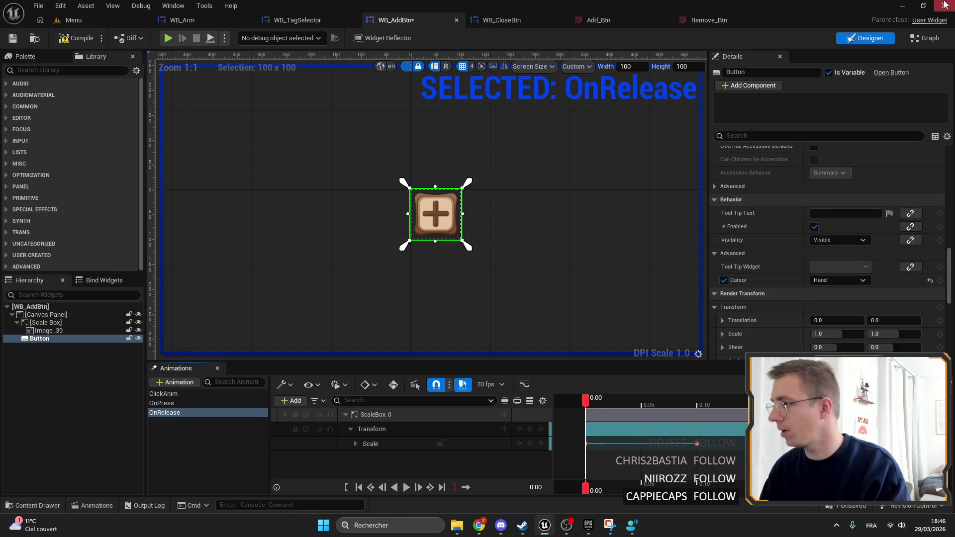
key(alt+Right)
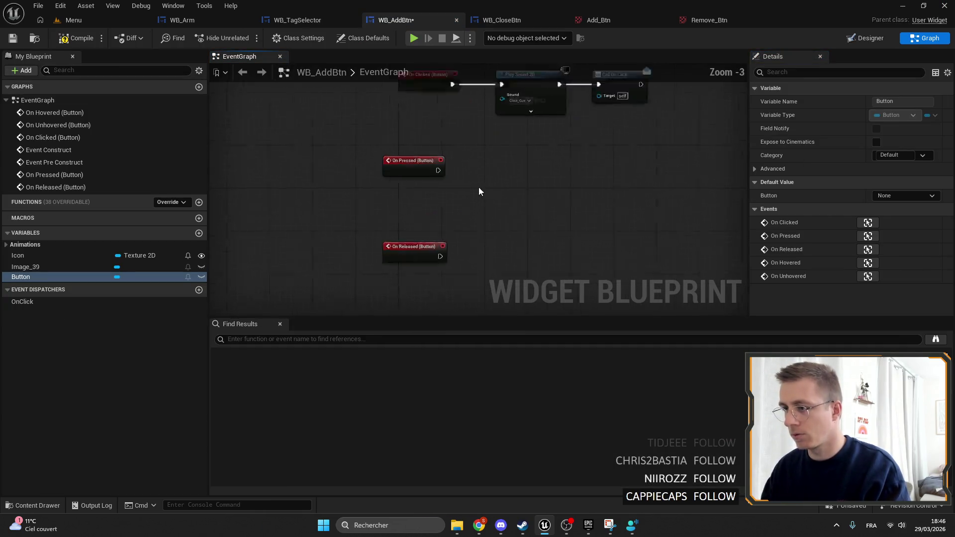
drag(423, 297, 351, 145)
scroll(416, 274, down, 4)
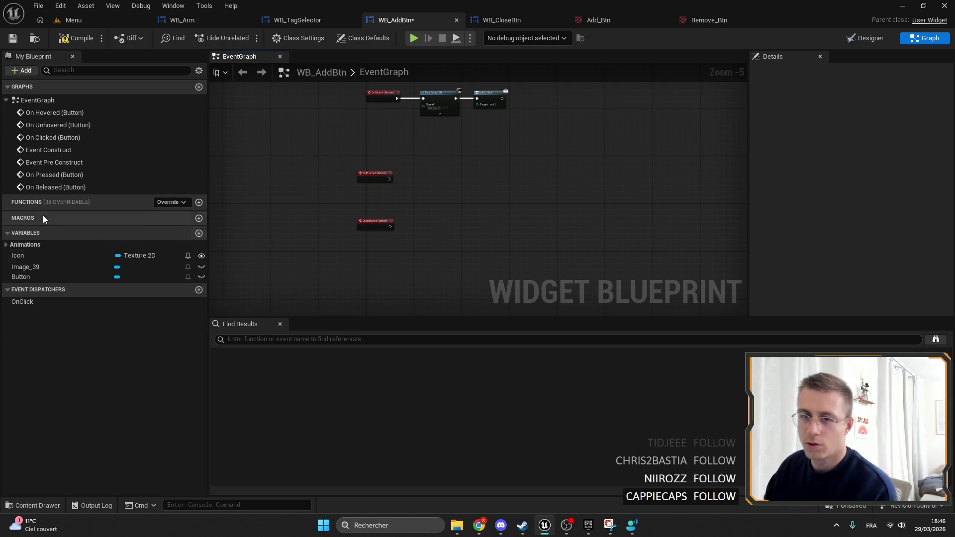
Wire On Pressed into a Play Animation node fed by an OnPress getter.
click(11, 253)
click(10, 245)
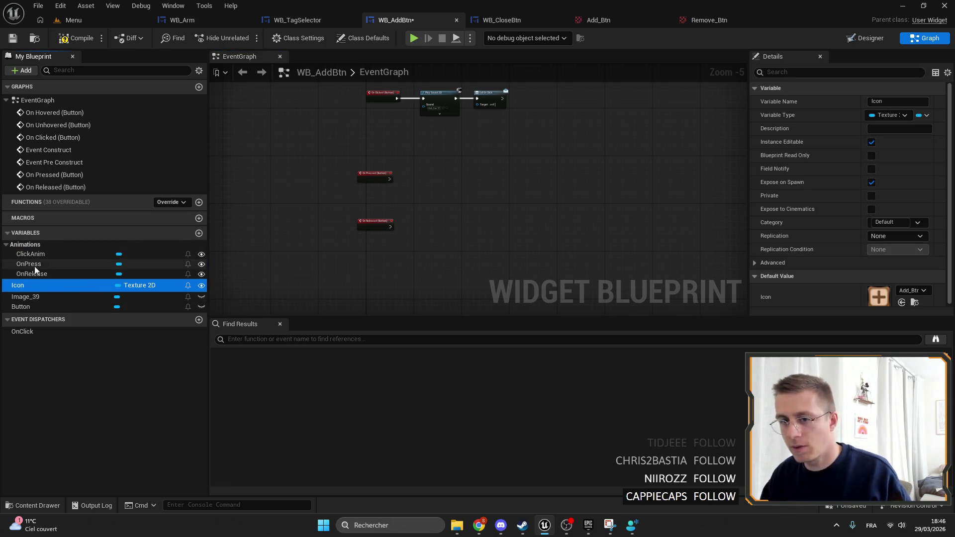
drag(29, 264, 500, 148)
click(475, 168)
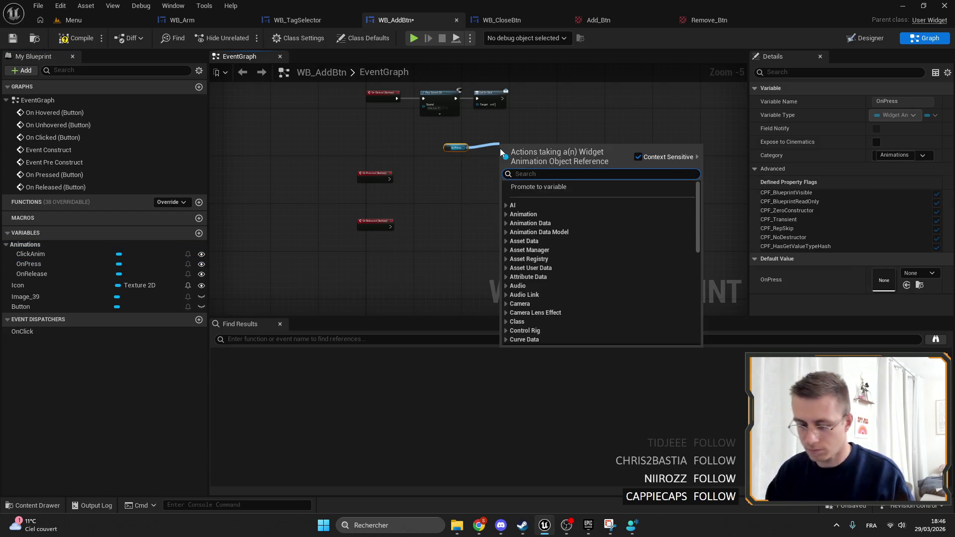
text(play)
key(Return)
scroll(475, 175, up, 5)
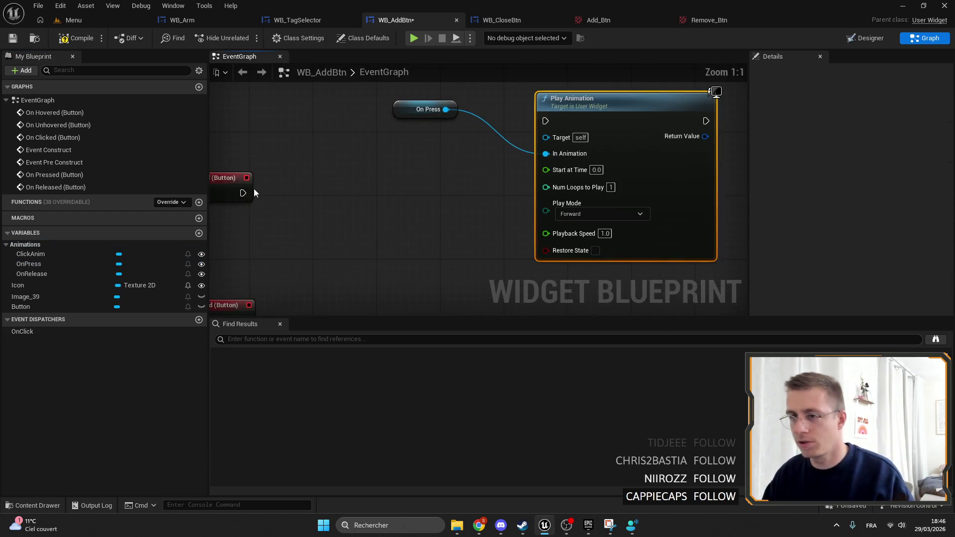
drag(244, 193, 539, 142)
mouse_move(572, 107)
mouse_down()
mouse_move(507, 160)
mouse_move(358, 174)
mouse_up()
mouse_move(409, 116)
mouse_down()
mouse_move(335, 155)
mouse_move(531, 162)
mouse_move(607, 179)
mouse_up()
shift+click(348, 170)
click(487, 177)
Insert a Stop Animation node fed by OnRelease before Play Animation on the press chain.
mouse_move(46, 277)
mouse_down()
mouse_move(399, 148)
mouse_move(476, 154)
mouse_up()
click(412, 170)
text(stop anim)
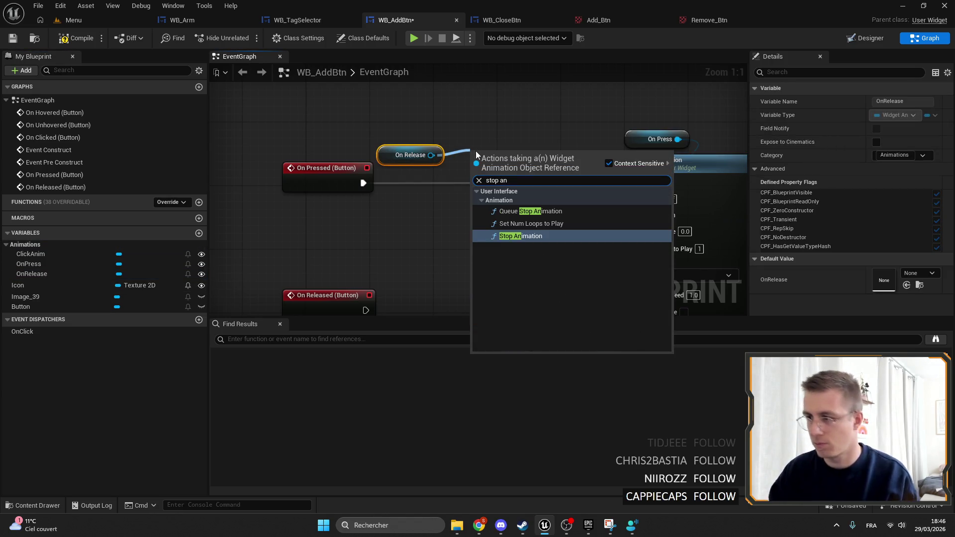
key(Return)
mouse_move(408, 181)
mouse_down()
mouse_move(475, 174)
mouse_move(481, 160)
mouse_up()
drag(410, 154, 474, 139)
drag(528, 183, 635, 182)
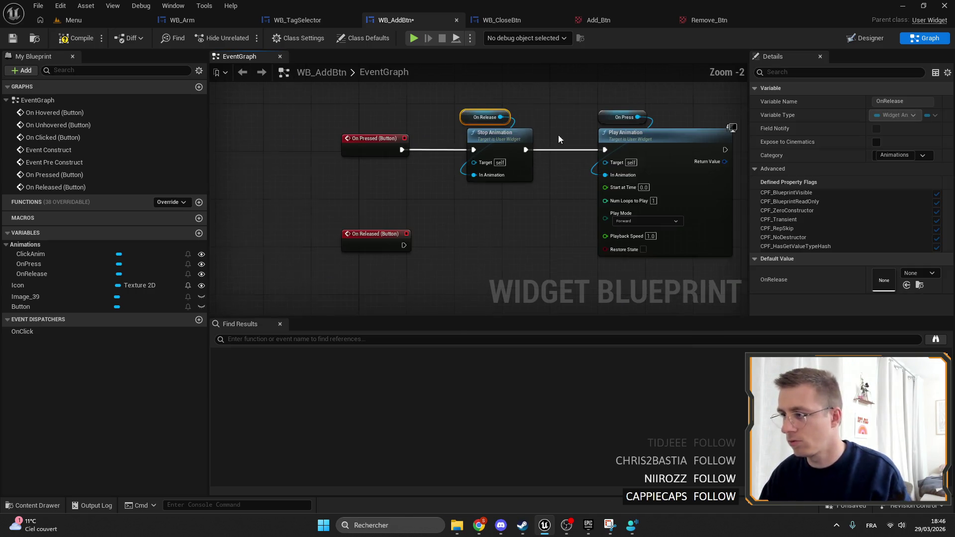
Copy the chain for On Released, stopping OnPress and playing OnRelease, then save.
drag(432, 303, 731, 122)
scroll(469, 196, down, 2)
key(ctrl+c)
key(ctrl+v)
drag(522, 246, 571, 214)
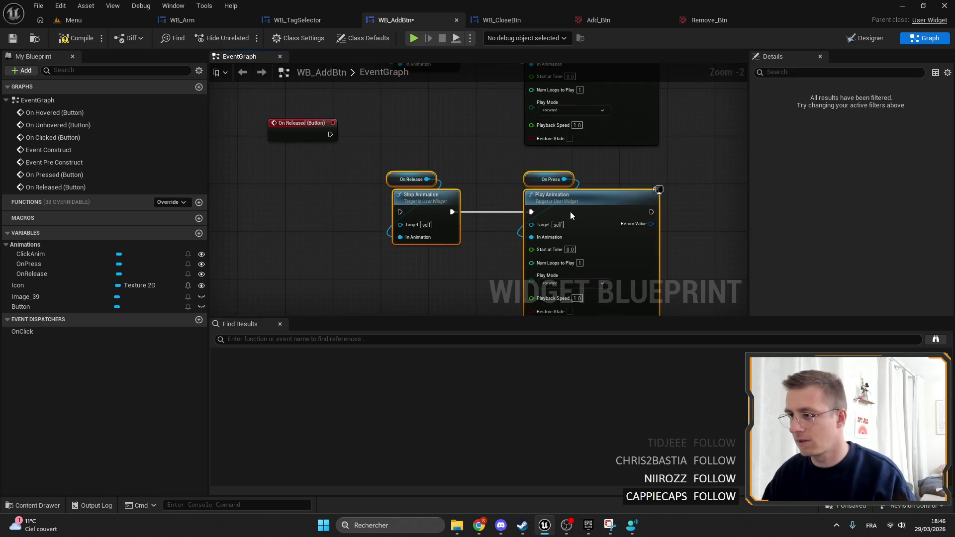
mouse_move(427, 179)
mouse_down()
mouse_move(546, 219)
mouse_move(546, 243)
mouse_up()
mouse_move(534, 185)
mouse_down()
mouse_move(349, 184)
mouse_move(533, 191)
mouse_up()
click(533, 191)
drag(403, 192, 552, 170)
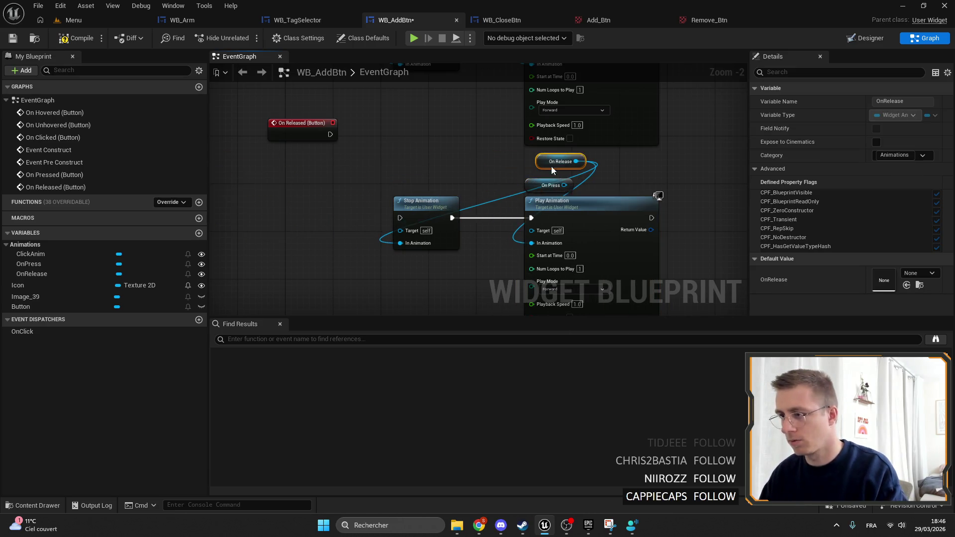
drag(420, 180, 397, 242)
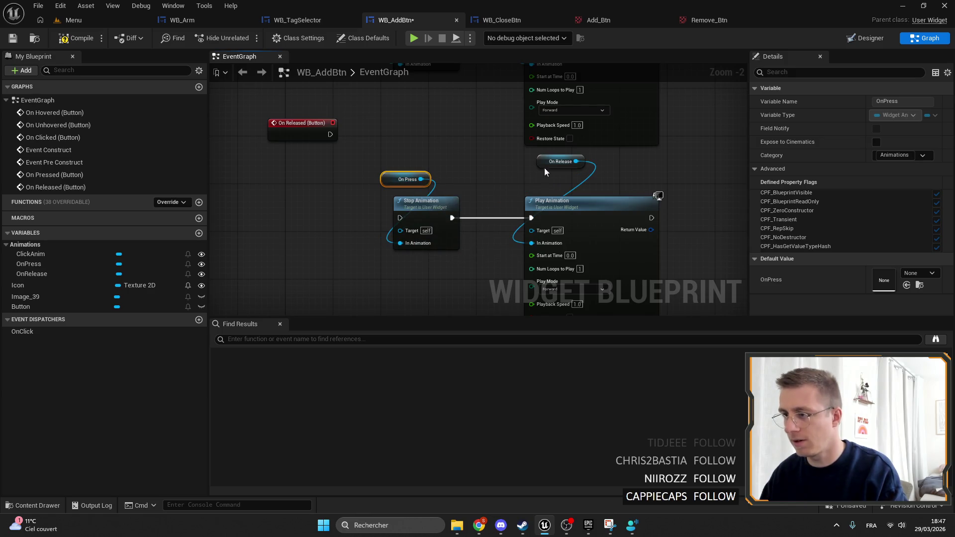
drag(544, 168, 532, 184)
mouse_move(303, 137)
mouse_down()
mouse_move(331, 230)
mouse_move(400, 219)
mouse_up()
drag(323, 220, 324, 215)
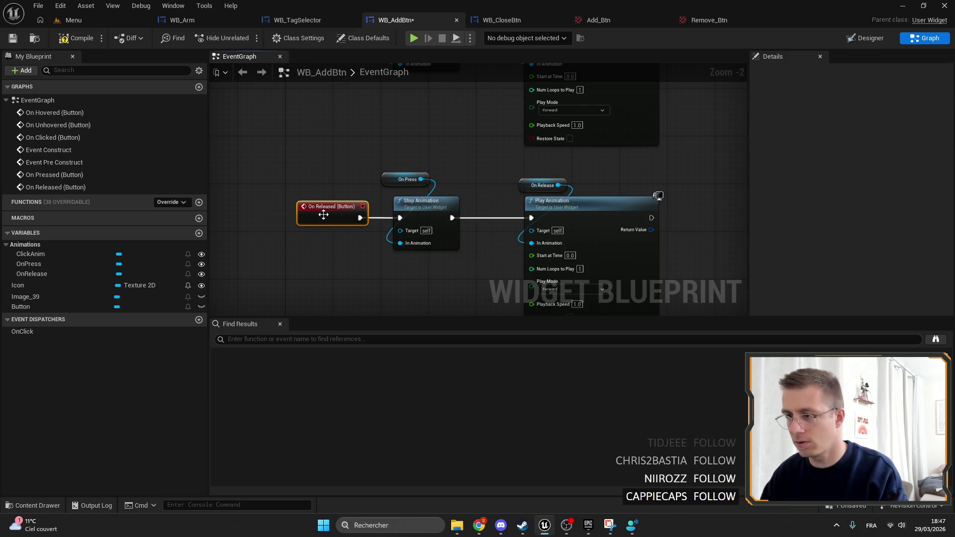
click(11, 39)
click(182, 20)
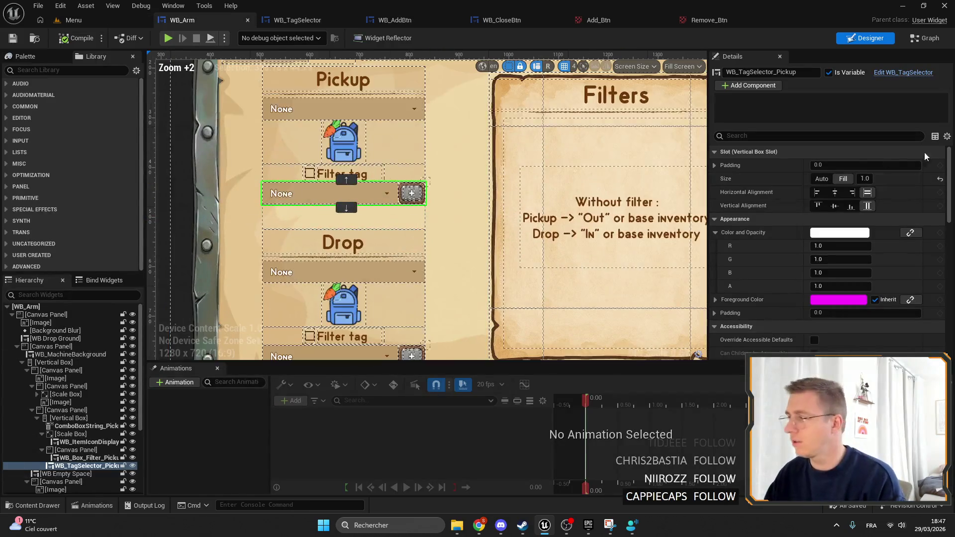
In WB_TagSelector, delete WB_ButtonSquare and then undo the deletion.
click(928, 73)
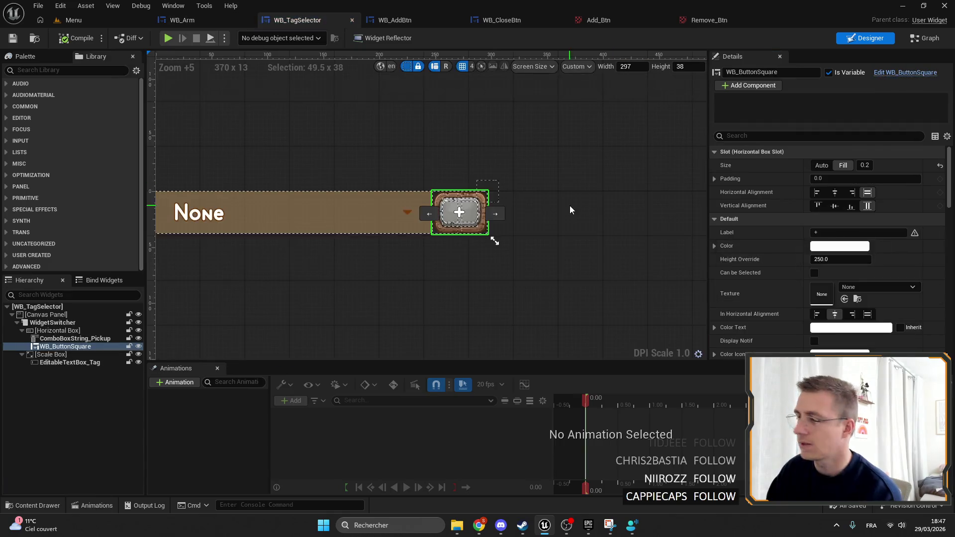
click(57, 330)
click(61, 346)
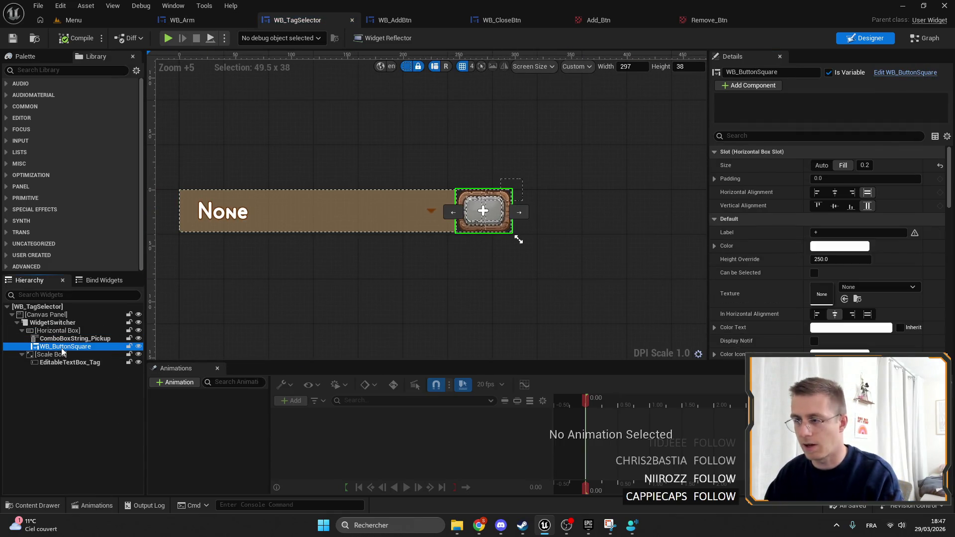
key(Delete)
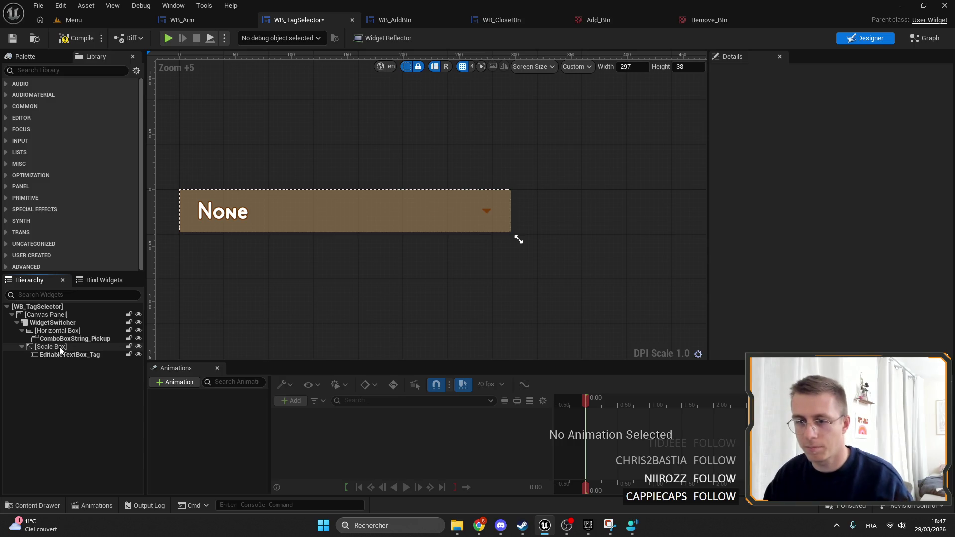
key(ctrl+z)
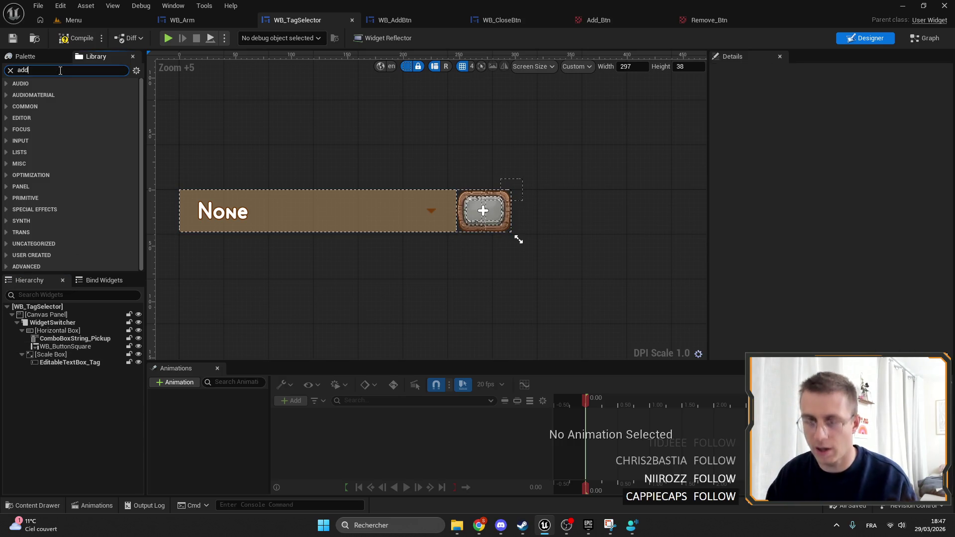
Place WB_AddBtn beside the combo box with Fill size 0.2, then show the Graph.
drag(40, 199, 61, 342)
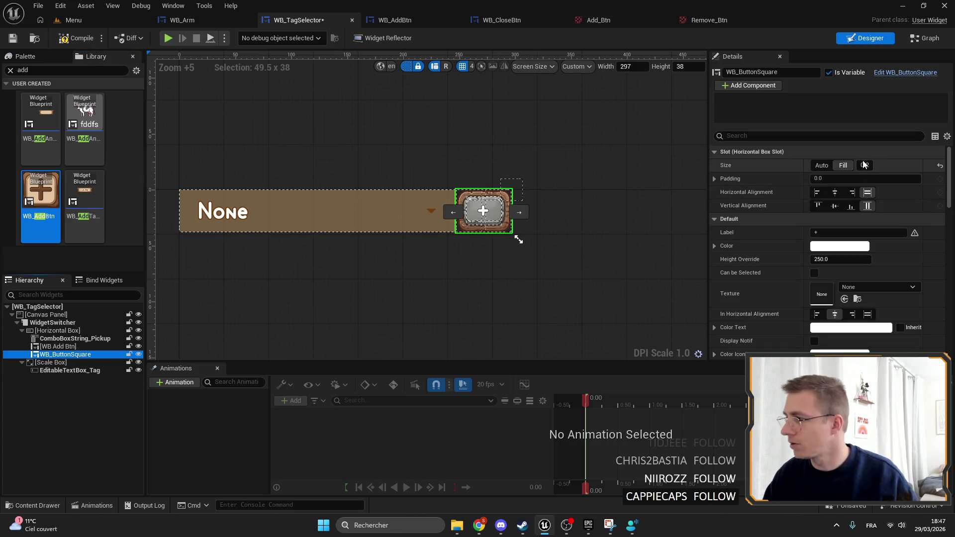
key(Up)
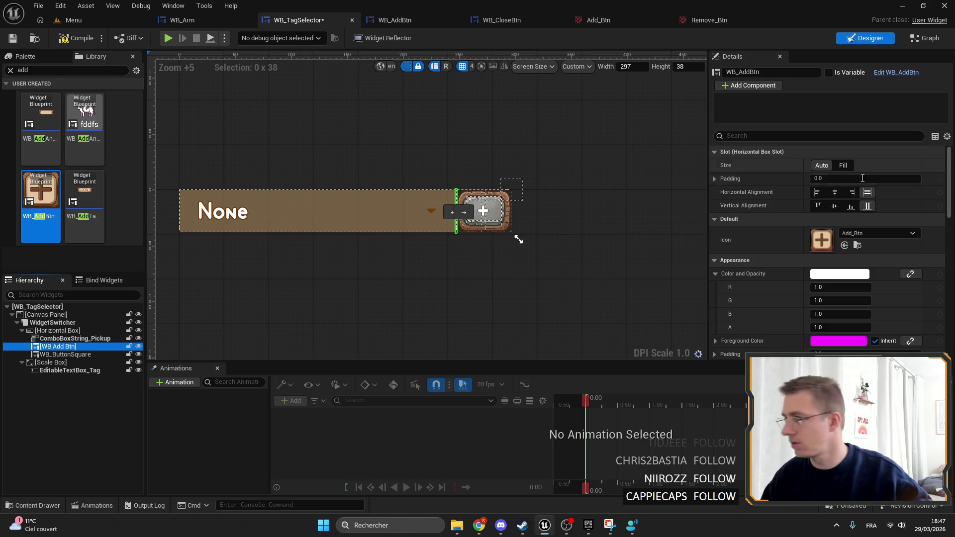
click(844, 165)
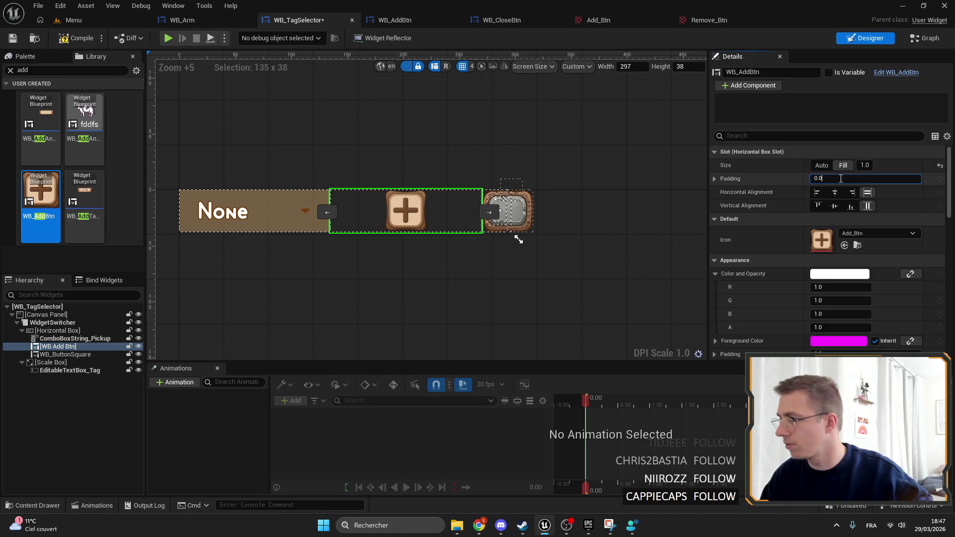
text(0.2)
key(Return)
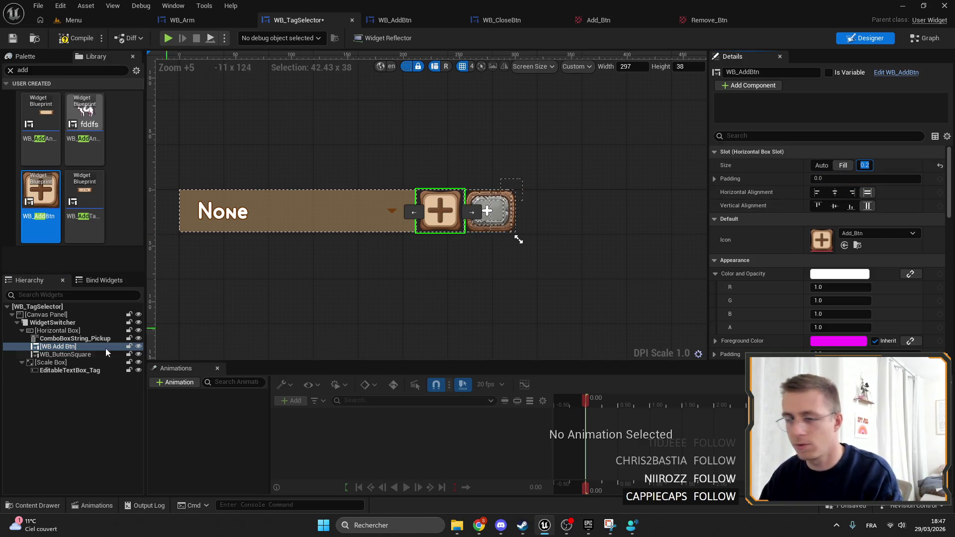
click(64, 354)
scroll(774, 249, down, 10)
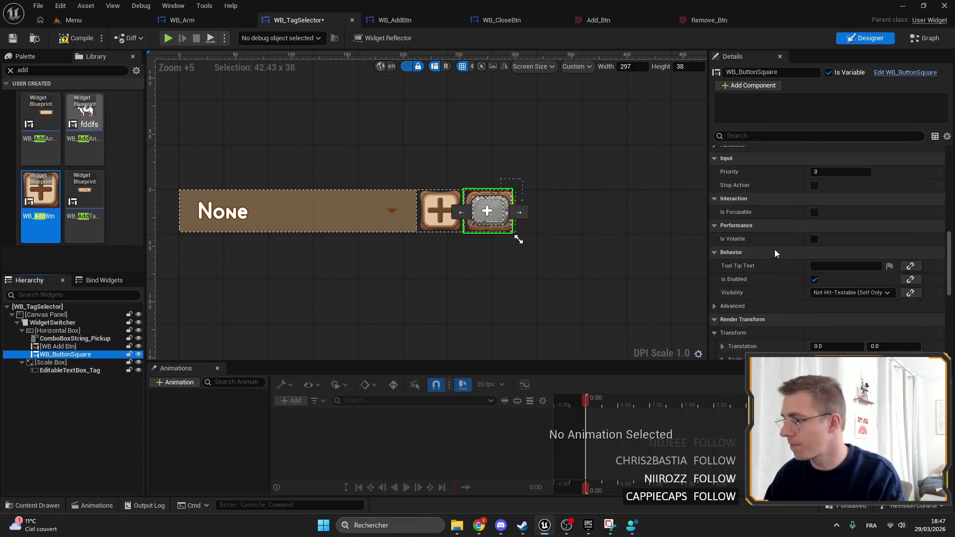
click(838, 313)
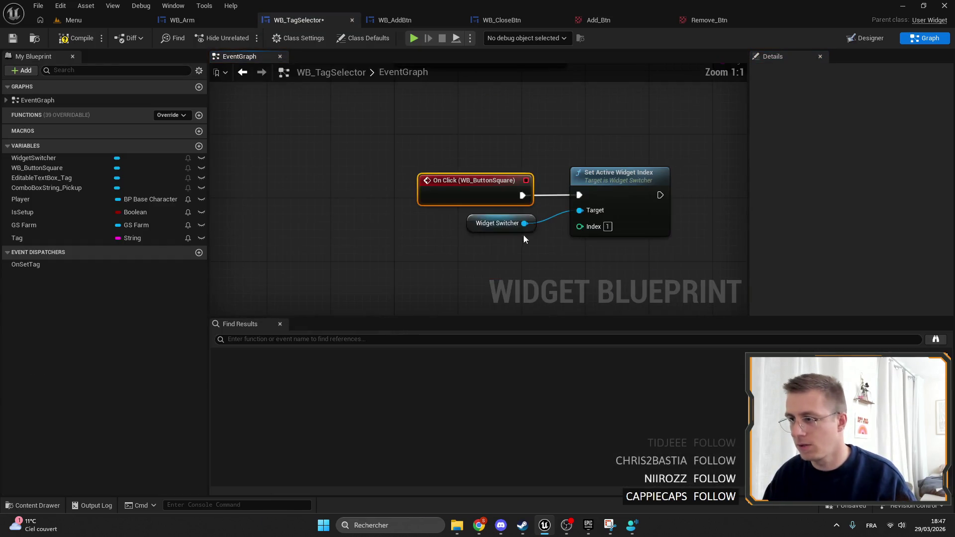
Replace the old On Click node with WB_AddBtn's On Clicked driving Set Active Widget Index, then compile and save.
key(Delete)
click(866, 40)
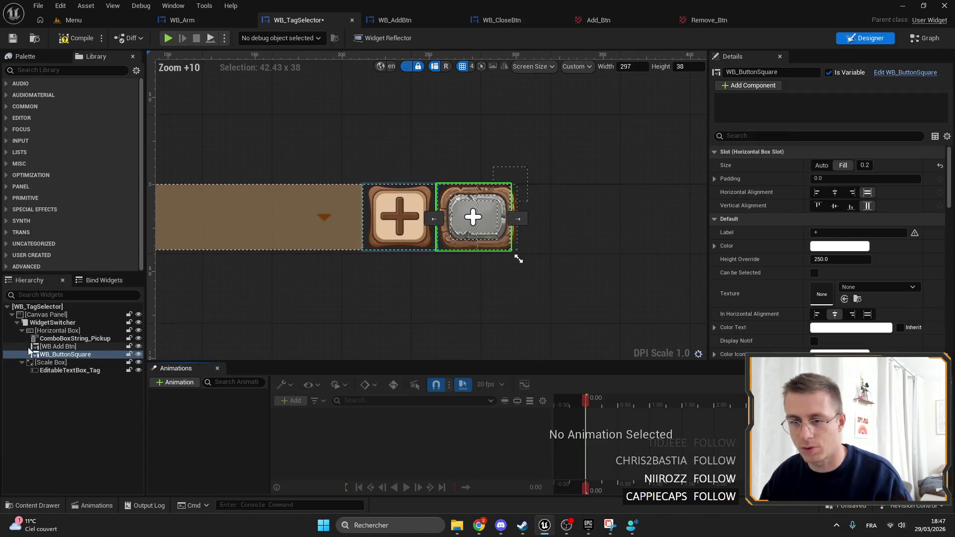
click(398, 219)
scroll(895, 214, down, 5)
scroll(910, 239, down, 5)
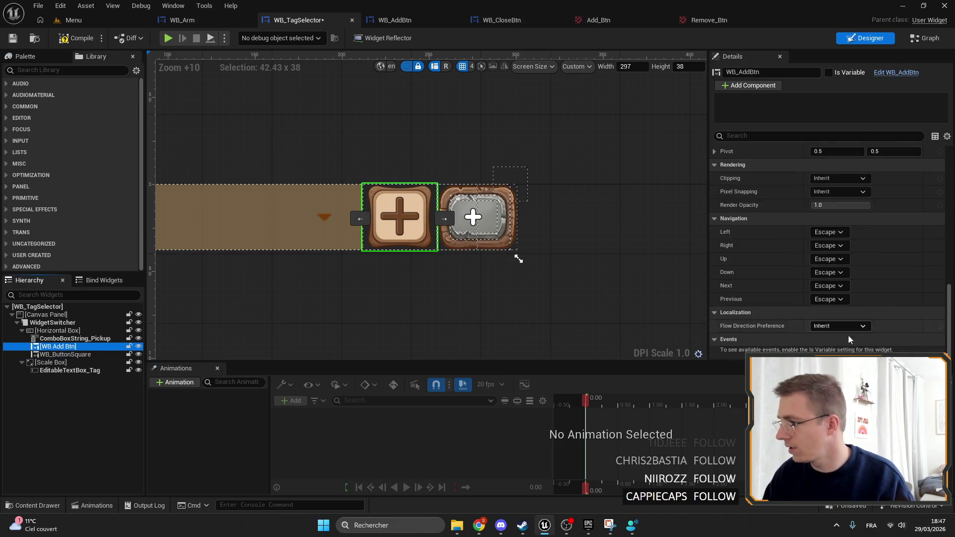
click(828, 72)
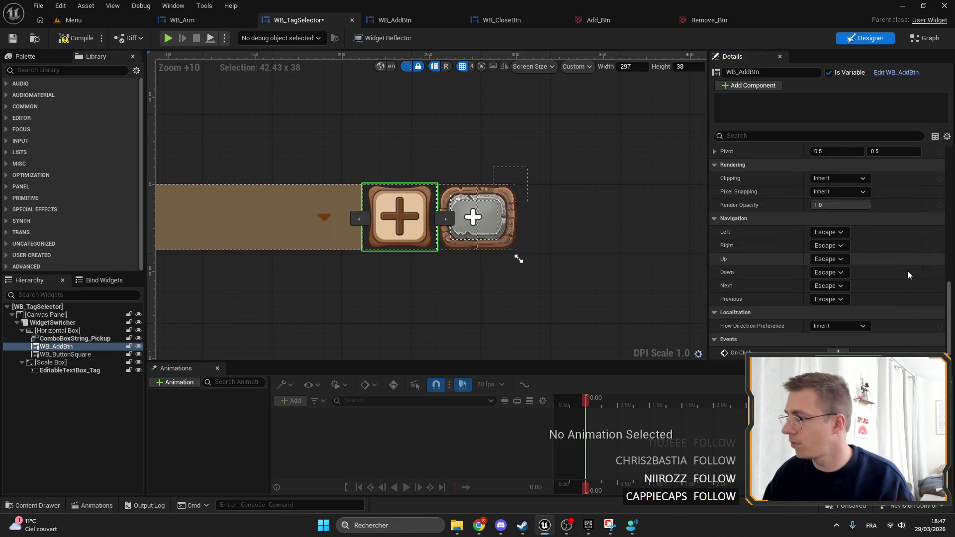
click(837, 340)
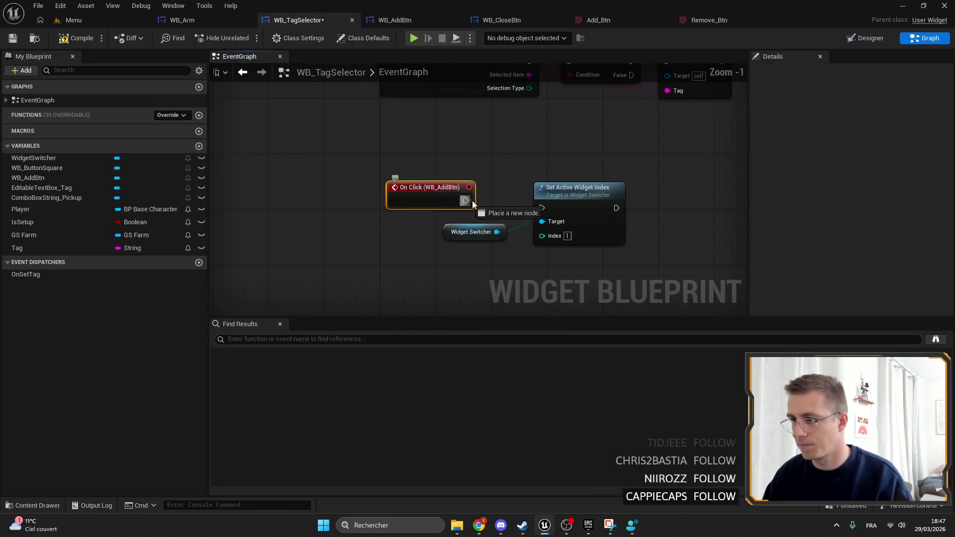
drag(458, 198, 479, 198)
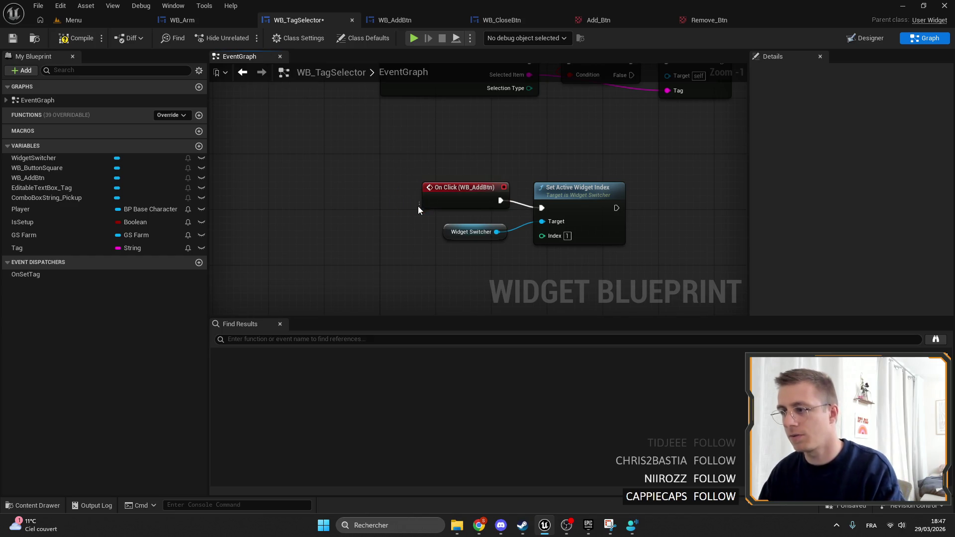
click(12, 39)
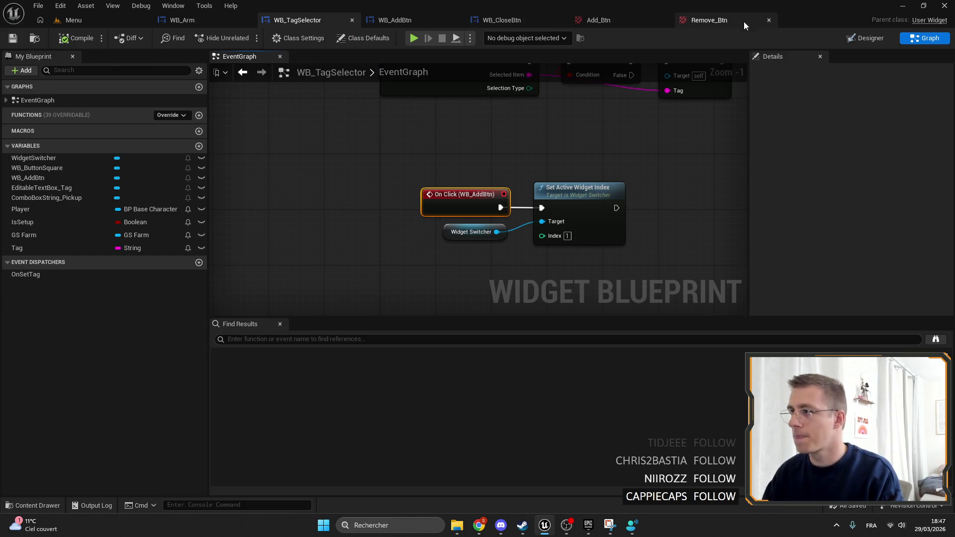
Delete the WB_ButtonSquare widget from WB_TagSelector's designer and go back to the Menu level.
click(512, 21)
click(298, 20)
click(201, 21)
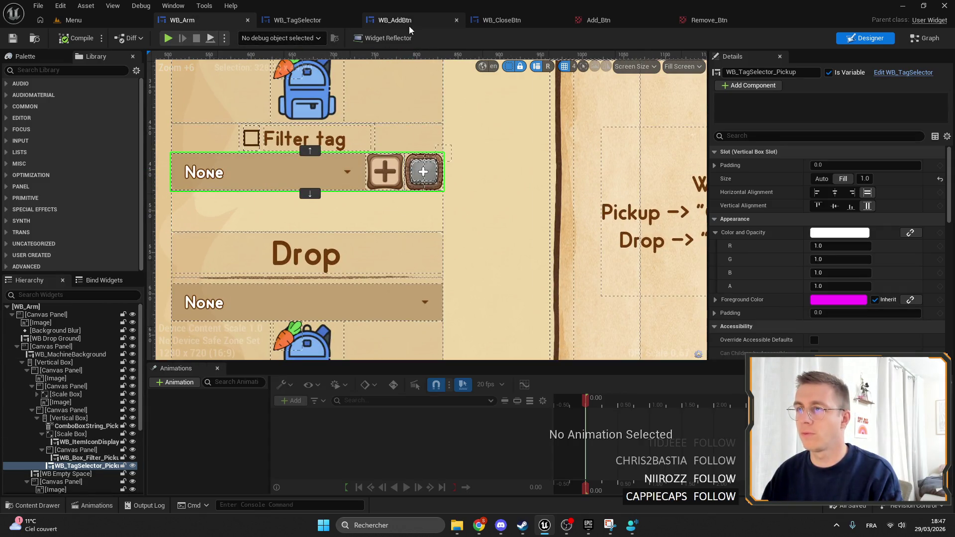
click(297, 20)
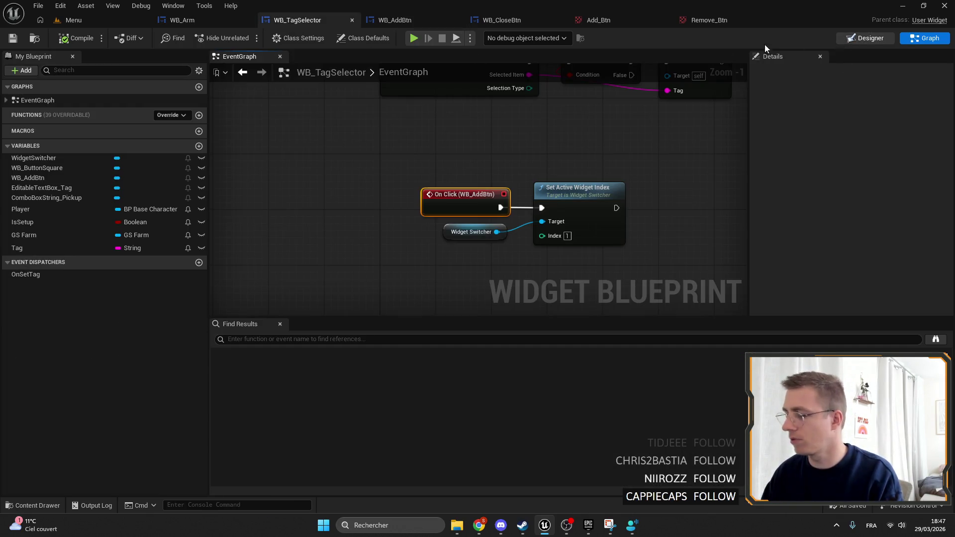
click(866, 38)
scroll(492, 209, up, 7)
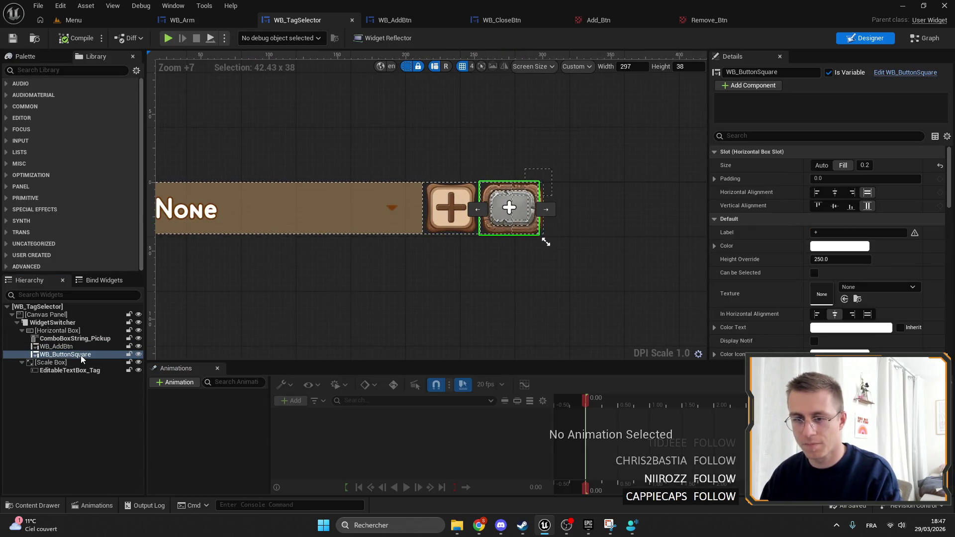
key(Delete)
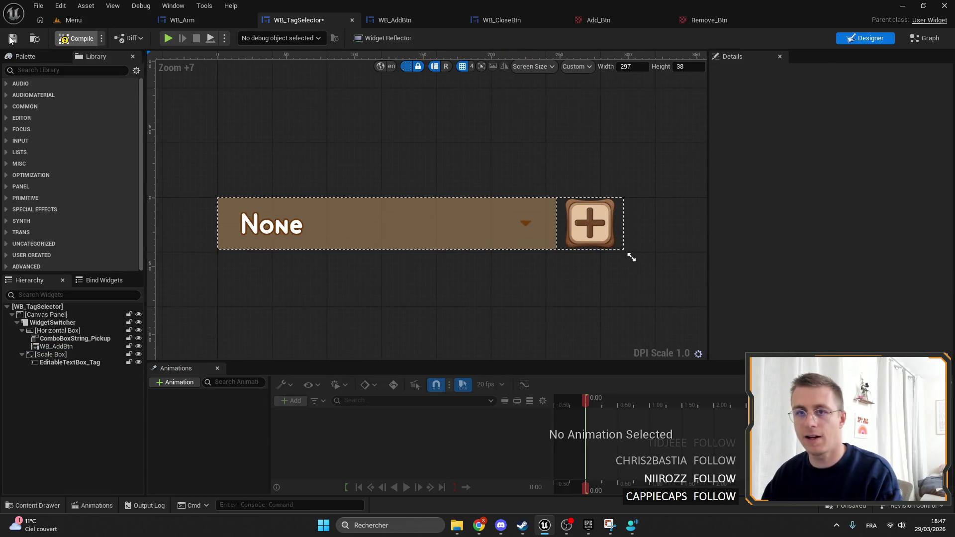
click(81, 22)
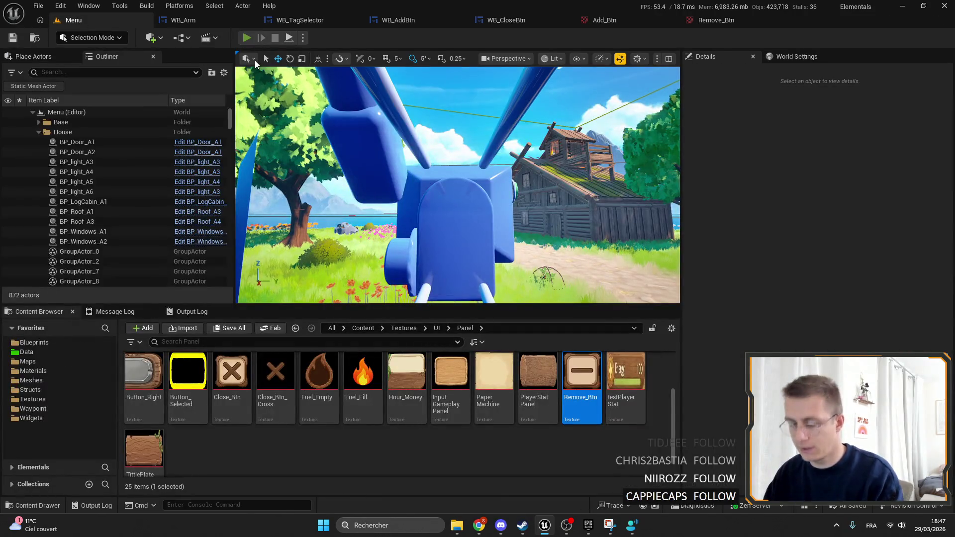
Playtest the menu's Solo option, then open the Game level from the Maps folder.
key(alt+p)
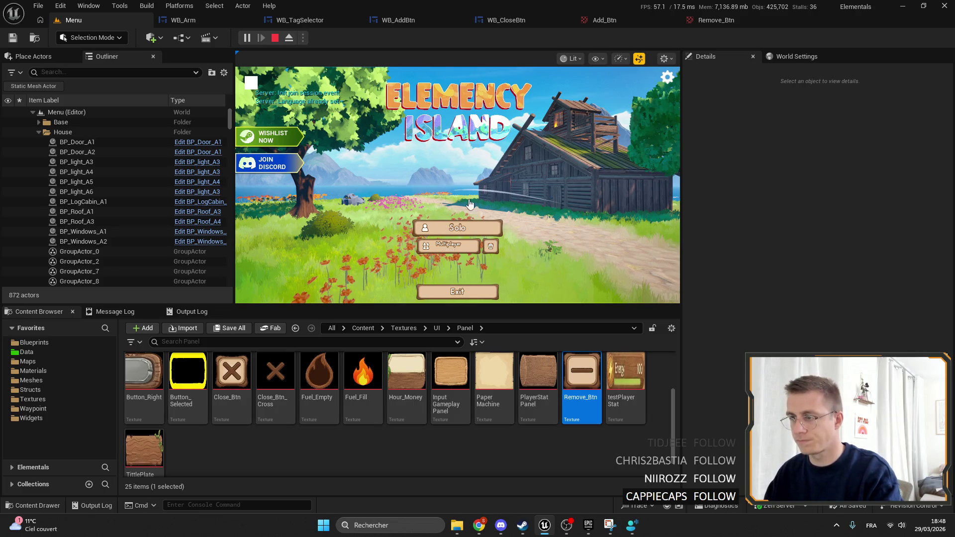
click(463, 228)
key(F11)
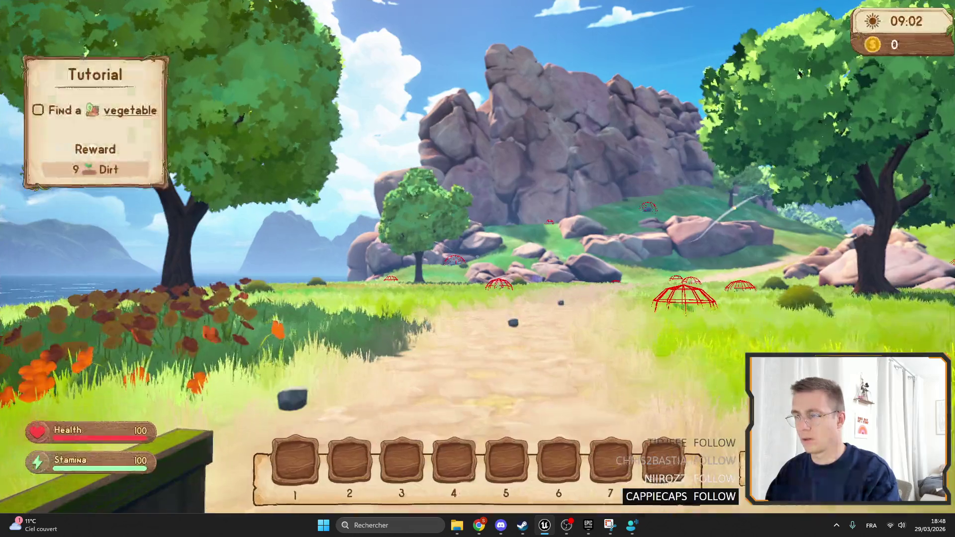
key(Escape)
key(F11)
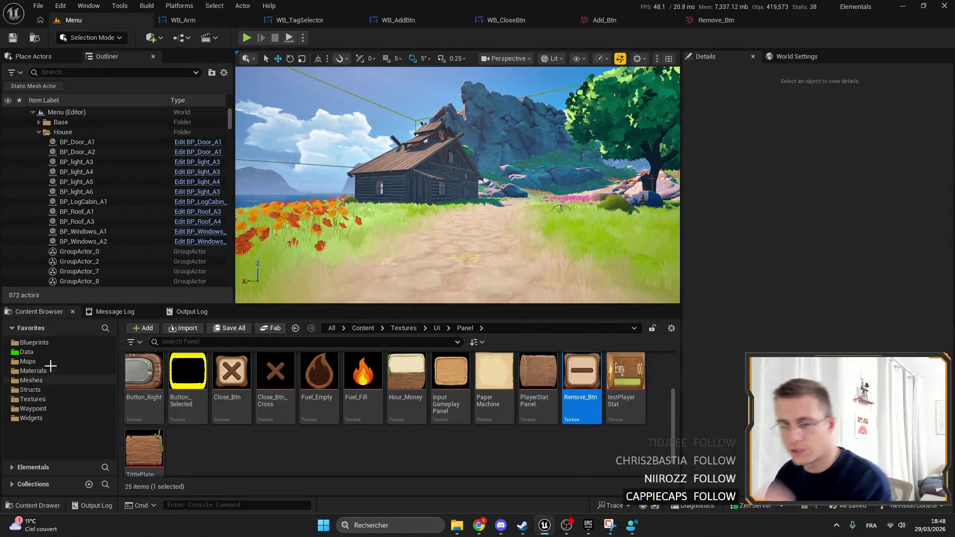
click(28, 361)
double_click(143, 378)
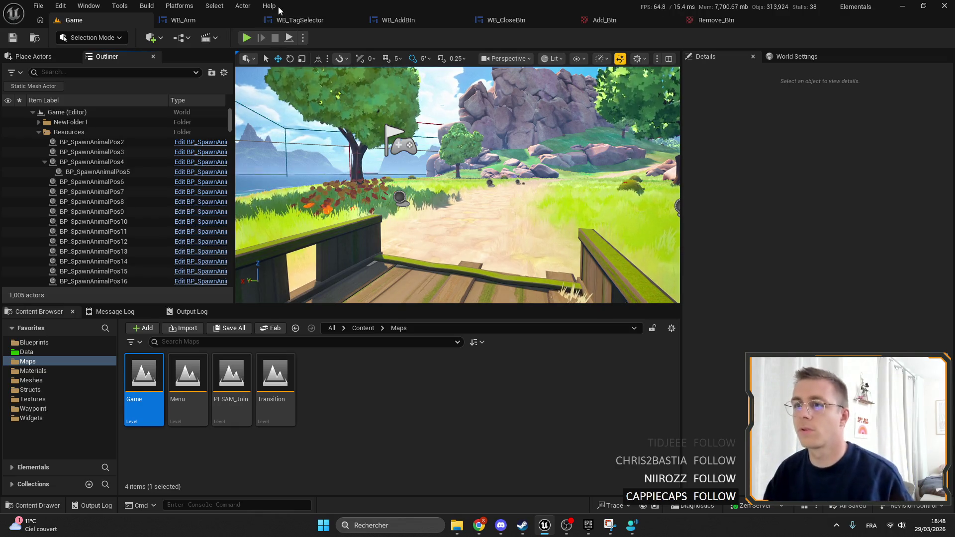
Start a fullscreen playtest of the Game level.
click(204, 17)
scroll(457, 159, down, 4)
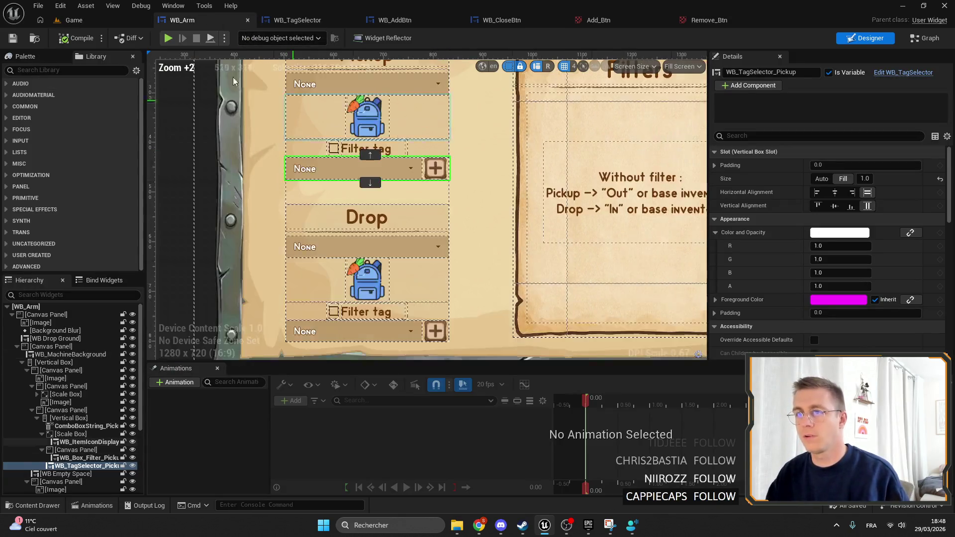
click(75, 20)
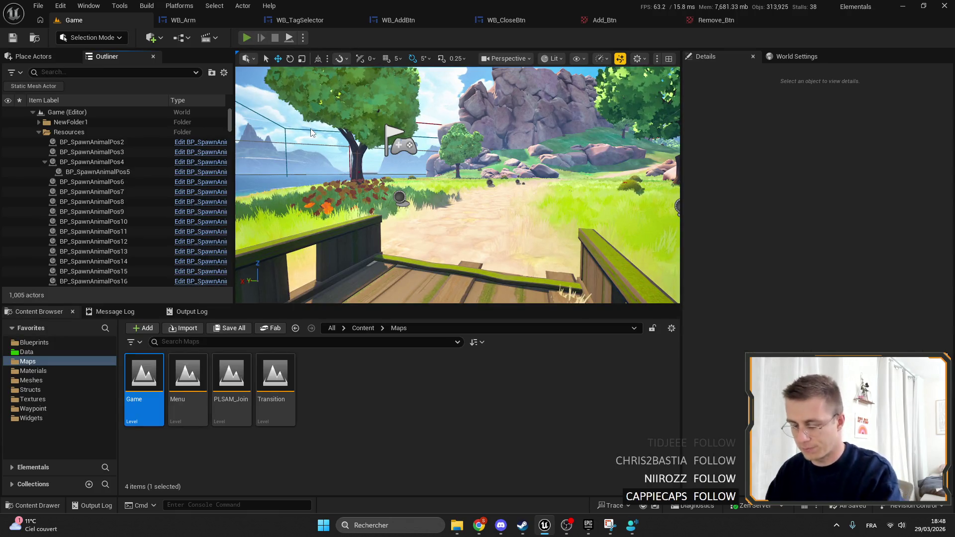
key(alt+p)
key(F11)
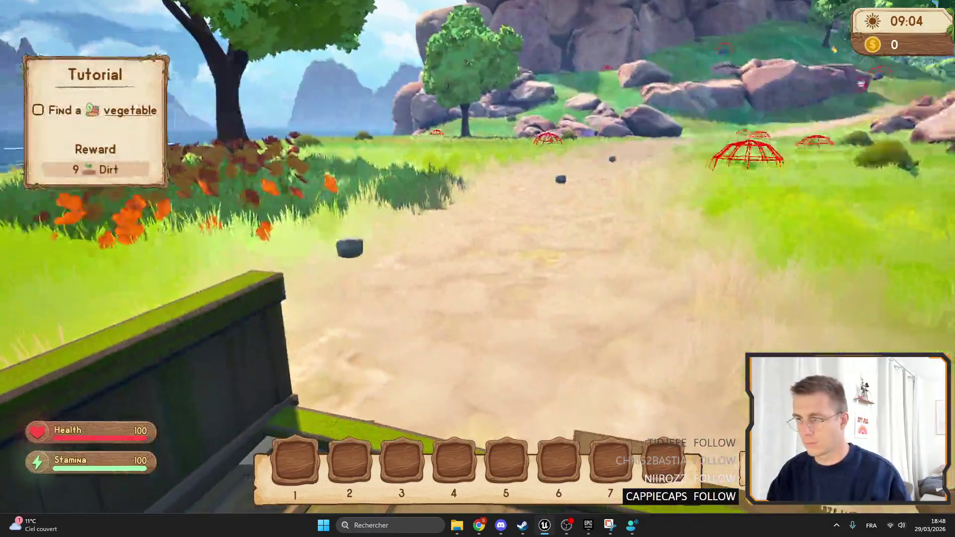
Put Robotic arm Tier1 in hotbar slot 2 and place it on the ground.
key(Tab)
scroll(122, 123, down, 3)
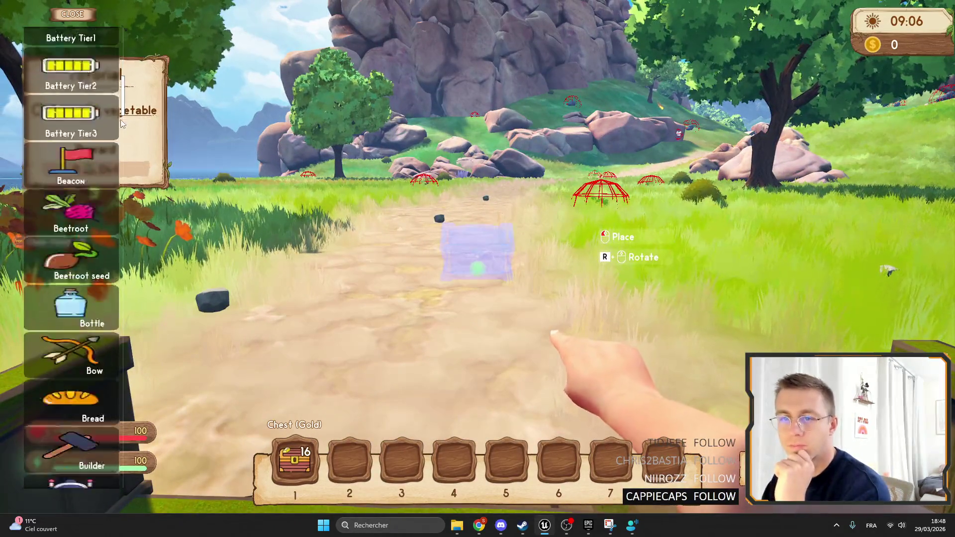
scroll(122, 124, down, 10)
click(71, 180)
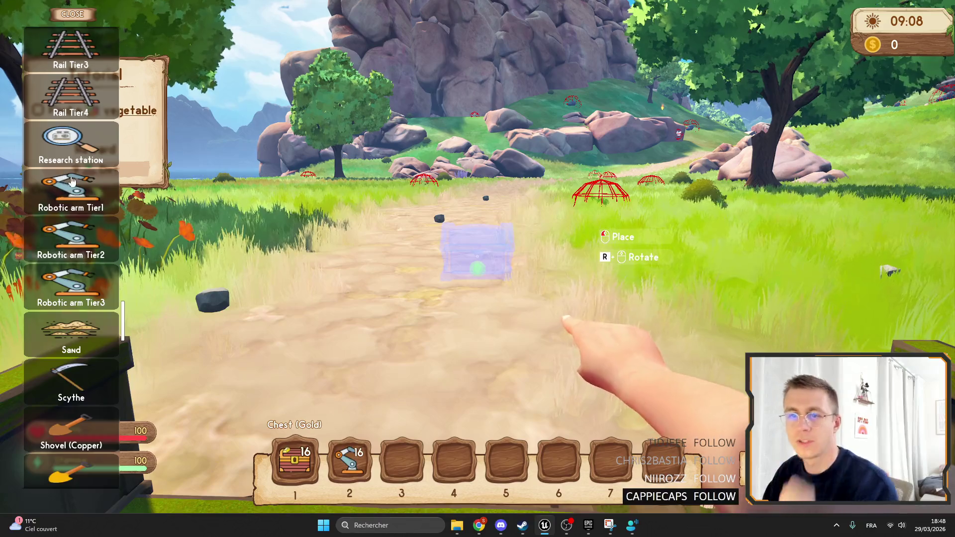
click(72, 14)
key(2)
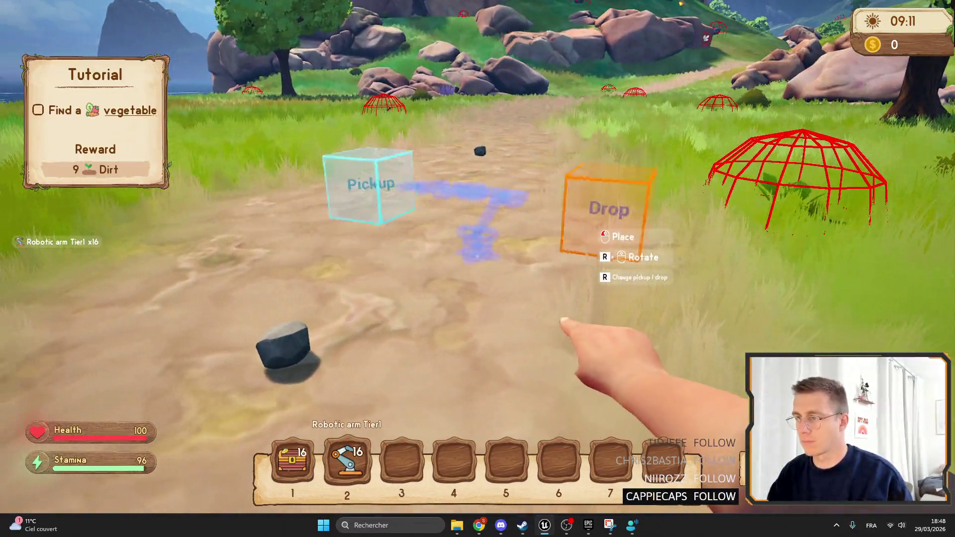
click(477, 269)
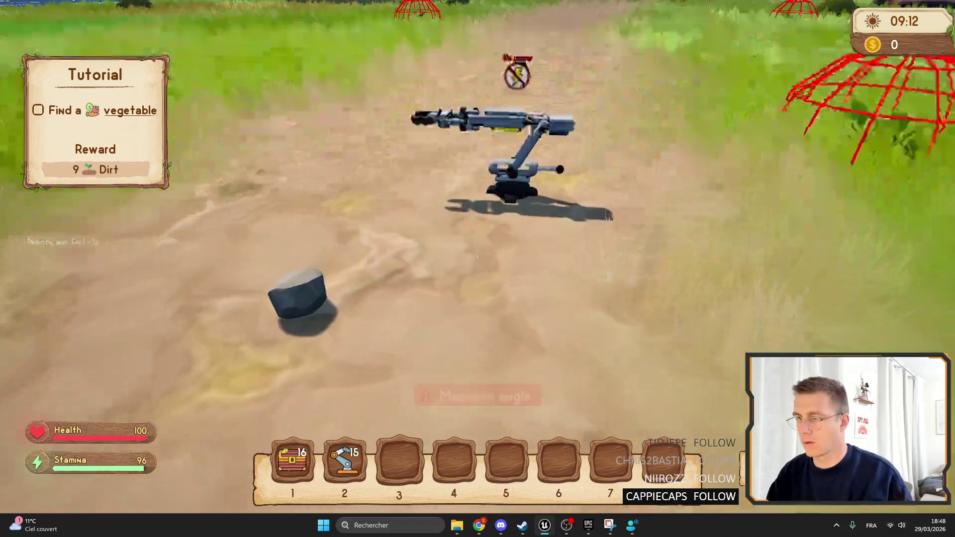
Lay a Rail Tier3 from the build list on the ground beside the arm.
key(e)
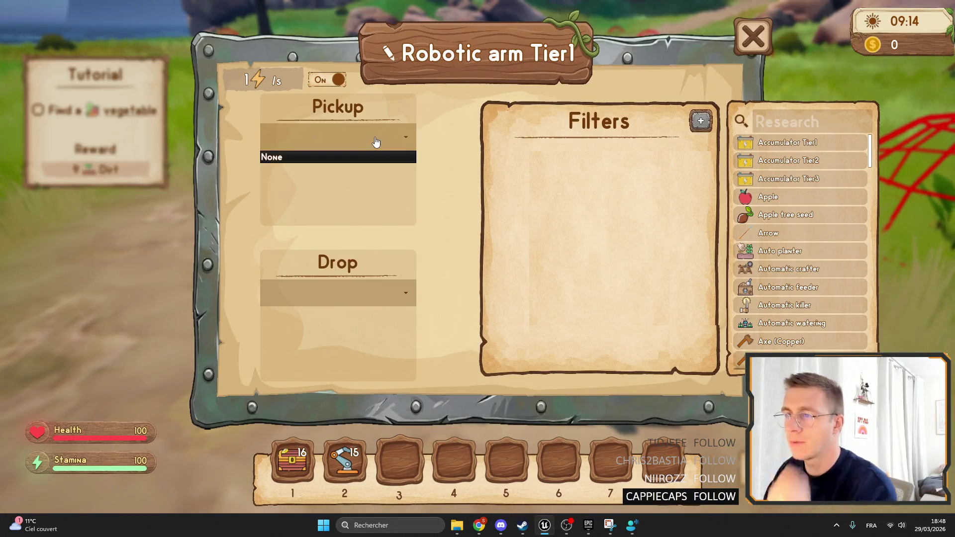
key(Escape)
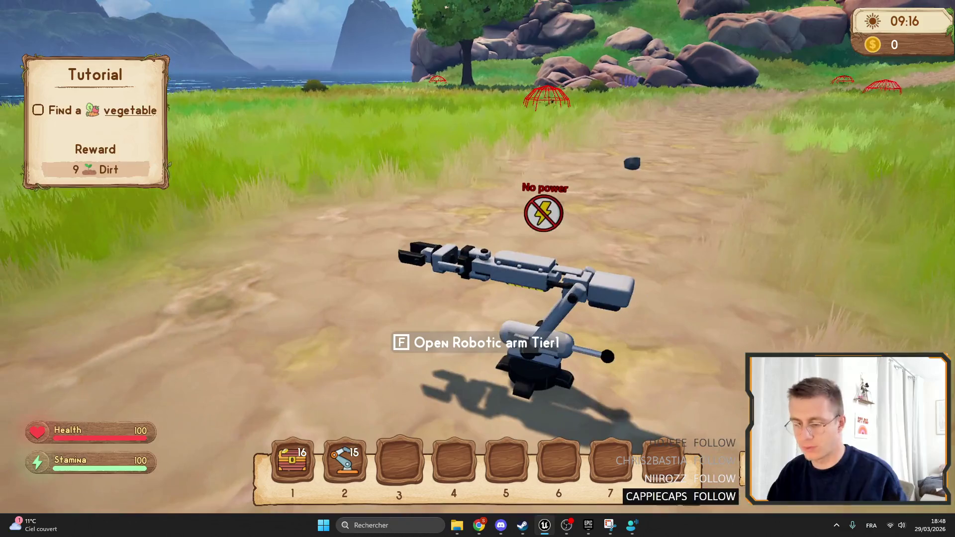
key(Tab)
mouse_move(126, 50)
mouse_down()
mouse_move(138, 432)
mouse_move(145, 291)
mouse_move(145, 317)
mouse_up()
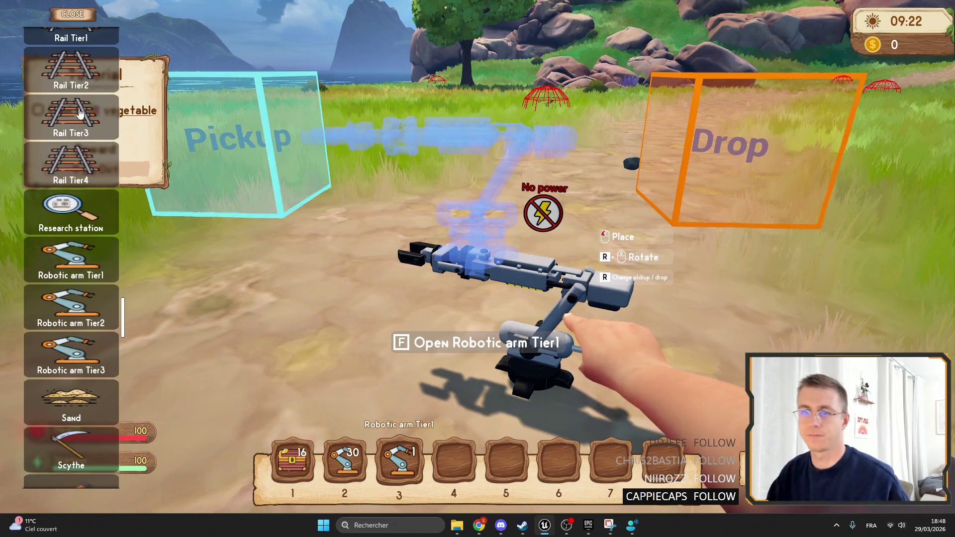
click(79, 113)
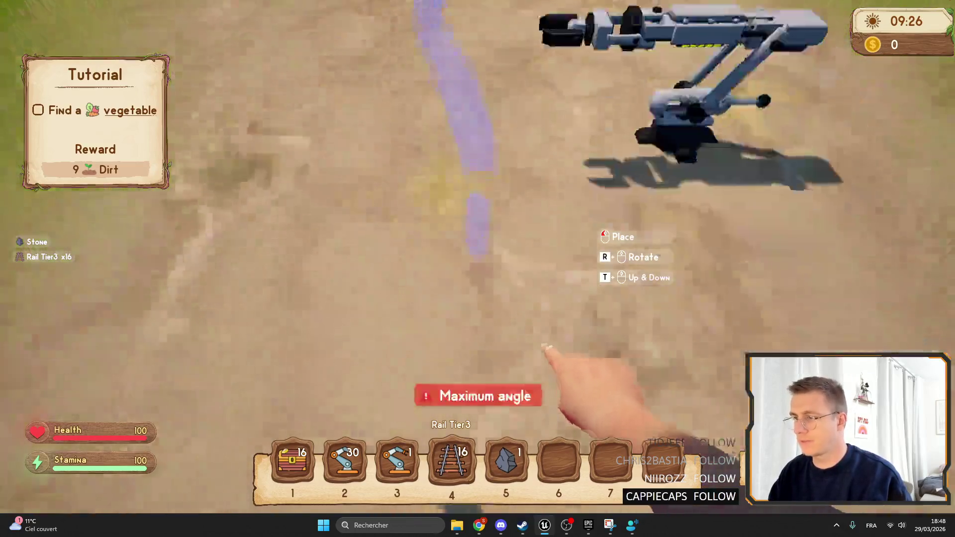
click(477, 268)
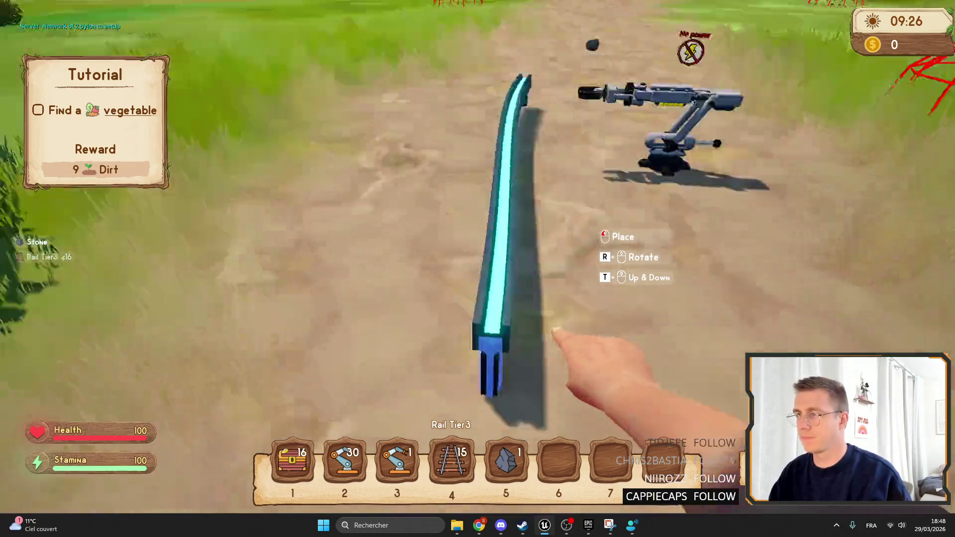
Set the arm's pickup source to Wagon with Filter tag enabled.
key(5)
key(e)
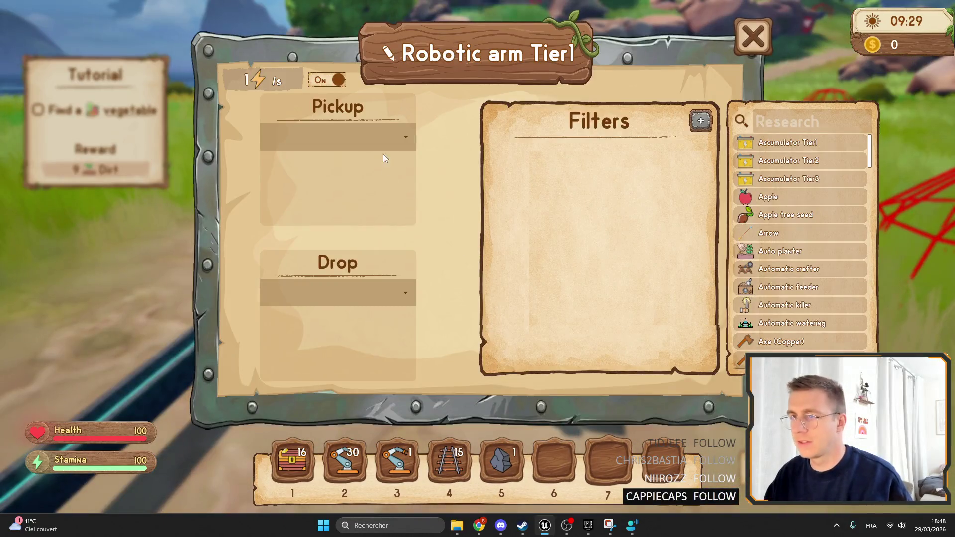
click(336, 169)
click(305, 215)
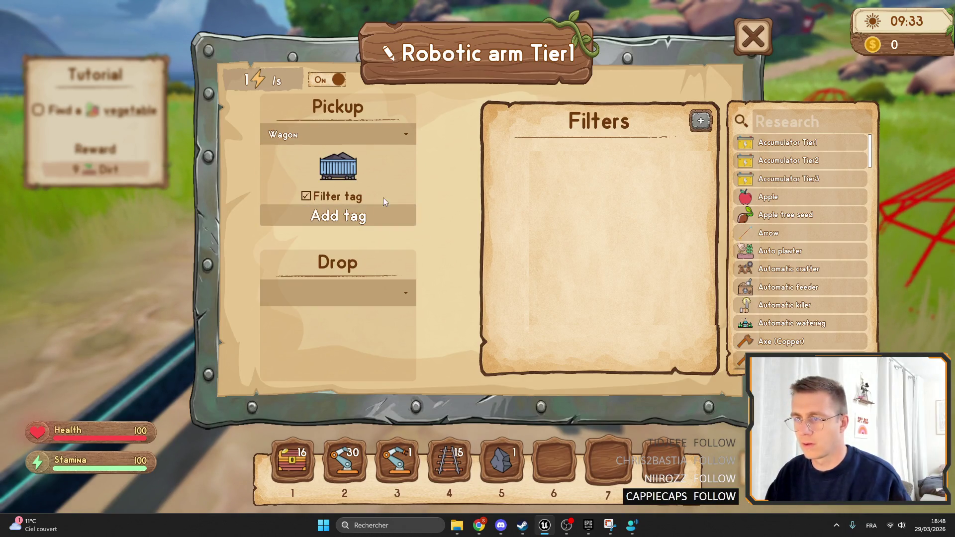
key(Escape)
Reopen the arm window a few times to check its settings, then stop the playtest.
key(e)
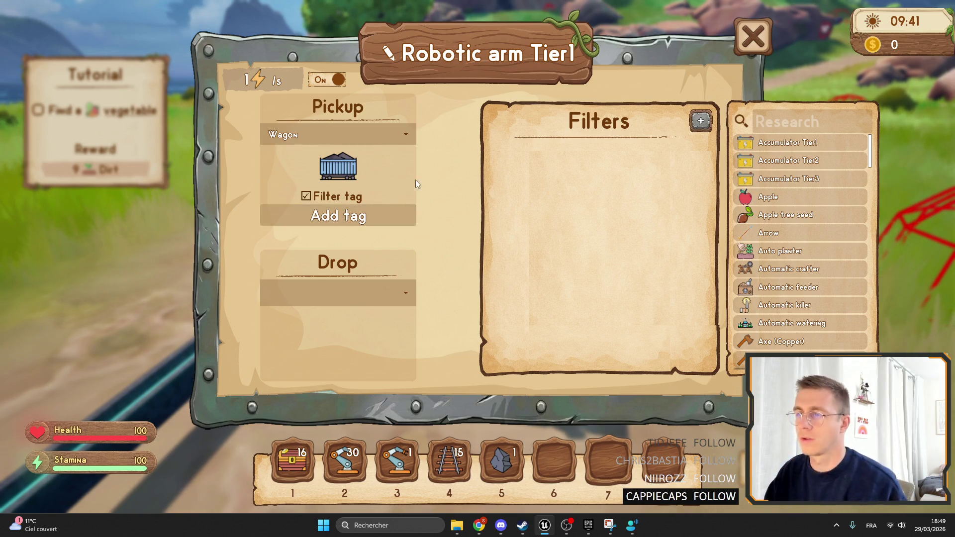
click(745, 50)
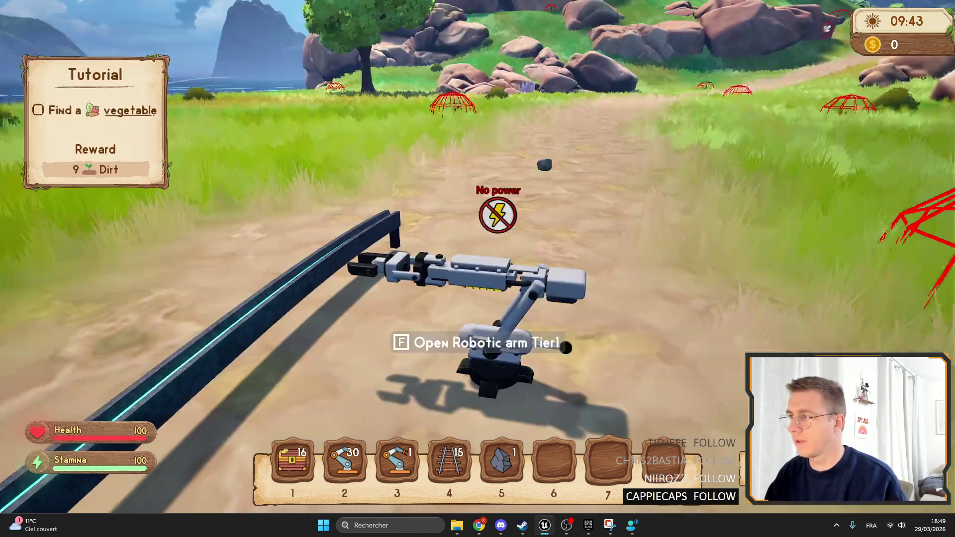
key(e)
click(752, 46)
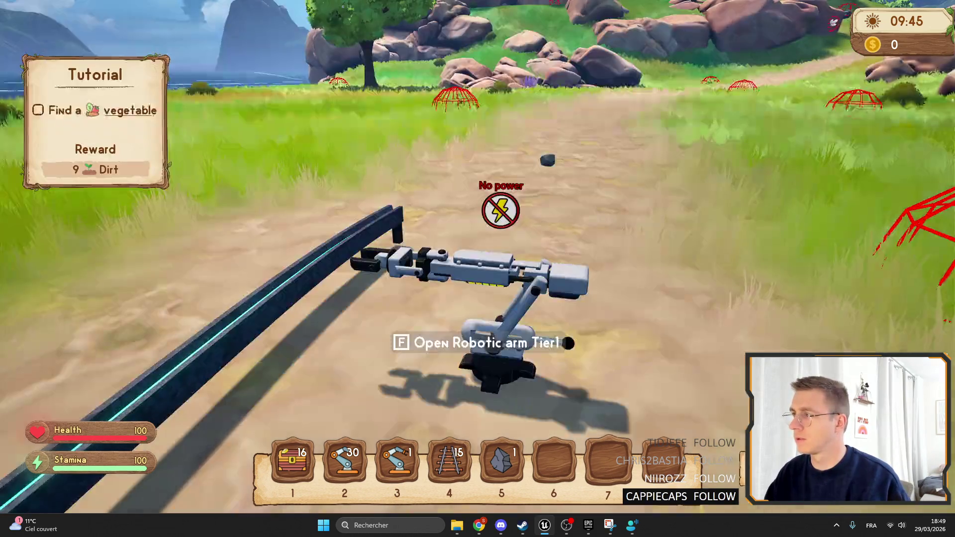
key(e)
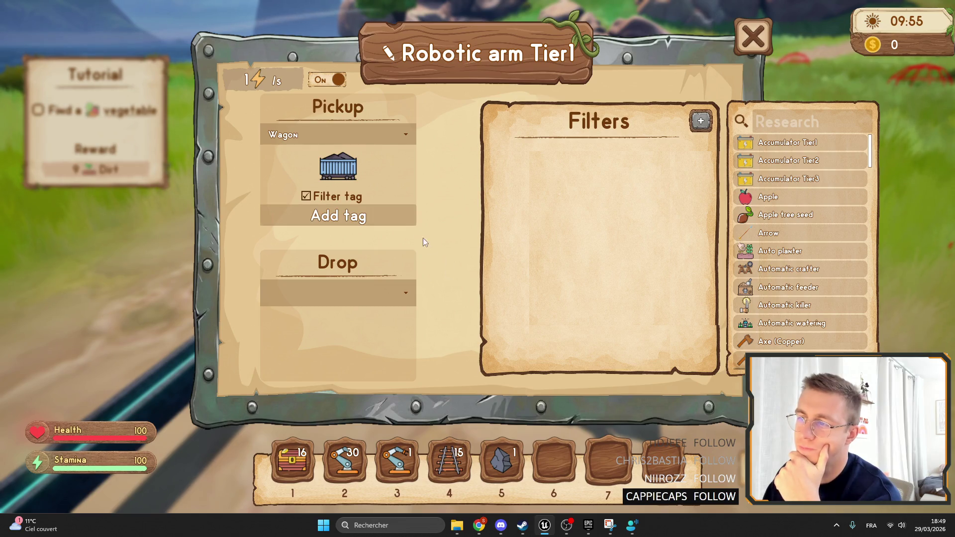
key(Escape)
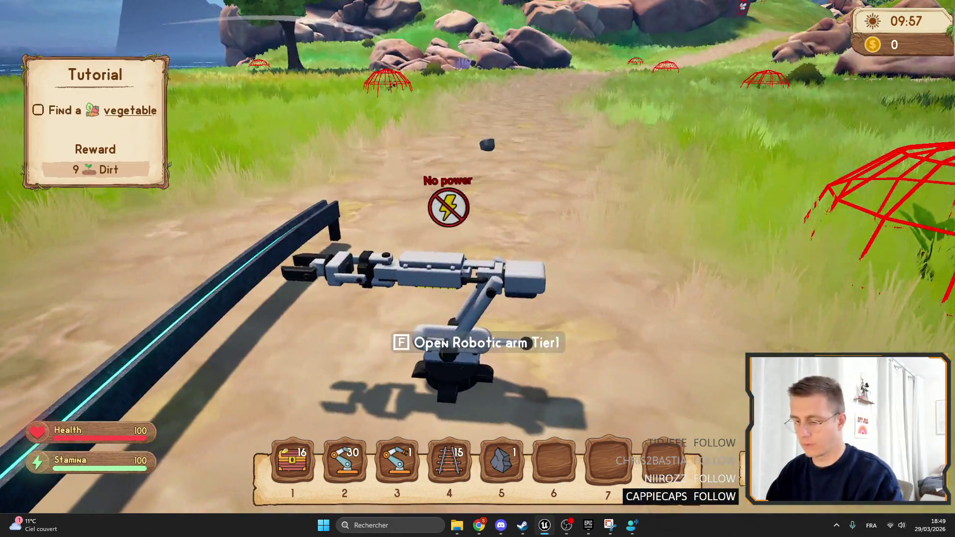
key(Escape)
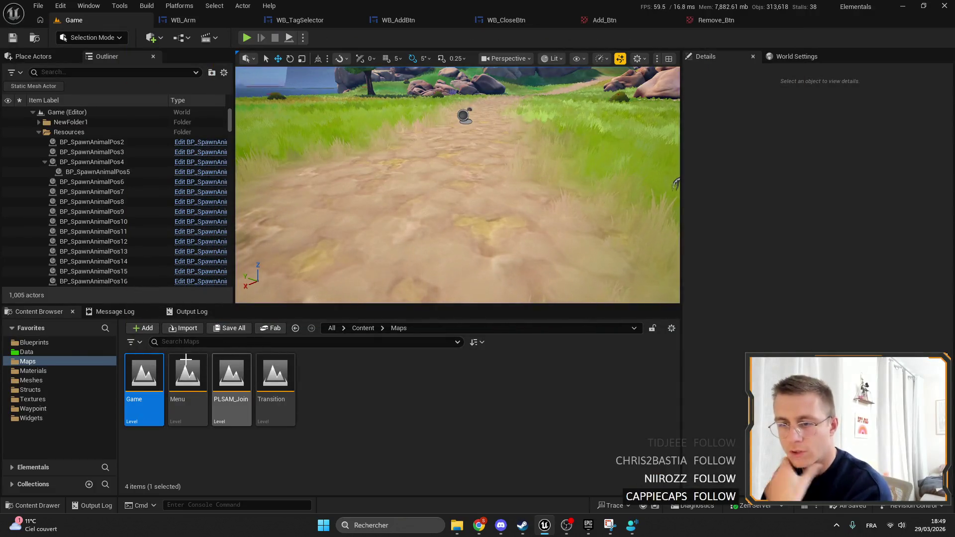
Load the Menu map, then find WB_Menu by searching 'menu' in Widgets and open it.
click(196, 368)
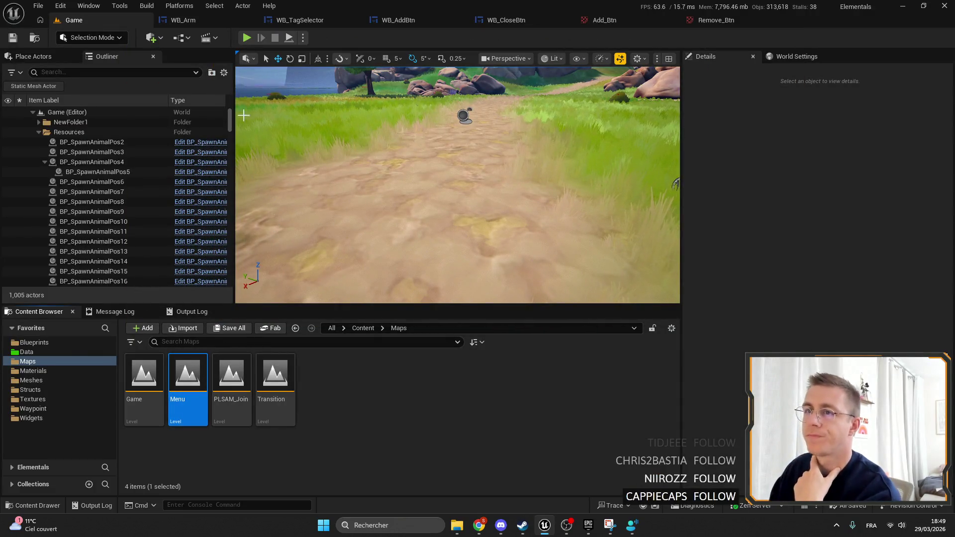
double_click(178, 381)
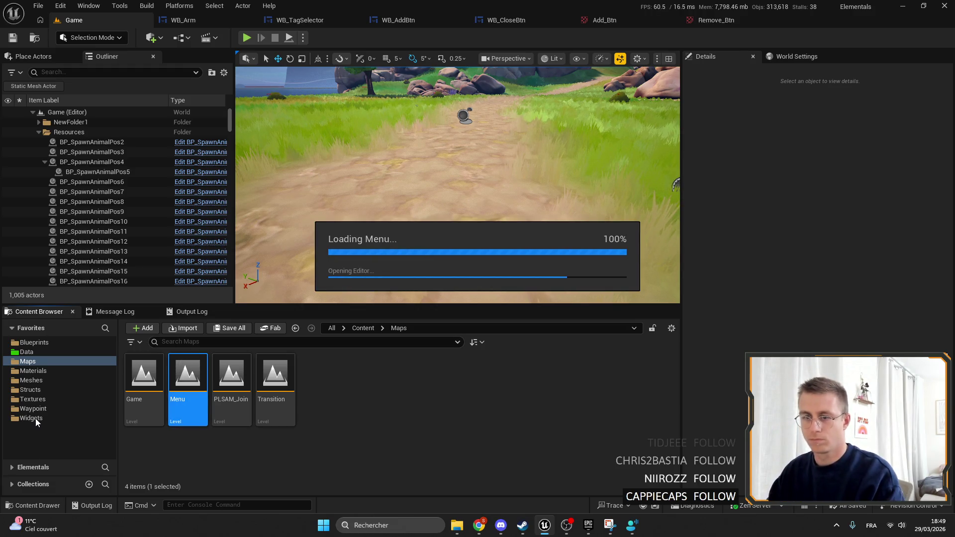
click(40, 418)
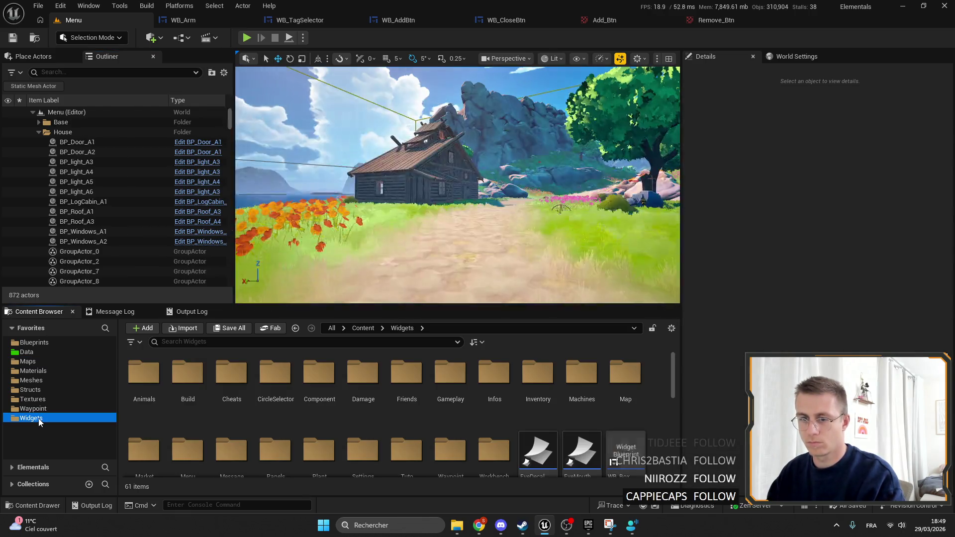
scroll(209, 393, down, 2)
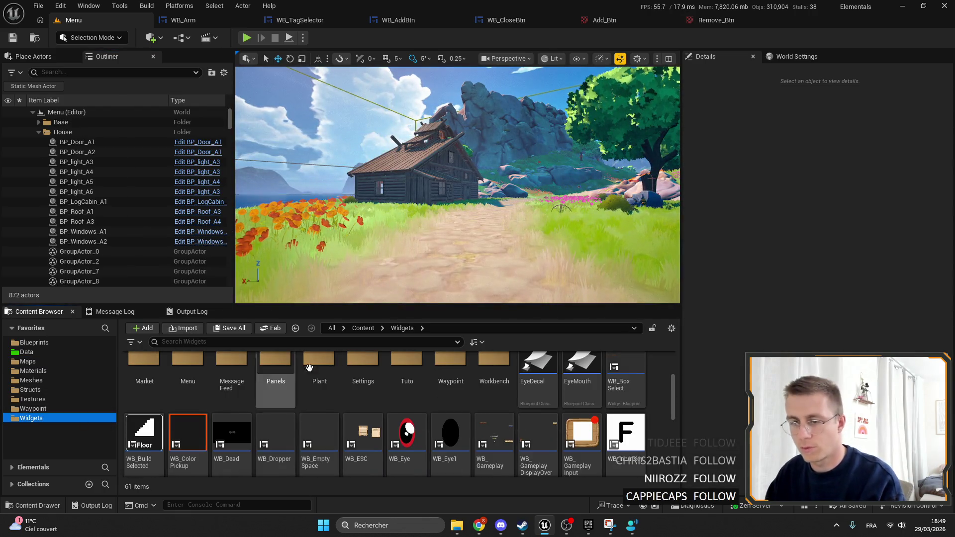
click(314, 343)
text(menu)
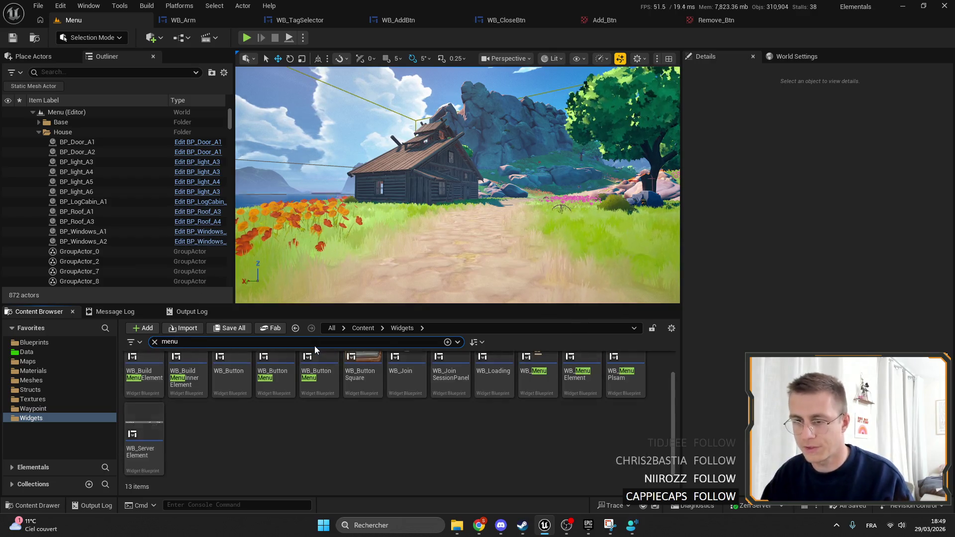
double_click(537, 378)
text(add)
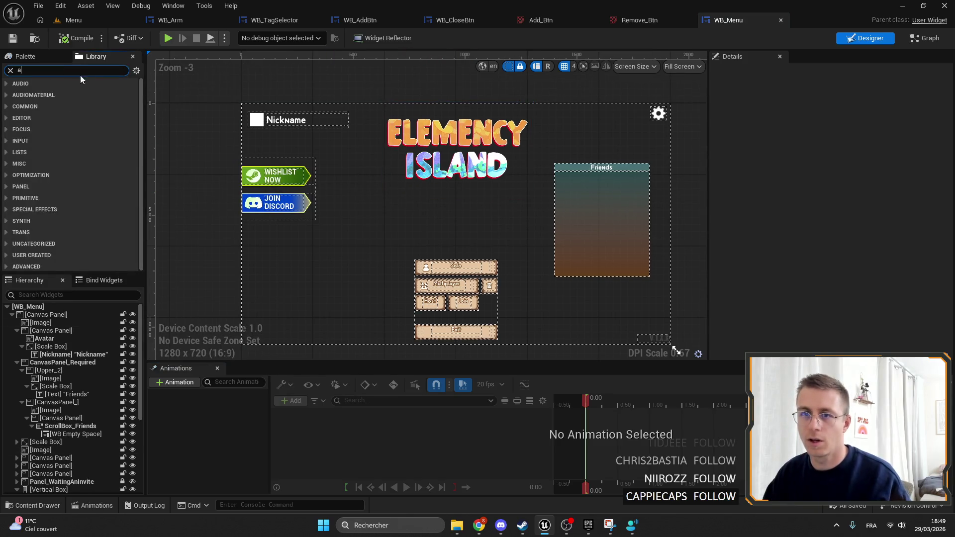
Drop WB_AddBtn onto the WB_Menu canvas below the Discord banner and save.
mouse_move(41, 199)
mouse_down()
mouse_move(294, 247)
mouse_move(299, 232)
mouse_move(367, 314)
mouse_move(393, 296)
mouse_up()
scroll(318, 240, up, 4)
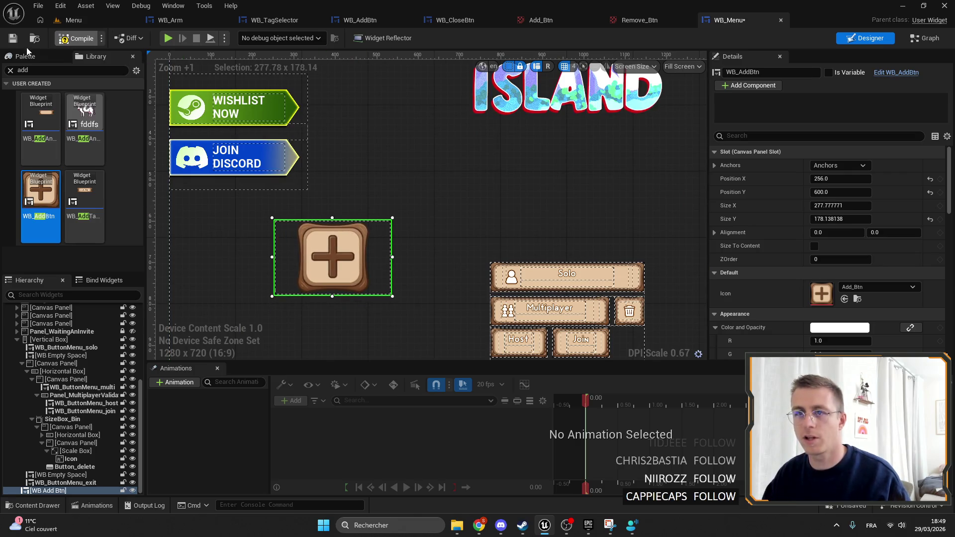
key(ctrl+s)
Preview the Menu level in fullscreen play, then stop the session.
click(74, 20)
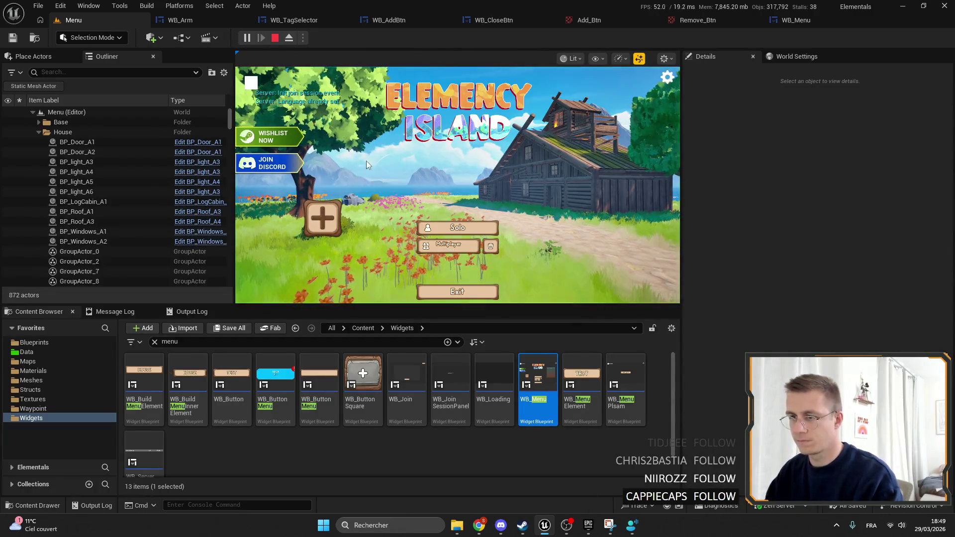
key(F11)
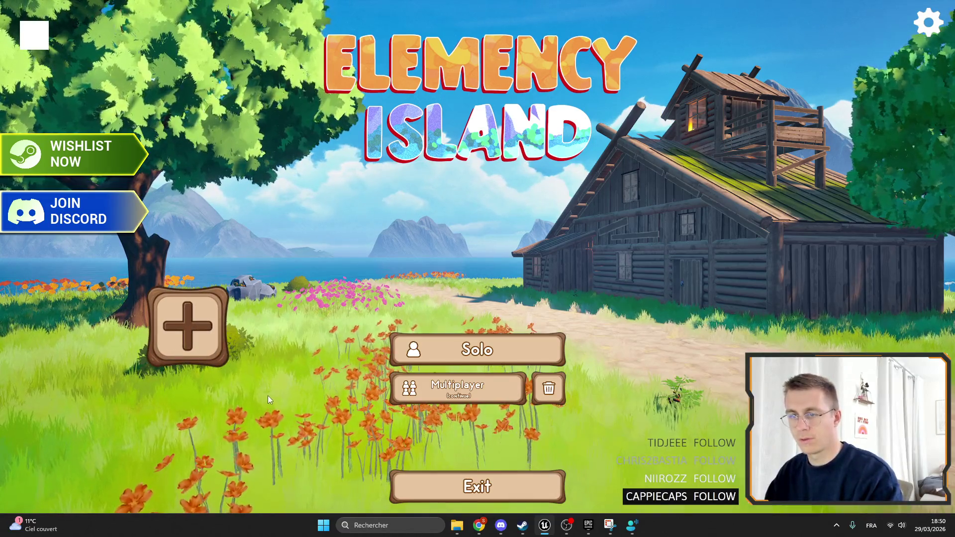
key(F11)
key(Escape)
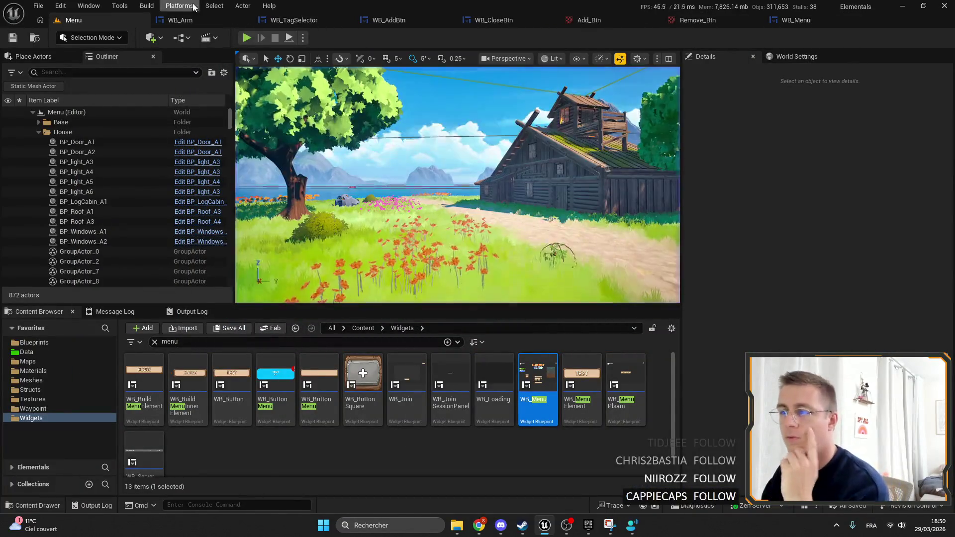
Delete the ClickAnim animation from WB_AddBtn and save the widget.
click(171, 20)
scroll(443, 166, up, 2)
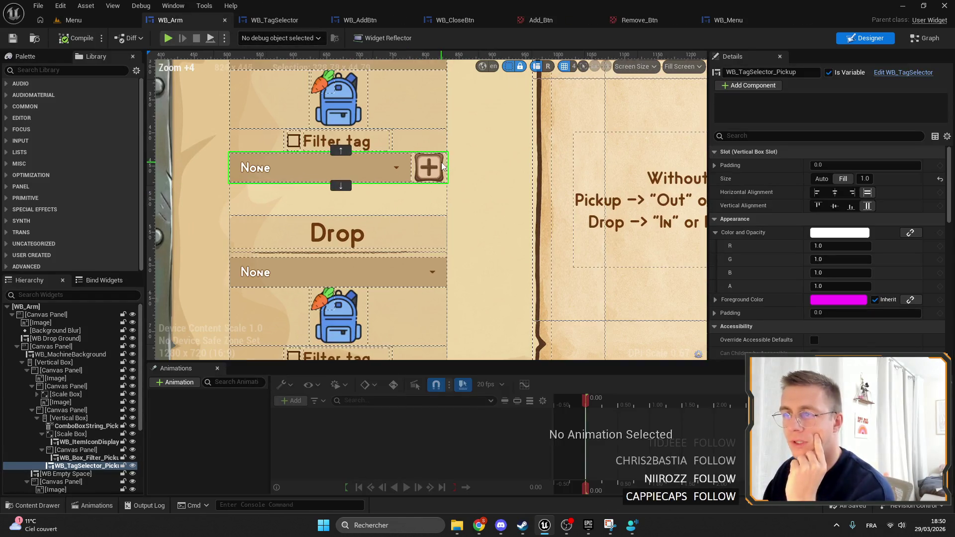
click(352, 20)
key(shift+F4)
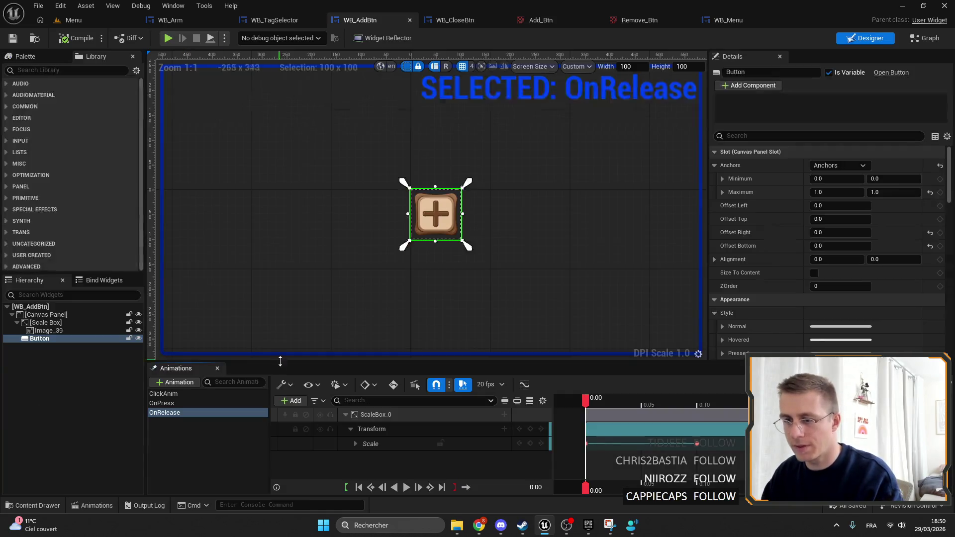
click(189, 394)
key(Delete)
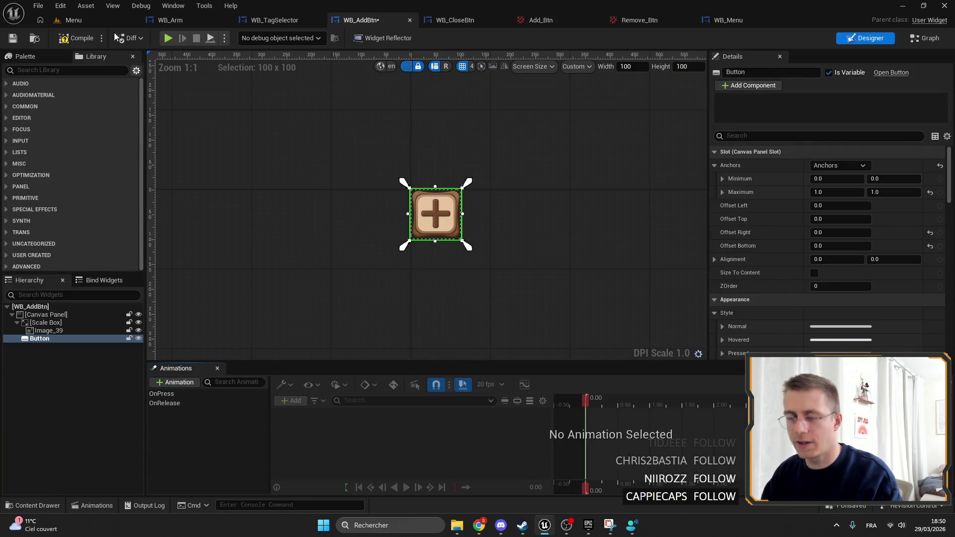
click(15, 39)
click(237, 145)
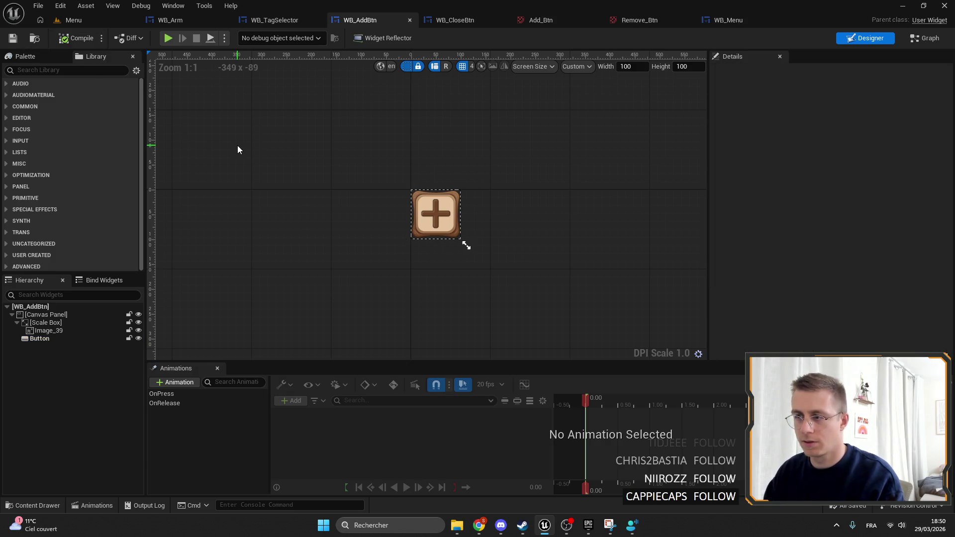
Move the OnPress Play and Stop Animation nodes beside On Unhovered (Button), save, and return to Menu.
key(shift+F12)
scroll(380, 219, down, 4)
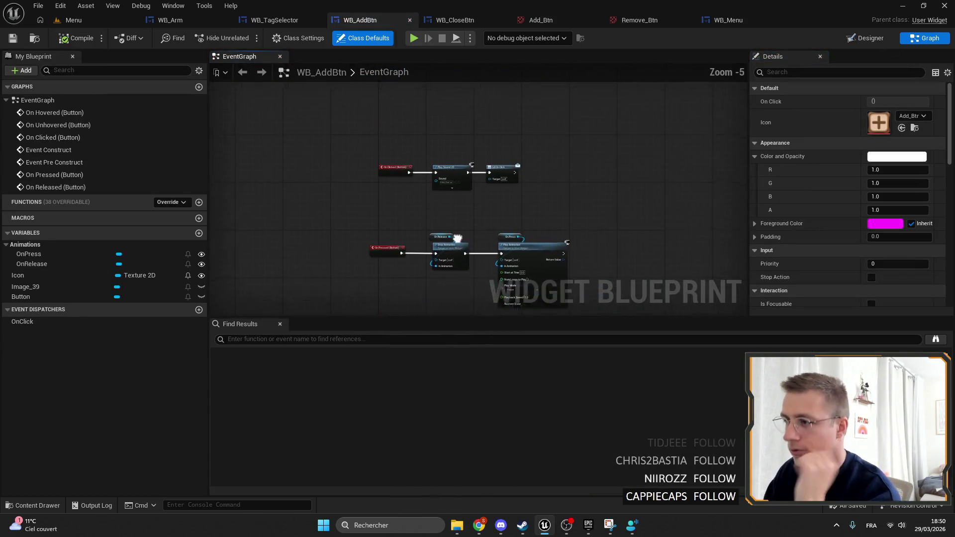
mouse_move(401, 200)
mouse_down()
mouse_move(409, 147)
mouse_move(473, 252)
mouse_move(458, 201)
mouse_up()
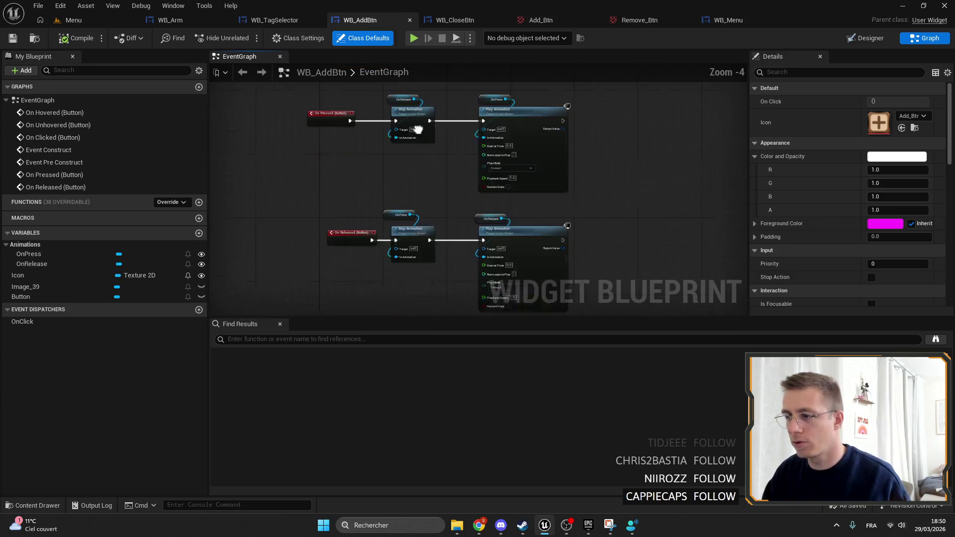
drag(399, 174, 457, 233)
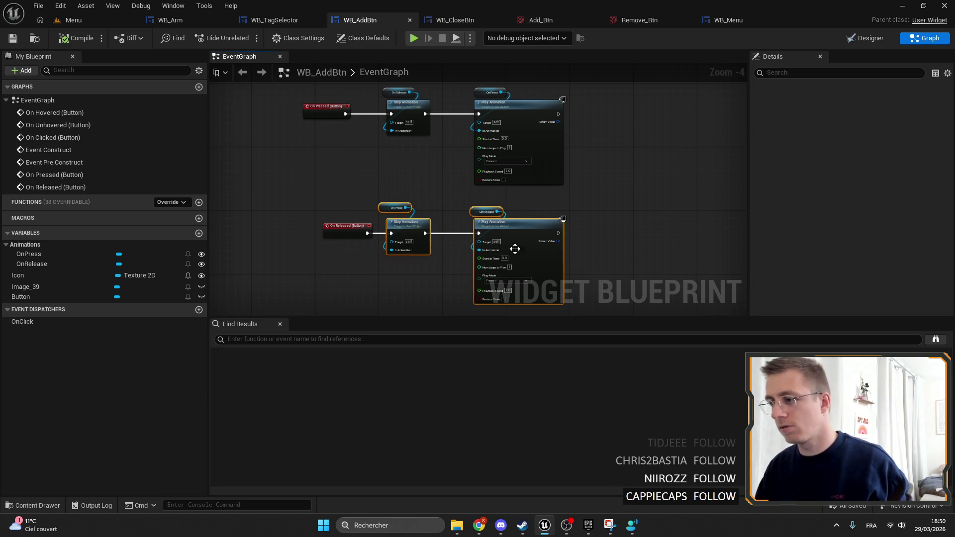
scroll(505, 234, down, 2)
drag(486, 260, 458, 177)
scroll(458, 177, up, 5)
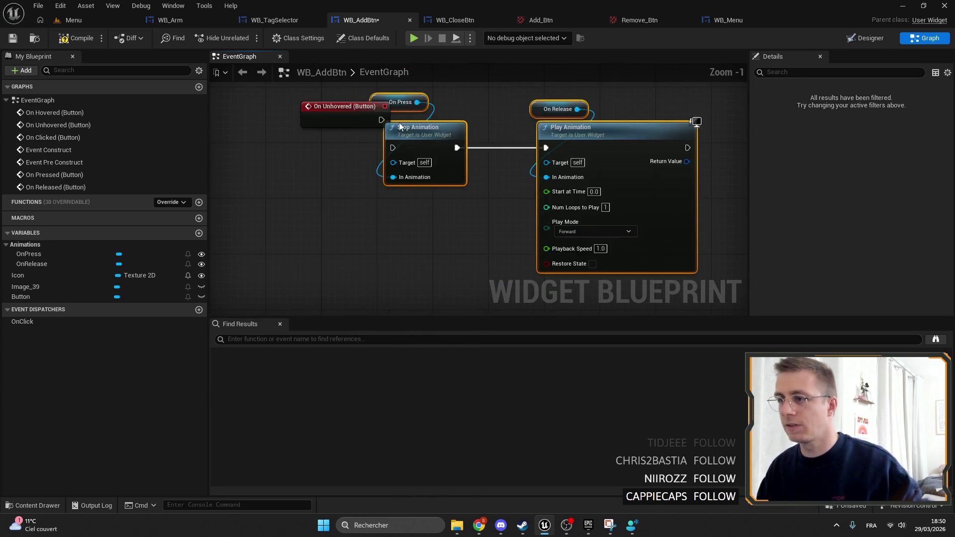
drag(430, 116, 423, 124)
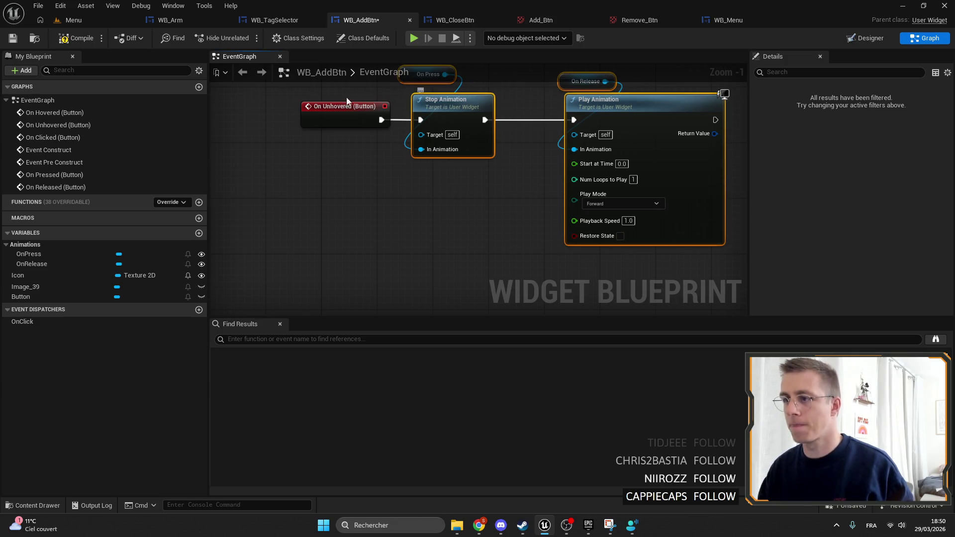
click(15, 38)
click(74, 20)
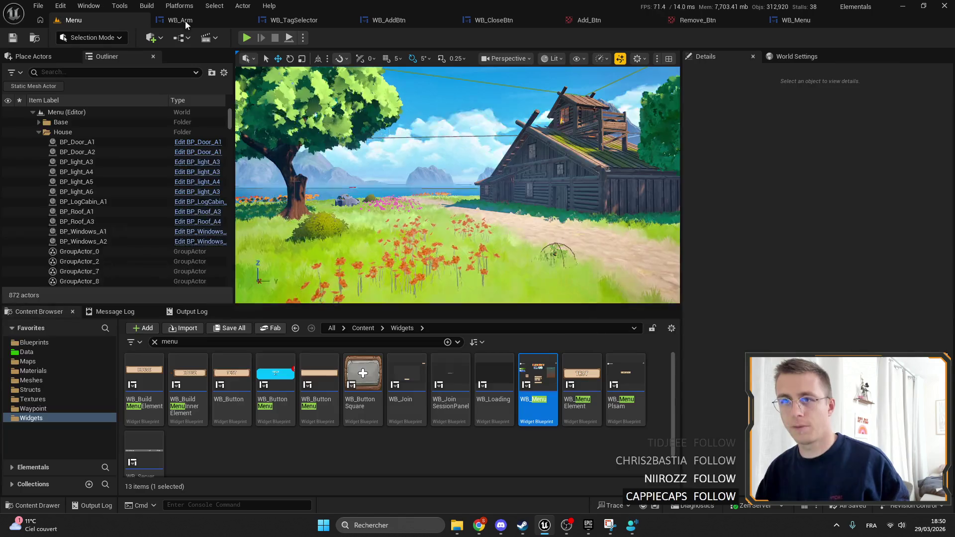
Run the Elemency Island main menu in fullscreen play, then stop the session.
click(246, 37)
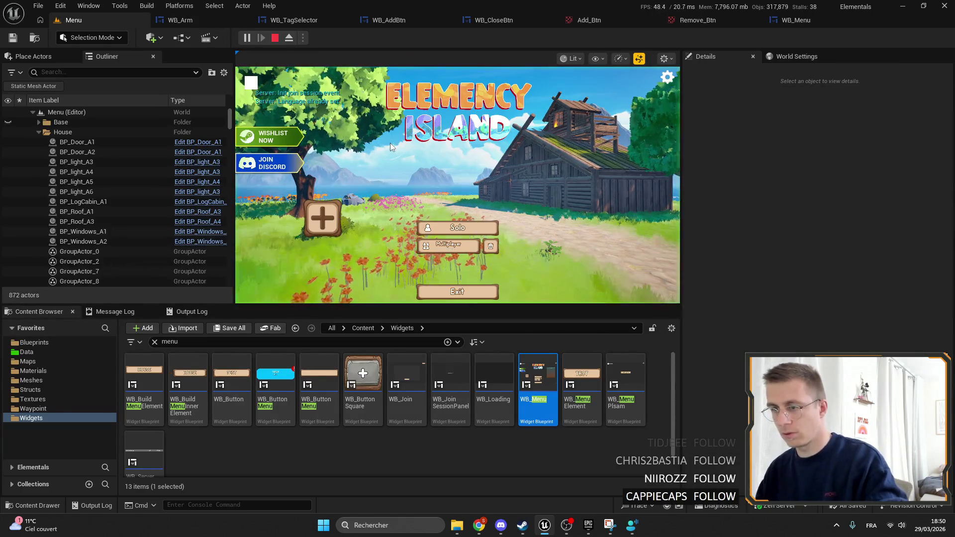
key(F11)
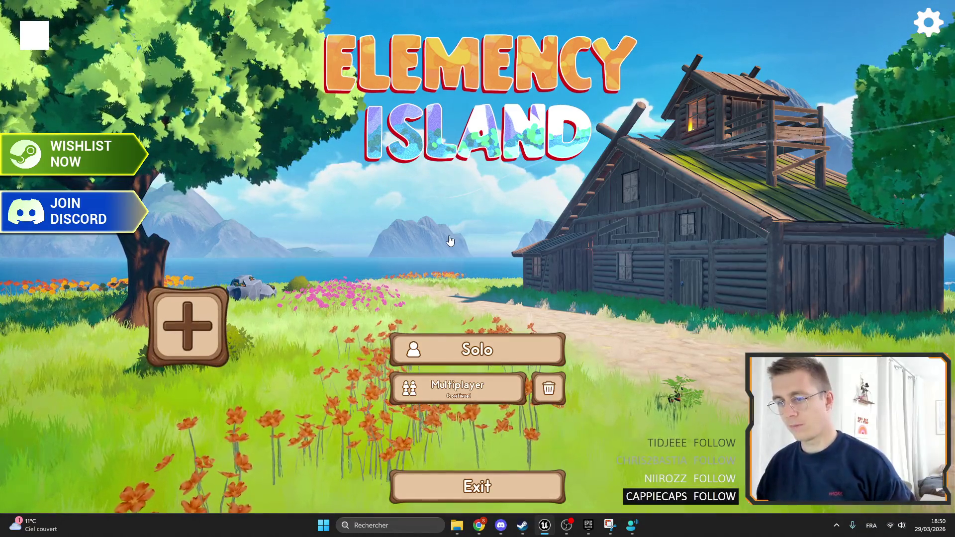
key(Escape)
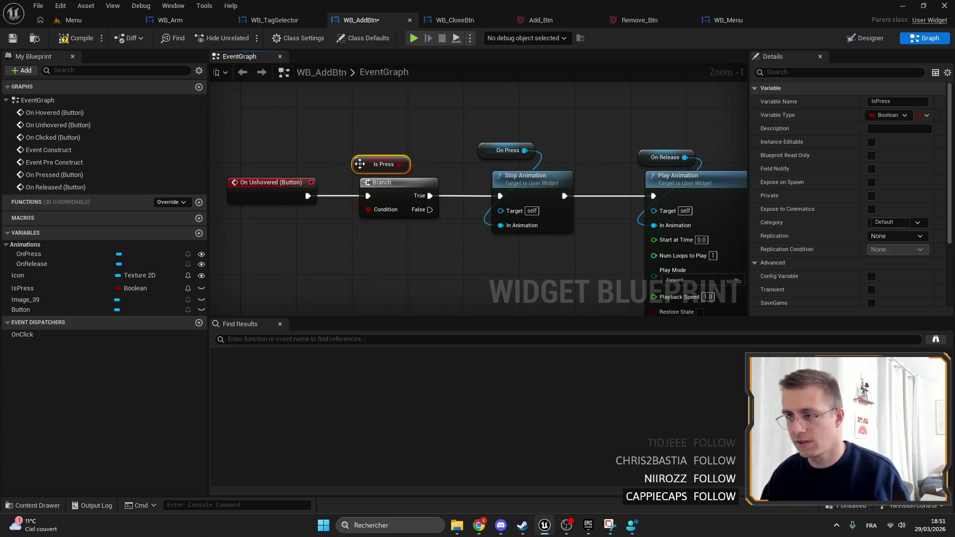
Copy the Is Press and Branch nodes and add a SET IsPress node after Play Animation.
ctrl+click(368, 192)
right_click(365, 218)
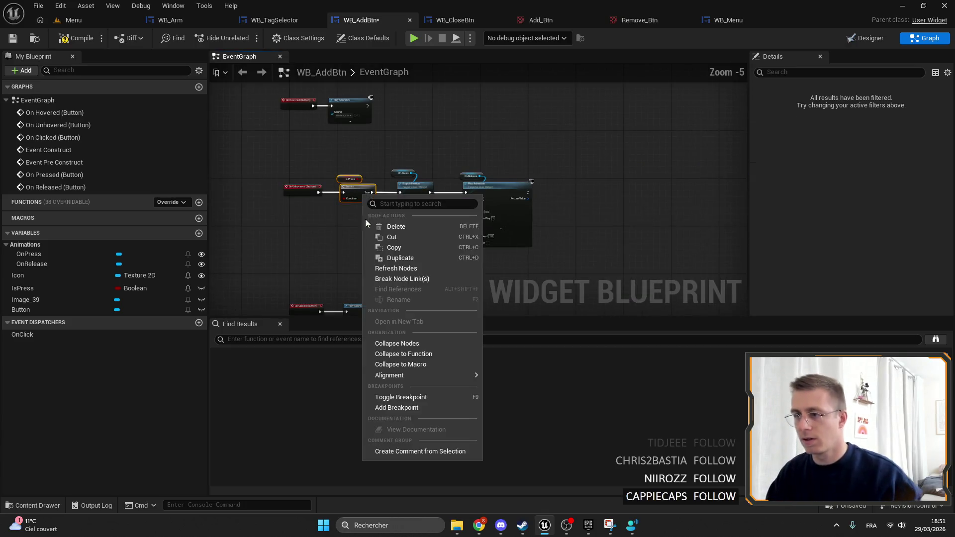
scroll(378, 208, down, 2)
drag(396, 172, 325, 198)
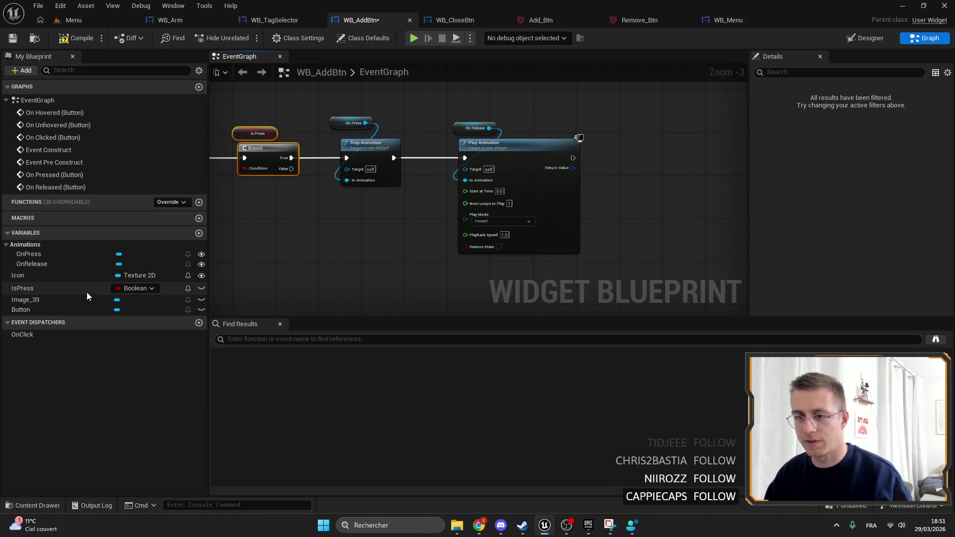
drag(86, 296, 581, 150)
click(614, 170)
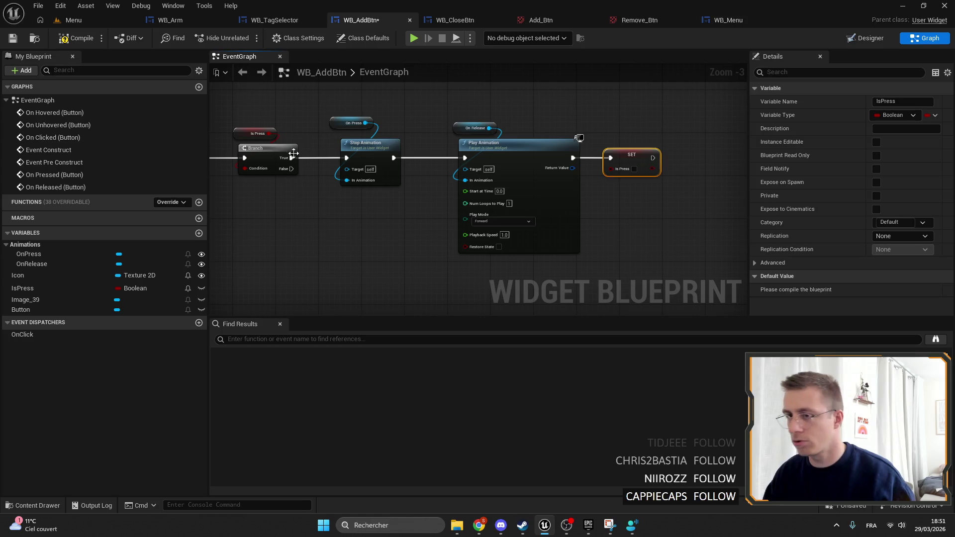
Paste Is Press and Branch before the On Released animations and wire Branch True to Stop Animation.
scroll(293, 153, down, 2)
scroll(392, 170, up, 2)
scroll(387, 124, up, 1)
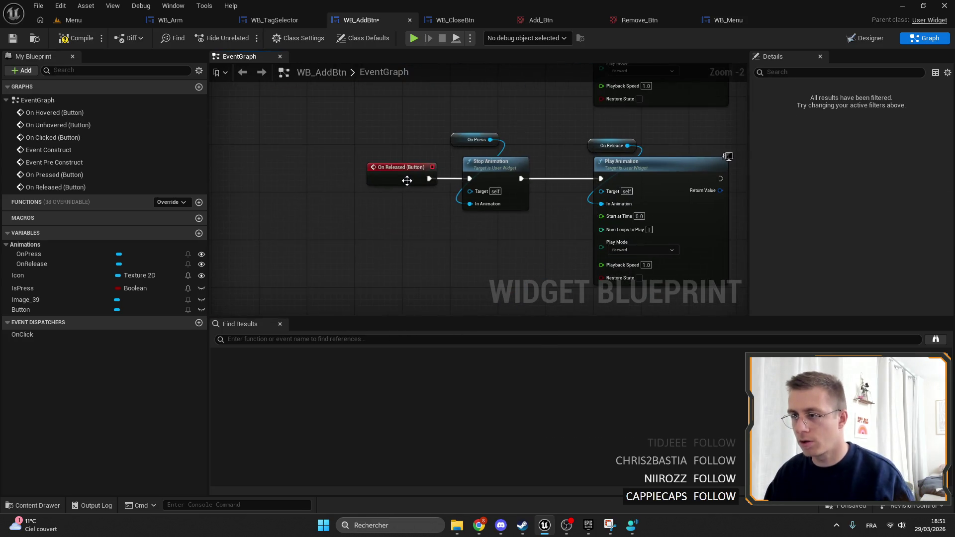
scroll(415, 228, up, 2)
key(ctrl+v)
drag(384, 91, 642, 154)
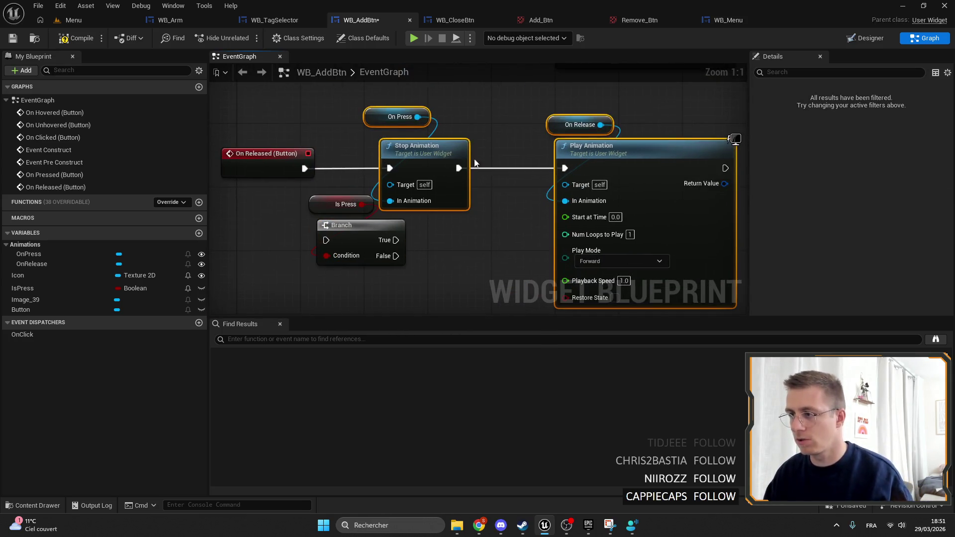
drag(477, 144, 542, 144)
drag(413, 271, 304, 191)
mouse_move(328, 227)
mouse_down()
mouse_move(359, 155)
mouse_move(357, 170)
mouse_up()
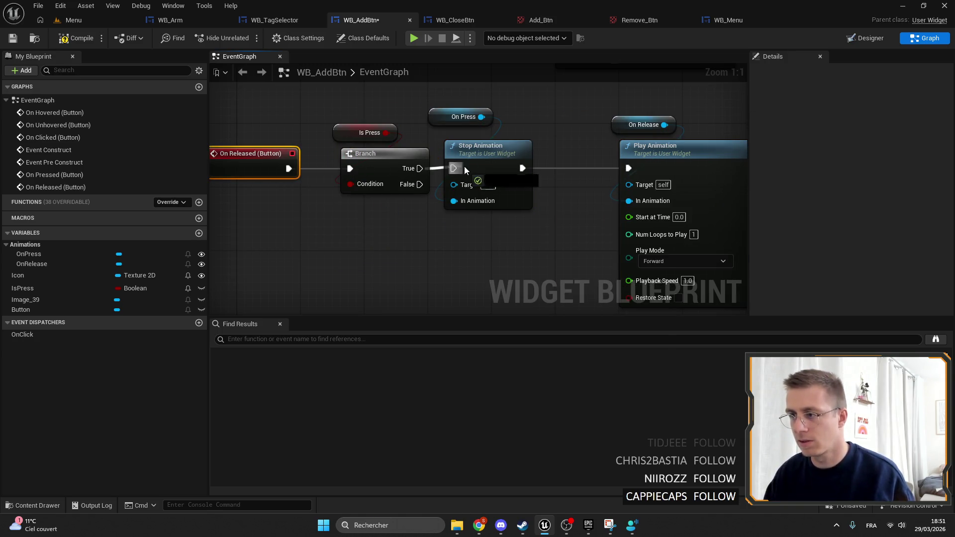
drag(465, 170, 448, 168)
key(Escape)
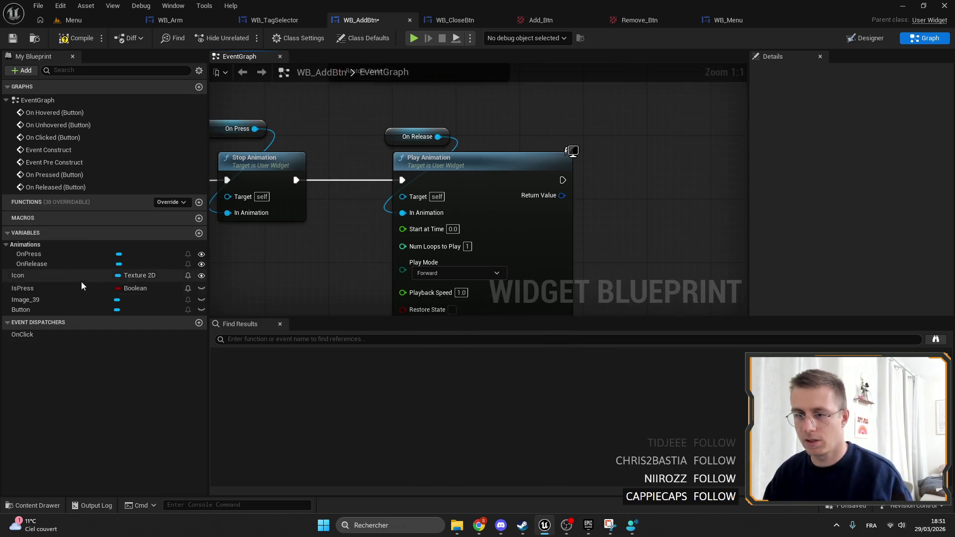
Add a SET IsPress node after the On Released Play Animation and tidy the node layout.
drag(82, 288, 631, 186)
click(647, 202)
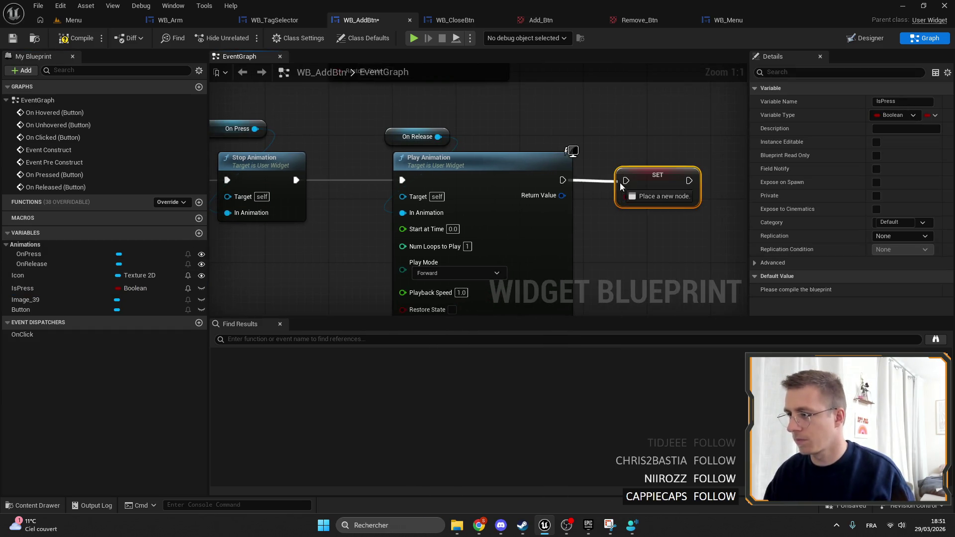
scroll(632, 180, down, 4)
scroll(409, 150, up, 3)
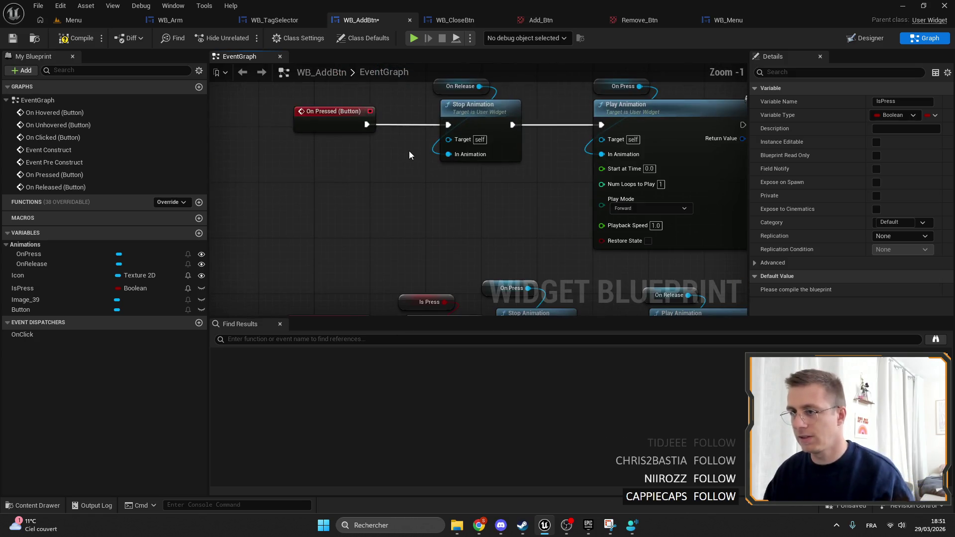
scroll(457, 134, up, 1)
mouse_move(423, 132)
mouse_down()
mouse_move(497, 130)
mouse_move(395, 142)
mouse_move(416, 143)
mouse_up()
drag(550, 127, 465, 143)
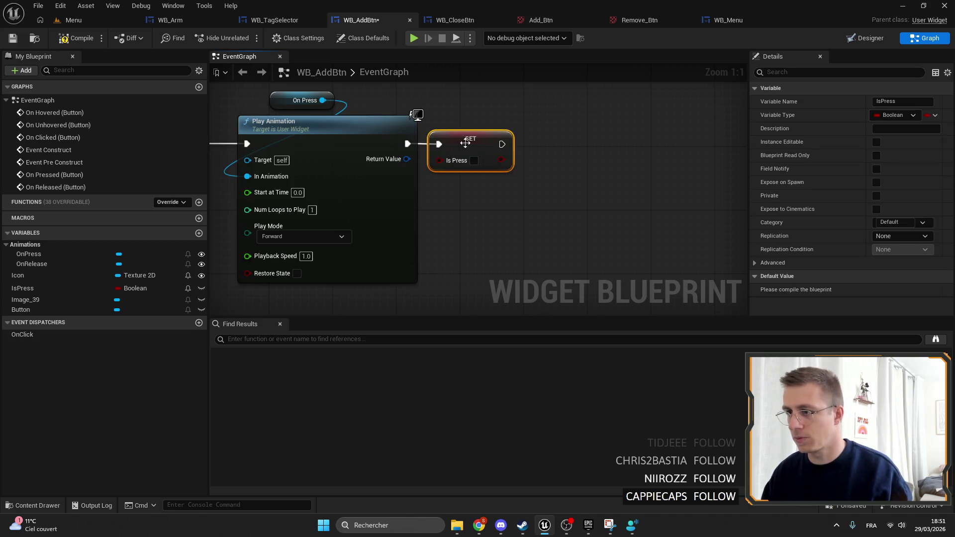
drag(313, 100, 273, 100)
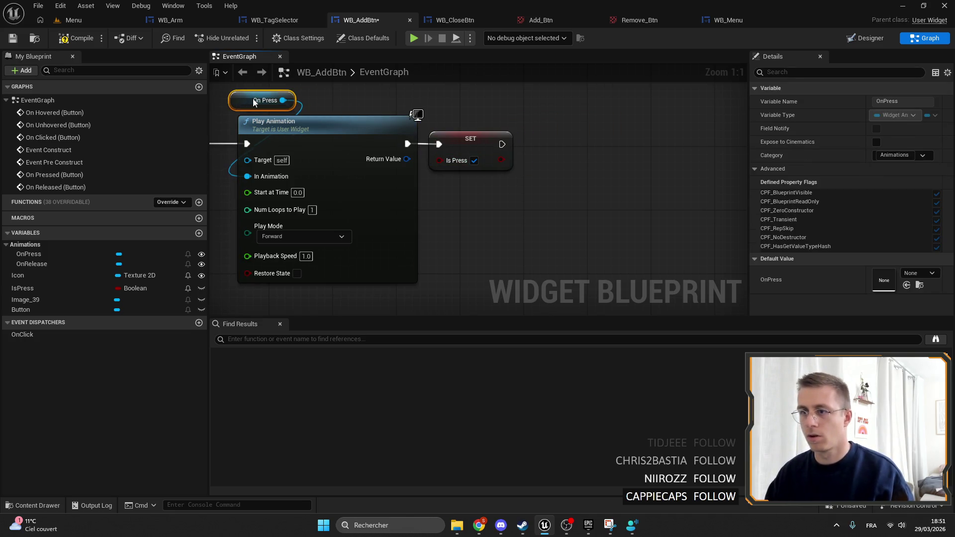
drag(476, 139, 492, 139)
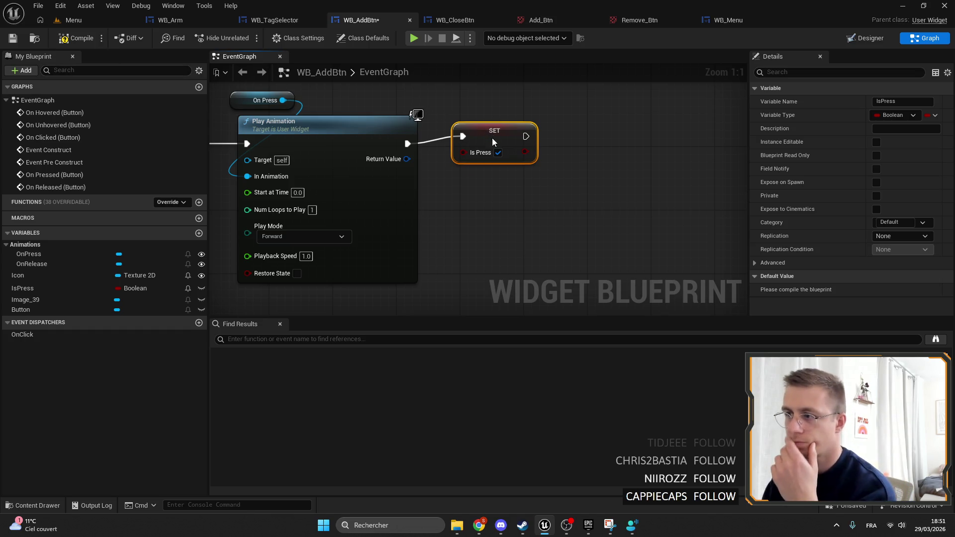
Save WB_AddBtn and start a fullscreen playtest from the Menu level.
click(12, 39)
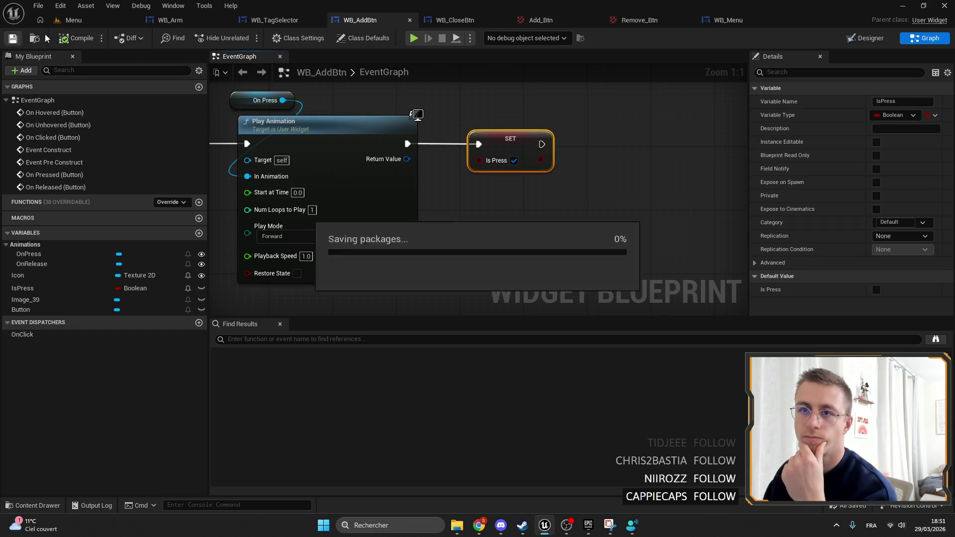
click(73, 19)
click(246, 38)
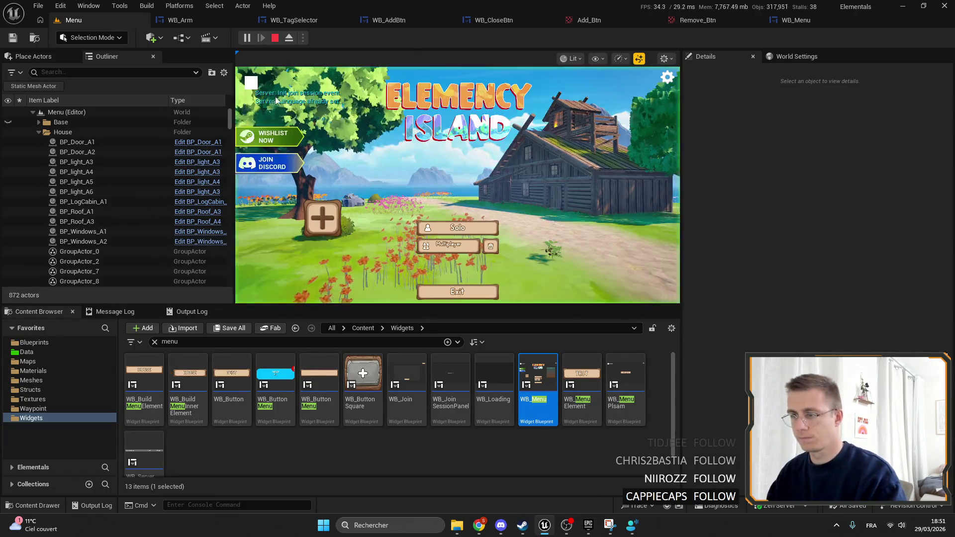
key(F11)
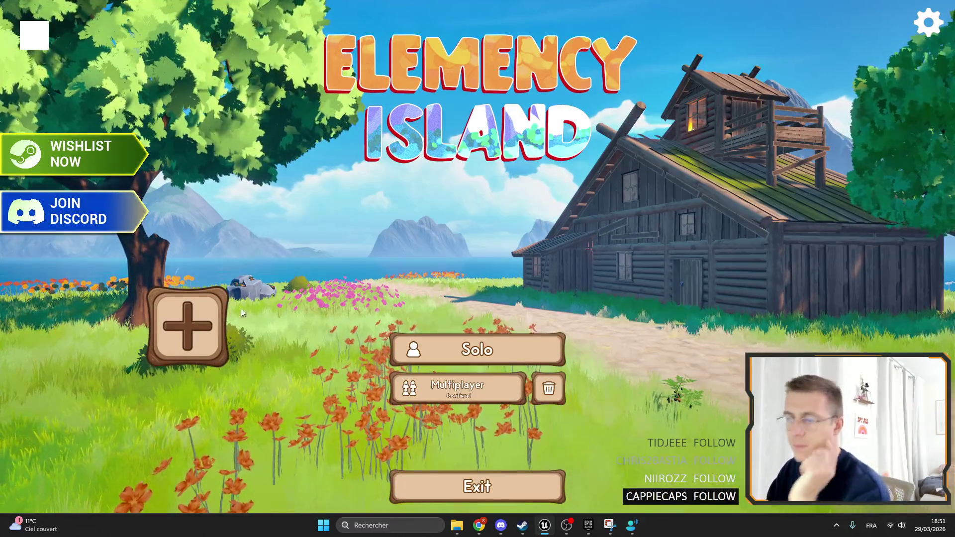
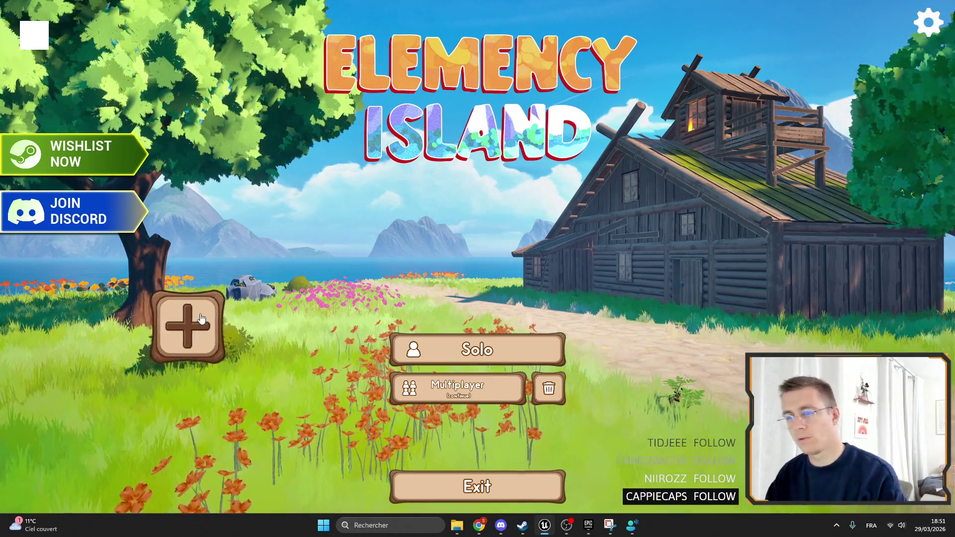
Stop the game preview, delete WB_AddBtn from WB_Menu, and compile and save.
key(F11)
key(Escape)
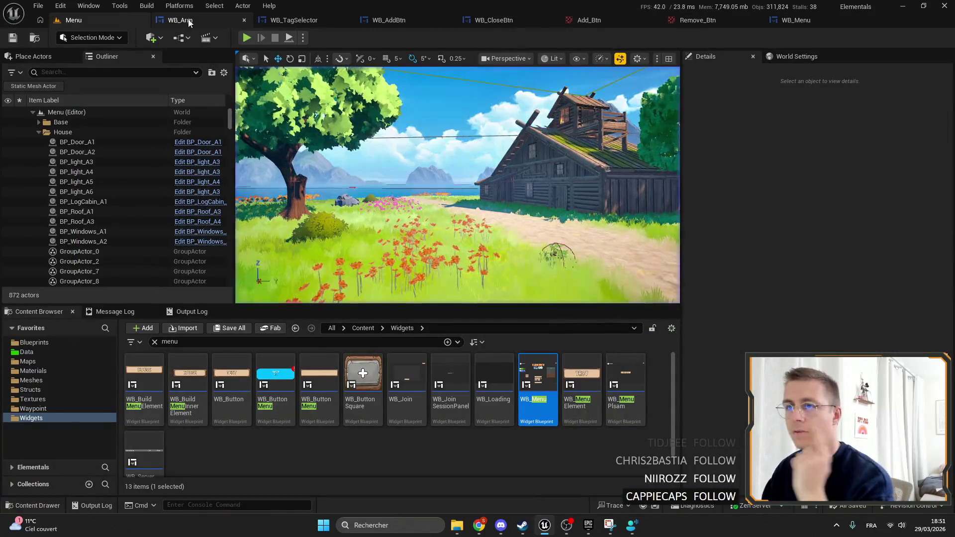
click(793, 20)
key(Delete)
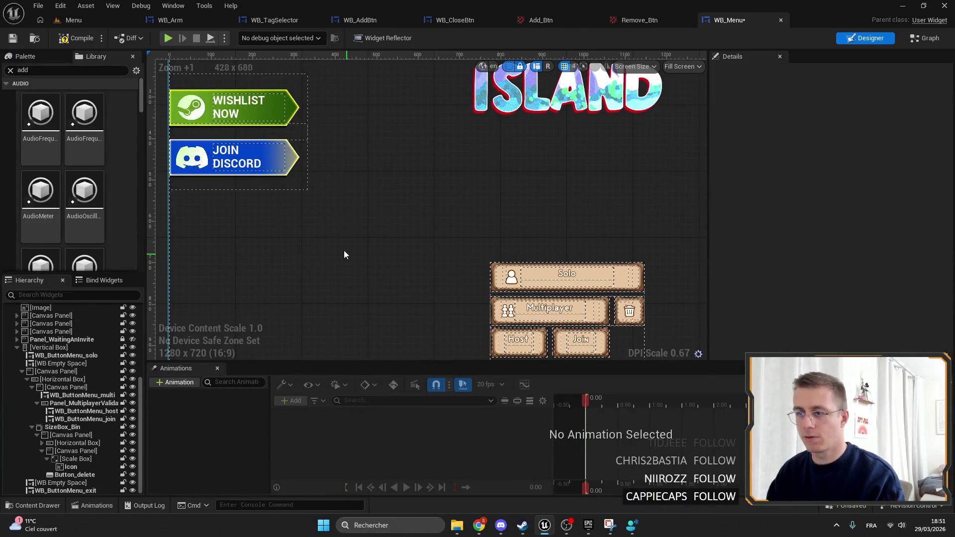
click(75, 40)
click(74, 20)
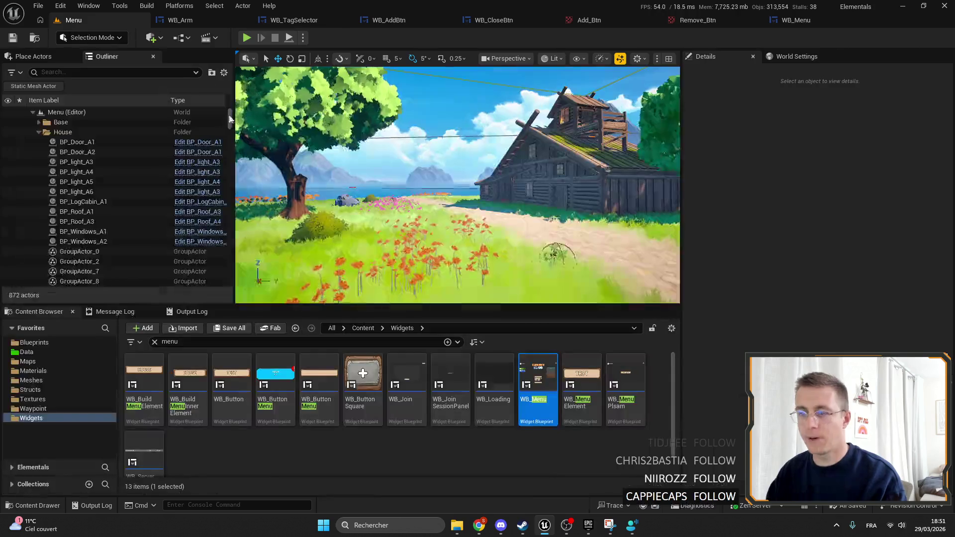
Find WB_Filter through WB_ButtonSquare's Reference Viewer and open it for editing.
right_click(369, 386)
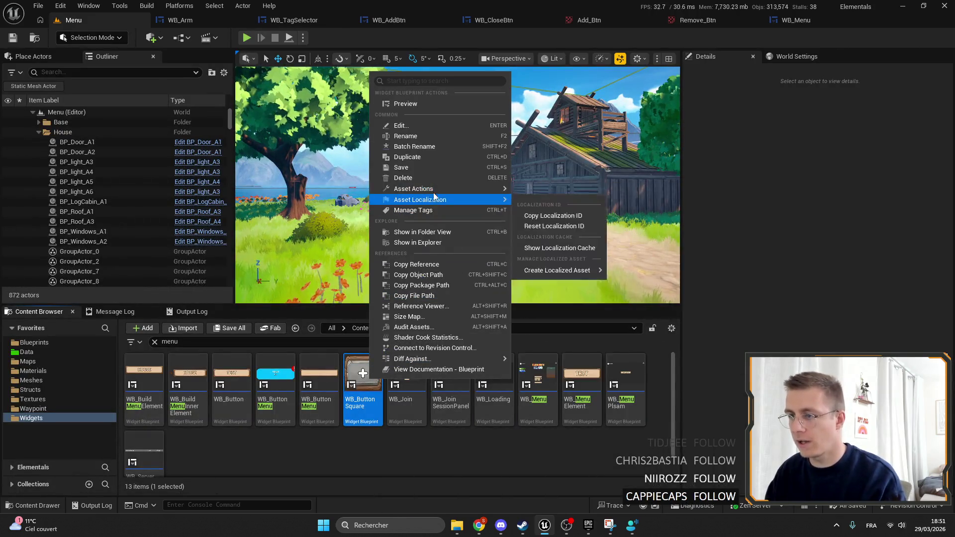
click(420, 306)
scroll(510, 320, up, 5)
right_click(510, 320)
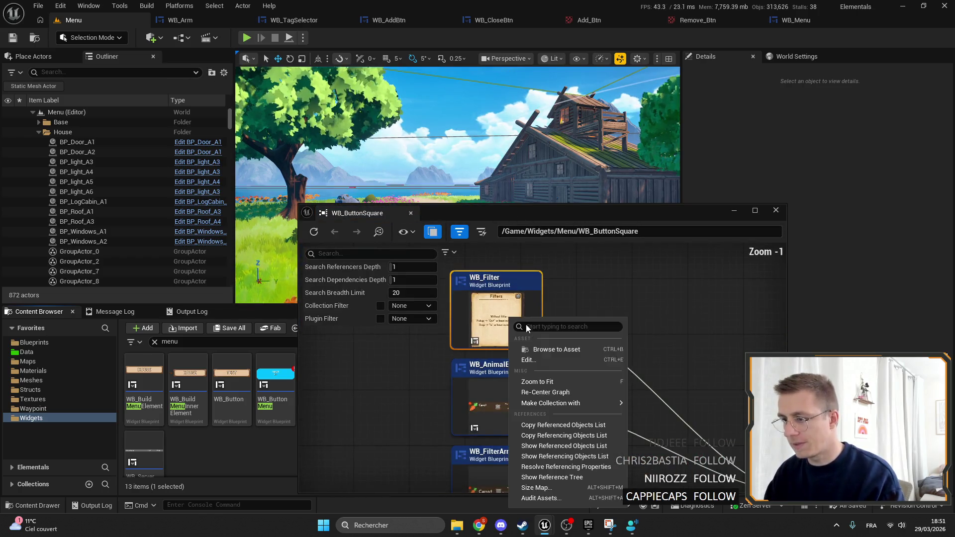
click(556, 349)
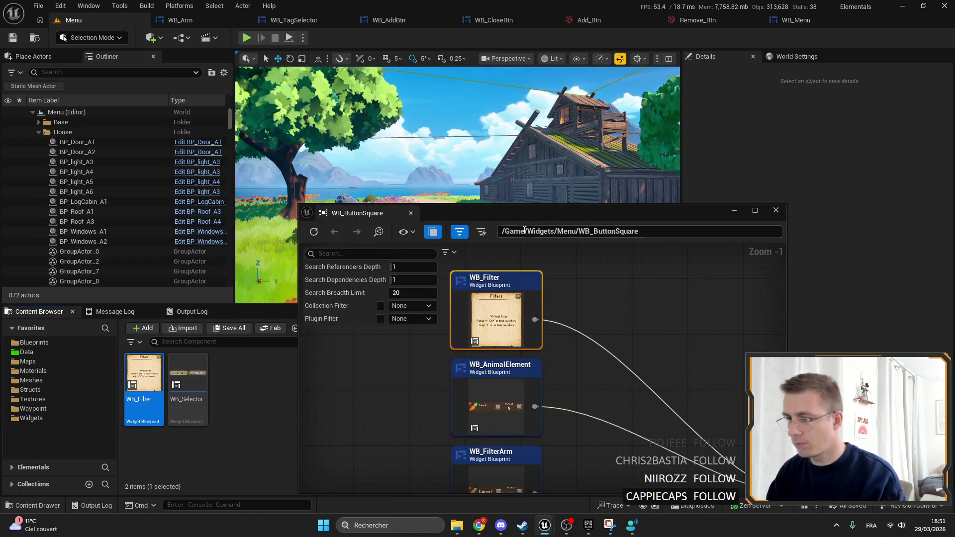
mouse_move(560, 213)
mouse_down()
mouse_move(307, 222)
mouse_move(0, 279)
mouse_up()
double_click(144, 373)
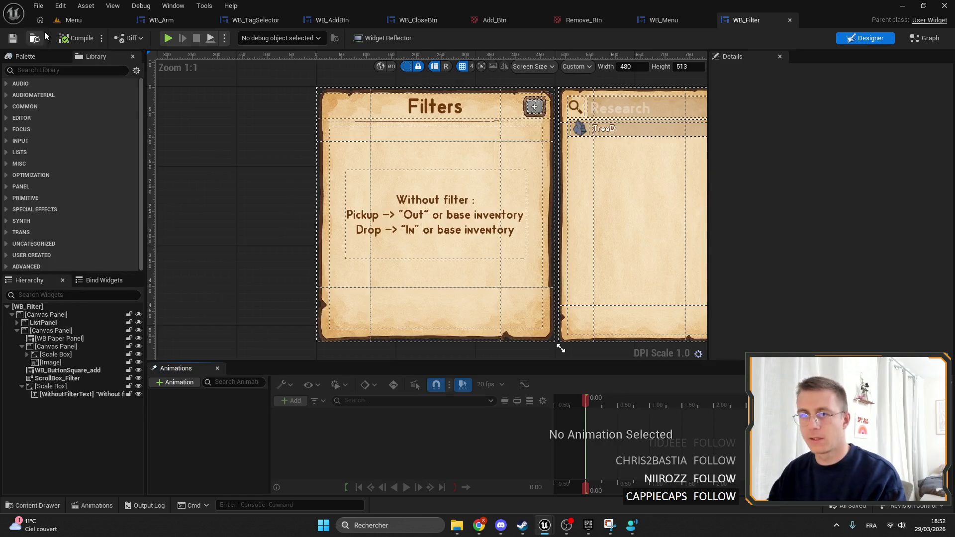
Look at the WB_Selector widget, then reopen WB_Filter.
click(34, 38)
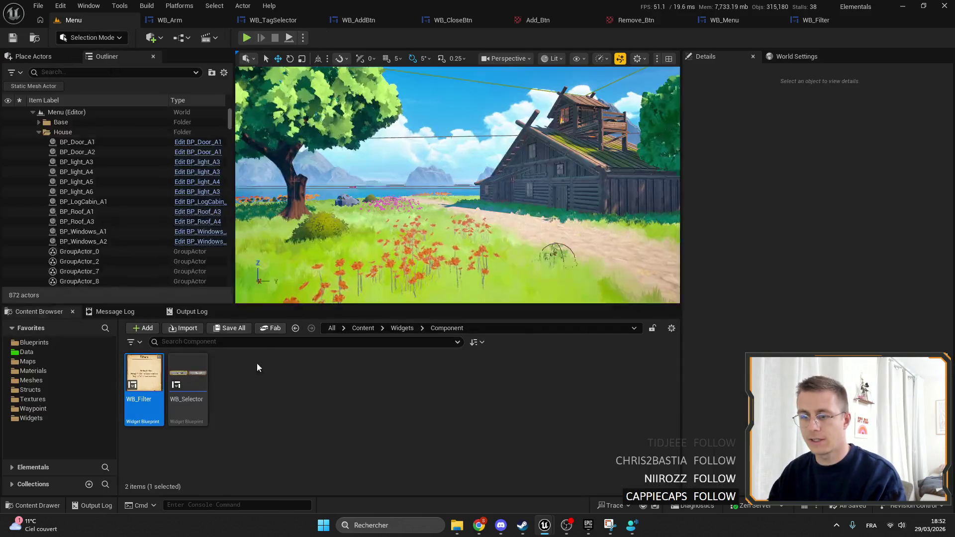
double_click(195, 368)
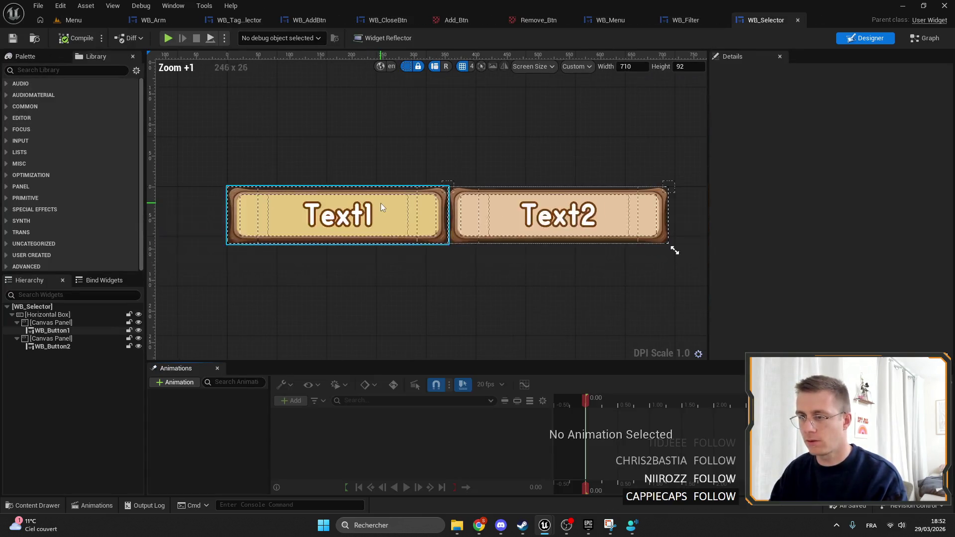
click(73, 20)
double_click(148, 369)
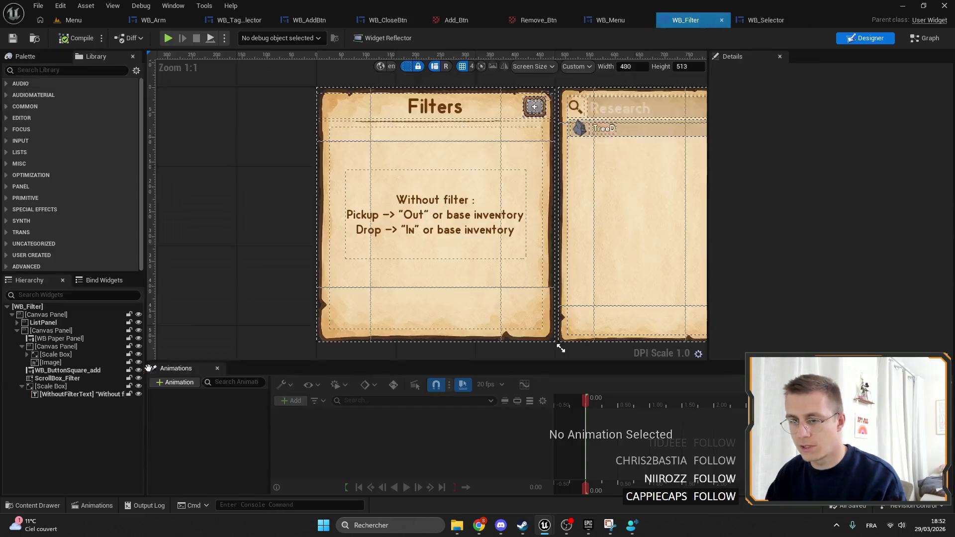
scroll(558, 92, up, 7)
Add a WB_AddBtn to the Filters layout and copy the grey plus button's slot properties.
click(500, 130)
text(e)
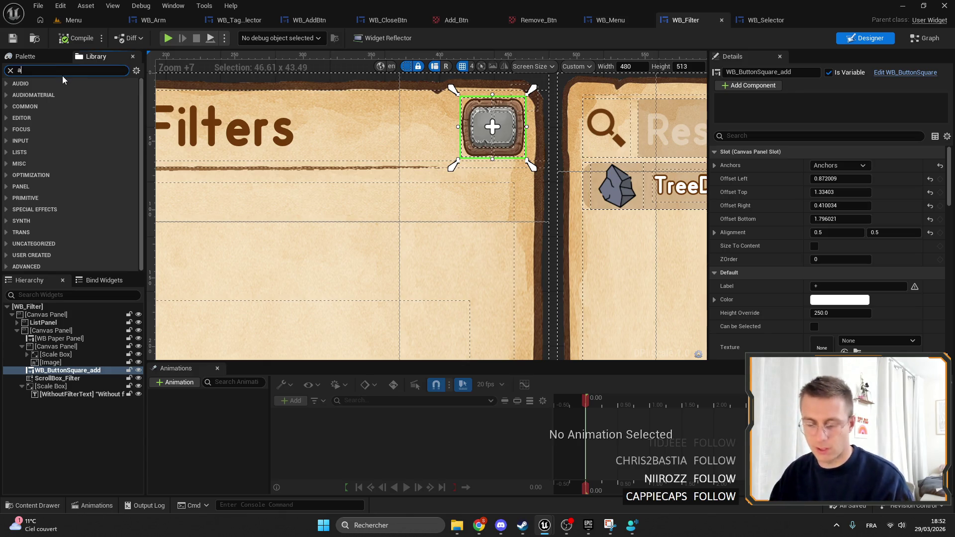
text(dd)
mouse_move(40, 199)
mouse_down()
mouse_move(69, 368)
mouse_move(57, 365)
mouse_move(59, 373)
mouse_up()
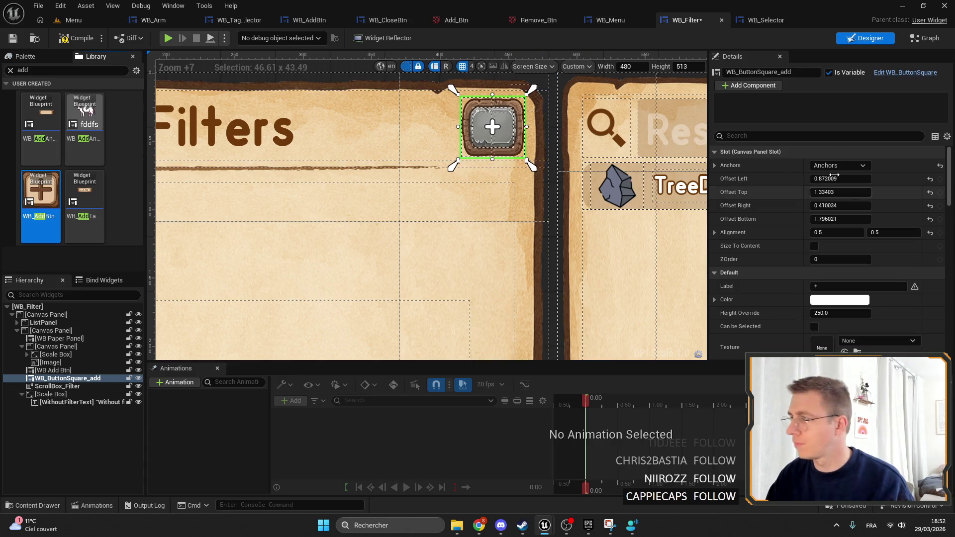
right_click(786, 152)
click(843, 205)
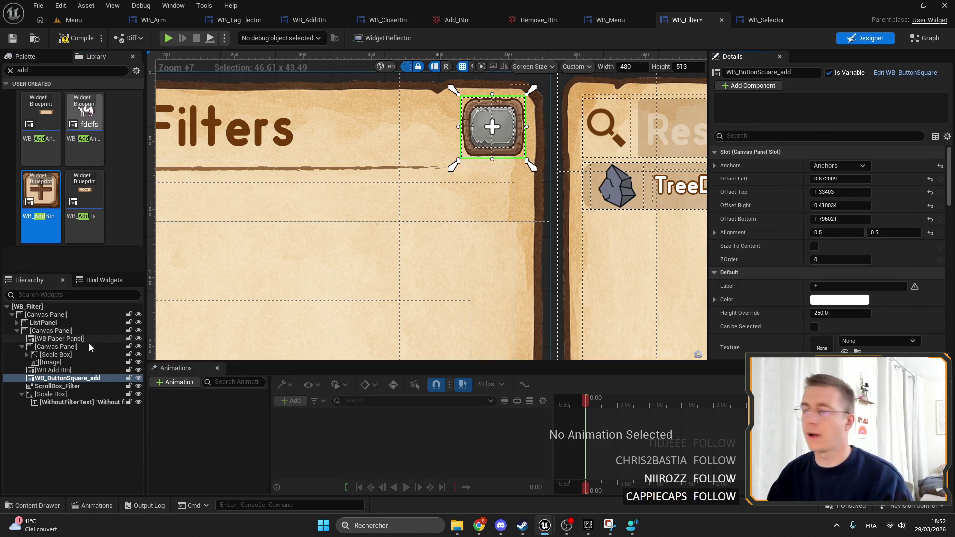
Paste the grey plus button's slot properties onto the new WB_AddBtn.
click(56, 371)
drag(493, 166, 506, 185)
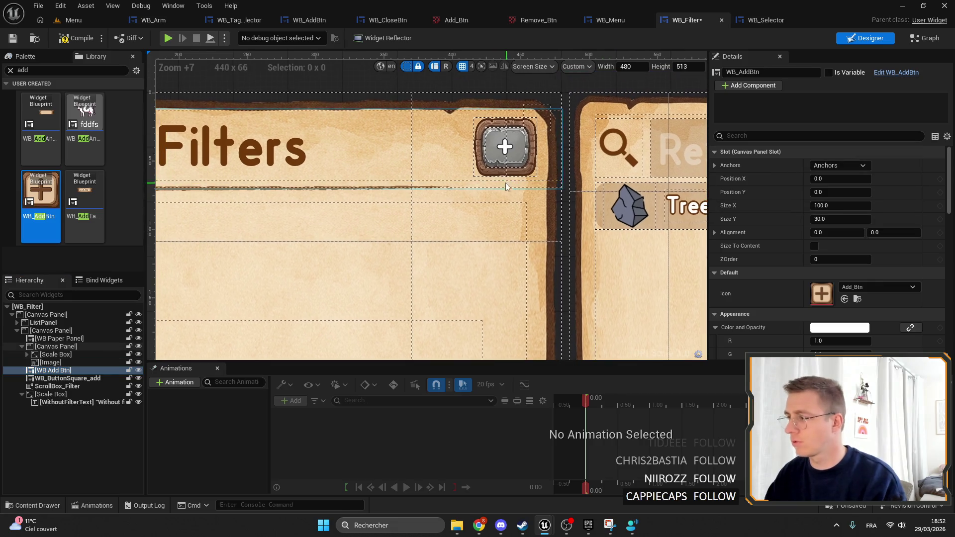
click(66, 379)
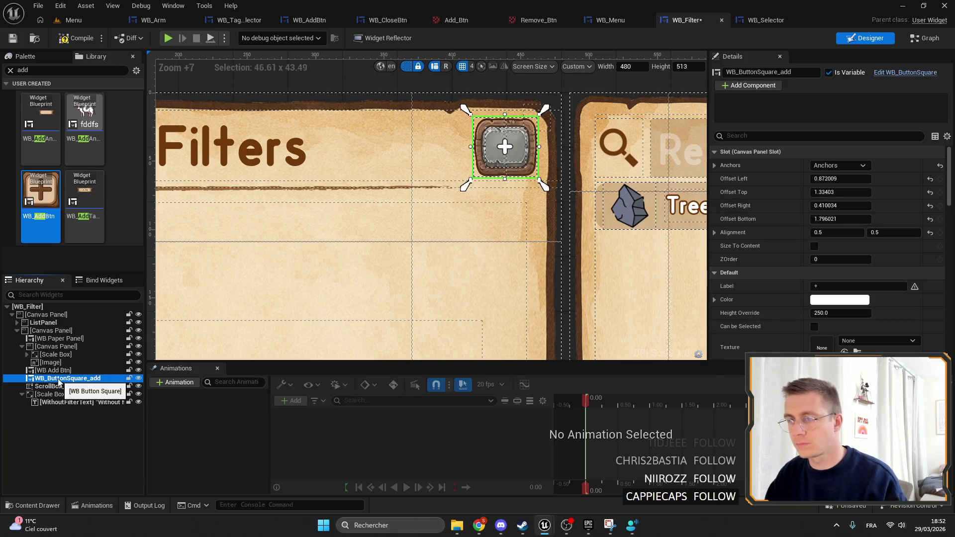
click(53, 370)
click(828, 164)
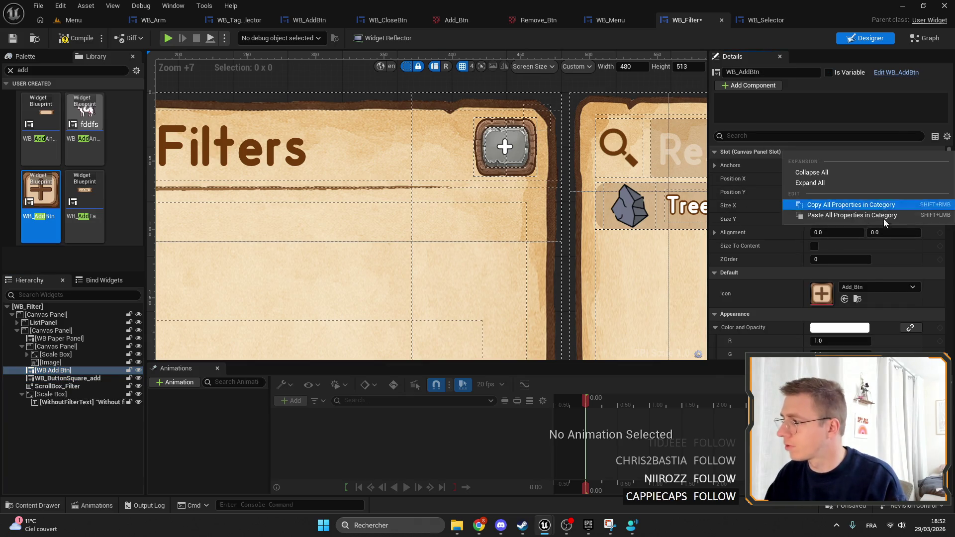
shift+click(858, 213)
Delete the old grey plus button and rename the wooden one WB_ButtonSquare_add.
click(79, 379)
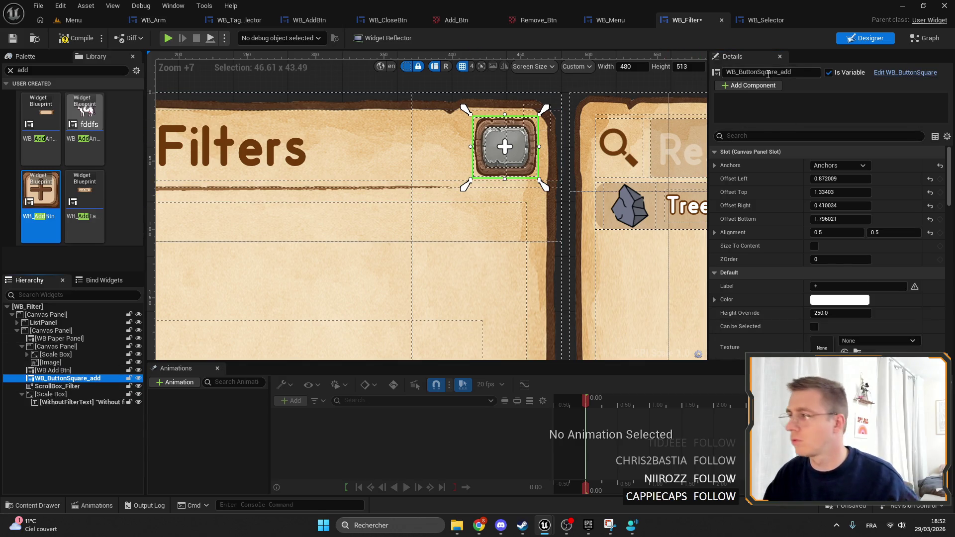
click(71, 370)
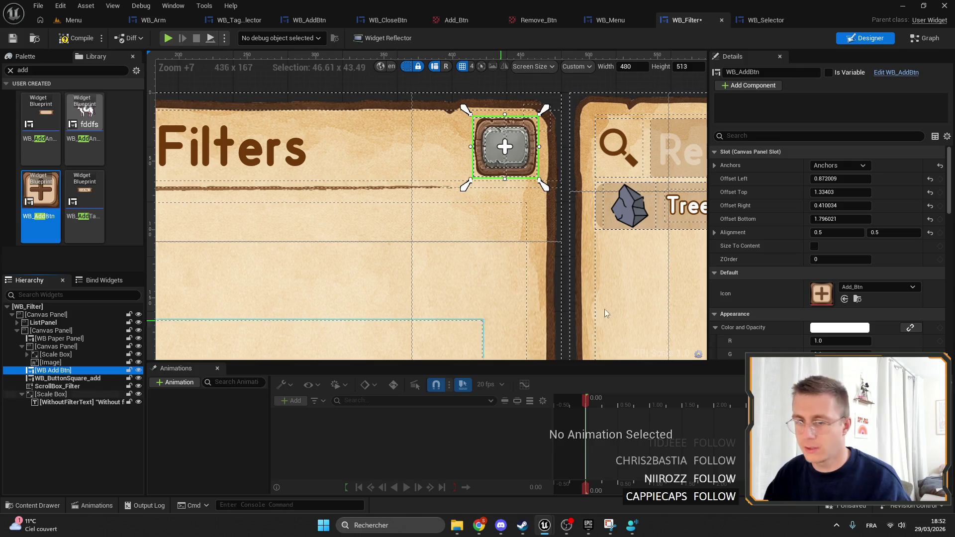
scroll(820, 249, down, 10)
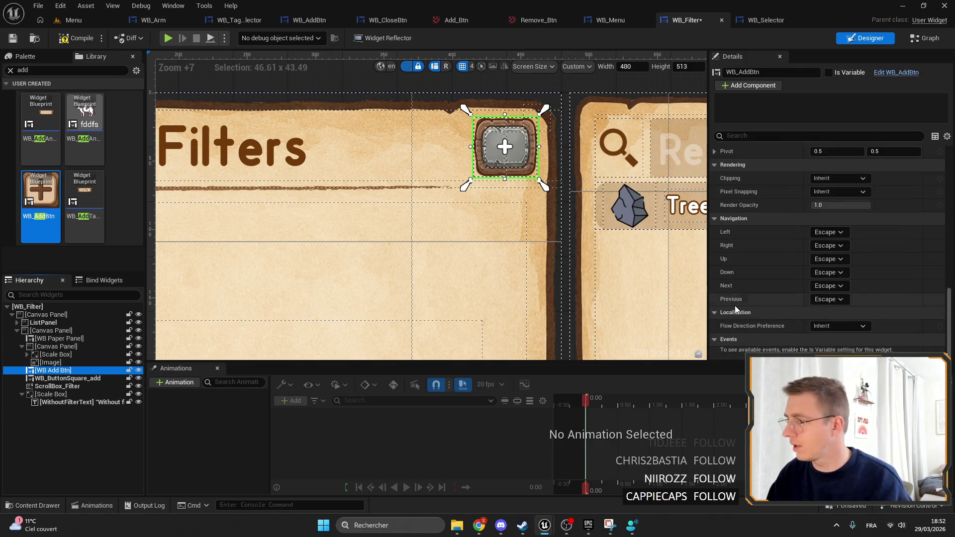
click(85, 379)
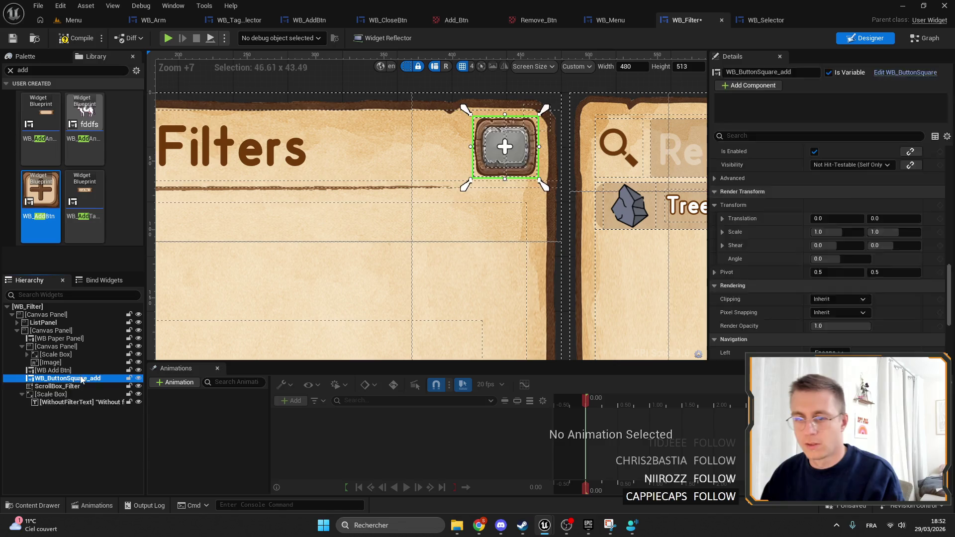
key(Delete)
click(54, 370)
click(766, 72)
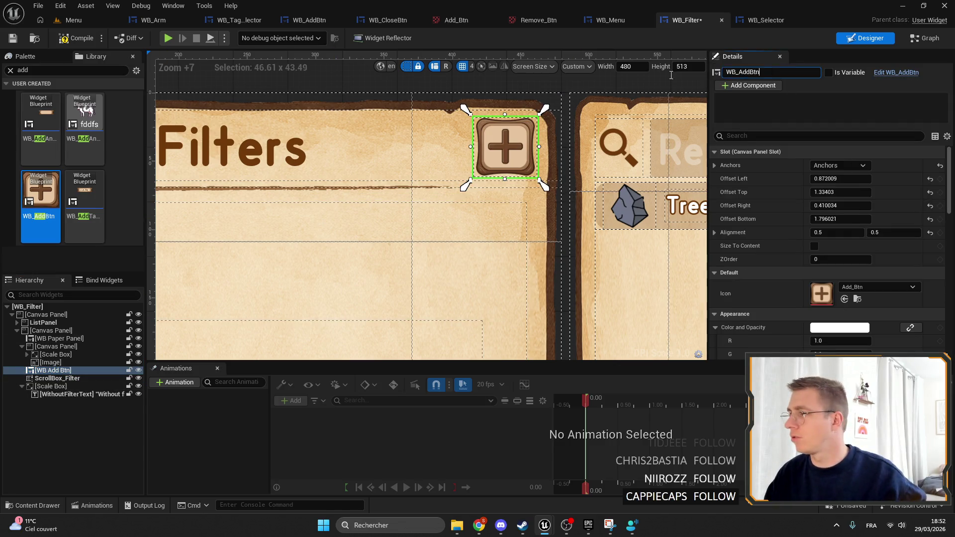
key(Return)
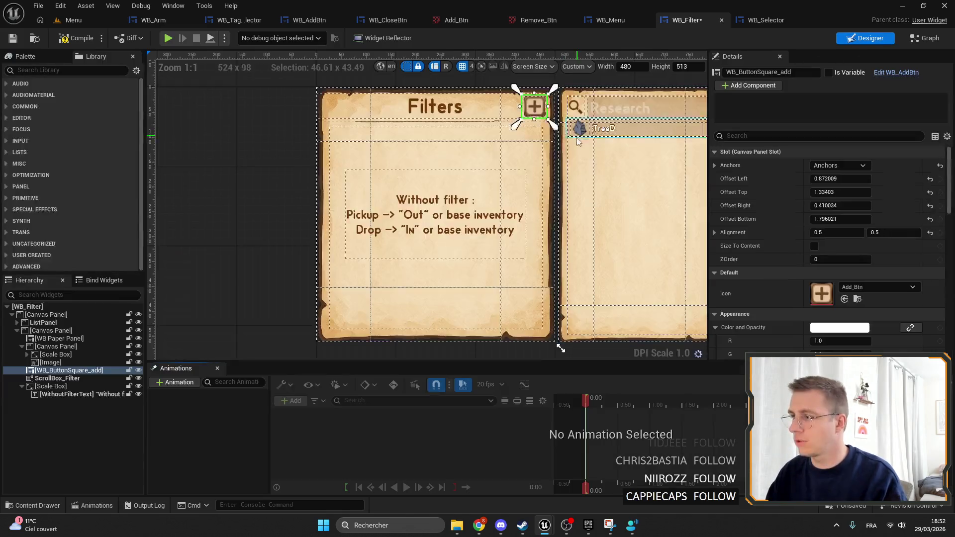
Tick Is Variable on WB_ButtonSquare_add, compile and save, and add its On Click event.
scroll(448, 114, up, 5)
click(828, 73)
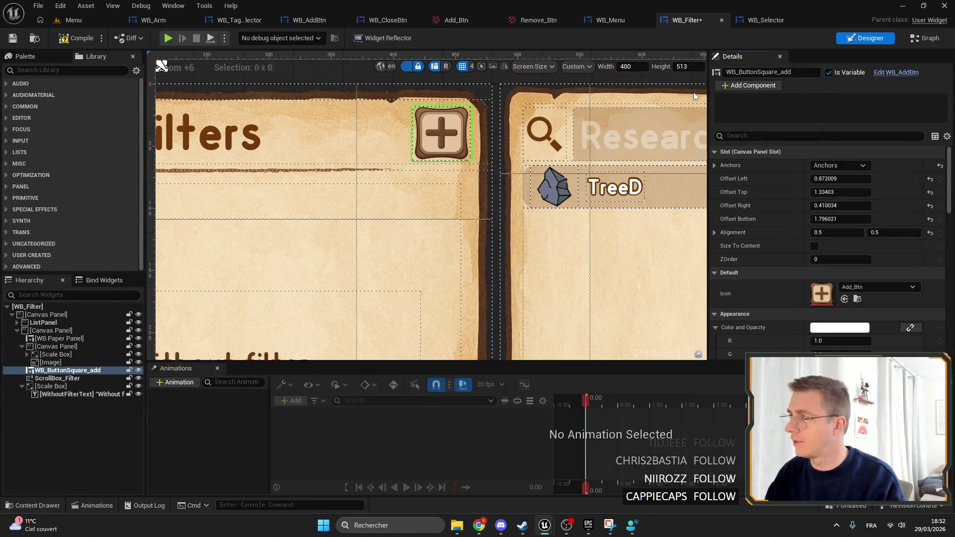
click(14, 39)
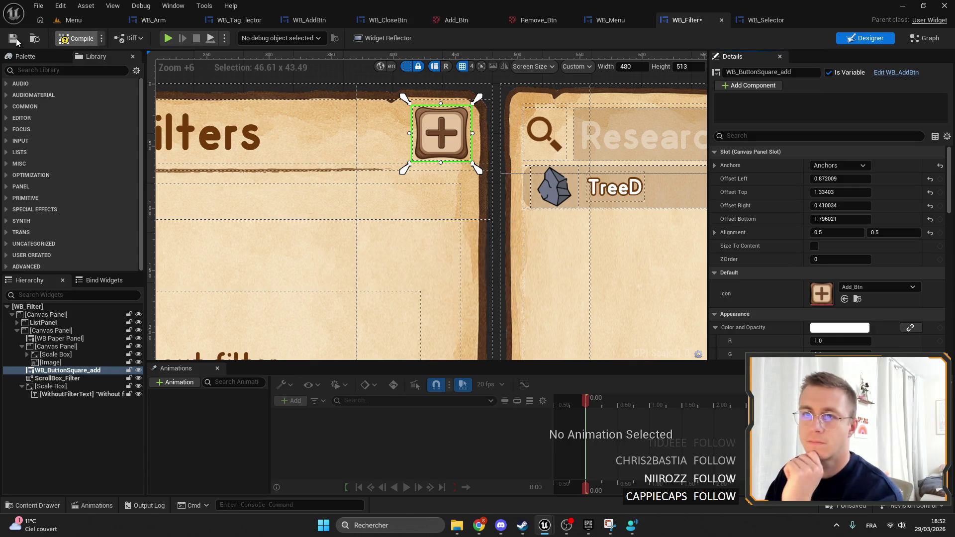
scroll(812, 240, down, 10)
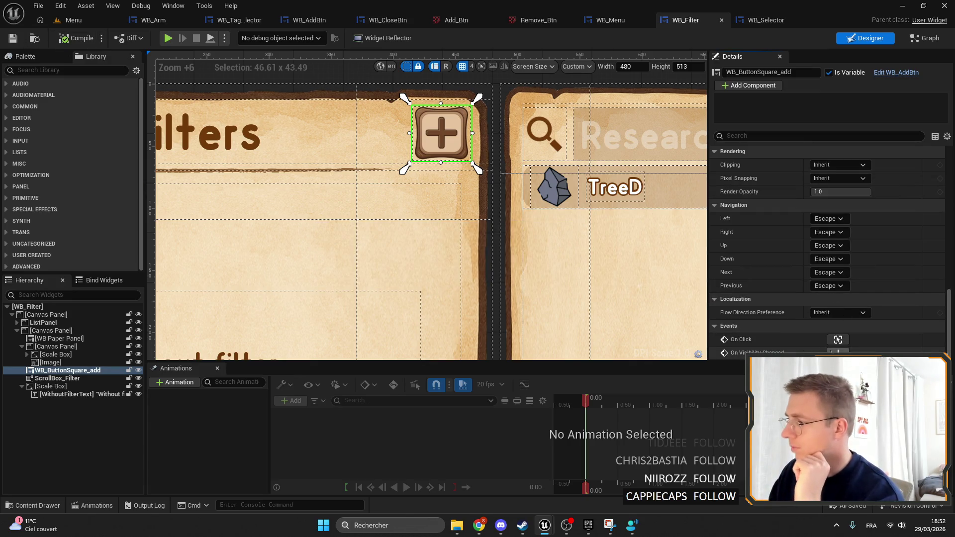
click(838, 337)
scroll(224, 79, down, 3)
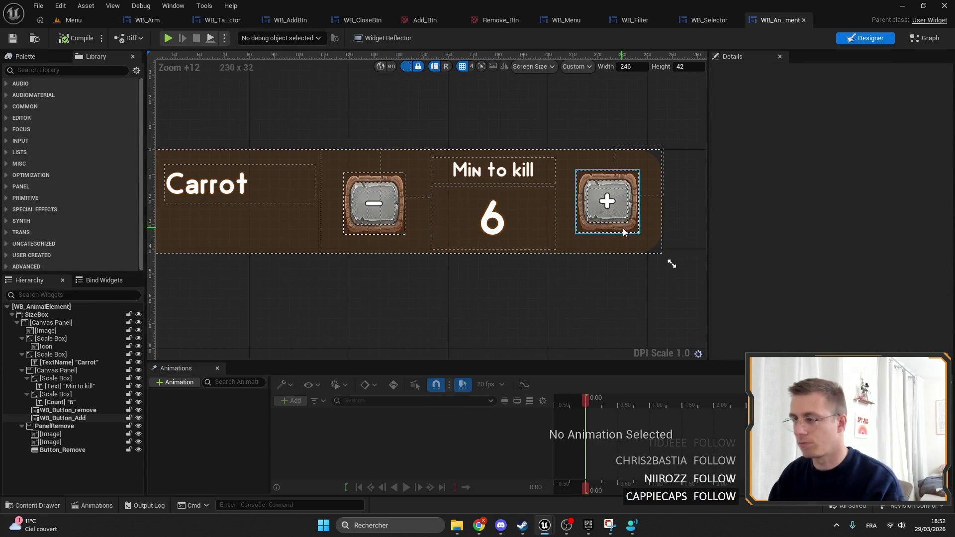
Add a WB_AddBtn to the Carrot row, placed with the old plus button's slot properties.
click(625, 215)
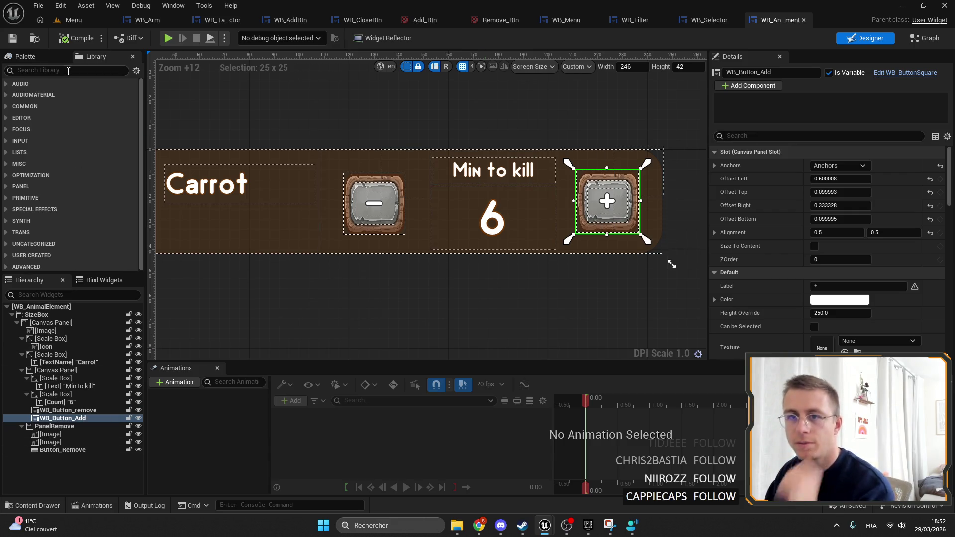
text(add)
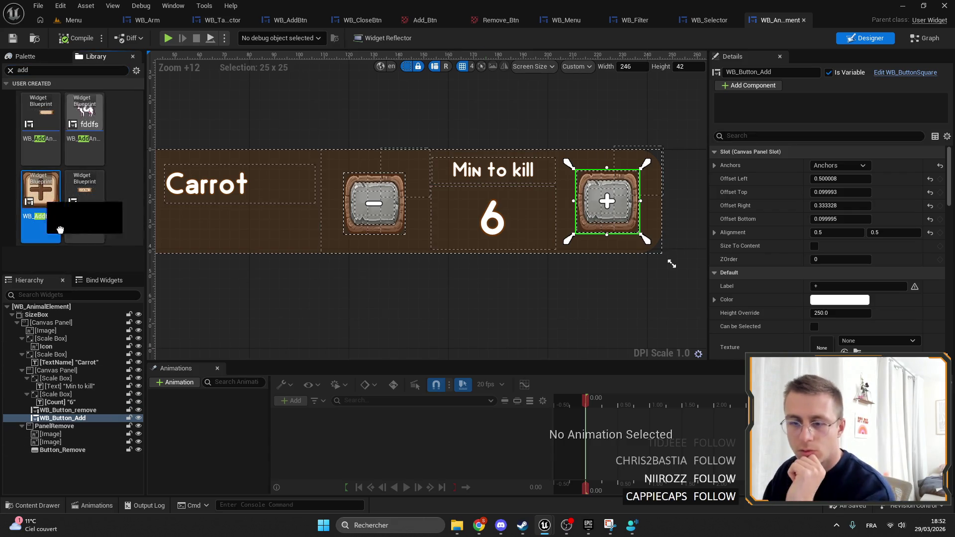
drag(41, 199, 61, 424)
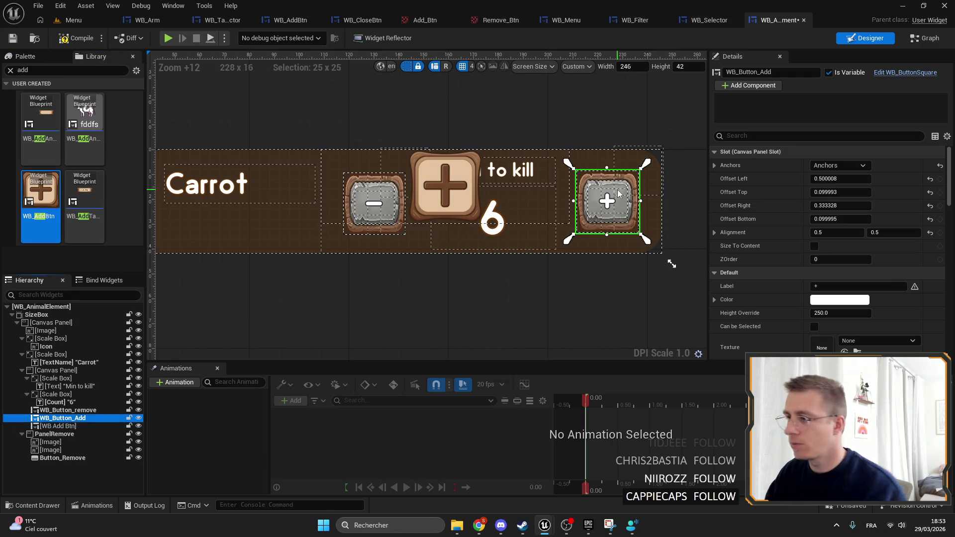
click(785, 72)
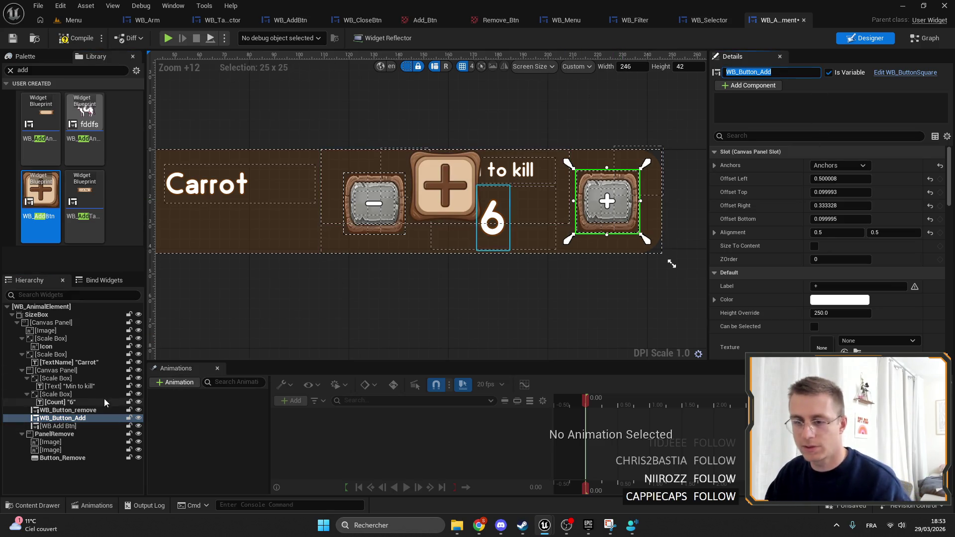
right_click(820, 151)
click(840, 203)
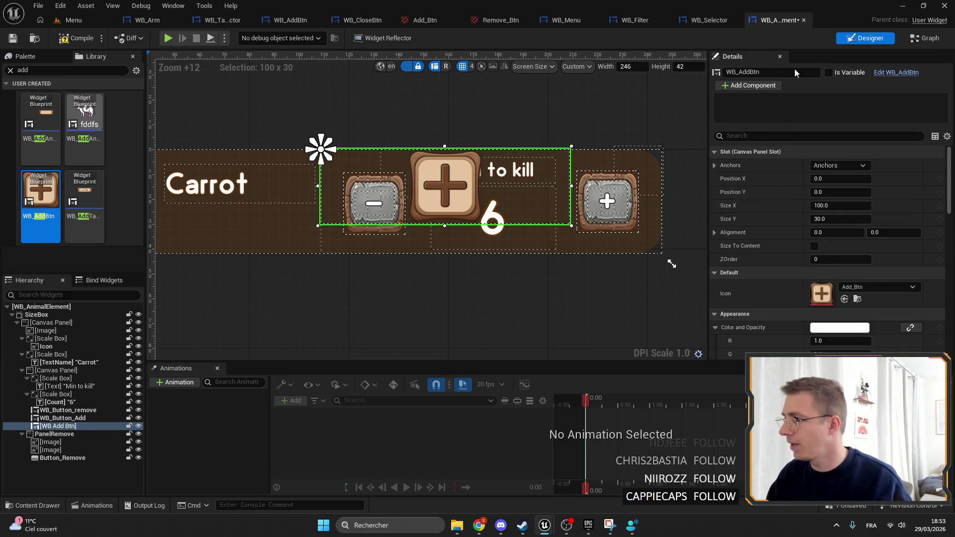
right_click(791, 154)
click(814, 221)
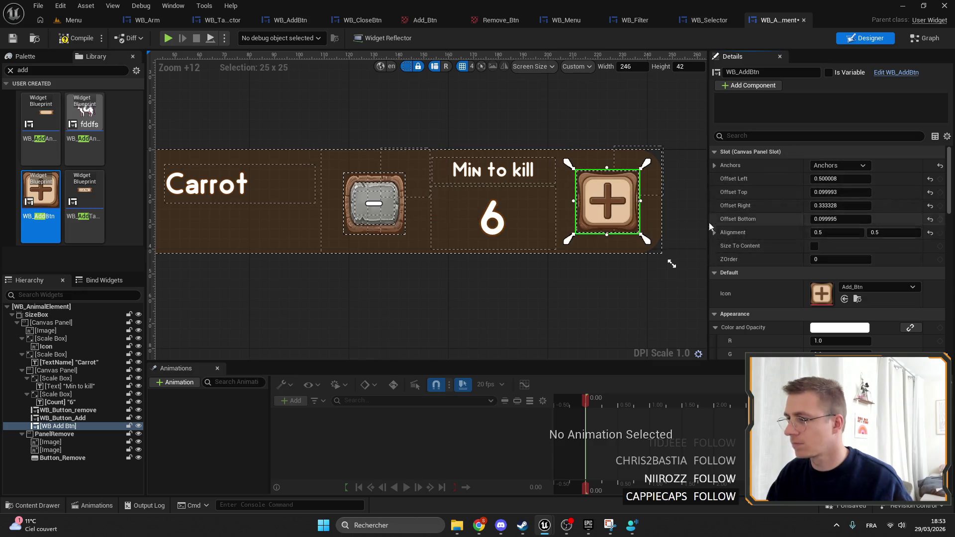
Delete the old plus button and rename the wooden button WB_Button_Add.
click(62, 419)
click(772, 71)
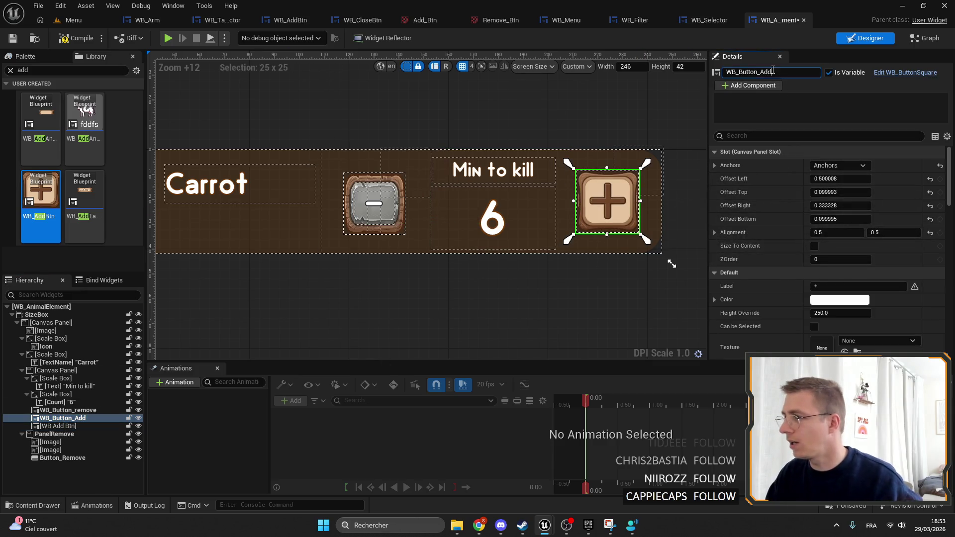
key(Delete)
key(Up)
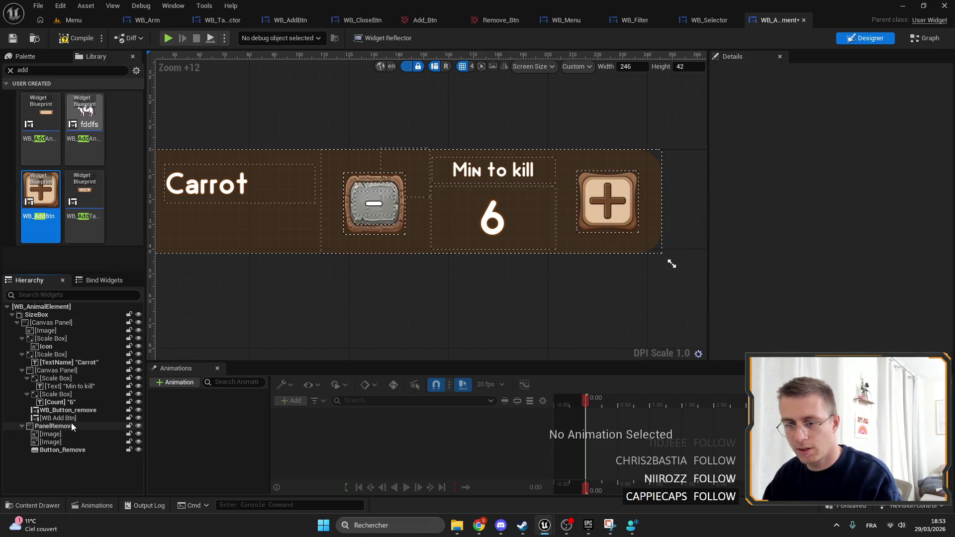
key(Down)
click(728, 73)
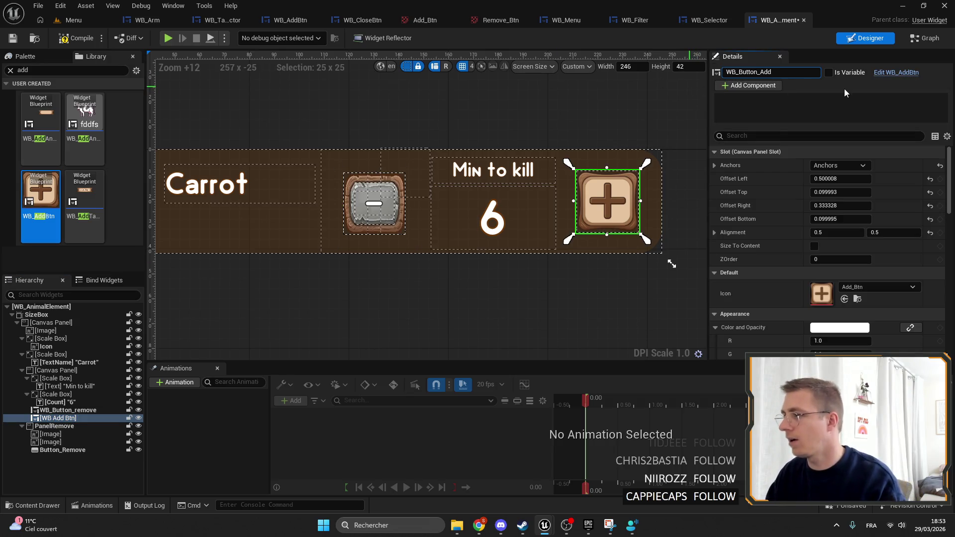
click(827, 73)
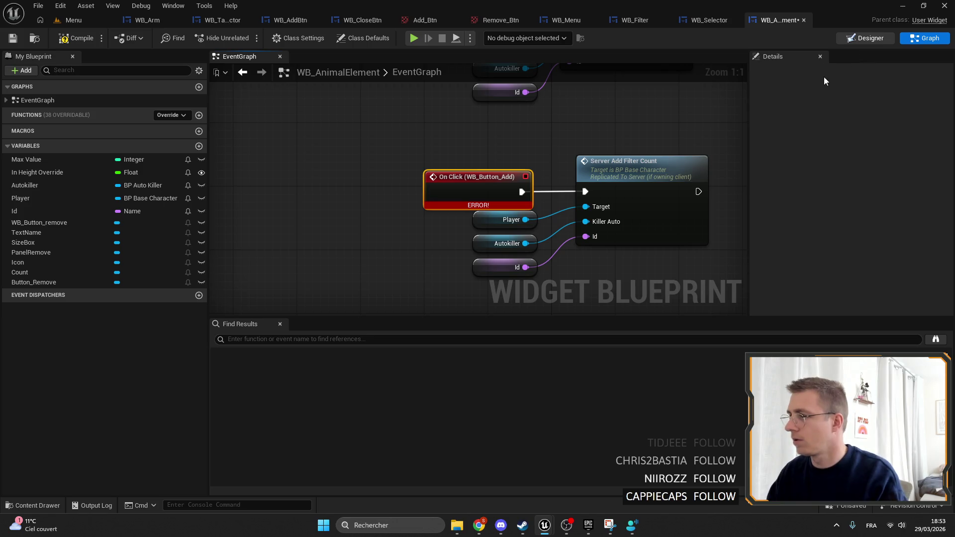
Back in the designer, duplicate the wooden WB_Button_Add with Ctrl+D.
key(alt+Left)
scroll(410, 246, up, 5)
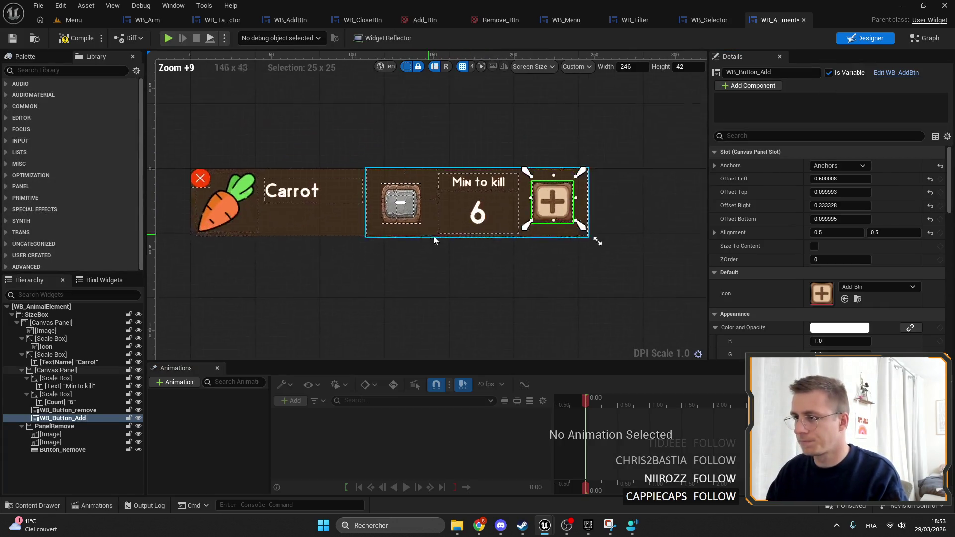
scroll(434, 240, up, 5)
click(374, 219)
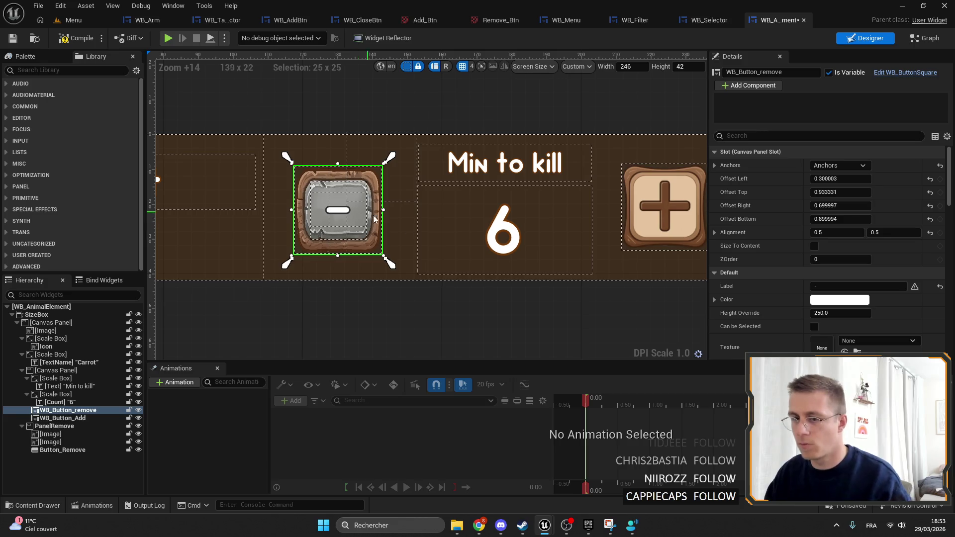
click(70, 418)
key(ctrl+d)
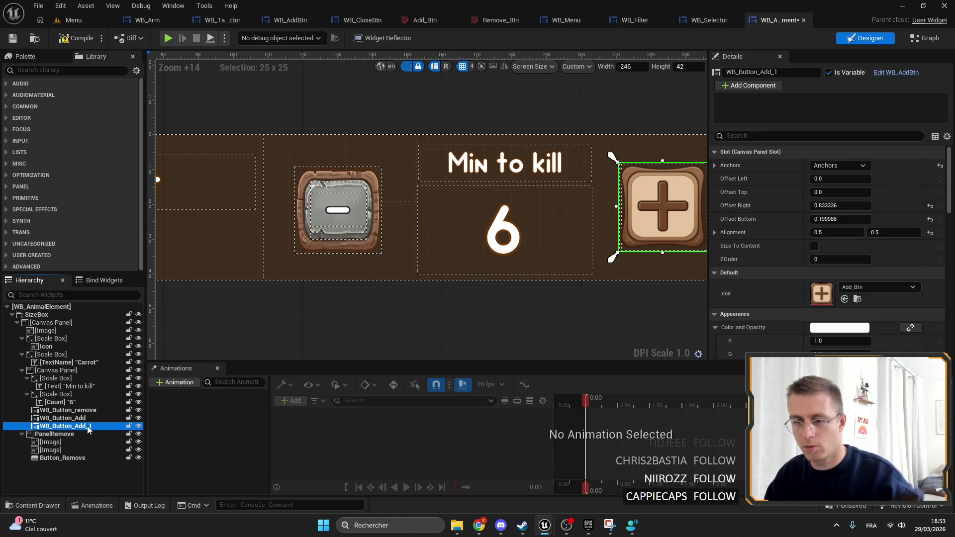
Copy the old minus button's slot properties onto the duplicate to take its spot.
click(68, 410)
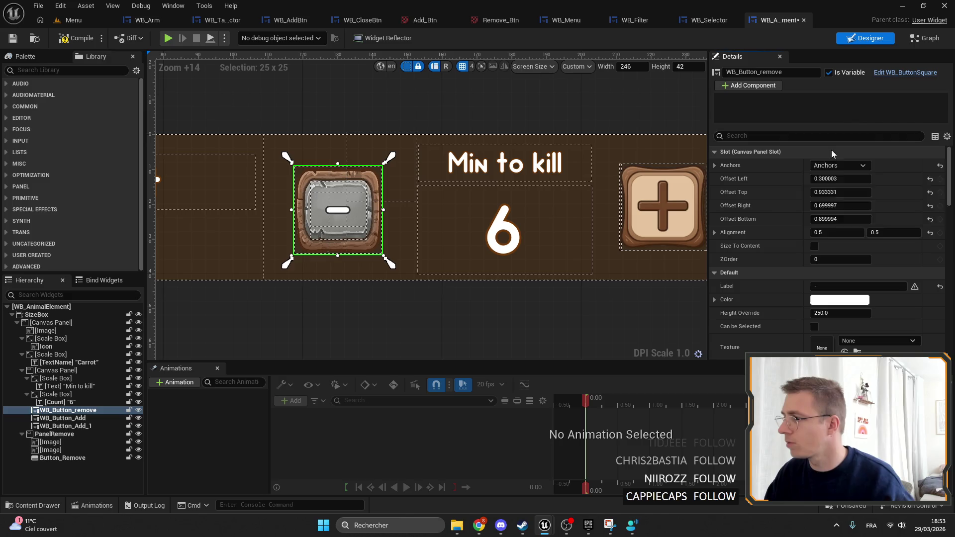
right_click(783, 153)
click(845, 204)
click(71, 427)
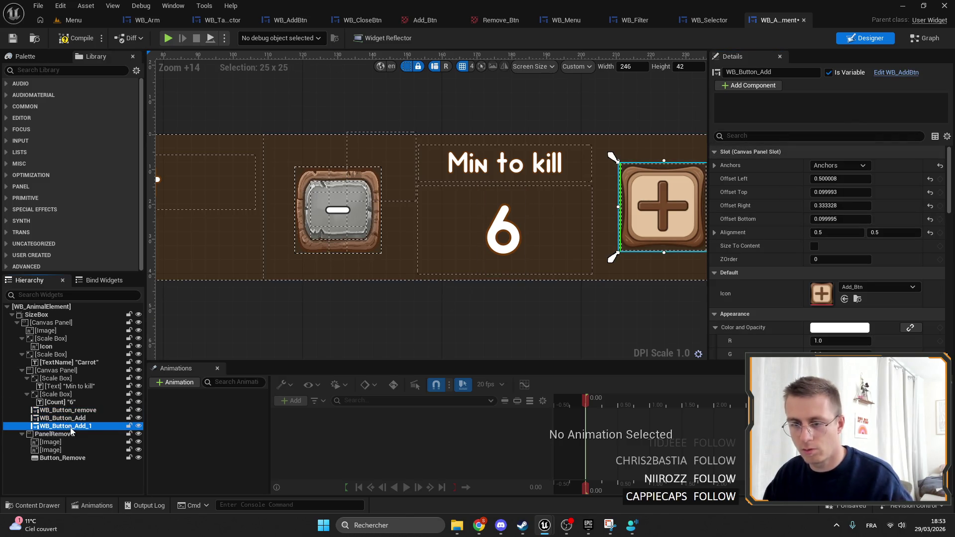
right_click(813, 152)
click(840, 221)
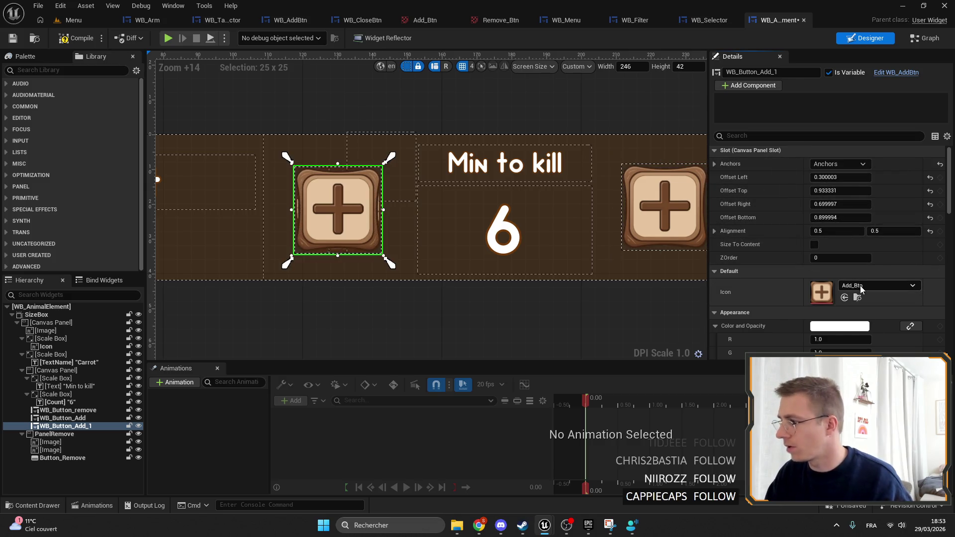
Set the duplicate's Icon to Remove_Btn.
click(890, 286)
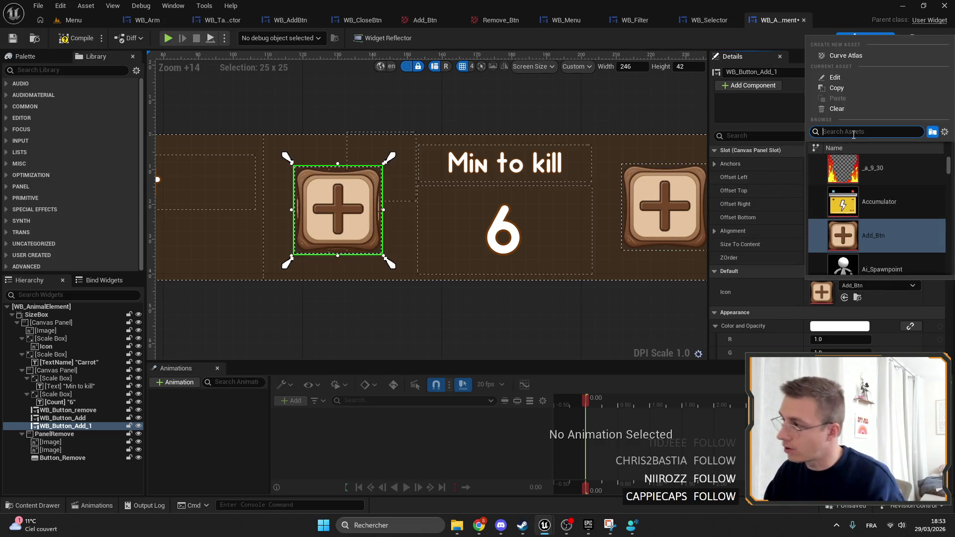
text(remove)
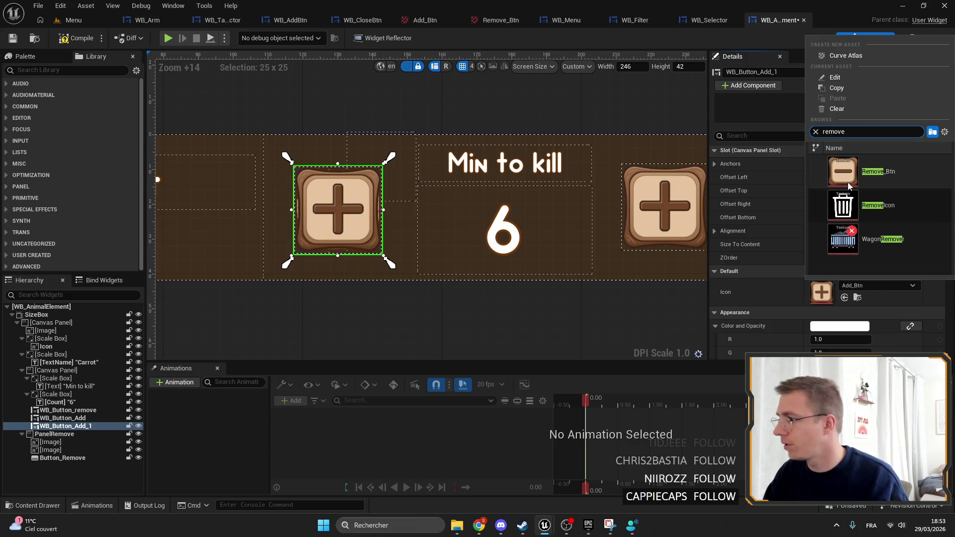
click(847, 182)
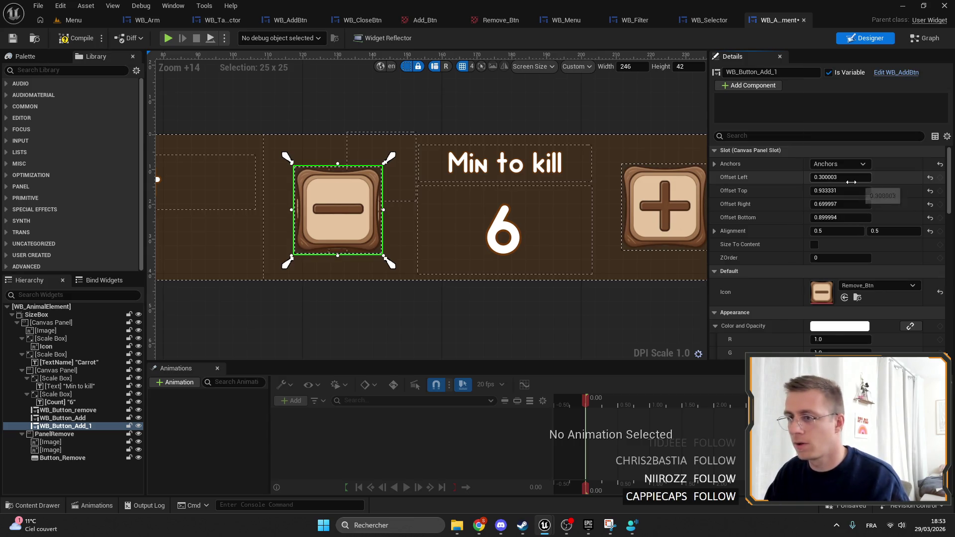
click(68, 411)
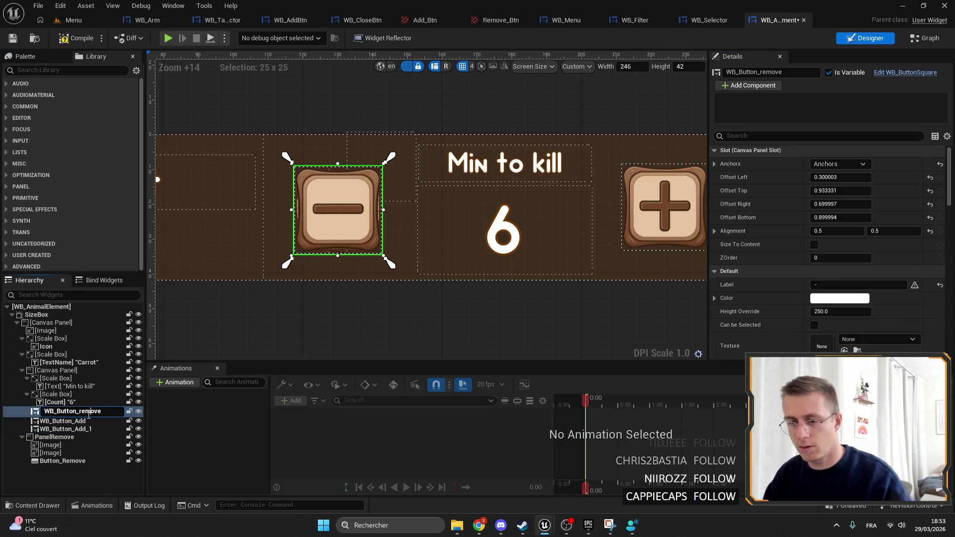
Delete the old minus button, rename the wooden copy WB_Button_remove, and save.
key(Delete)
click(71, 419)
click(746, 72)
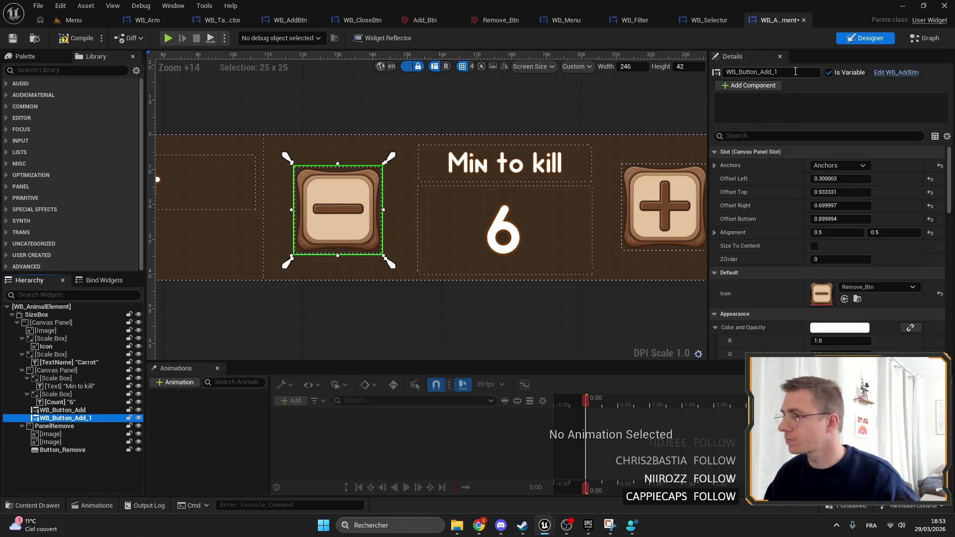
text(WB_Button_remove)
click(925, 38)
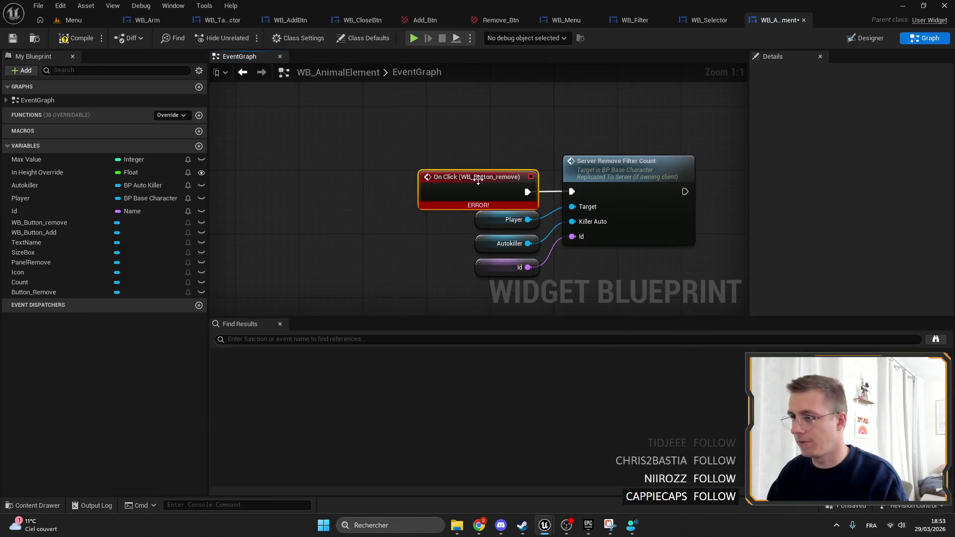
key(ctrl+shift+d)
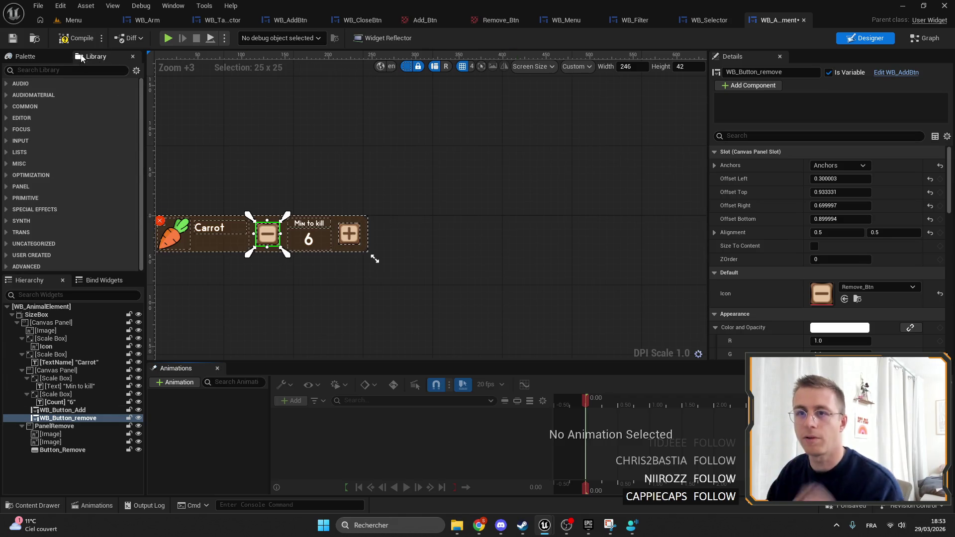
click(13, 38)
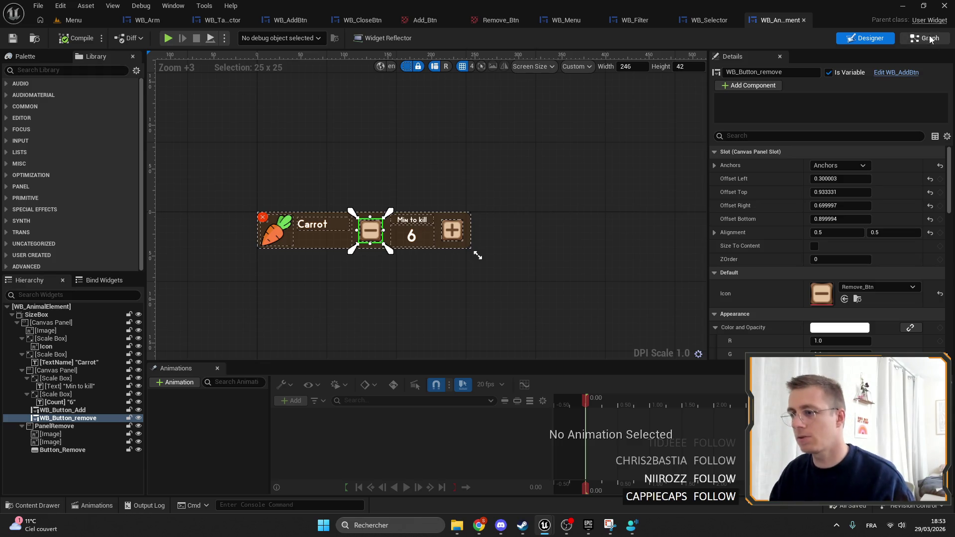
Connect WB_Button_remove to the Set Visibility node's Target and save the blueprint.
key(ctrl+f)
text(set v)
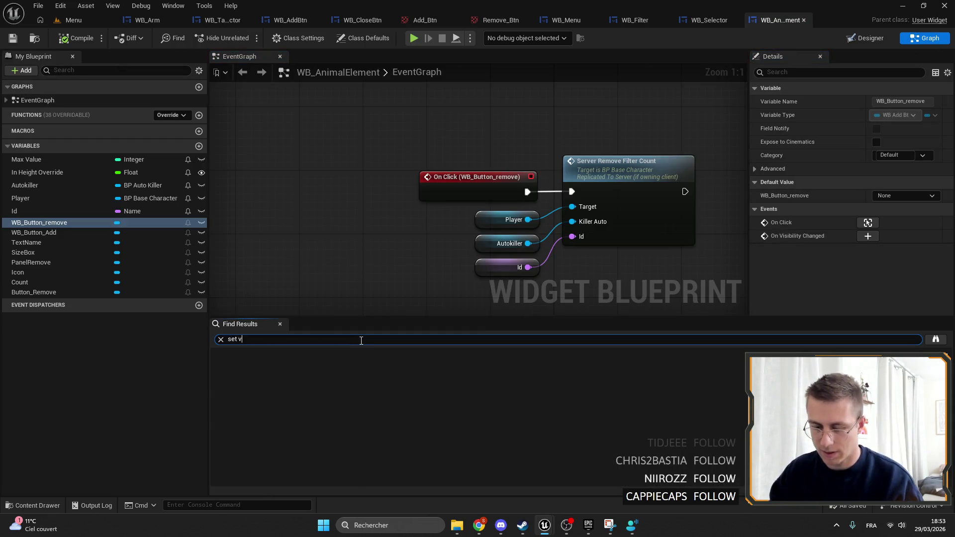
text(isi)
click(301, 364)
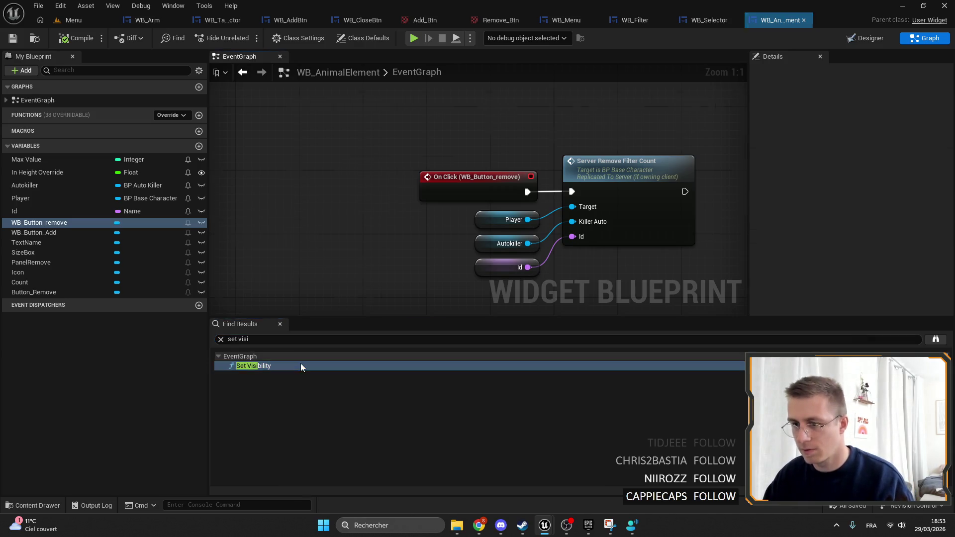
mouse_move(342, 269)
mouse_down()
mouse_move(404, 200)
mouse_move(478, 168)
mouse_move(389, 243)
mouse_move(547, 129)
mouse_up()
scroll(571, 186, down, 2)
drag(421, 206, 121, 260)
mouse_move(43, 223)
mouse_down()
mouse_move(458, 160)
mouse_move(493, 170)
mouse_move(461, 177)
mouse_up()
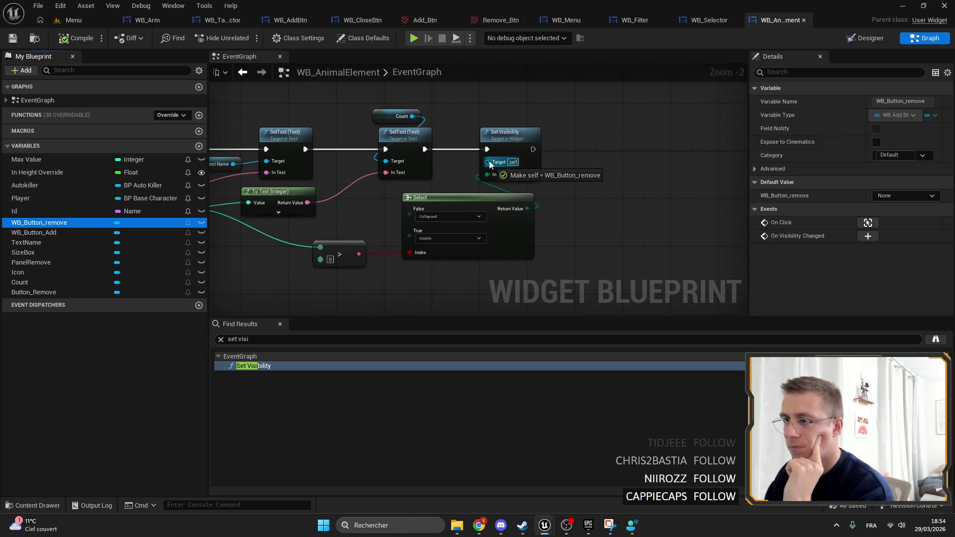
click(19, 42)
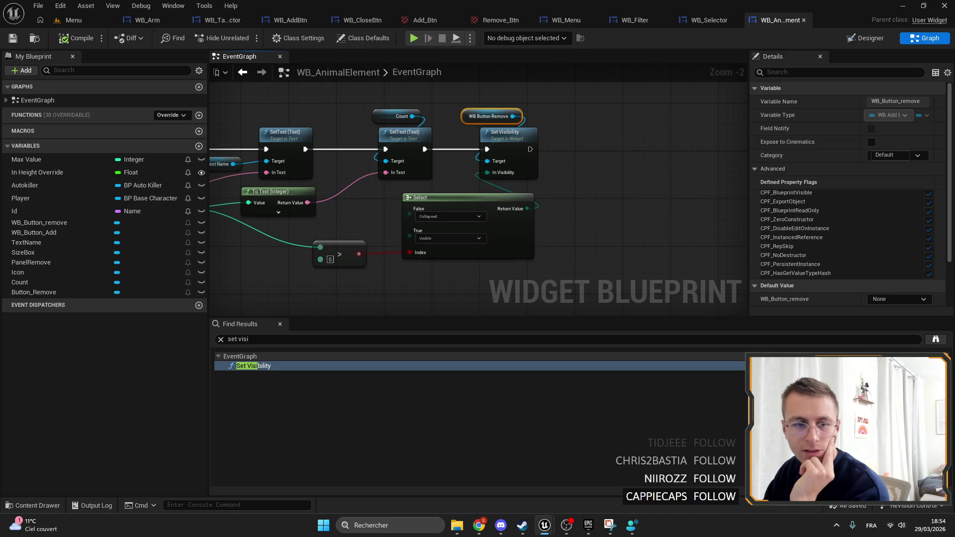
scroll(430, 227, up, 6)
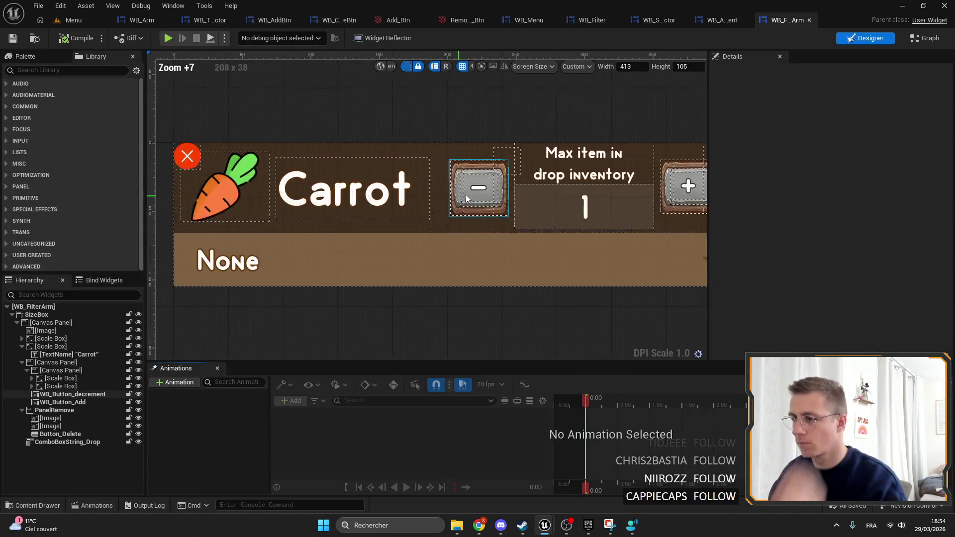
Add a WB_AddBtn to WB_FilterArm, pasting the layout to place it at the minus button's spot.
click(430, 227)
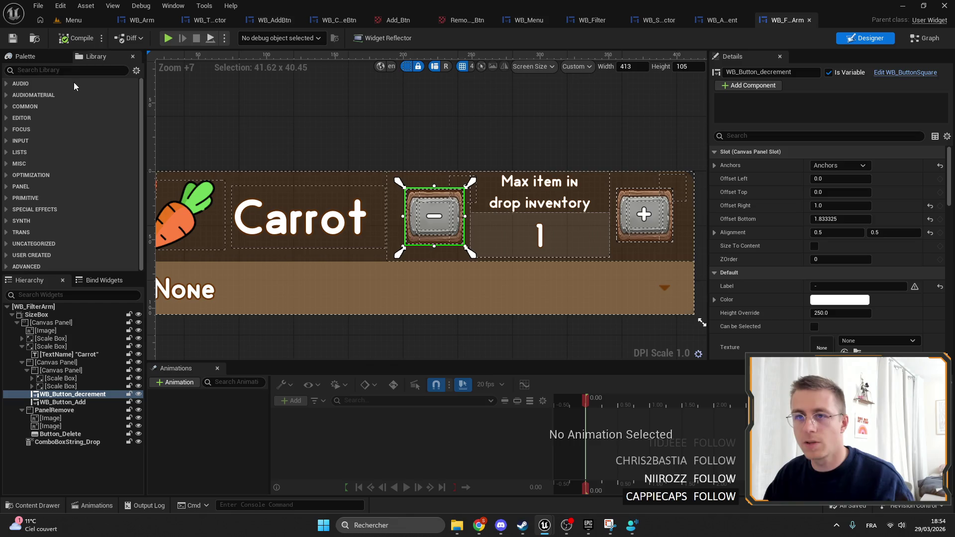
mouse_move(41, 199)
mouse_down()
mouse_move(62, 398)
mouse_move(102, 415)
mouse_move(91, 421)
mouse_up()
click(87, 409)
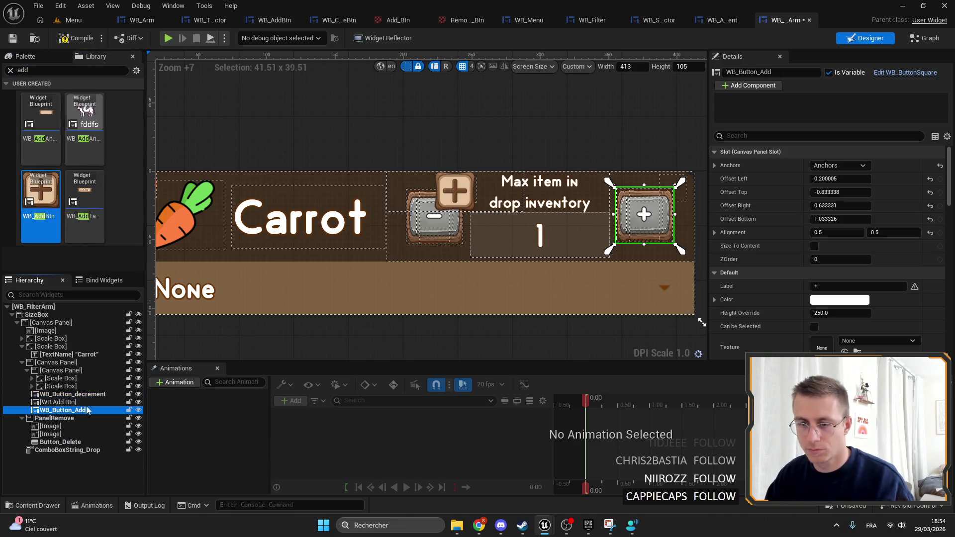
click(86, 395)
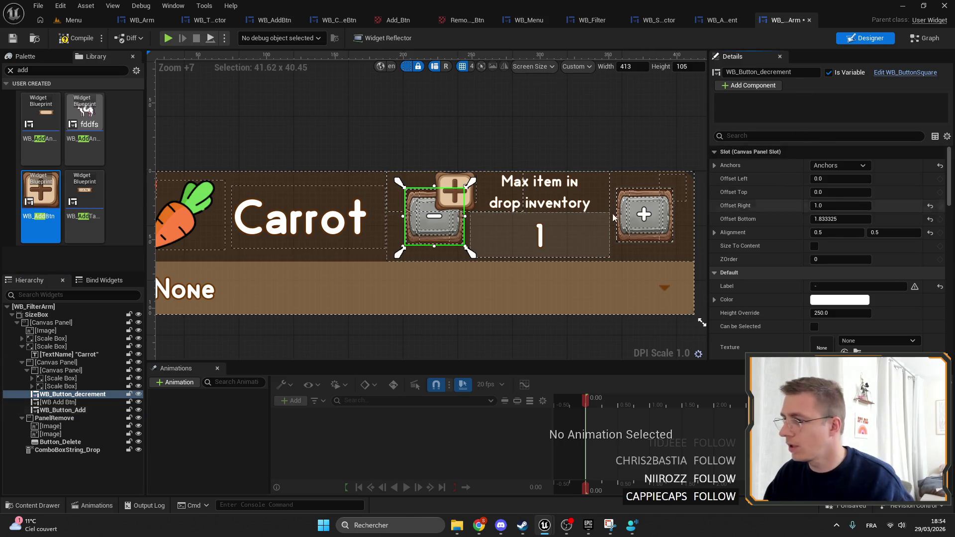
click(453, 178)
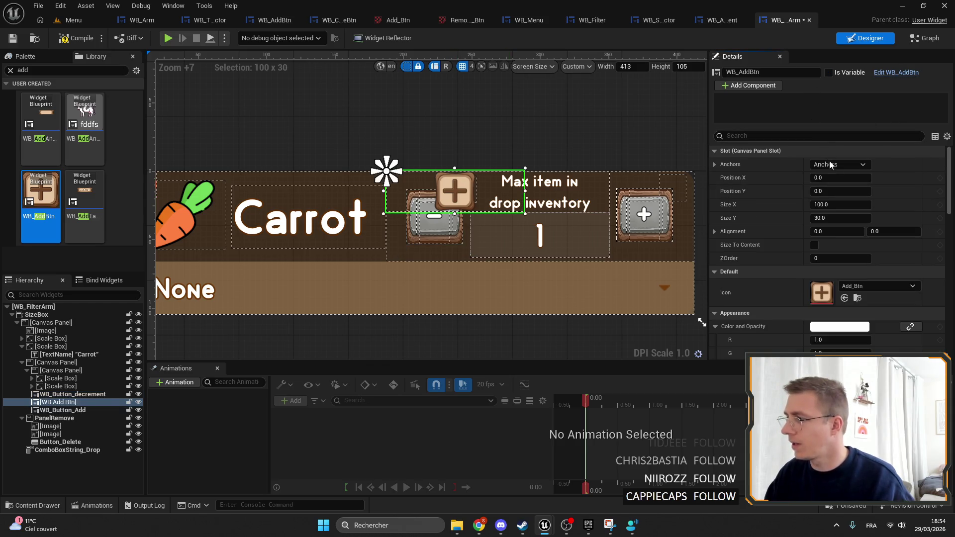
right_click(807, 154)
click(823, 218)
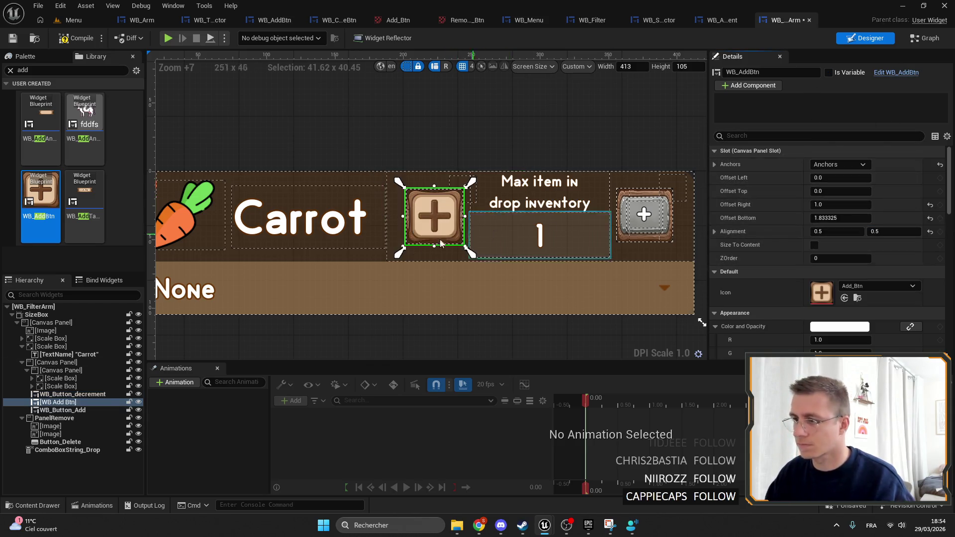
Delete the old decrement button and name the wooden one WB_Button_decrement.
click(82, 410)
click(540, 194)
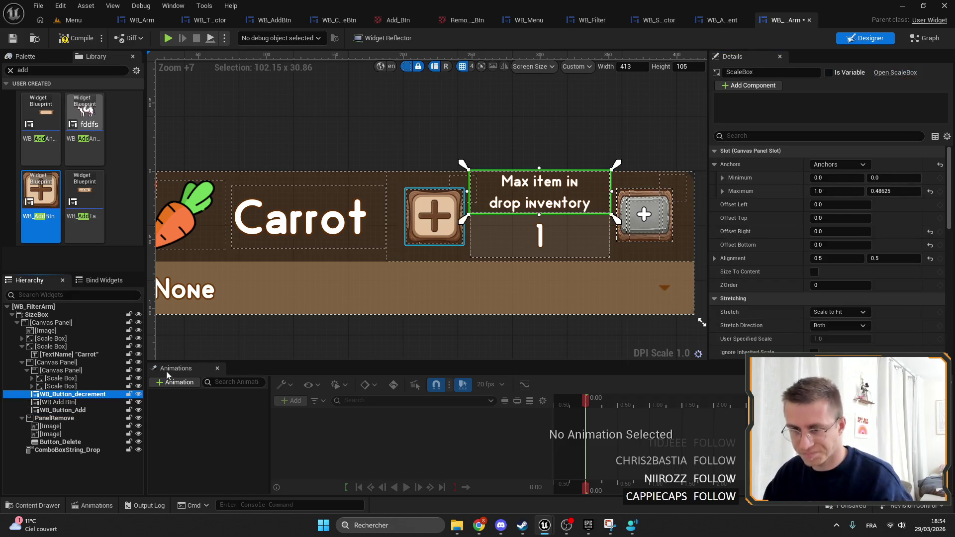
click(434, 216)
key(F2)
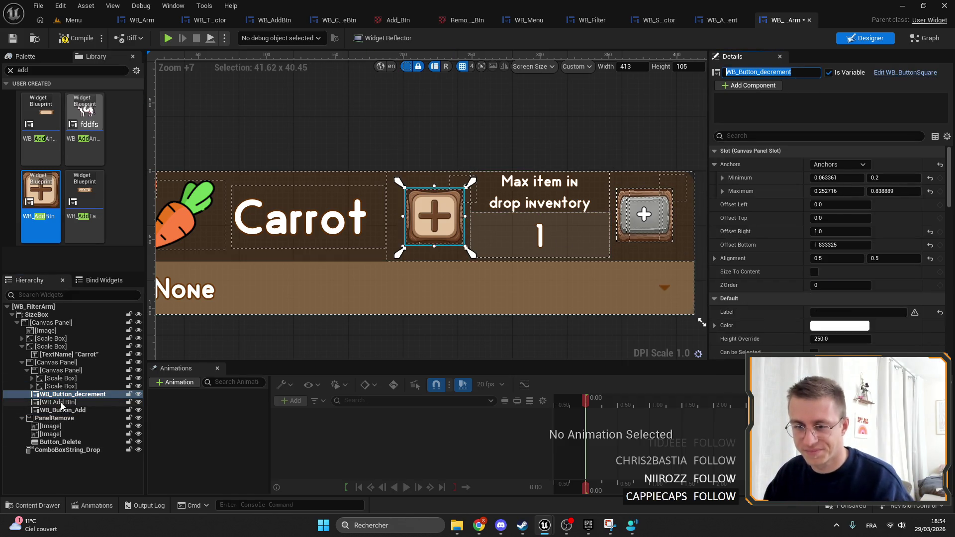
click(60, 403)
key(Delete)
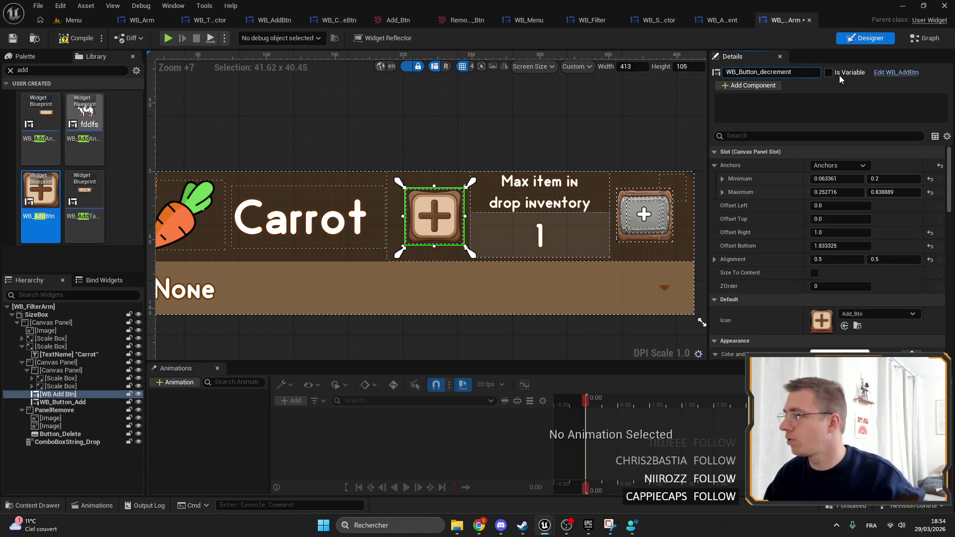
key(Return)
text(set visi)
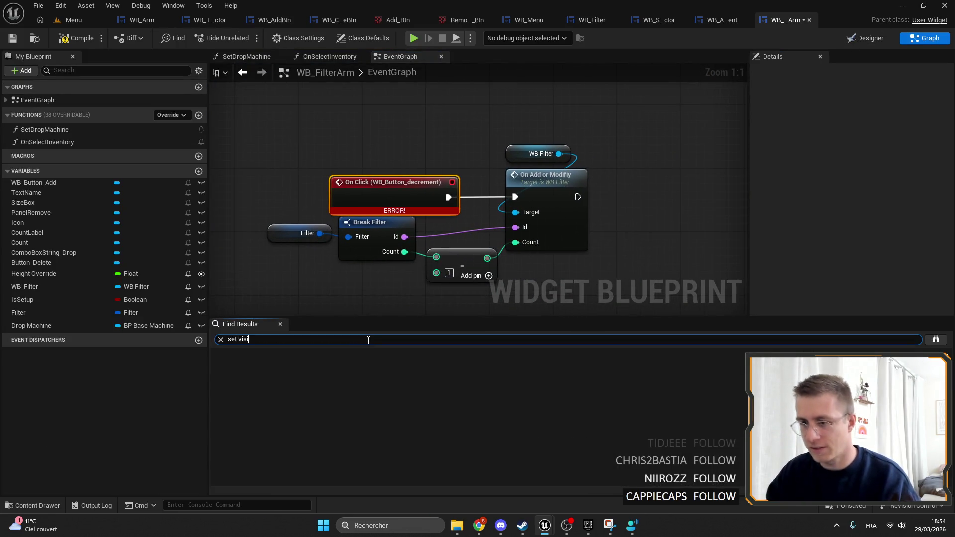
Jump to the first Set Visibility search result and drag from its Target pin.
key(Return)
click(259, 366)
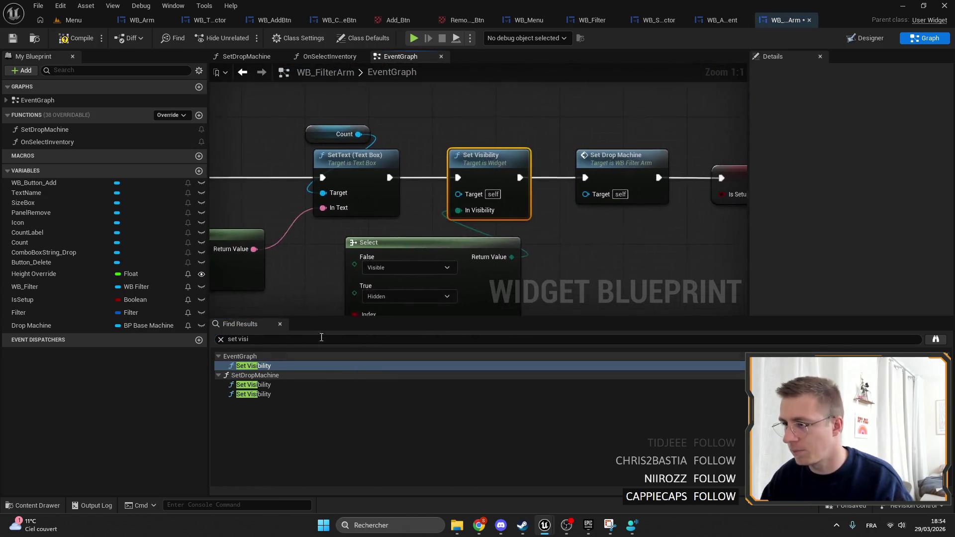
drag(447, 199, 444, 122)
text(WB_Button_decrement)
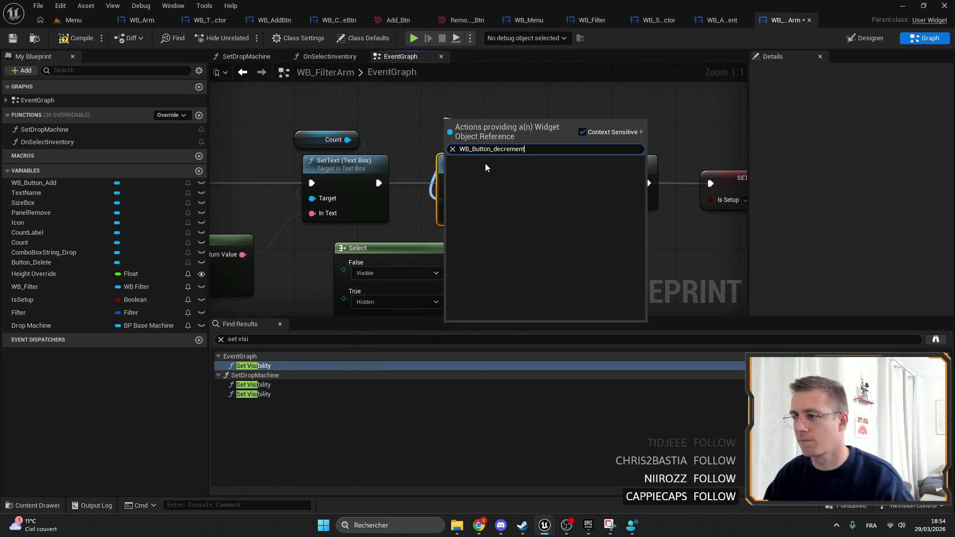
click(392, 114)
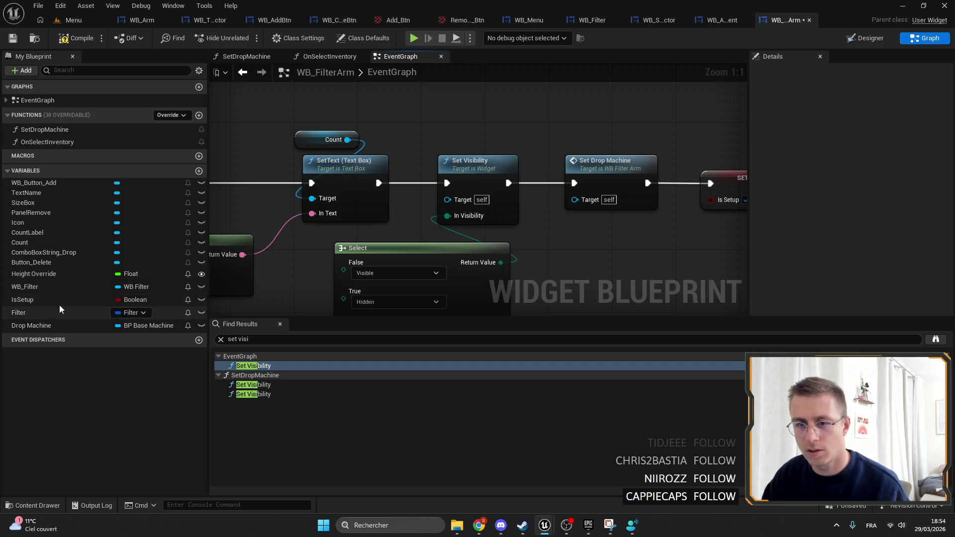
Wire a WB_Button_decrement reference into Set Visibility's Target and review the SetDropMachine result.
key(shift+F12)
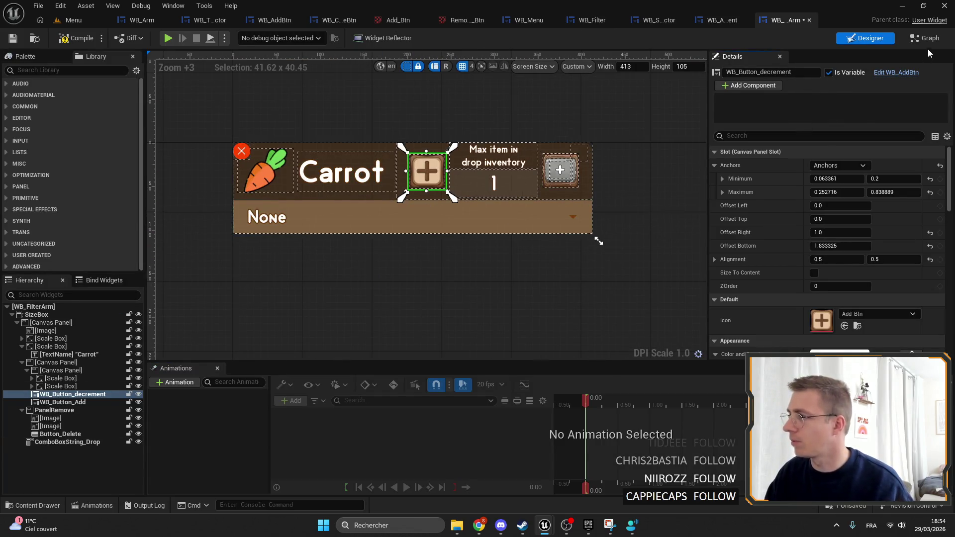
key(shift+F12)
drag(433, 222, 426, 160)
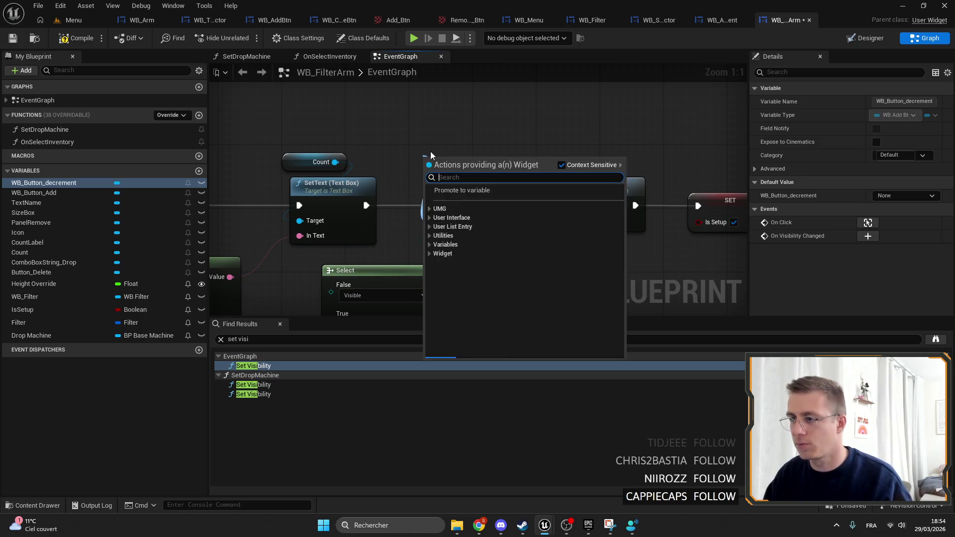
text(WB_Button_decrement)
key(Return)
click(259, 385)
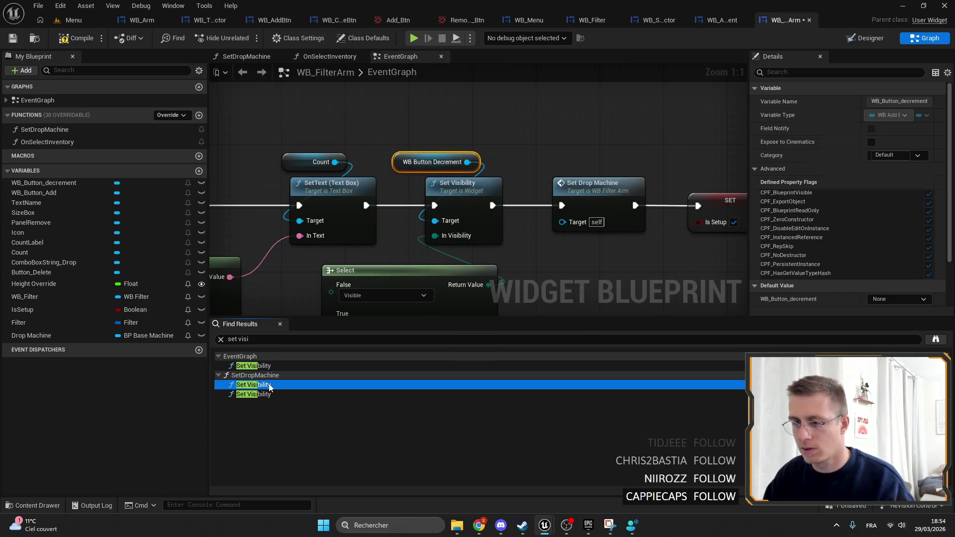
click(263, 394)
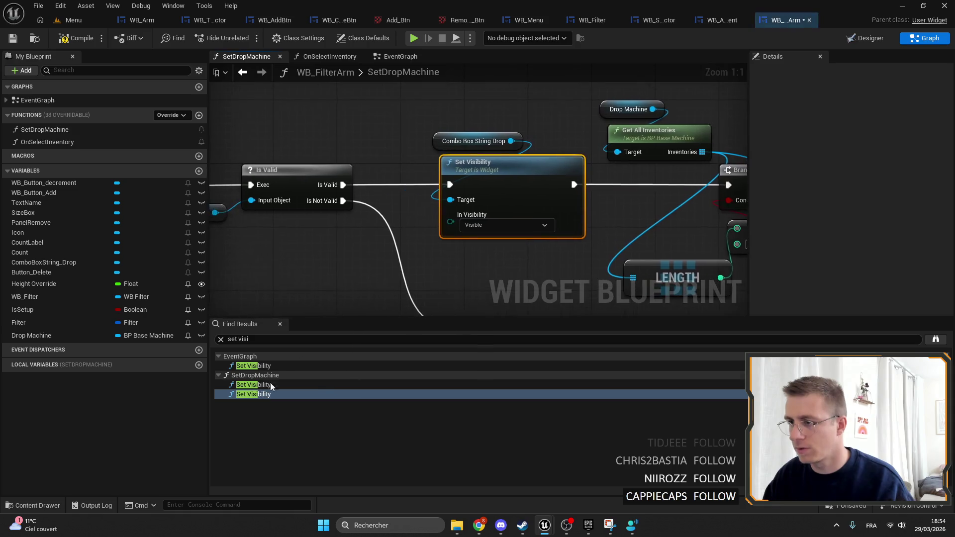
key(shift+F4)
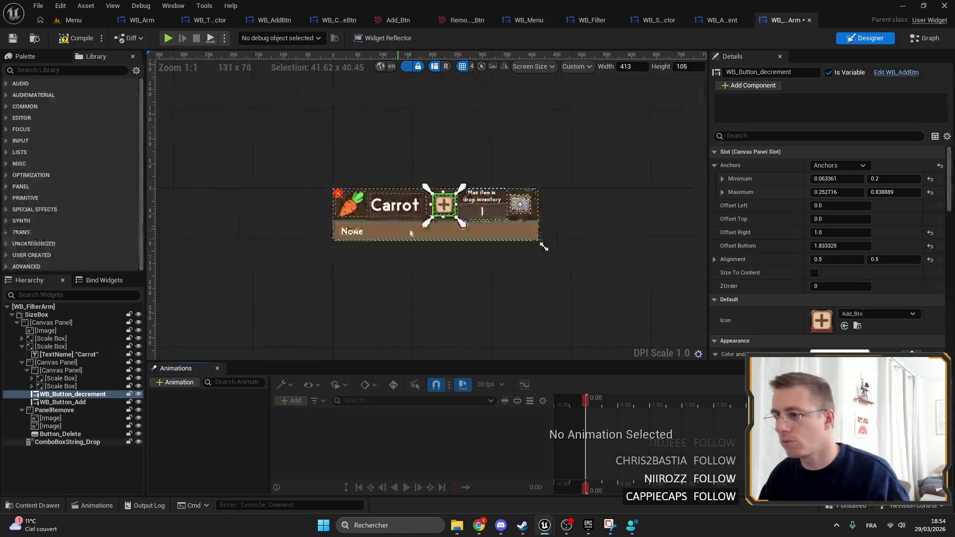
Set the decrement button's icon to Remove_Btn.
click(854, 314)
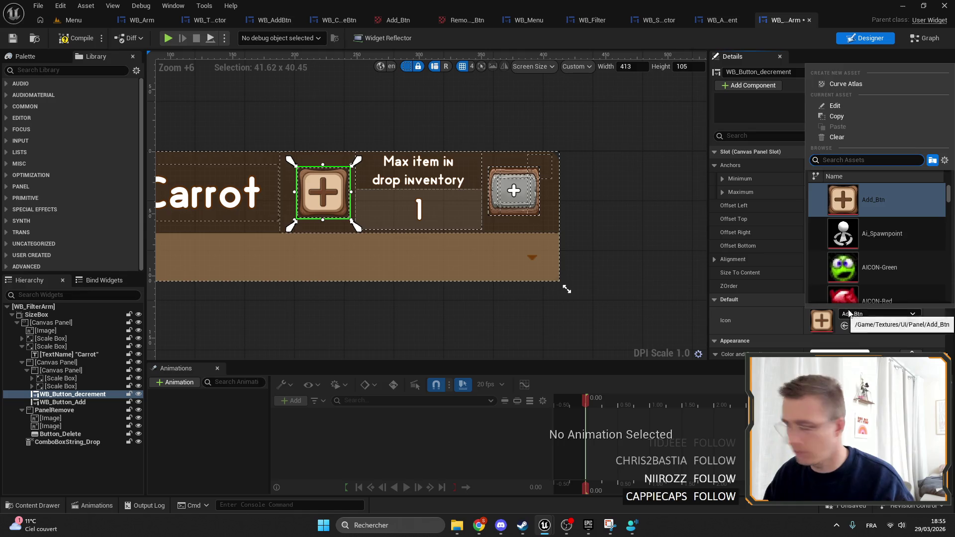
text(remove)
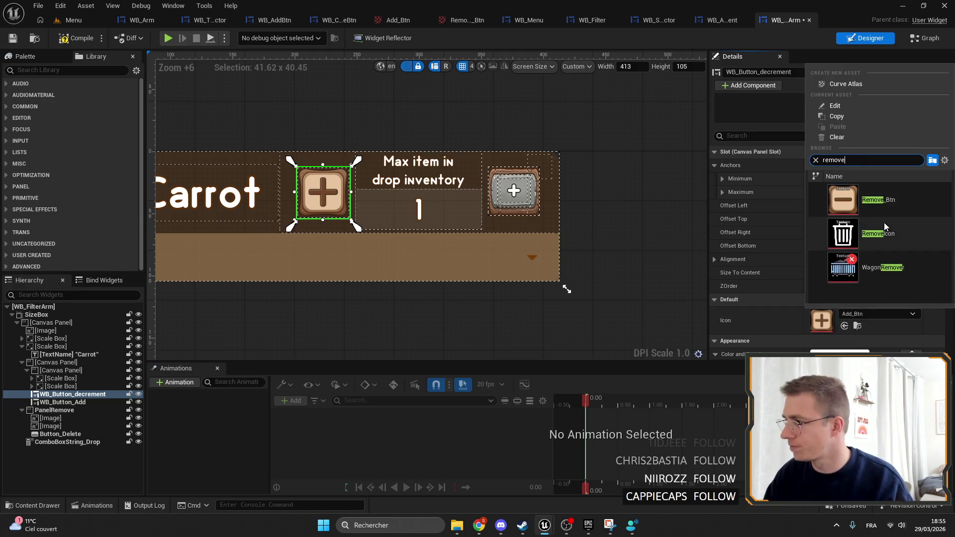
click(882, 208)
Copy all slot properties of the grey WB_Button_Add plus button.
click(514, 192)
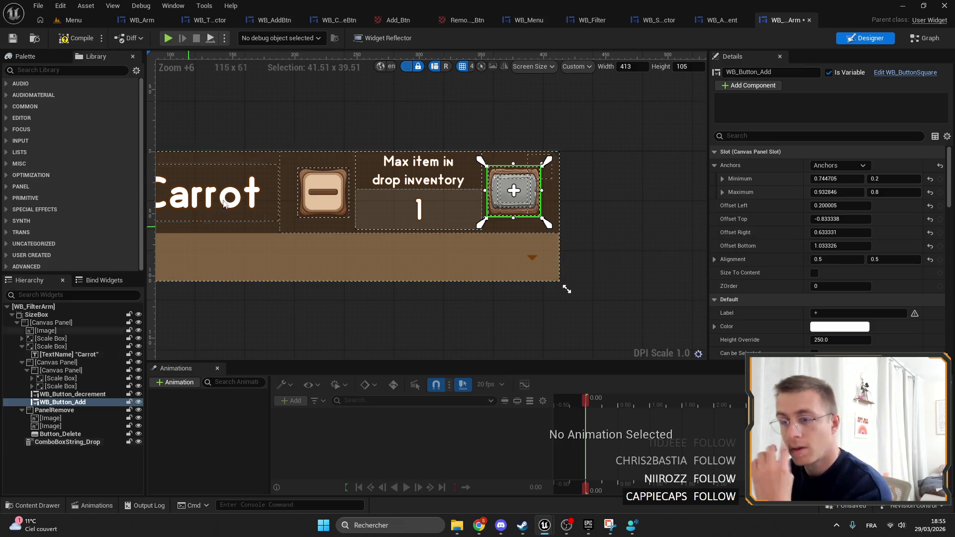
scroll(321, 202, up, 2)
scroll(317, 202, up, 5)
scroll(324, 211, down, 4)
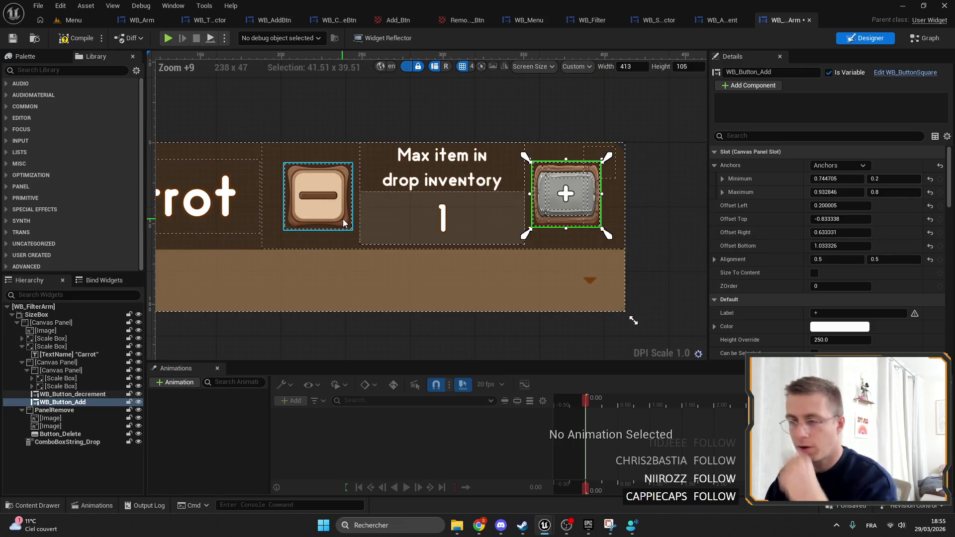
click(70, 394)
click(70, 409)
click(70, 402)
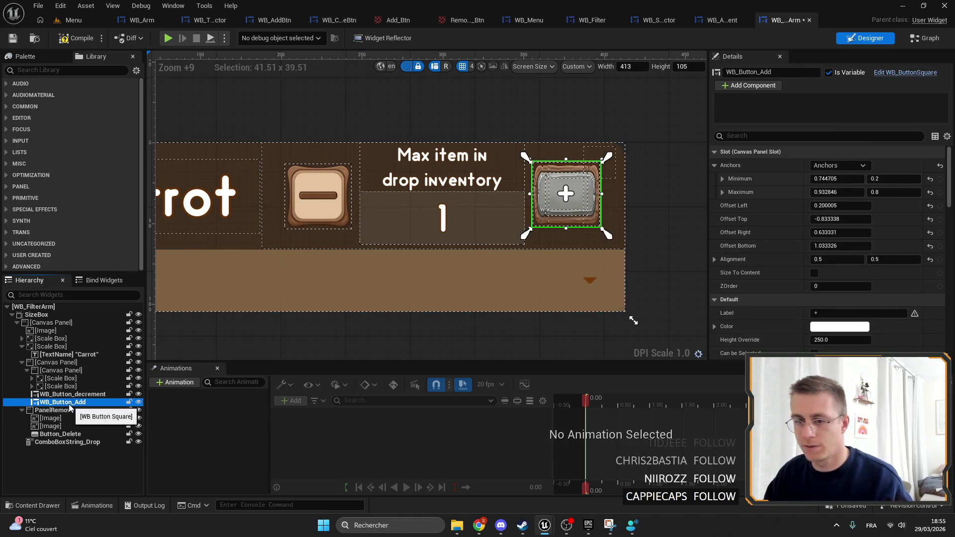
right_click(783, 153)
click(846, 208)
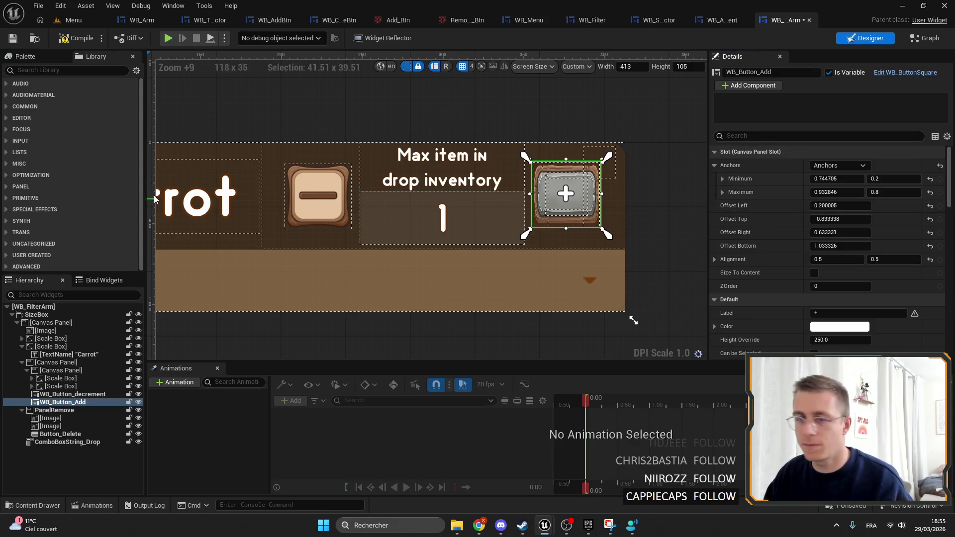
Add a new WB_AddBtn beside the buttons and paste the copied slot properties onto it.
mouse_move(41, 198)
mouse_down()
mouse_move(437, 207)
mouse_move(262, 355)
mouse_up()
drag(63, 190, 70, 411)
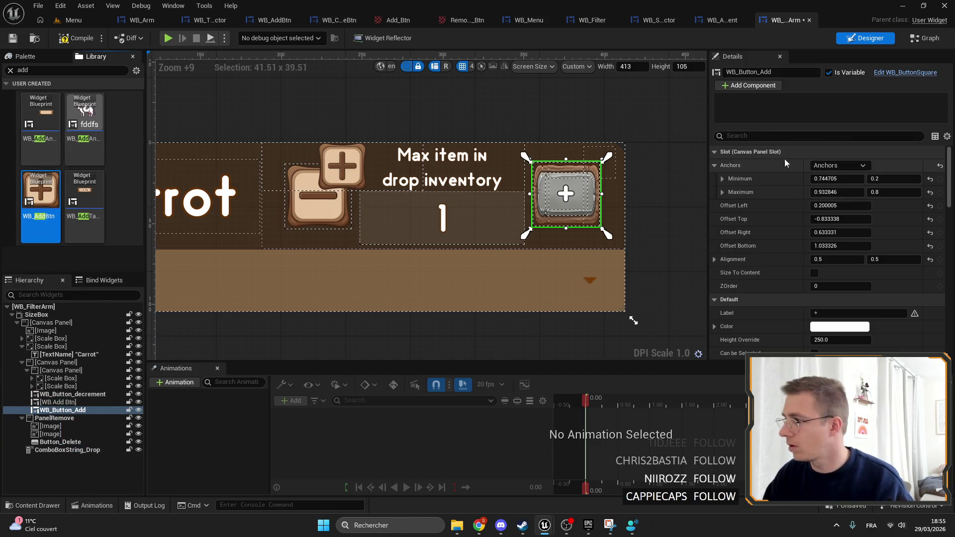
click(58, 402)
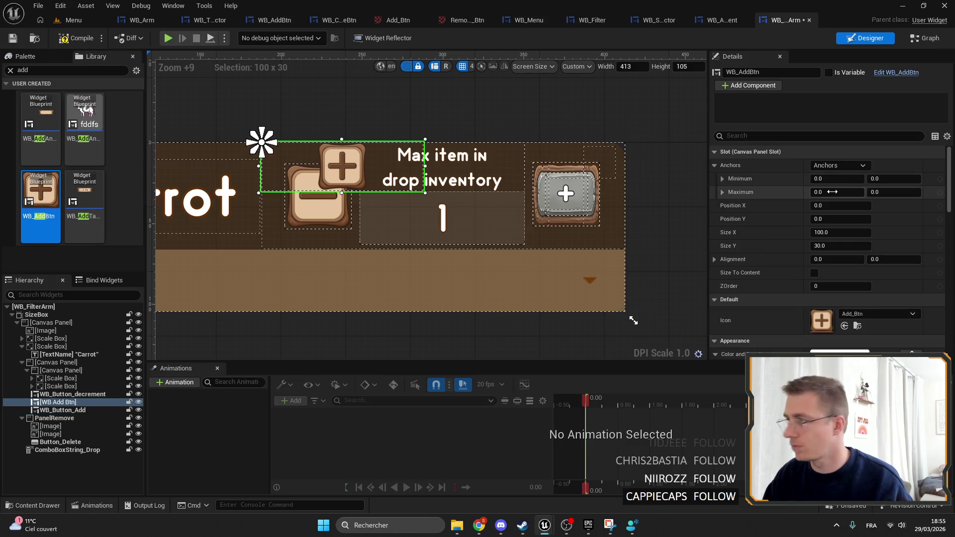
right_click(815, 152)
click(795, 214)
drag(795, 213, 845, 219)
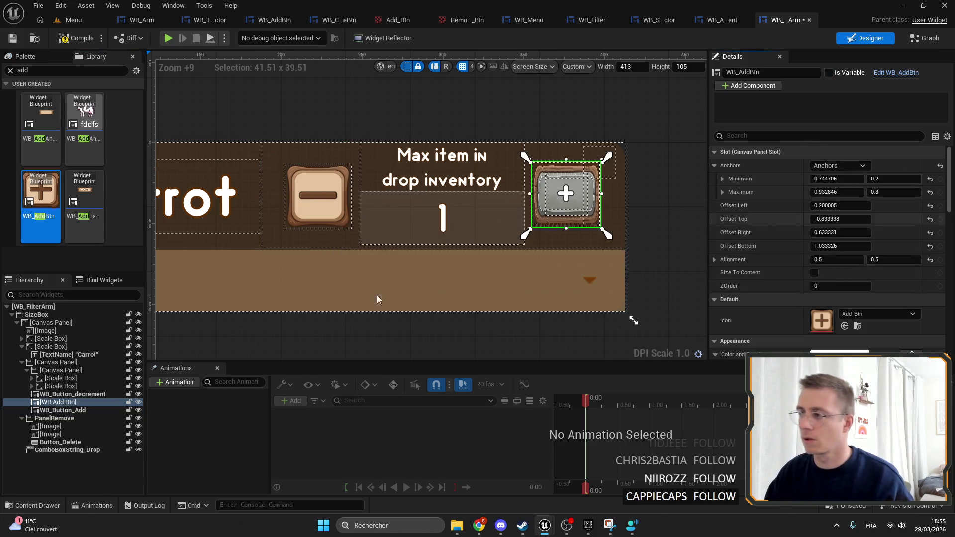
Delete the old grey plus button and rename the new wooden one WB_Button_Add.
click(75, 410)
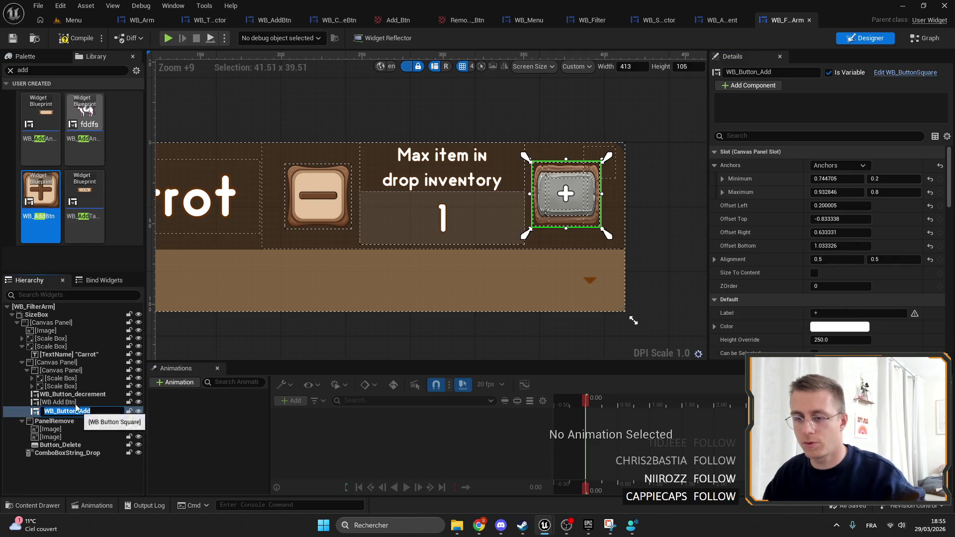
click(65, 402)
key(Delete)
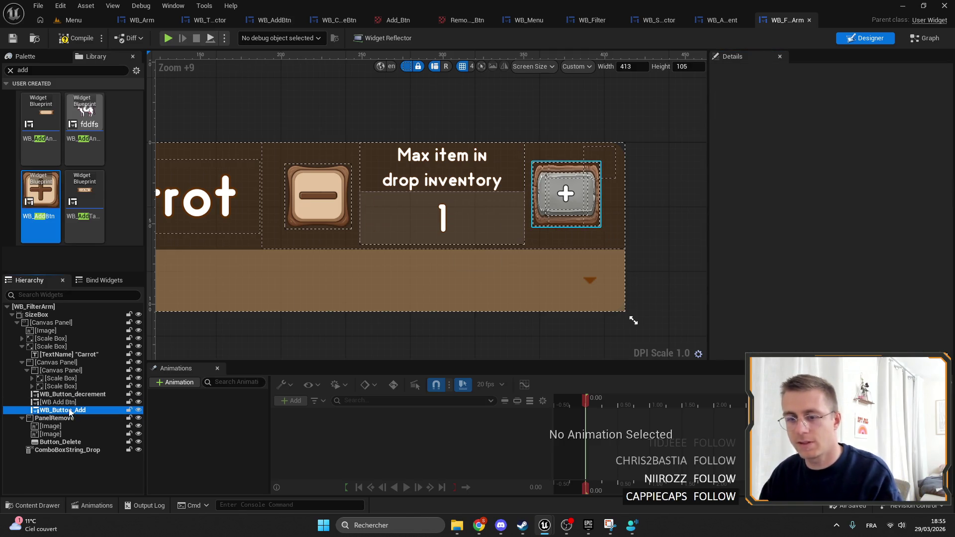
key(ctrl+z)
click(804, 74)
text(WB_Button_Add)
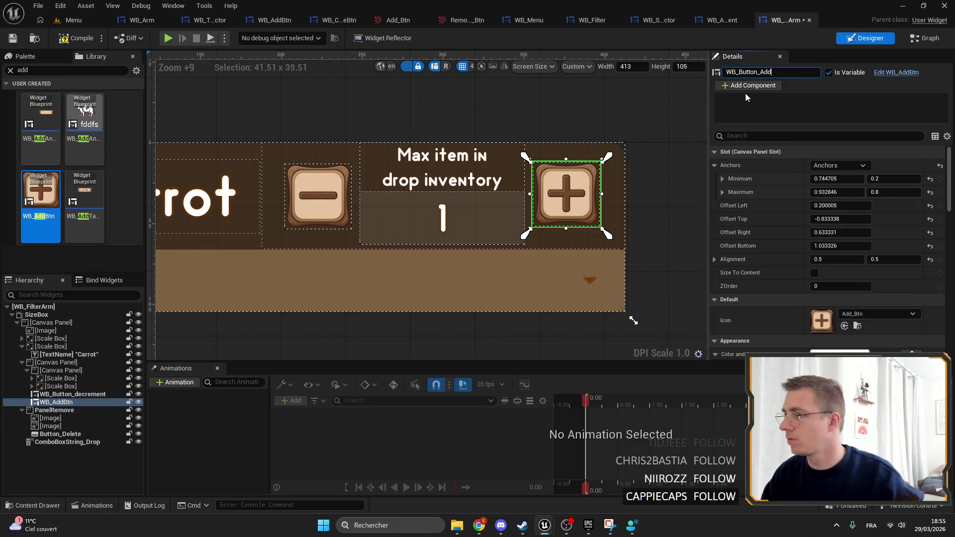
key(ctrl+shift+alt+g)
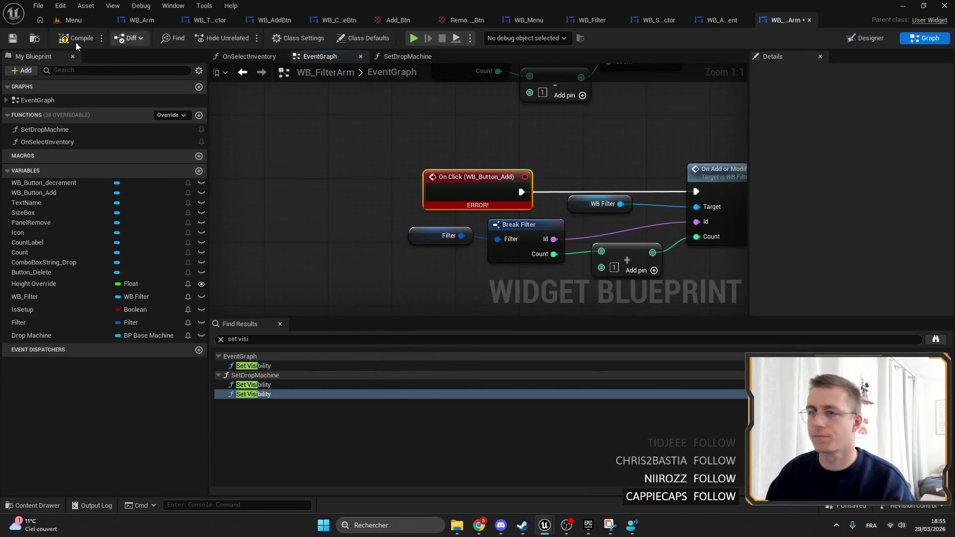
Save WB_FilterArm to clear the On Click error, then return to the Designer layout.
click(10, 38)
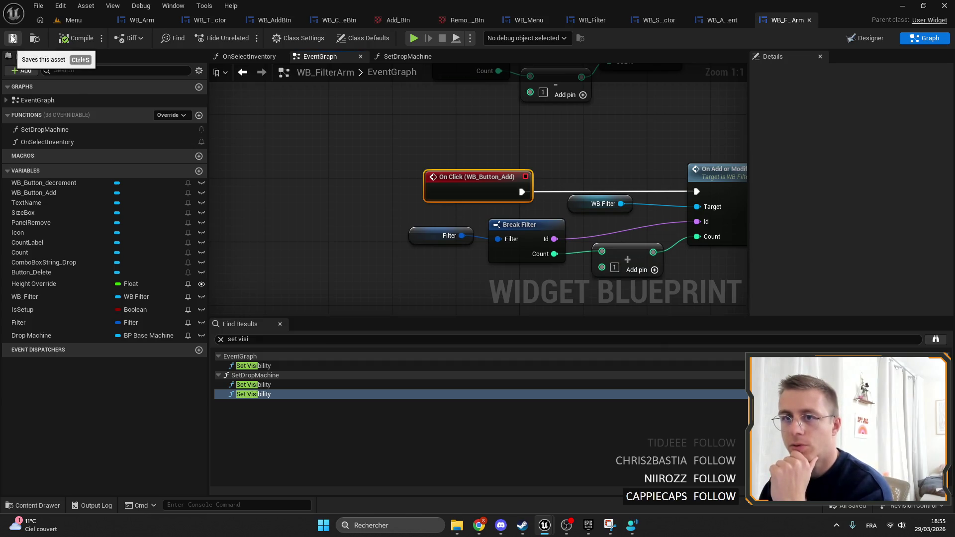
key(ctrl+shift+alt+d)
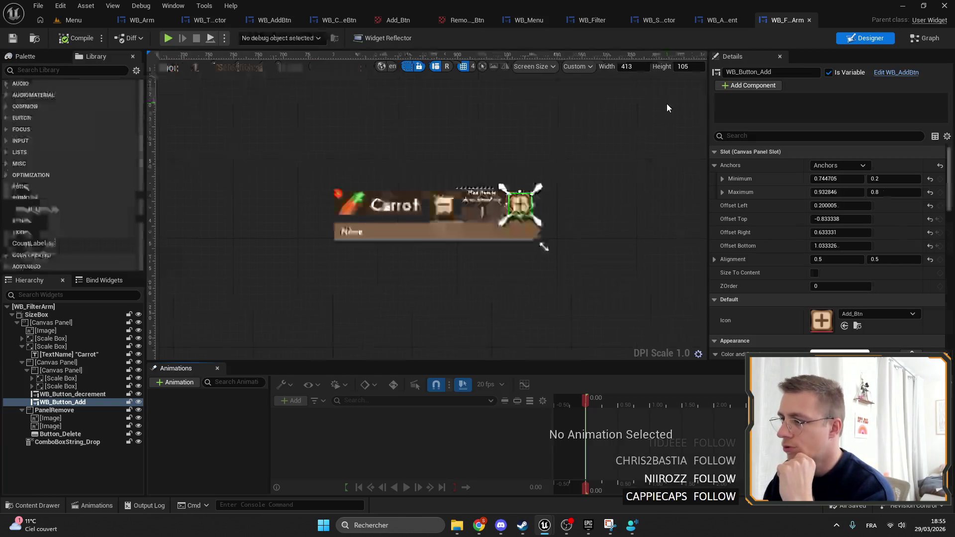
click(432, 187)
scroll(432, 187, up, 5)
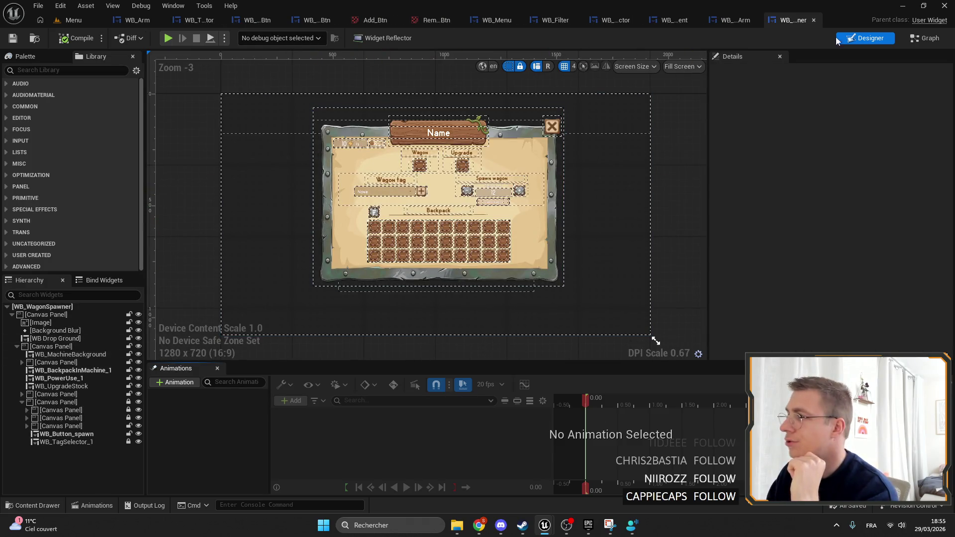
Add a WB_AddBtn widget into the container holding the Delay controls.
scroll(412, 197, up, 6)
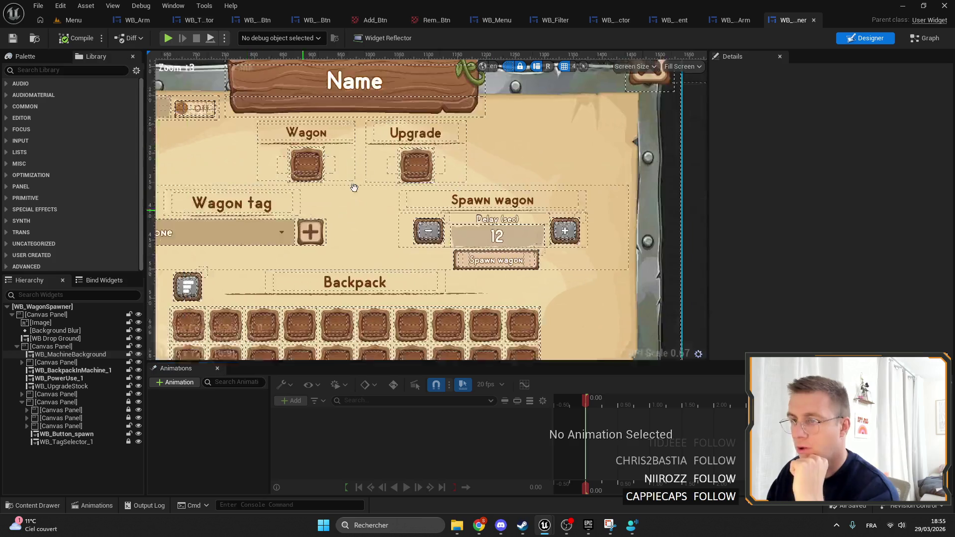
click(482, 199)
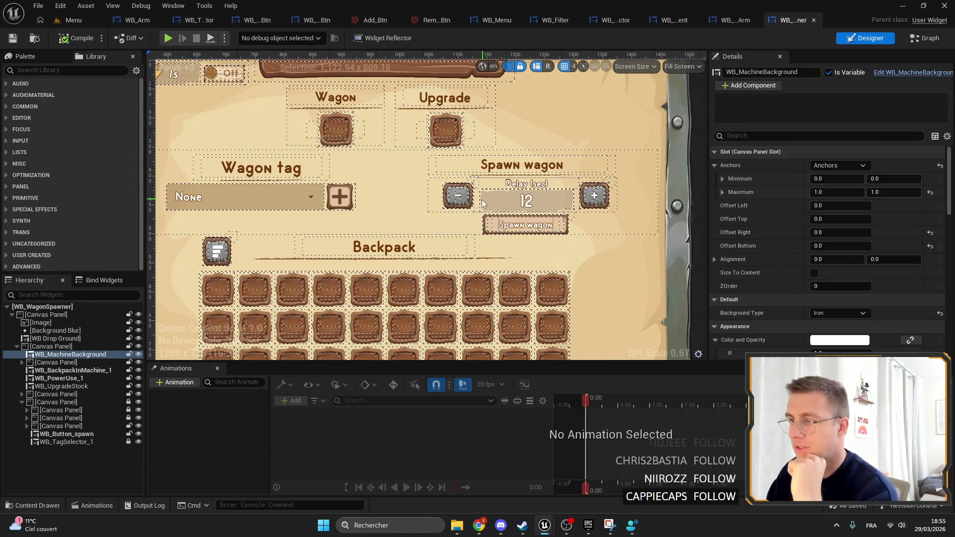
scroll(369, 198, up, 4)
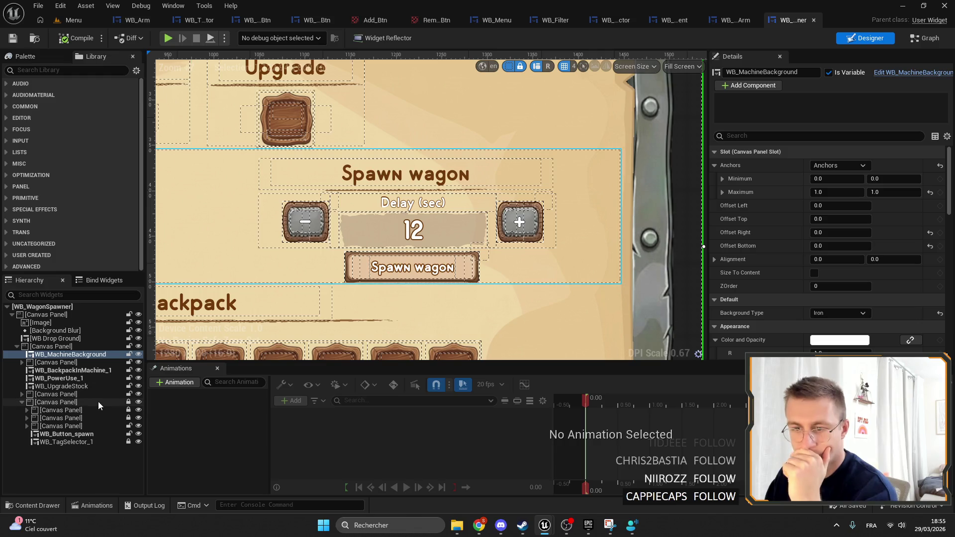
click(62, 417)
click(69, 410)
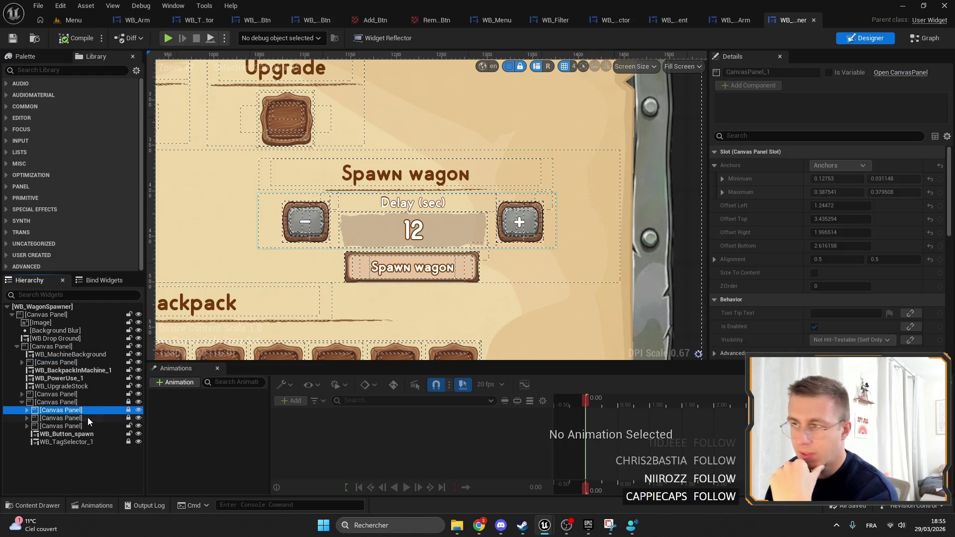
click(87, 417)
click(27, 417)
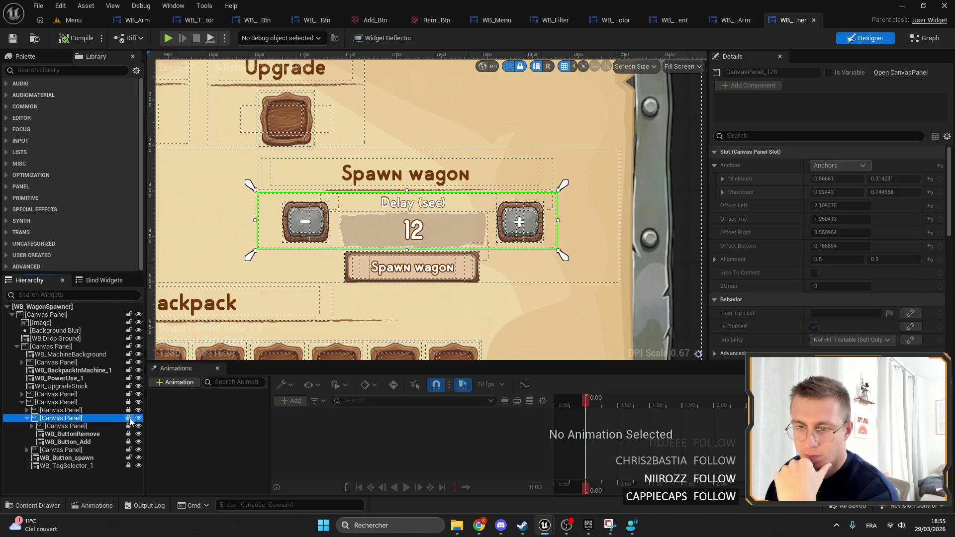
click(72, 434)
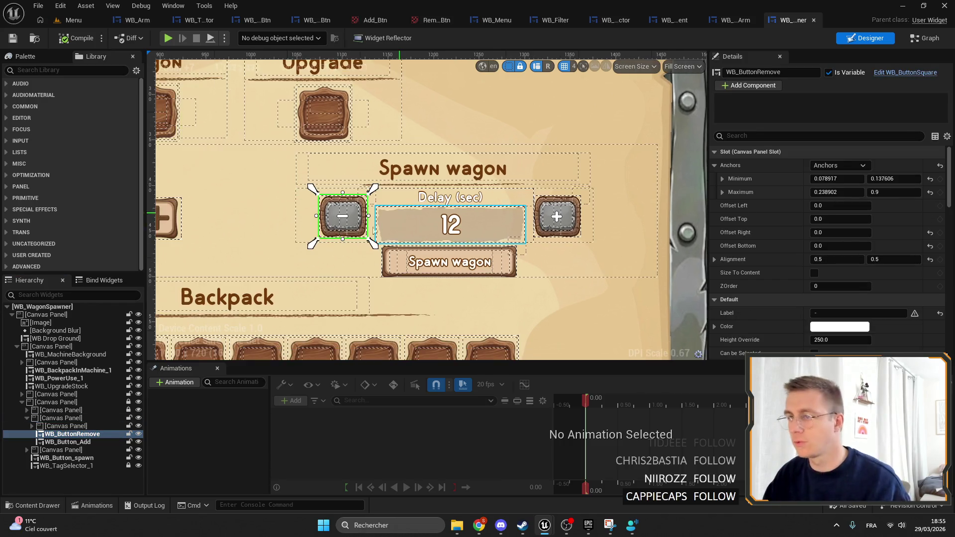
text(add)
mouse_move(41, 199)
mouse_down()
mouse_move(63, 434)
mouse_move(99, 457)
mouse_move(84, 450)
mouse_up()
Copy the old minus button's slot layout and paste it onto the new button.
right_click(813, 159)
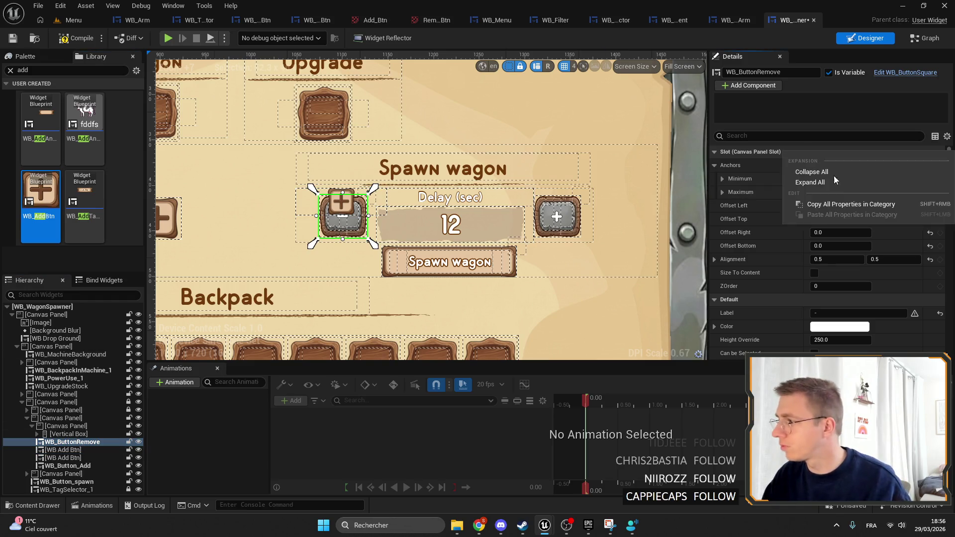
click(831, 207)
scroll(327, 209, up, 2)
scroll(327, 209, up, 1)
click(326, 209)
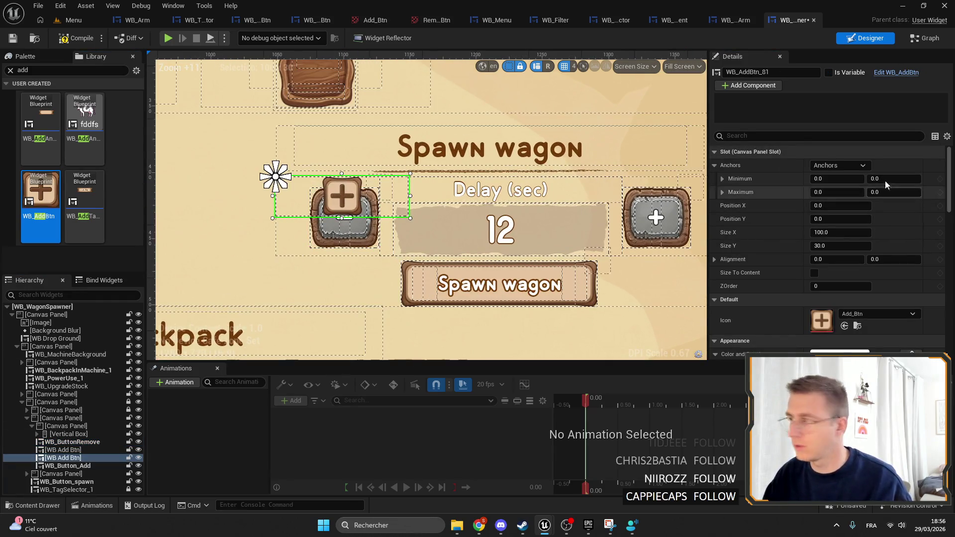
right_click(786, 155)
click(852, 217)
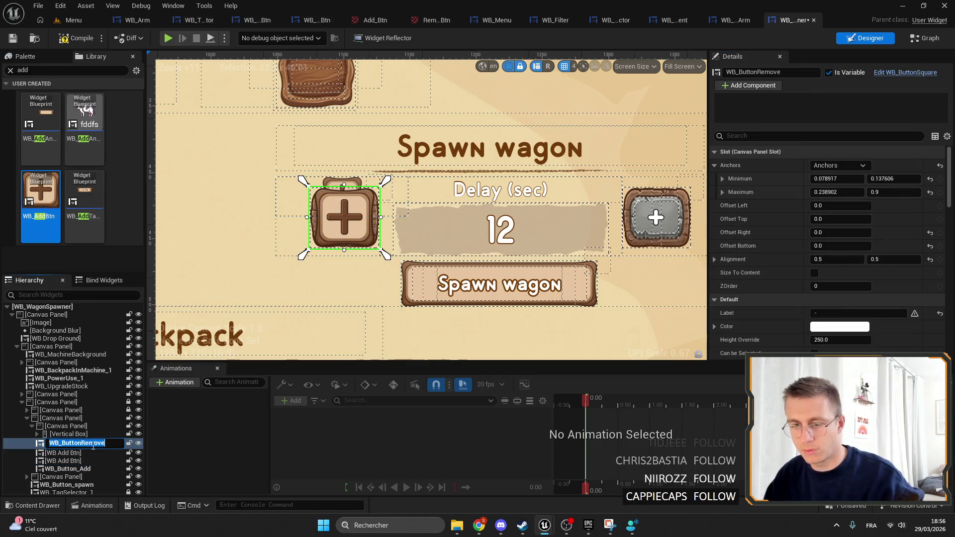
Set the new button's icon to Remove_Btn.
click(63, 458)
click(867, 314)
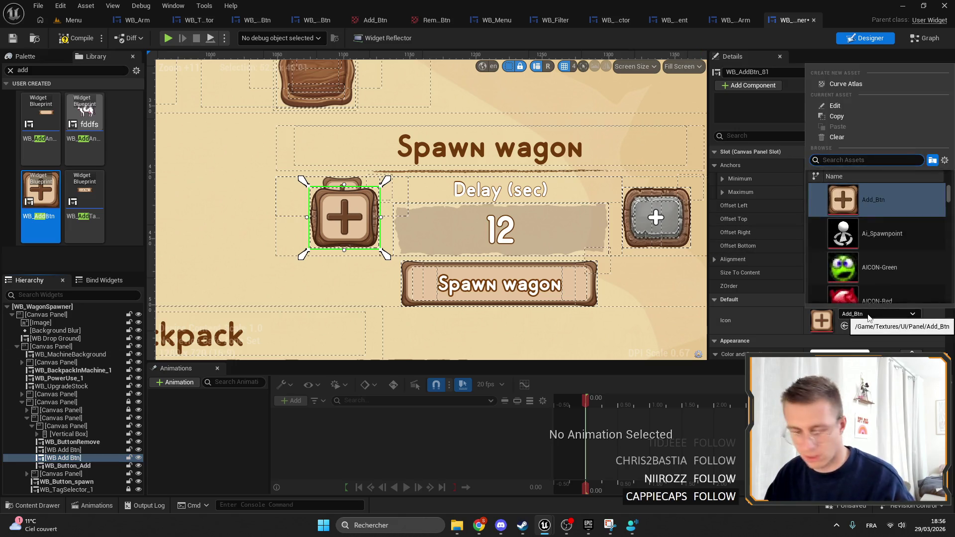
text(remove)
click(880, 199)
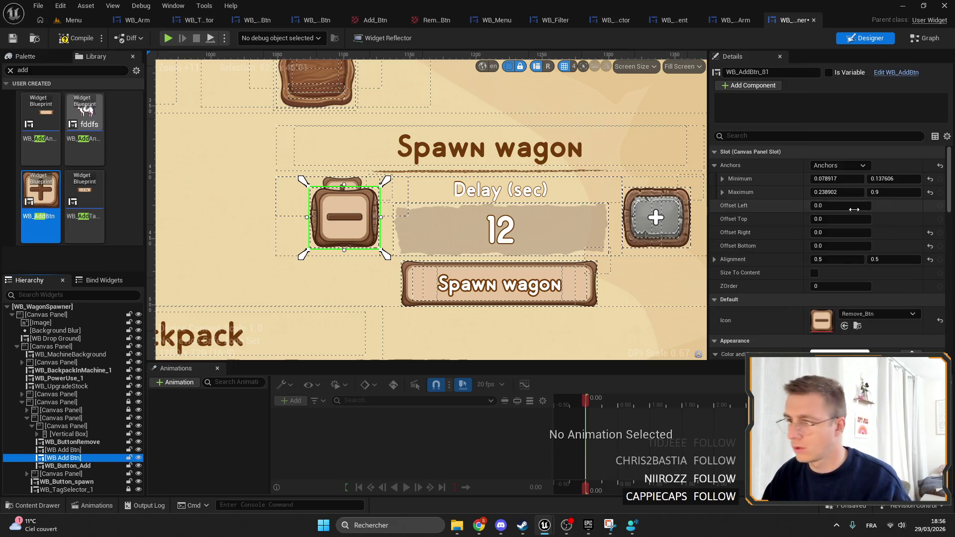
Delete the old minus button and rename the new one WB_ButtonRemove.
click(82, 442)
key(Delete)
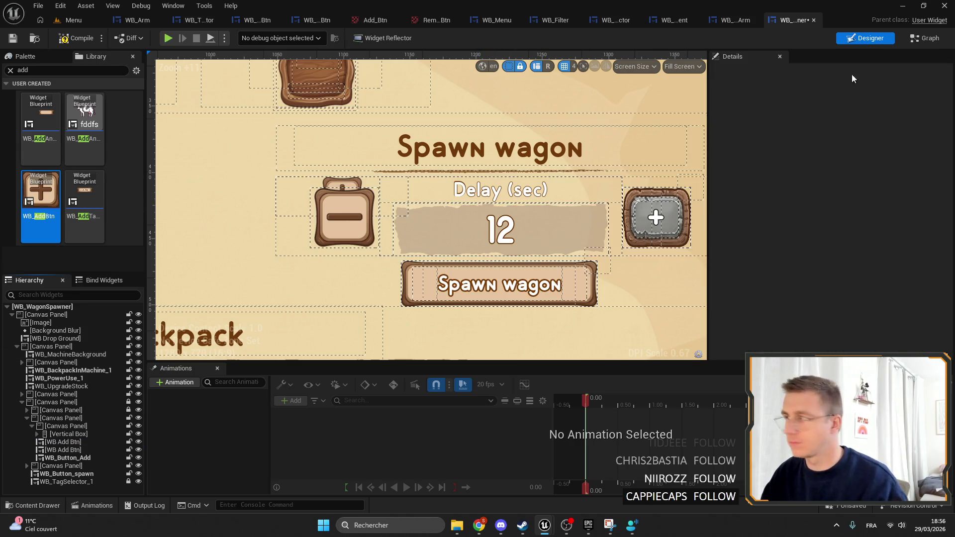
click(99, 450)
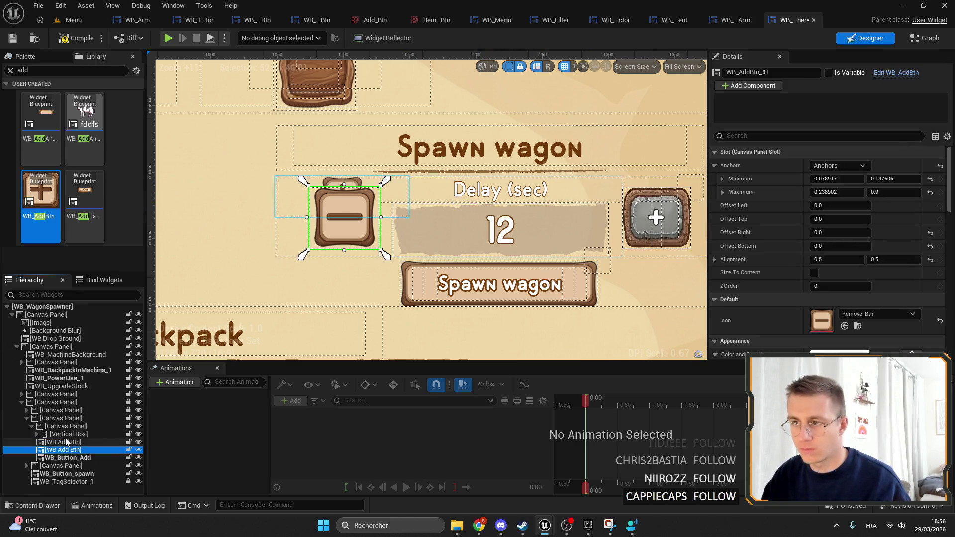
click(791, 73)
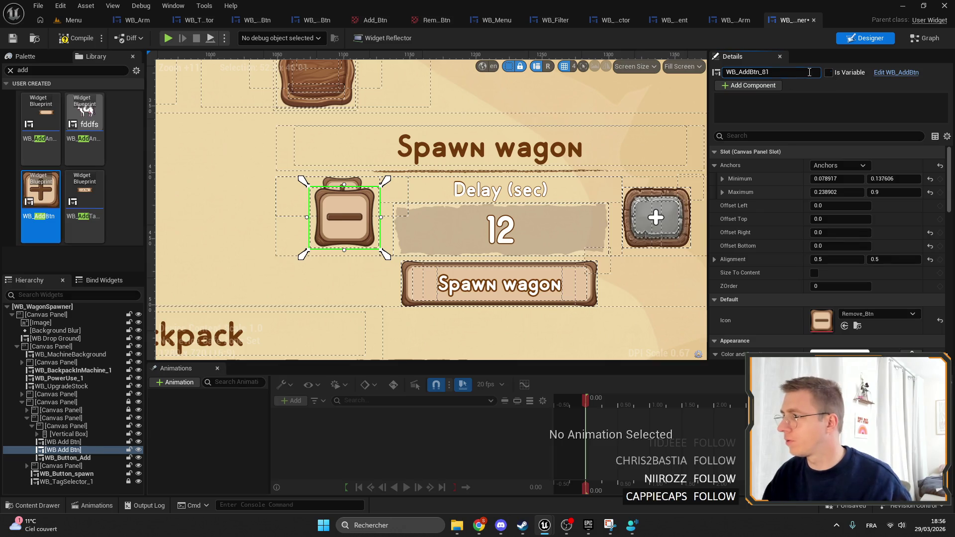
text(WB_ButtonRemove)
double_click(432, 175)
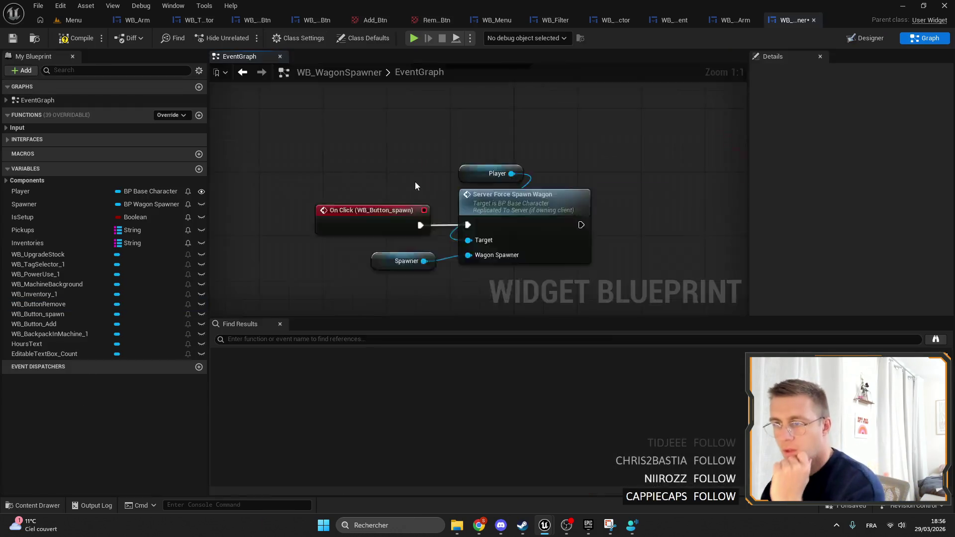
Search the blueprint graph for 'set vis', then clear the search.
click(362, 338)
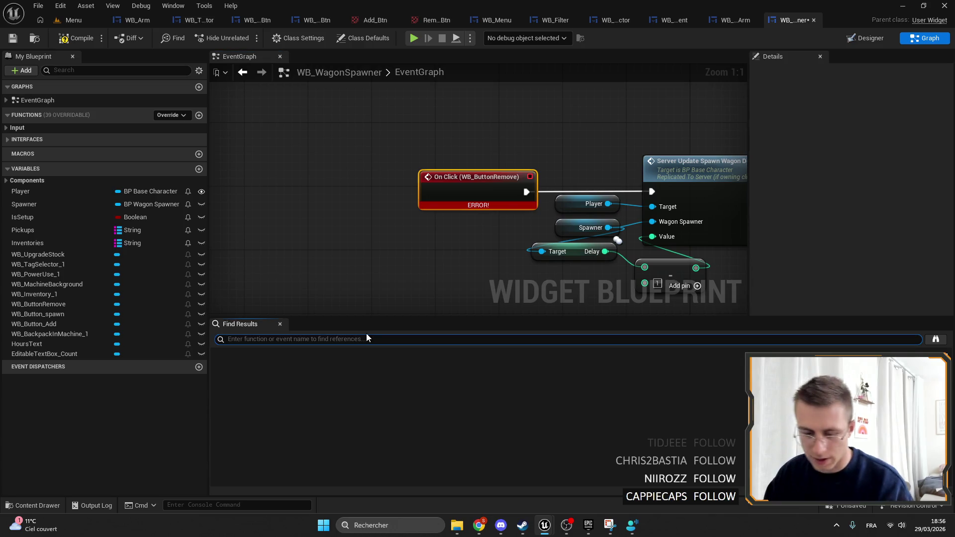
text(set vis)
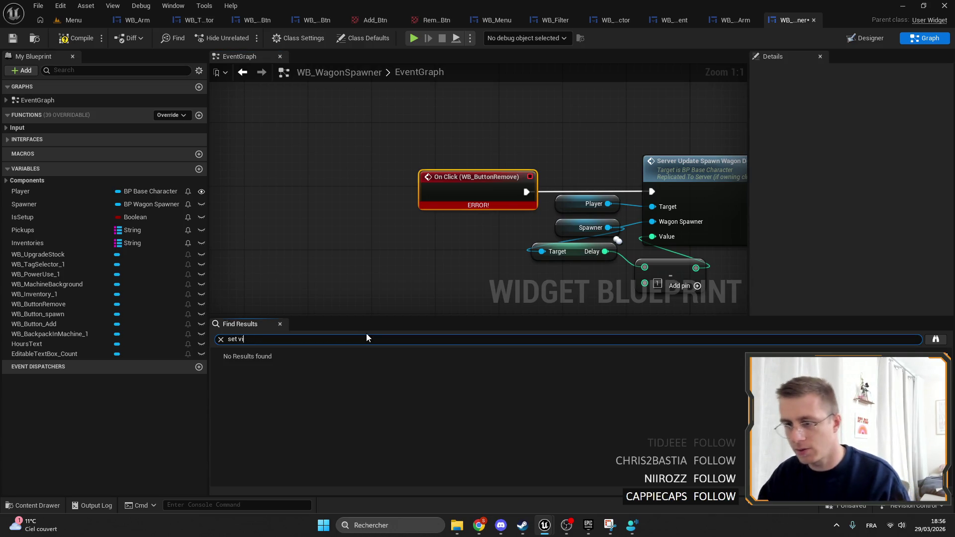
key(ctrl+a)
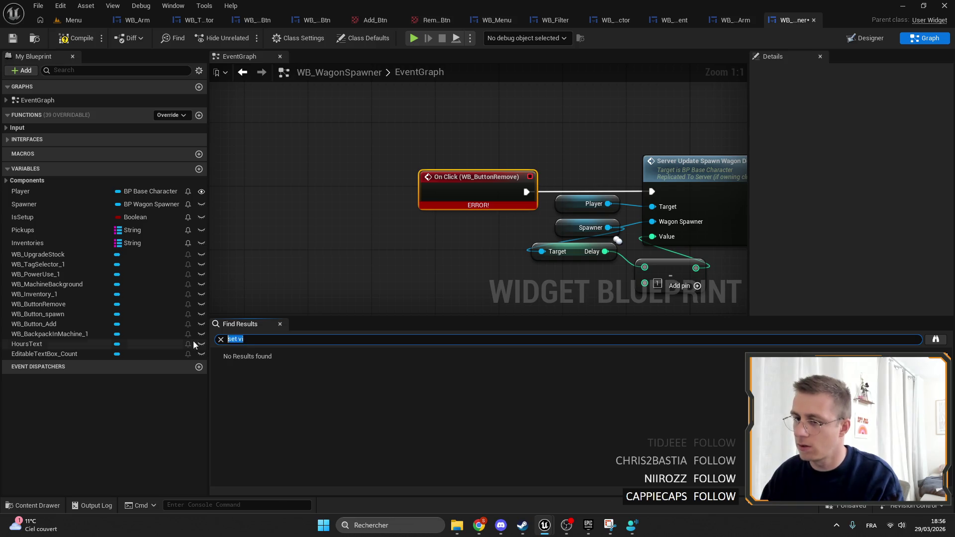
key(BackSpace)
scroll(360, 210, down, 5)
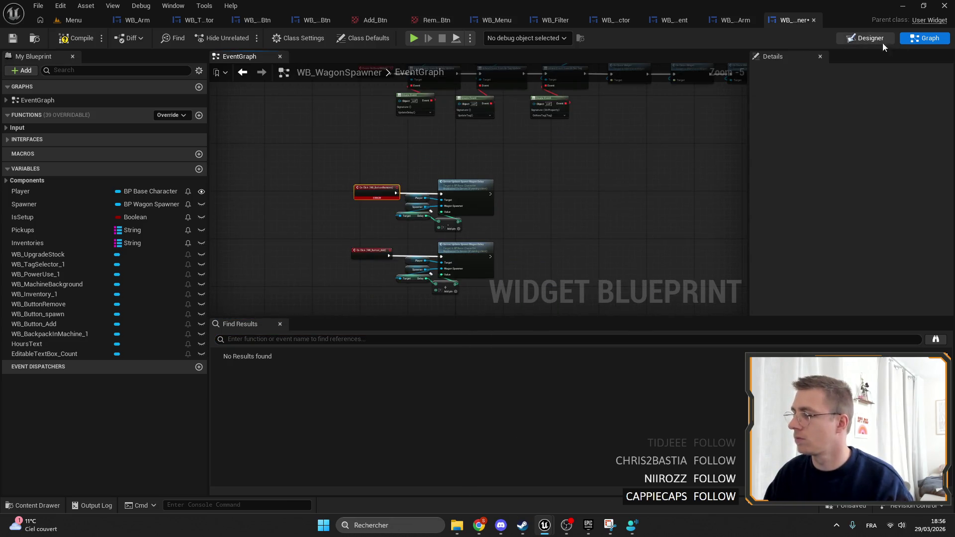
Paste the old plus button's slot layout onto the new WB_AddBtn in the Designer.
click(865, 37)
scroll(471, 220, up, 10)
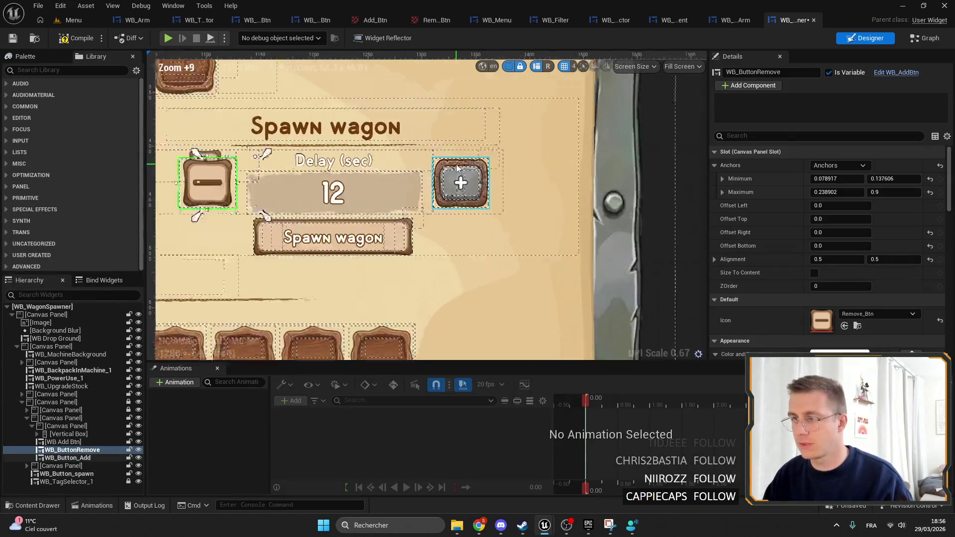
click(472, 220)
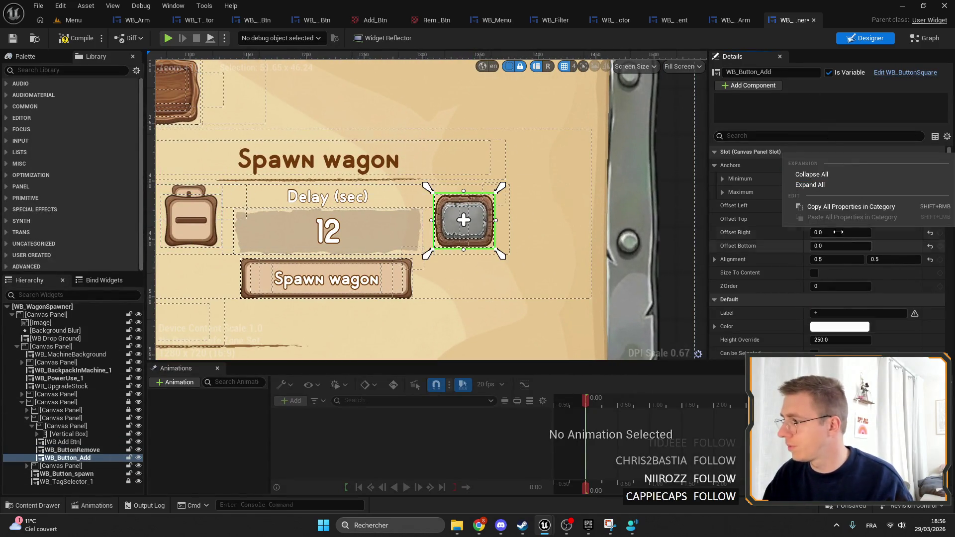
click(63, 441)
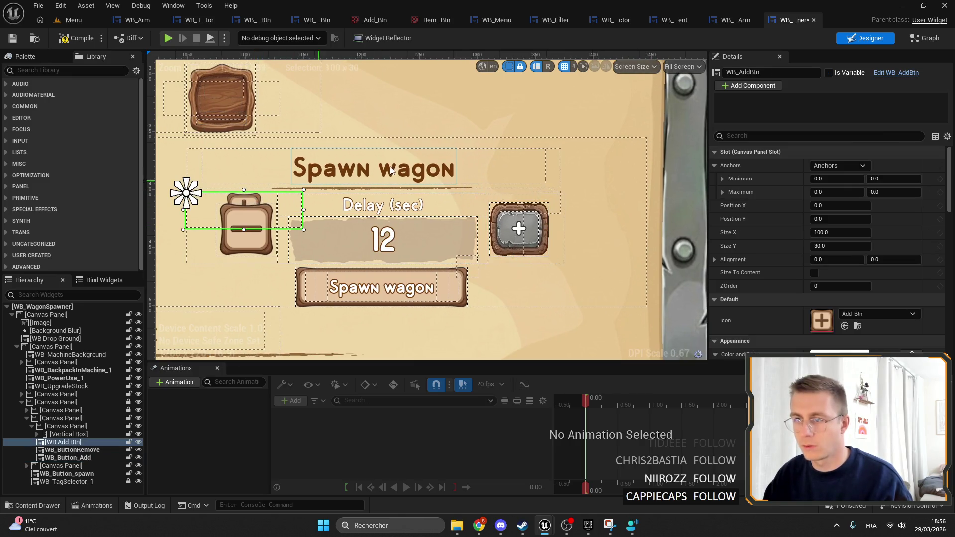
right_click(822, 151)
click(843, 218)
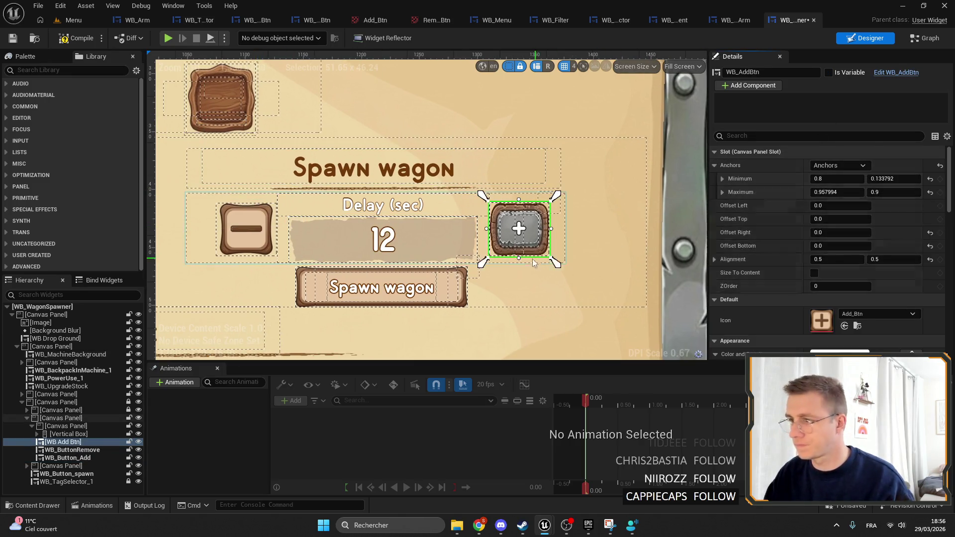
Delete the old plus button, make the new one a variable named WB_Button_Add, and save.
click(68, 458)
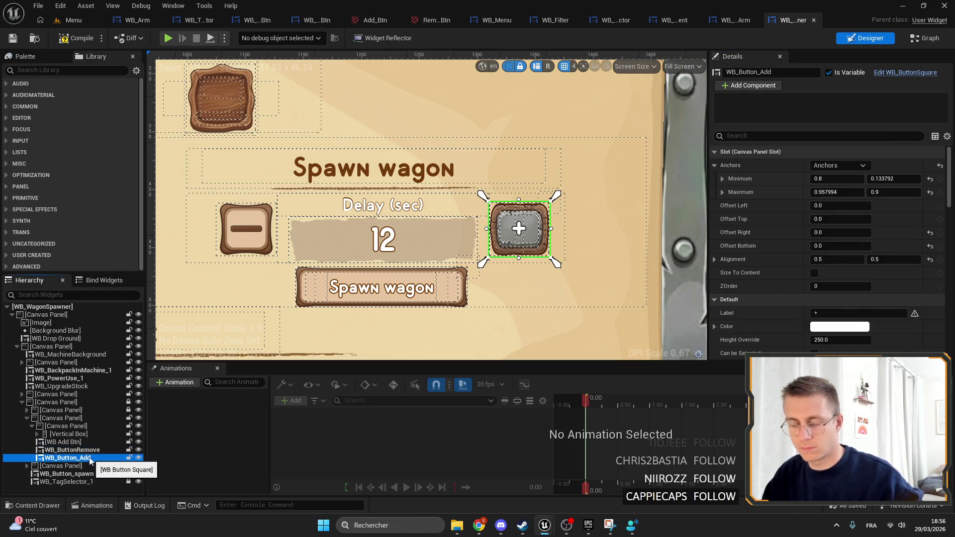
click(83, 459)
key(Delete)
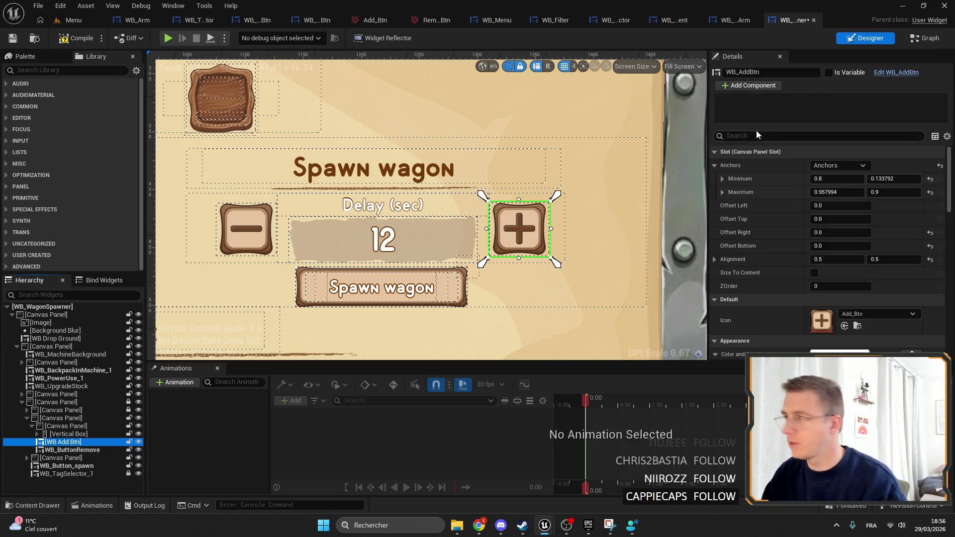
click(828, 72)
click(776, 72)
text(WB_Button_Add)
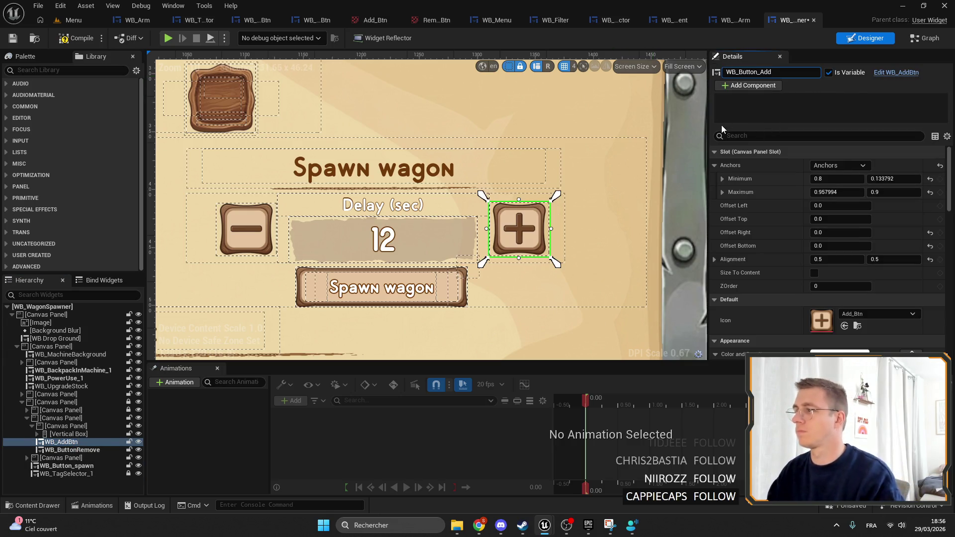
click(79, 34)
click(20, 39)
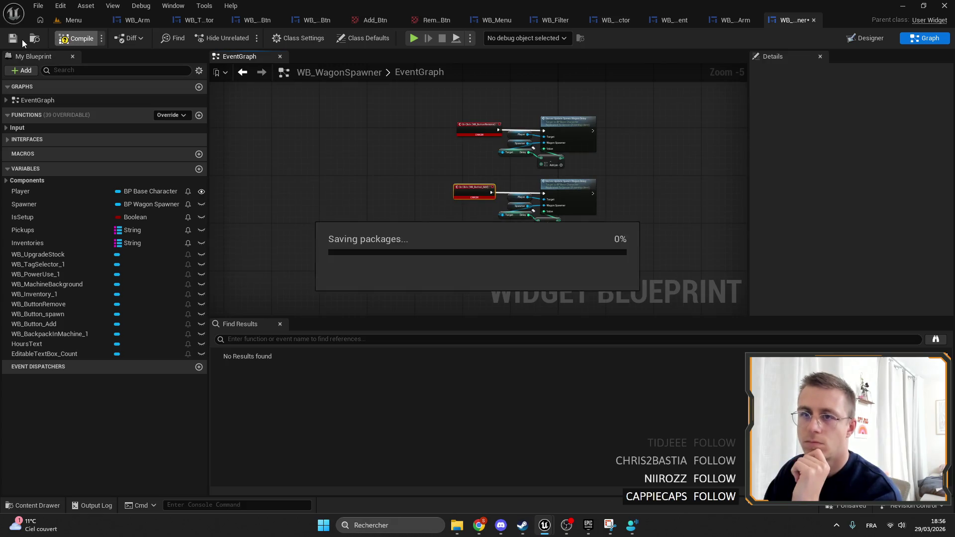
Clear the 'se' blueprint search and open the WB_SortBtn widget blueprint.
scroll(422, 207, down, 3)
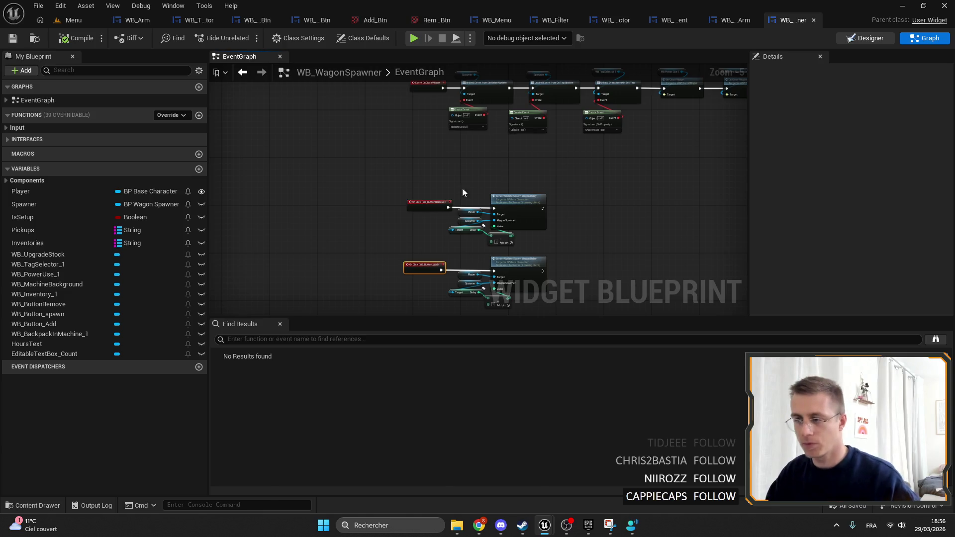
click(868, 38)
key(ctrl+f)
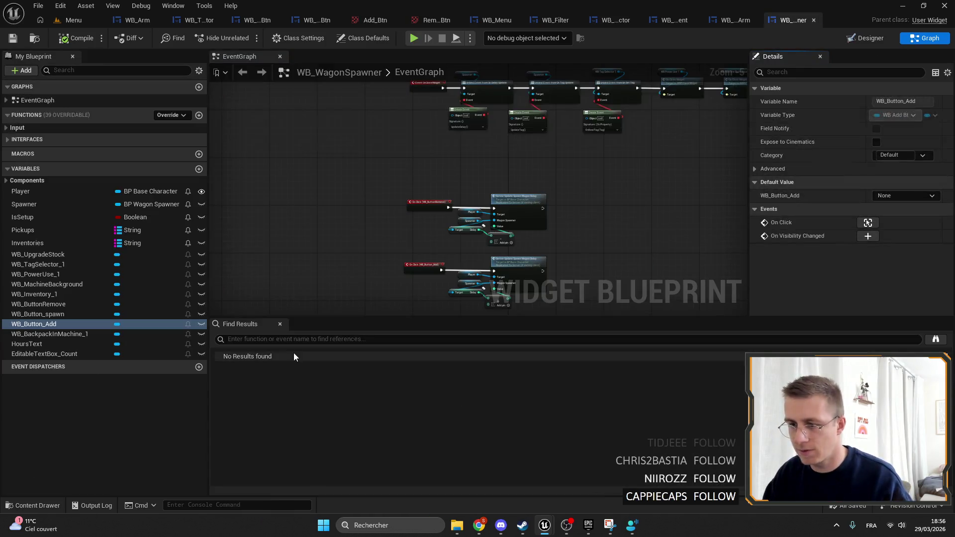
text(set vis)
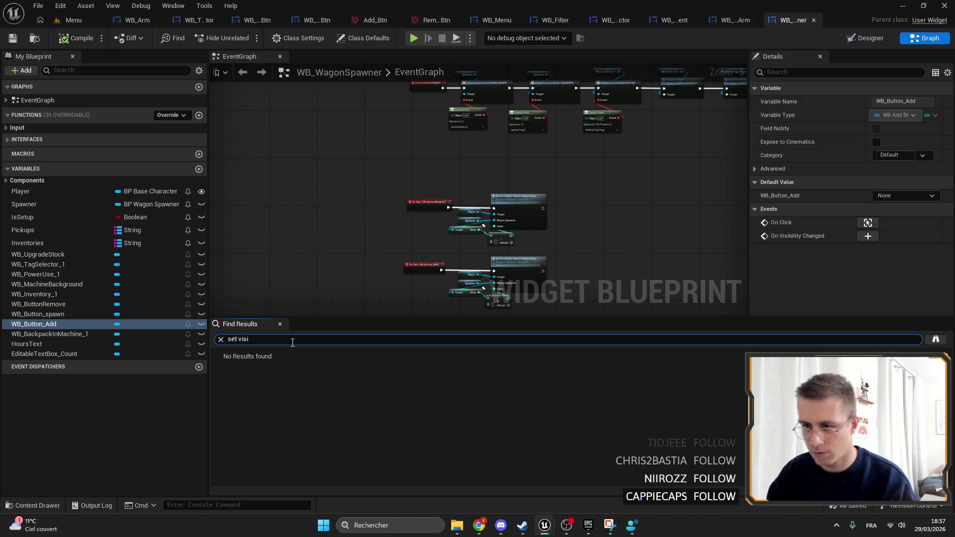
click(220, 339)
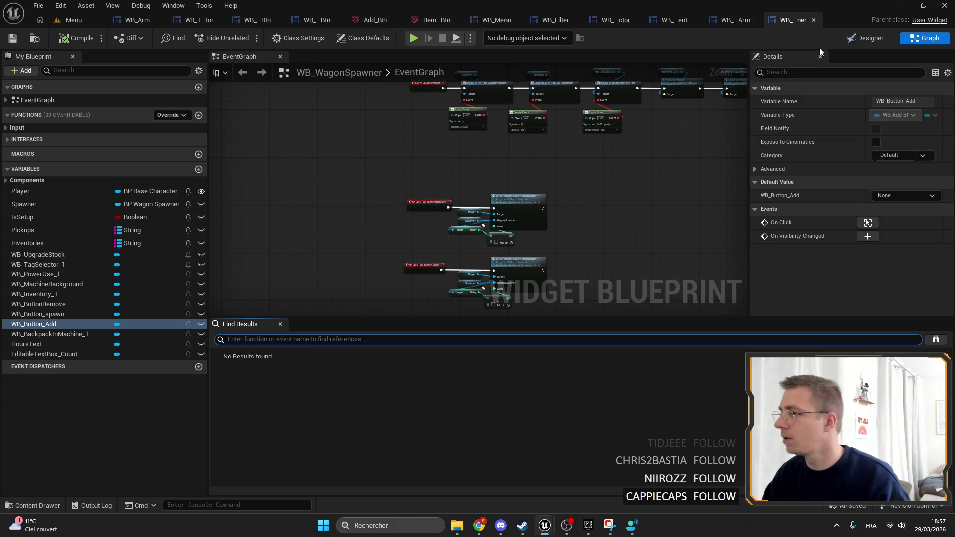
key(Escape)
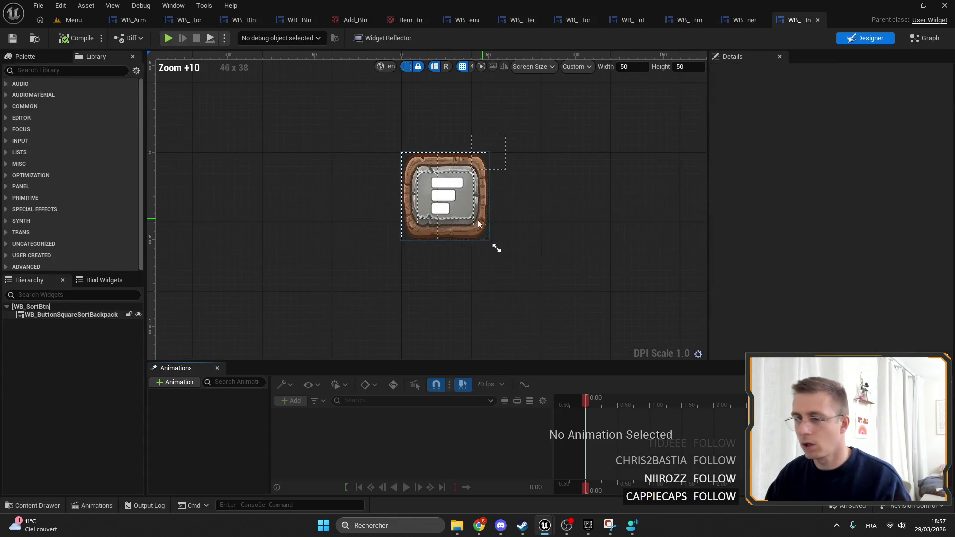
click(49, 314)
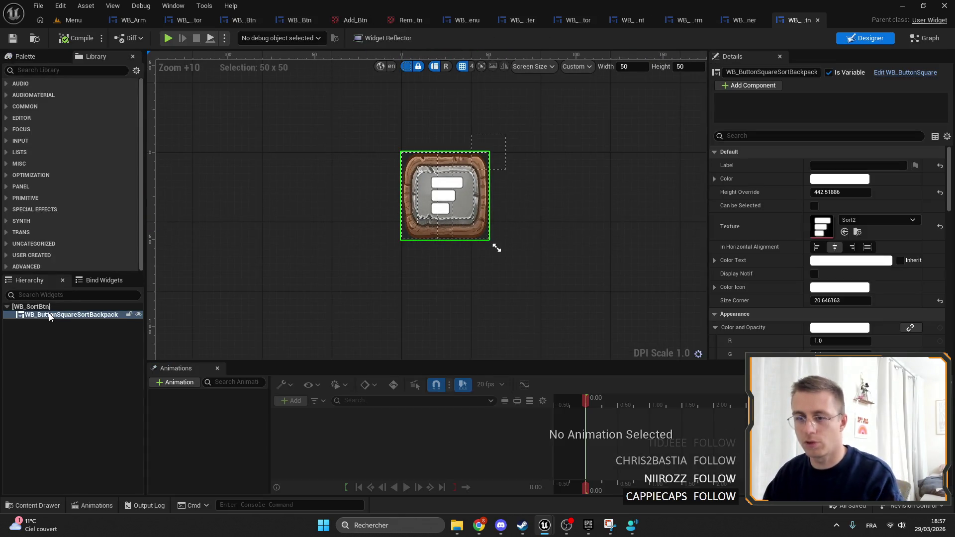
Replace the sort backpack button with a WB_AddBtn inside WB_SortBtn, exposed as a variable.
key(Delete)
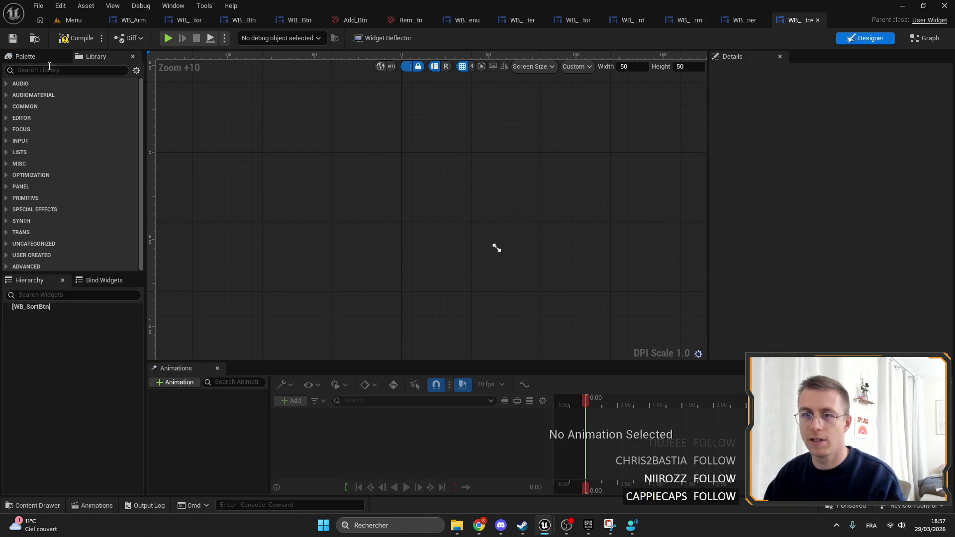
text(add)
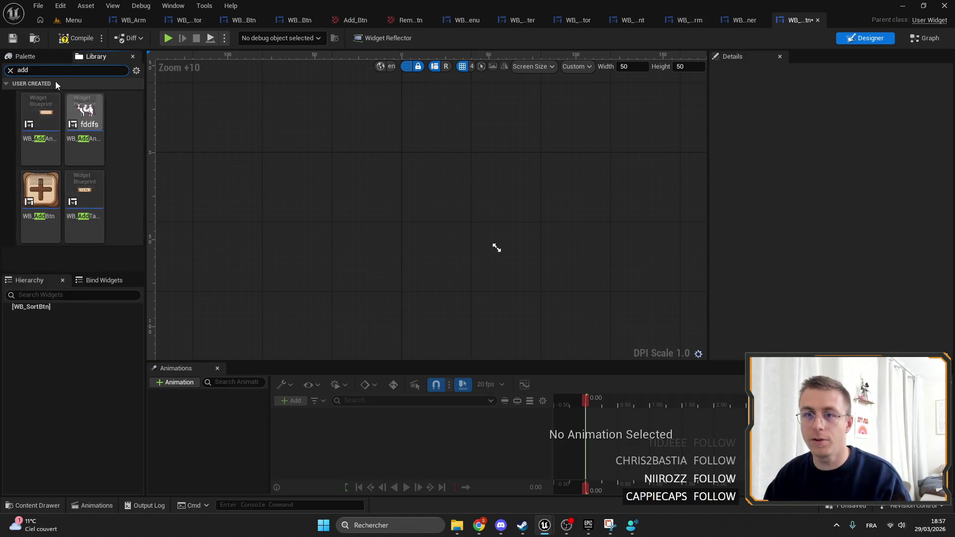
drag(50, 199, 50, 308)
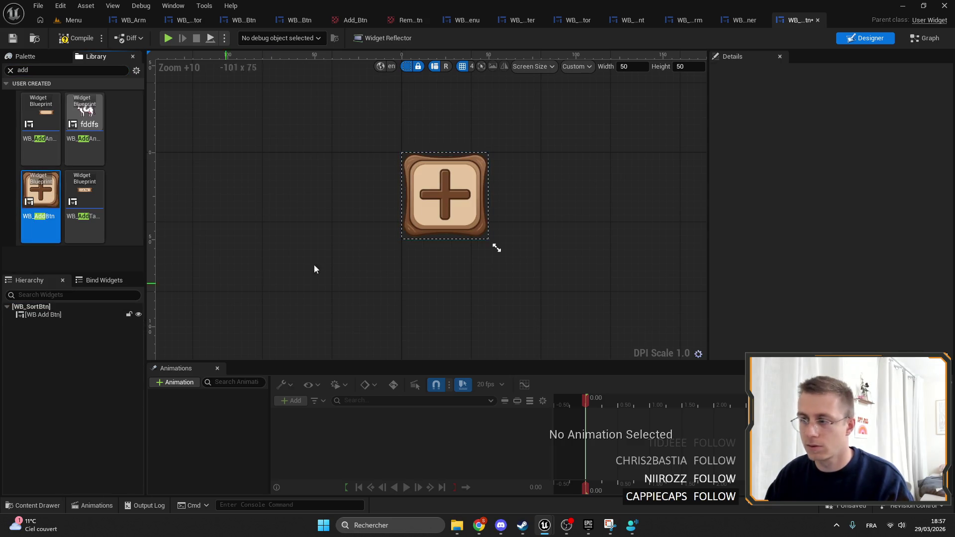
click(444, 196)
click(828, 73)
scroll(875, 279, down, 10)
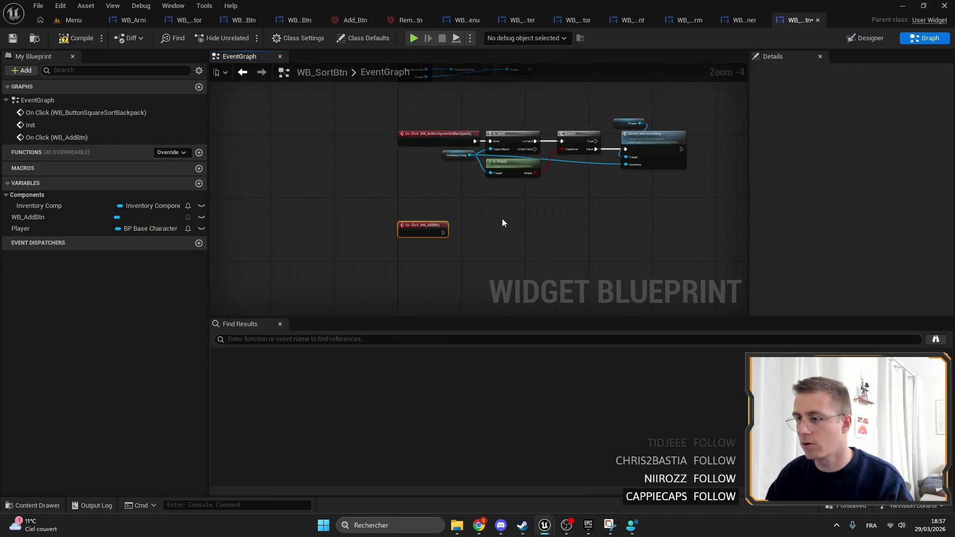
Delete the old SortBackpack click event, wire WB_AddBtn's On Click into Is Valid, then compile and save.
mouse_move(470, 216)
mouse_down()
mouse_move(402, 266)
mouse_move(394, 202)
mouse_up()
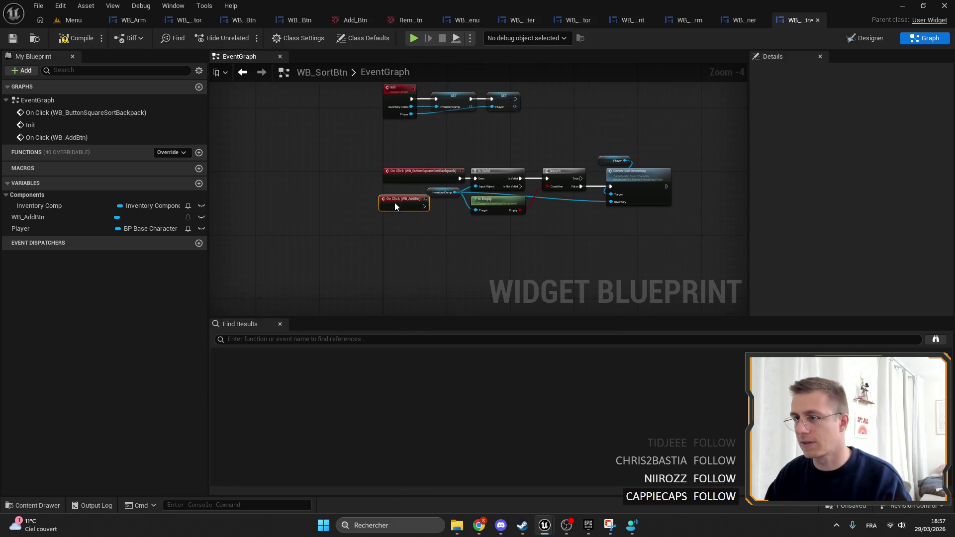
scroll(423, 199, up, 3)
click(426, 156)
key(Delete)
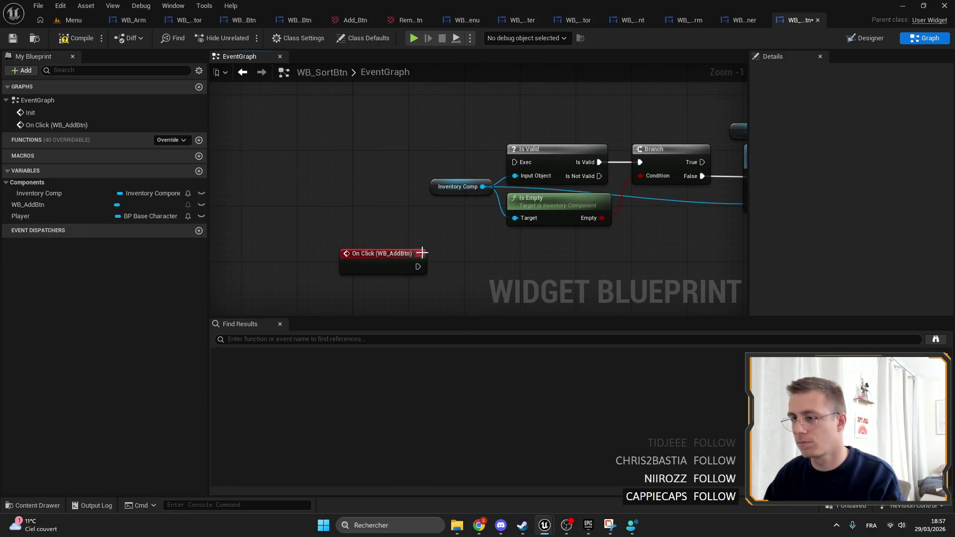
scroll(372, 225, down, 1)
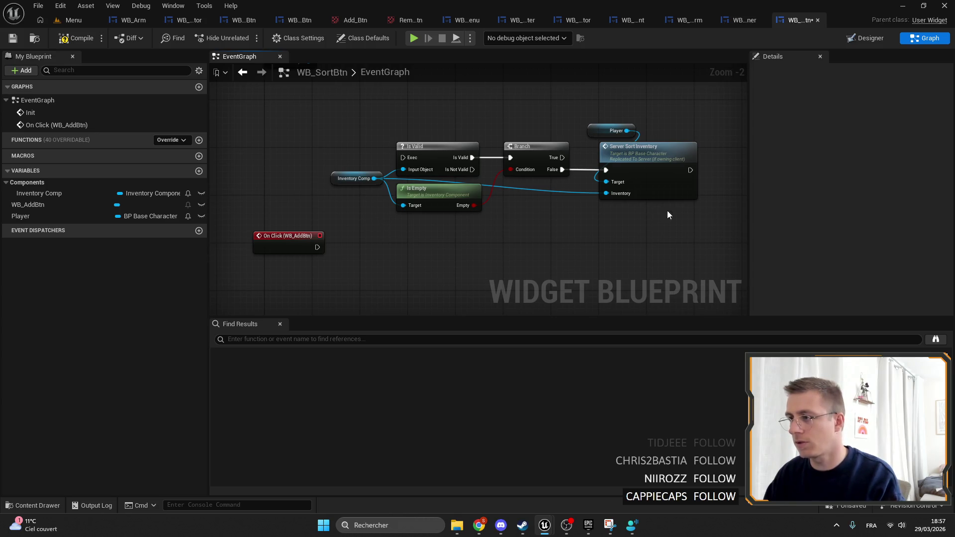
drag(317, 247, 403, 157)
mouse_move(277, 247)
mouse_down()
mouse_move(322, 148)
mouse_move(330, 150)
mouse_up()
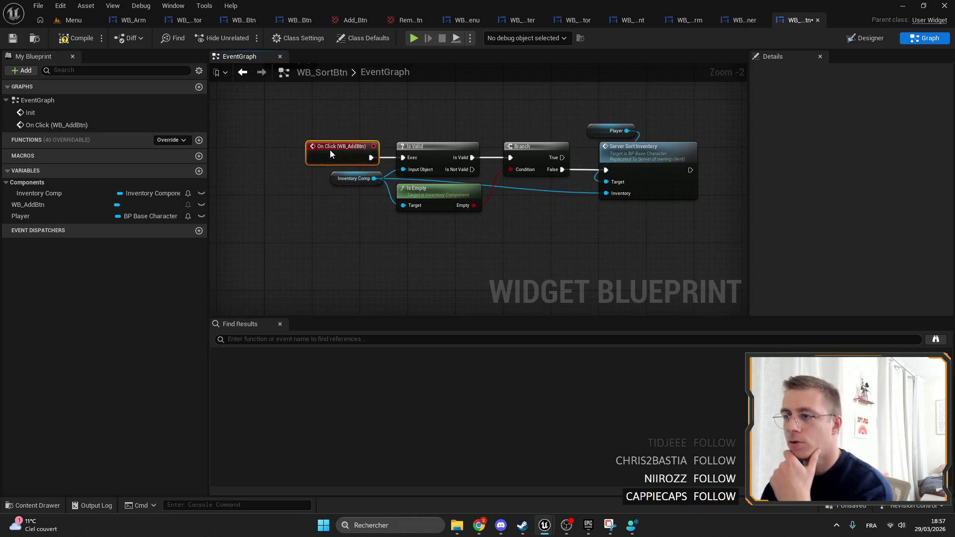
click(12, 40)
drag(323, 120, 342, 122)
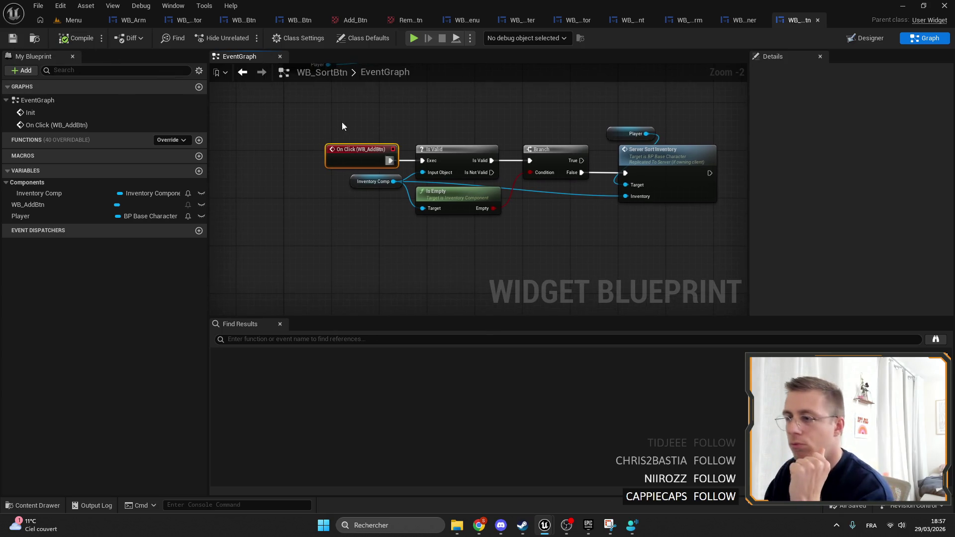
click(866, 38)
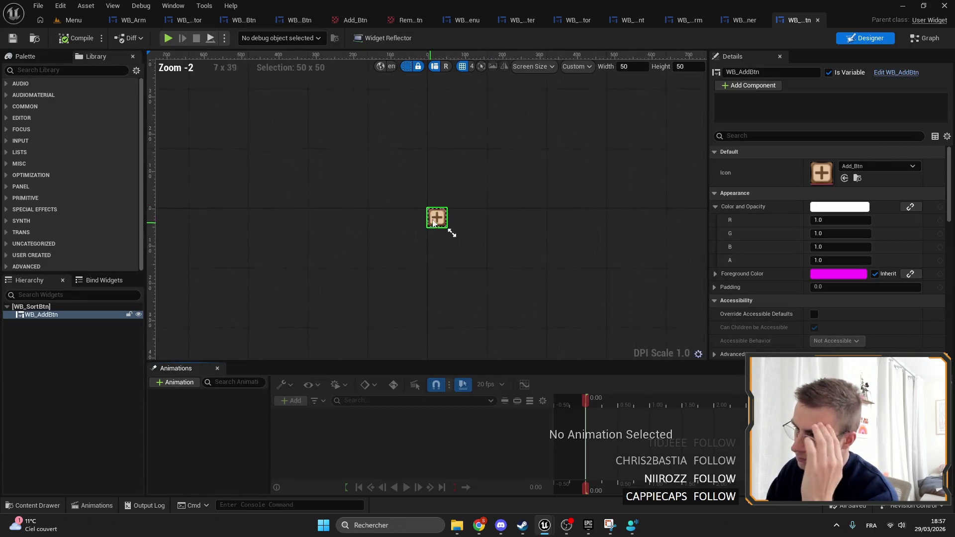
scroll(447, 228, up, 12)
In Photopea, toggle the background layer's visibility to compare the button image.
mouse_move(479, 525)
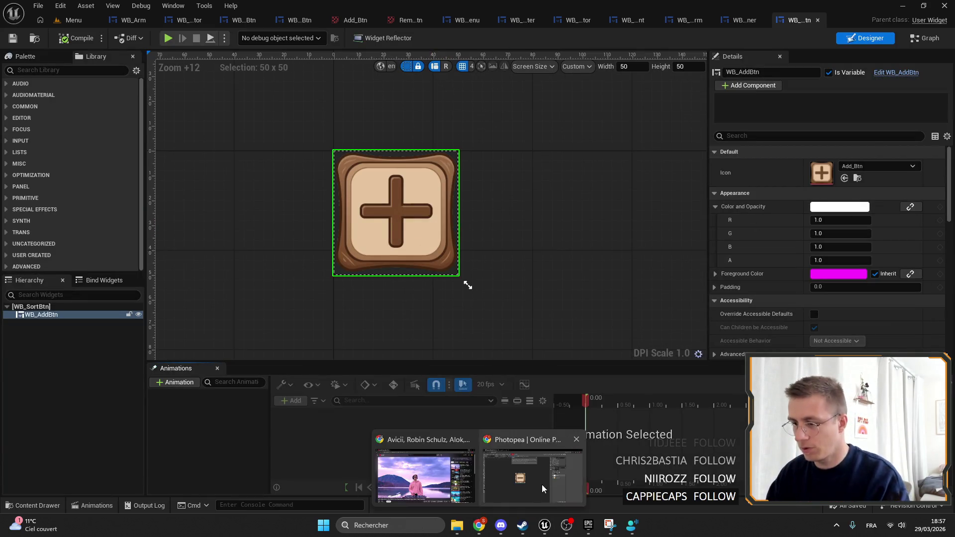
click(542, 485)
scroll(331, 357, up, 4)
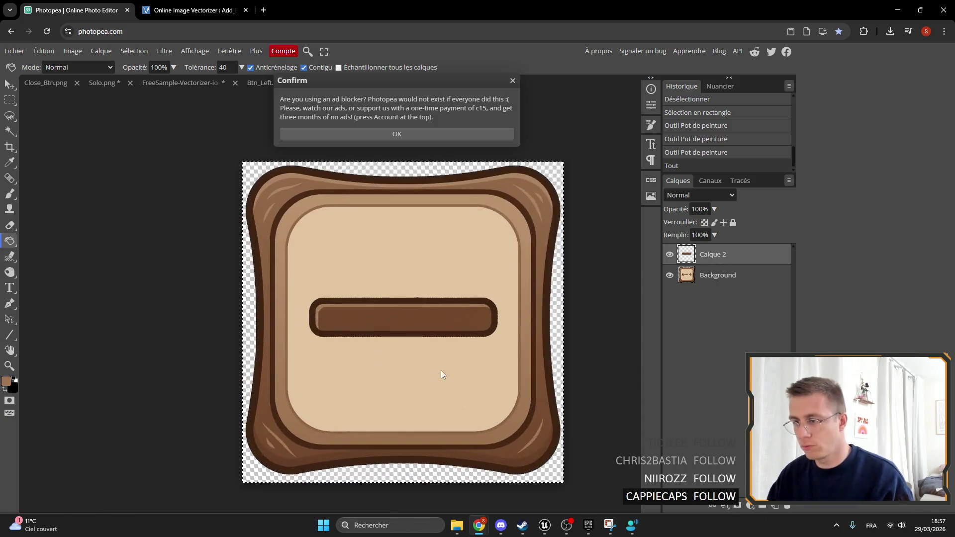
scroll(457, 301, down, 1)
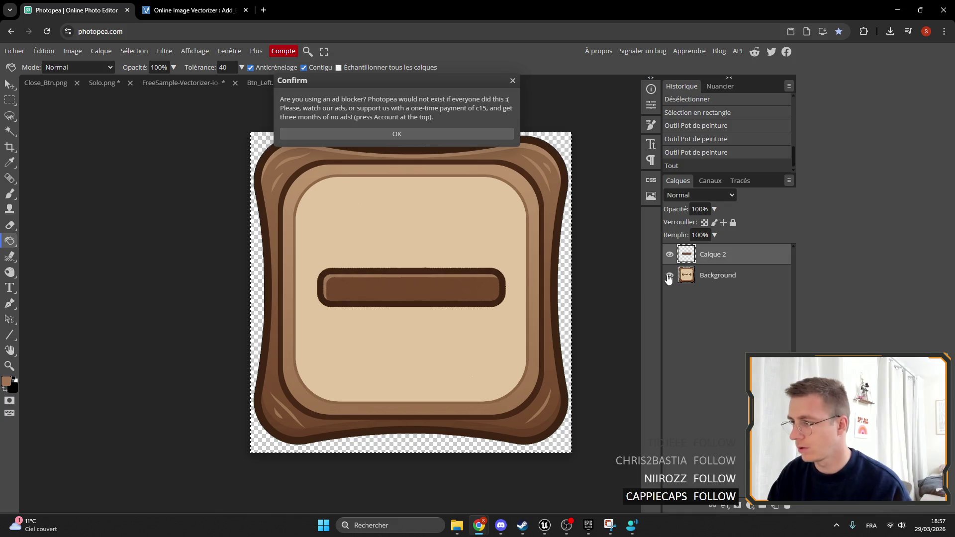
click(669, 275)
click(669, 276)
click(669, 275)
click(669, 276)
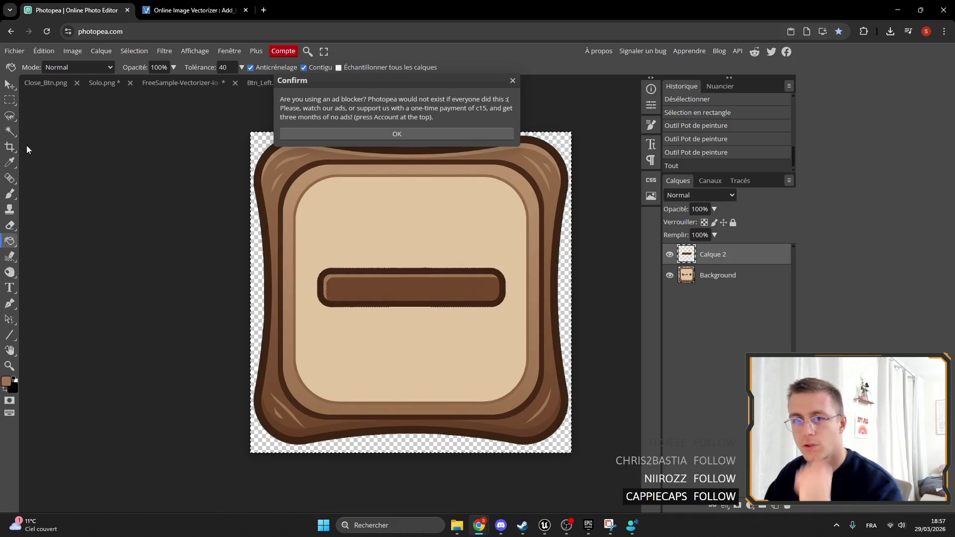
Hide the minus-bar layer and make the Background layer active for painting.
click(10, 195)
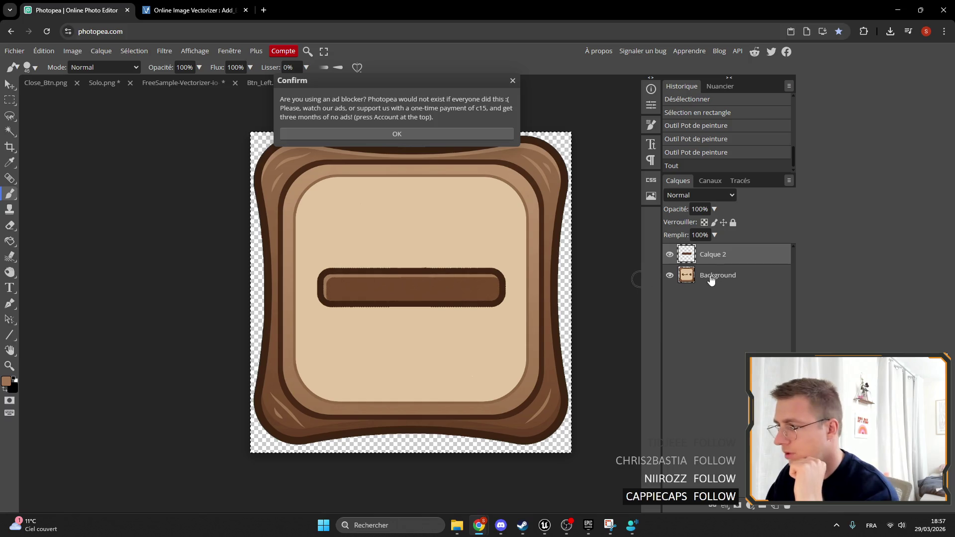
click(711, 276)
click(670, 255)
drag(323, 268, 345, 296)
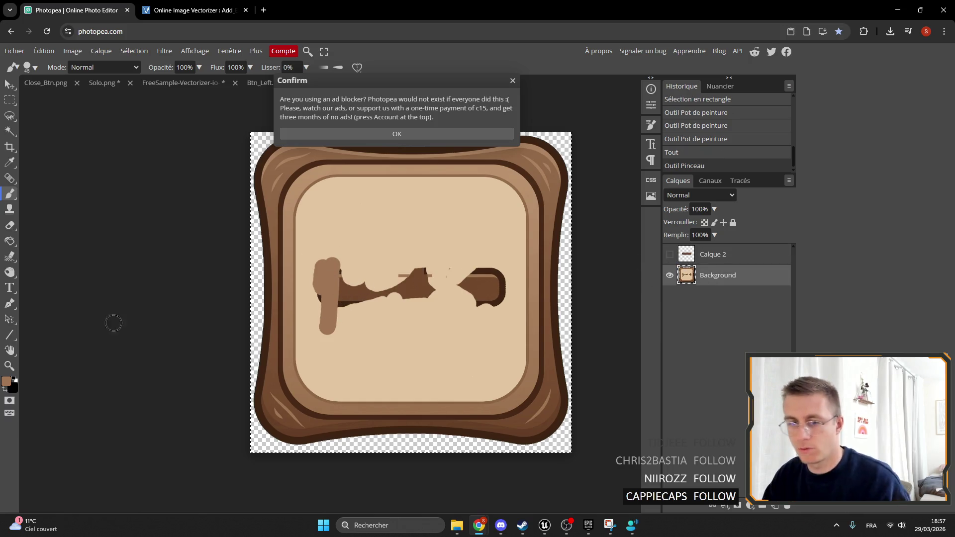
key(ctrl+z)
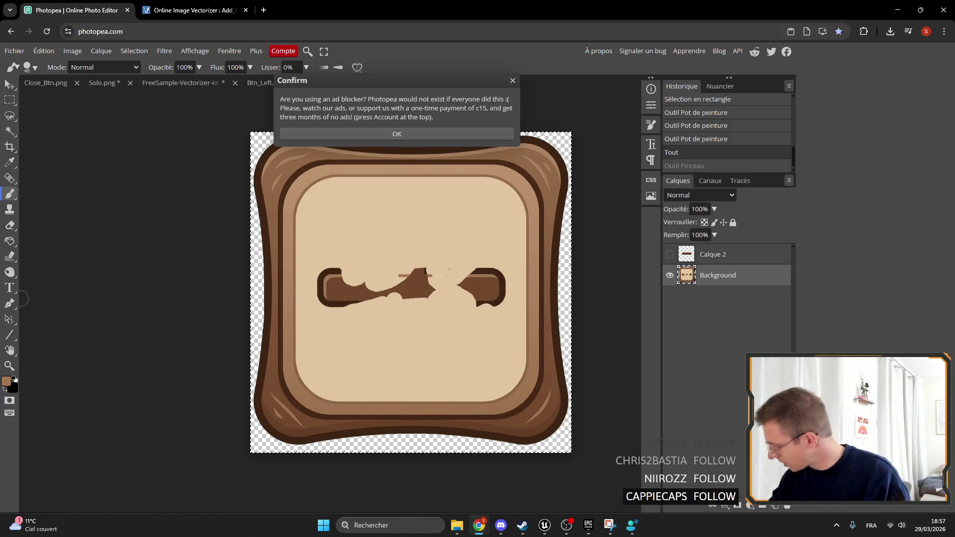
Paint the brown bar out with sampled beige, then show the minus-bar layer again.
click(10, 162)
click(403, 238)
click(10, 194)
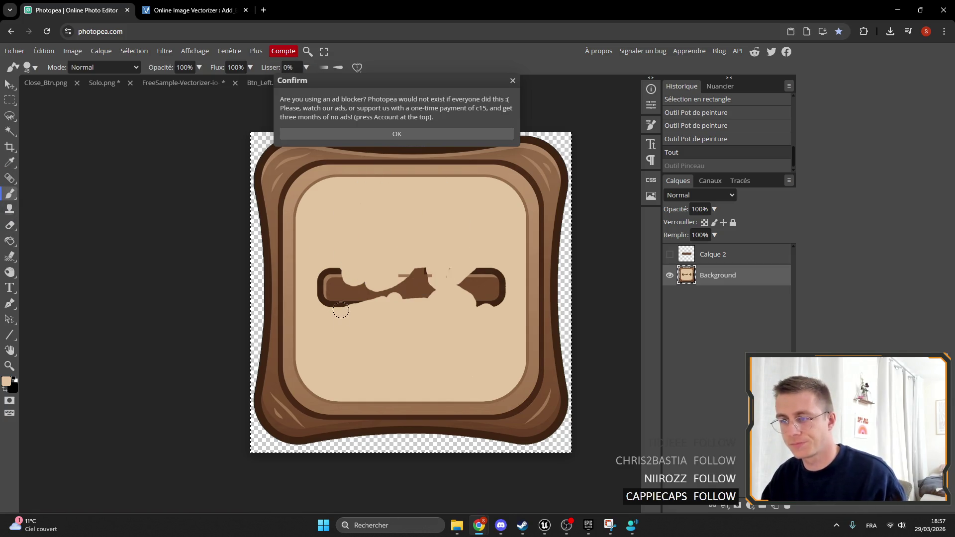
mouse_move(339, 304)
mouse_down()
mouse_move(326, 254)
mouse_move(361, 298)
mouse_move(419, 299)
mouse_move(396, 296)
mouse_move(509, 273)
mouse_up()
drag(462, 293, 476, 301)
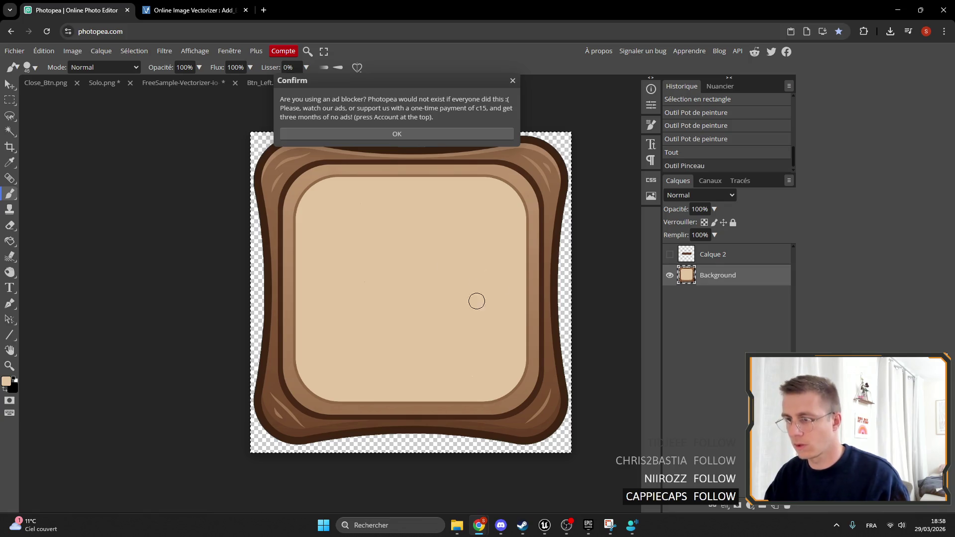
click(671, 254)
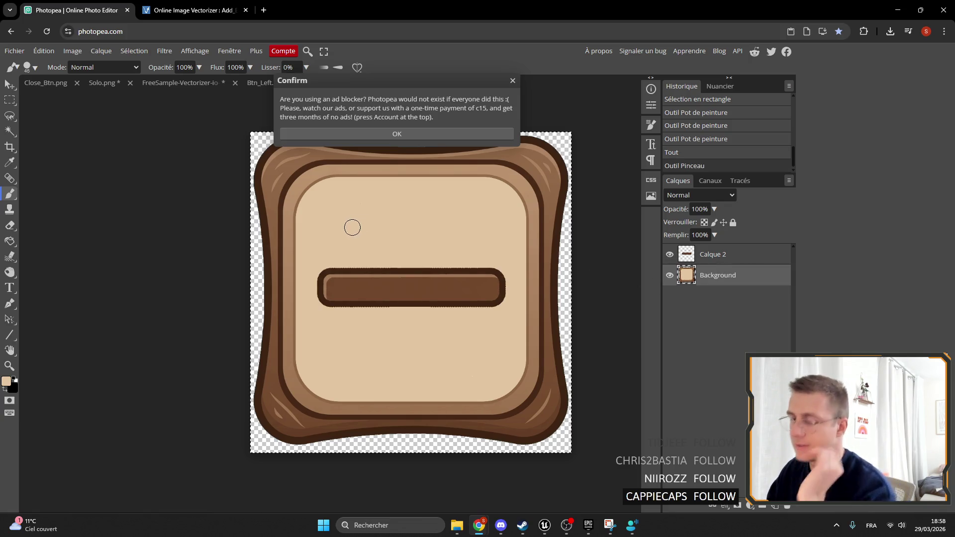
Check the Downloads folder, then minimise it.
mouse_move(455, 527)
click(507, 467)
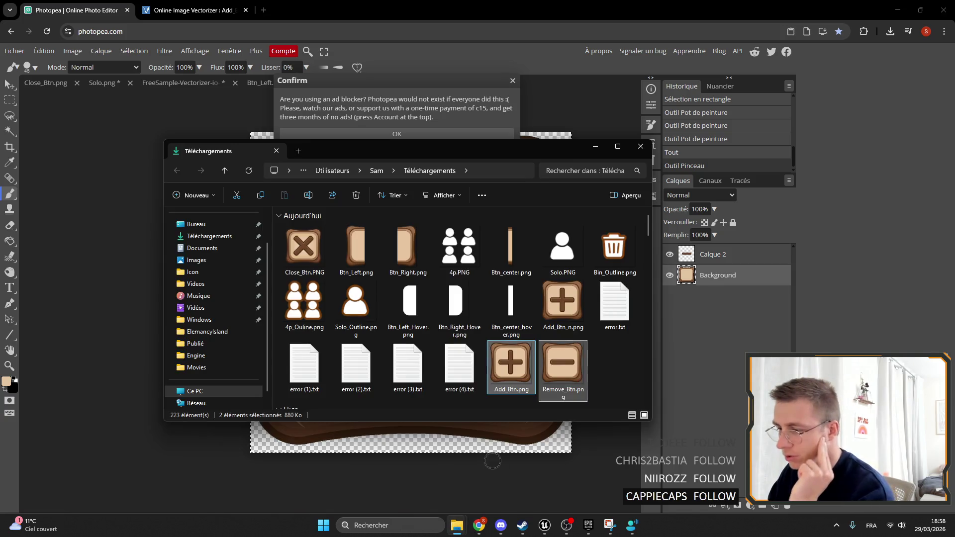
scroll(503, 257, up, 2)
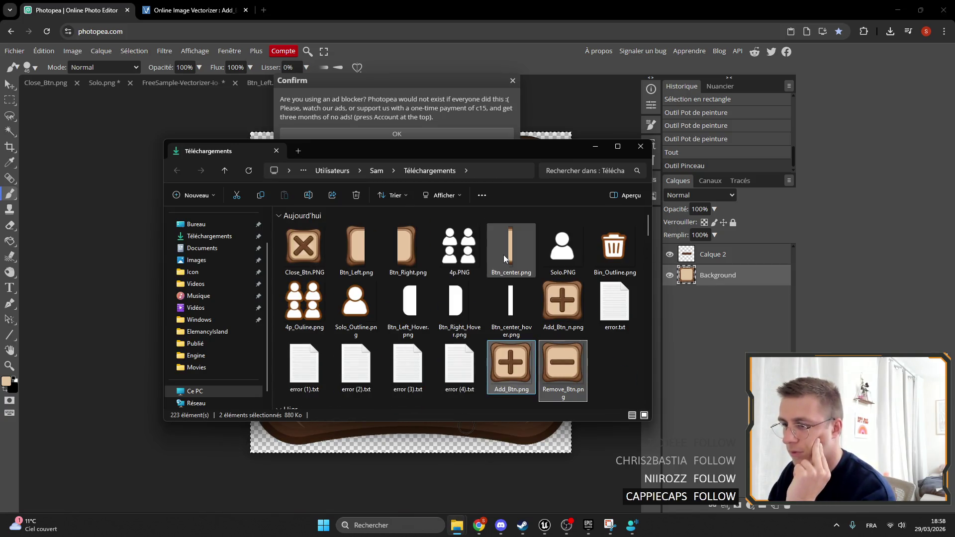
click(595, 145)
In the Menu level's Textures folder, search 'sort' and preview the Sort2 texture.
mouse_move(545, 526)
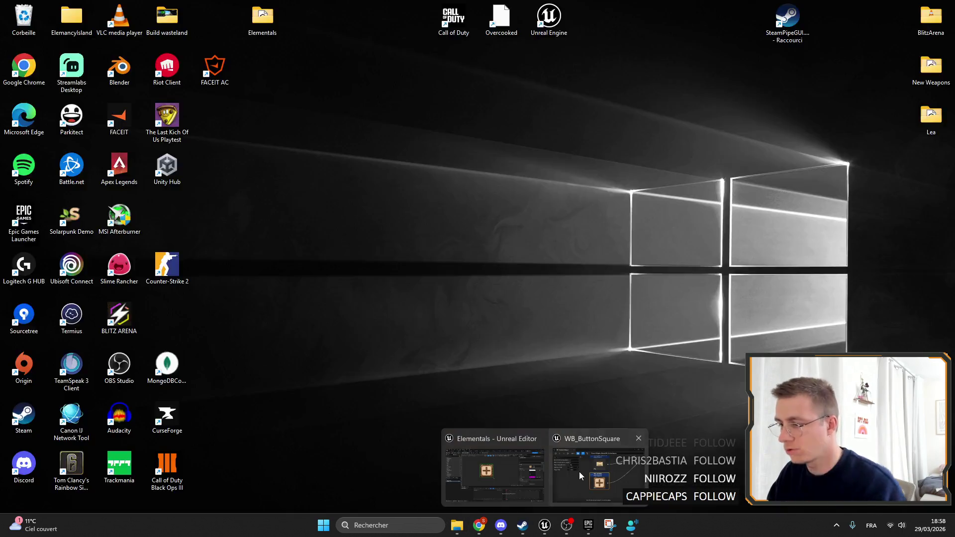
click(579, 472)
click(73, 20)
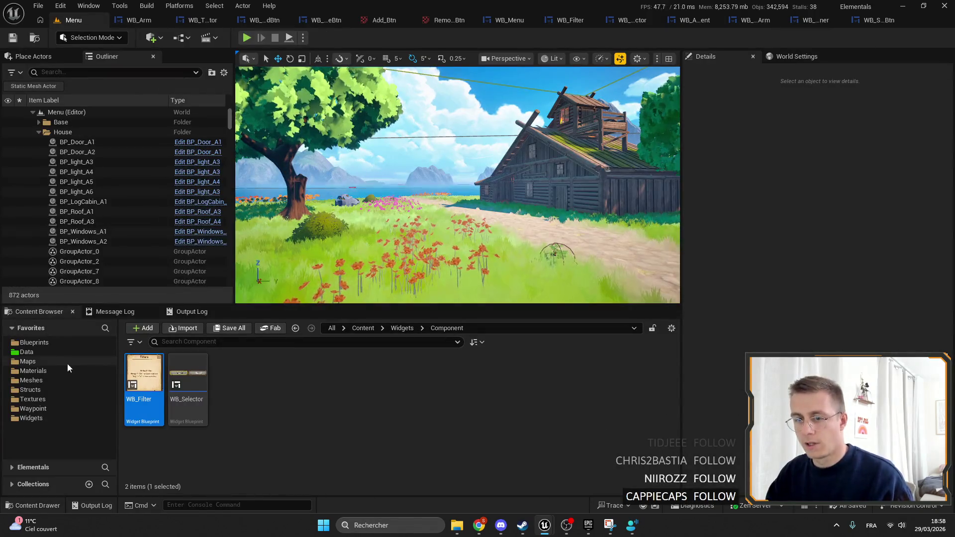
click(48, 417)
click(33, 398)
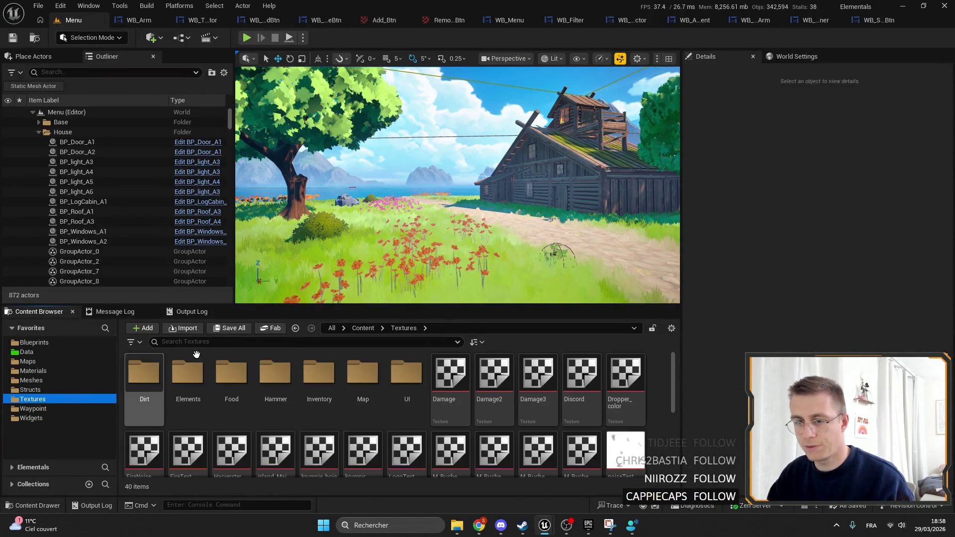
click(205, 343)
text(sort)
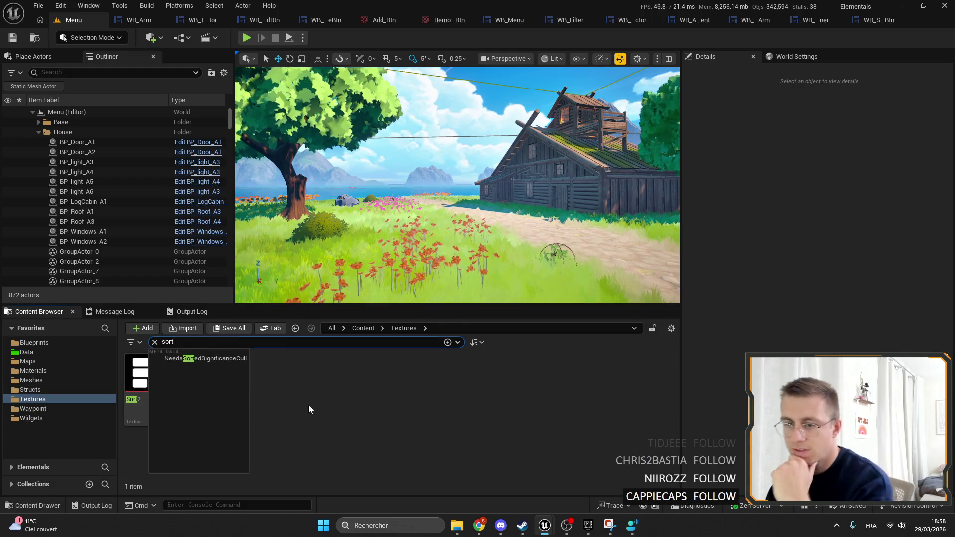
click(133, 380)
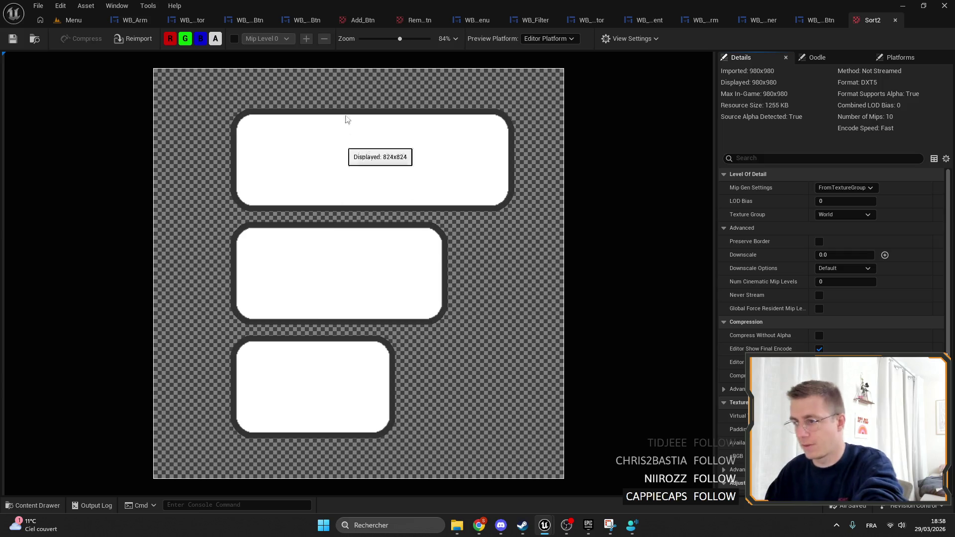
click(74, 20)
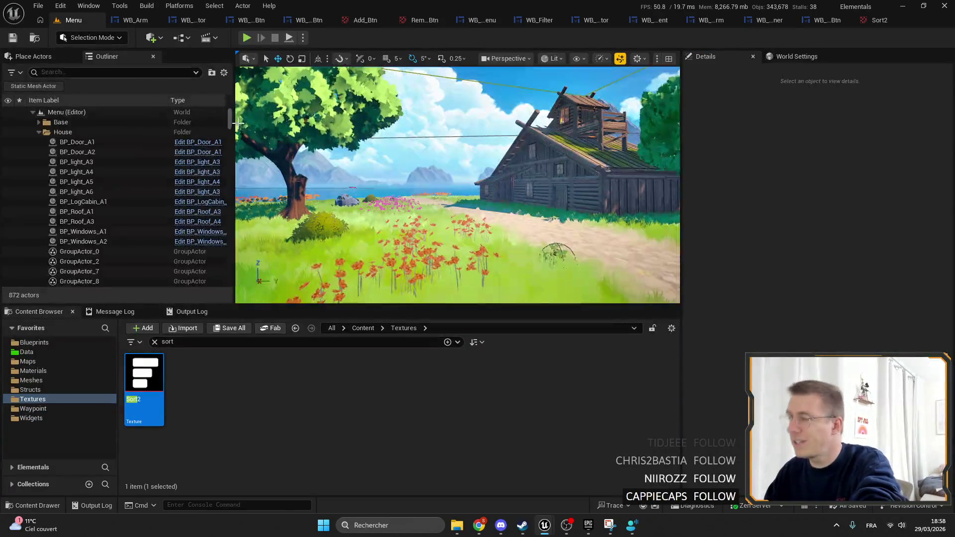
Close the screen capture tool and the voice access window.
click(610, 525)
click(701, 68)
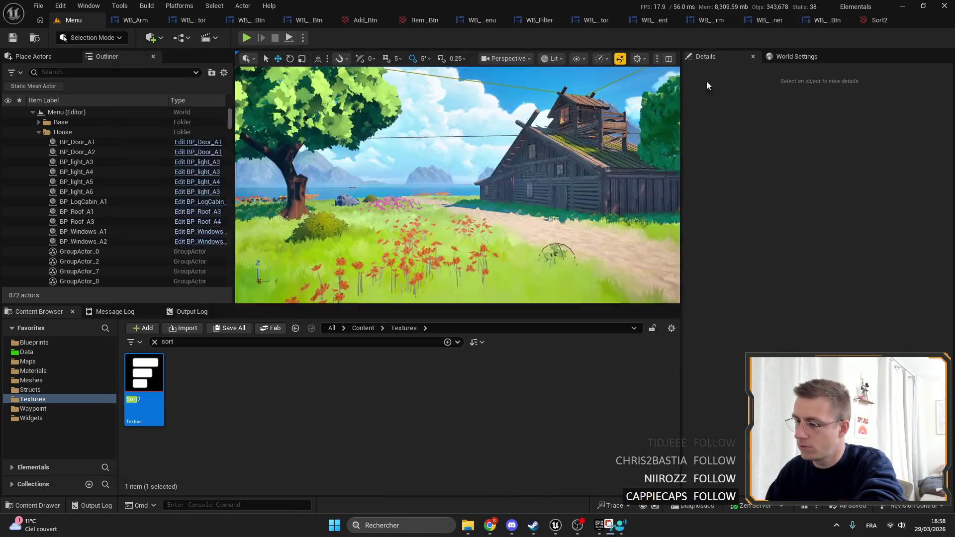
click(621, 525)
click(822, 121)
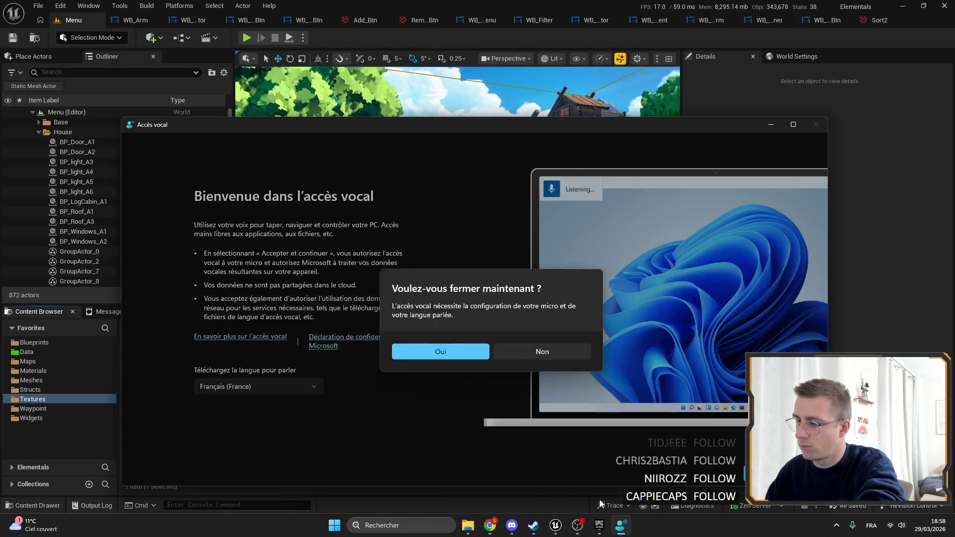
click(461, 348)
View Chest.png maximized in Photos, then minimize it and return to Photopea.
mouse_move(478, 525)
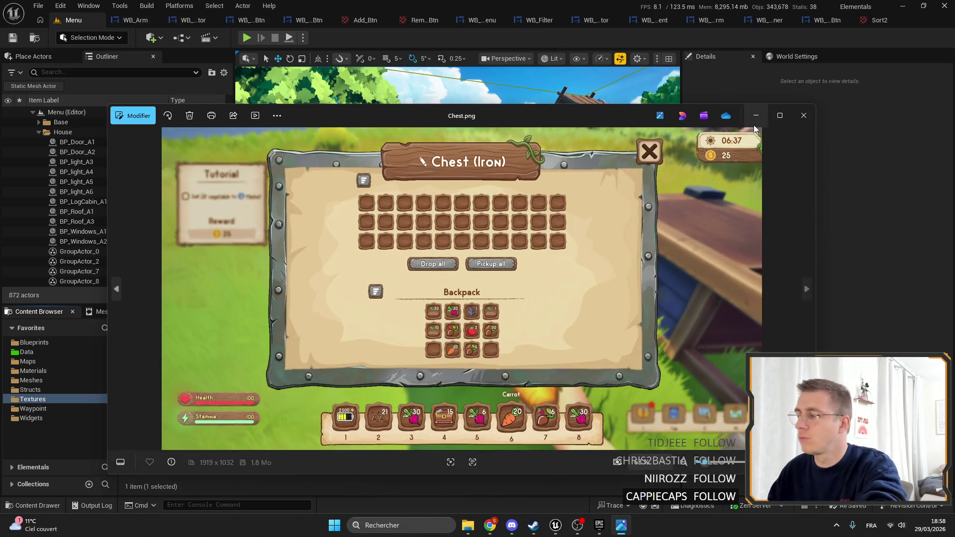
click(779, 115)
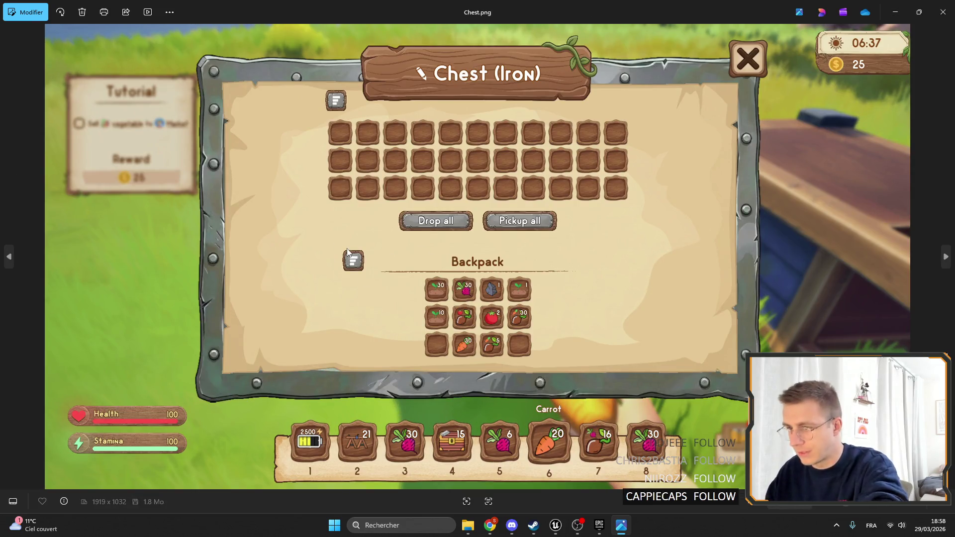
scroll(348, 255, up, 5)
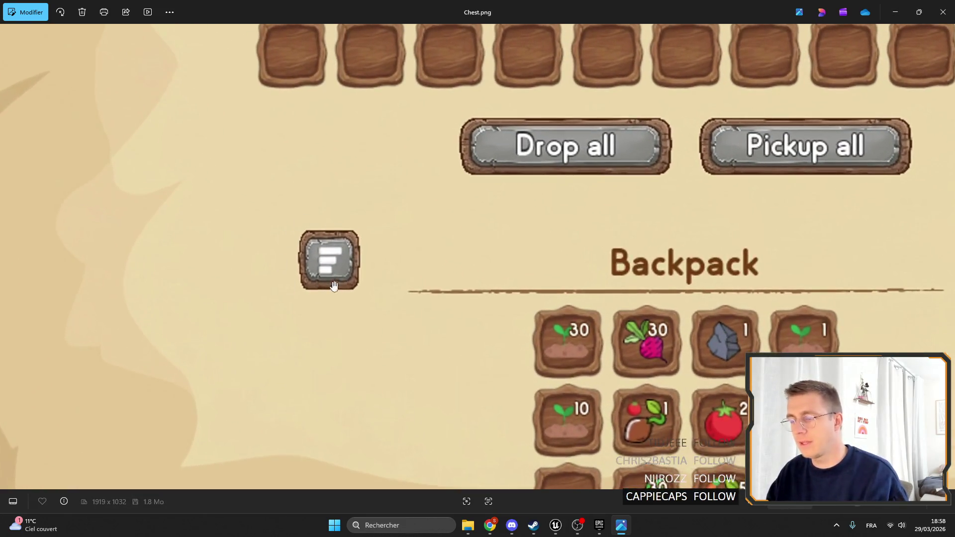
scroll(333, 285, down, 3)
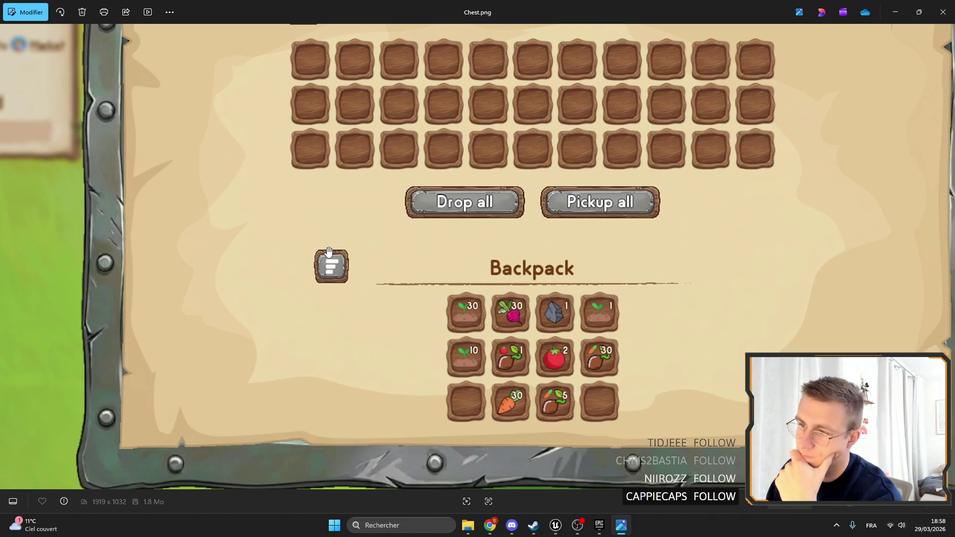
click(895, 12)
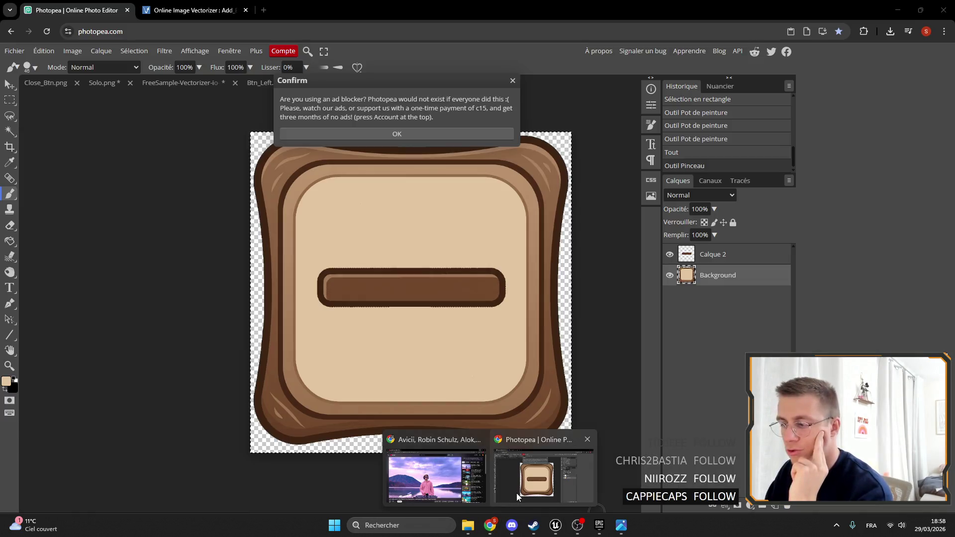
click(517, 493)
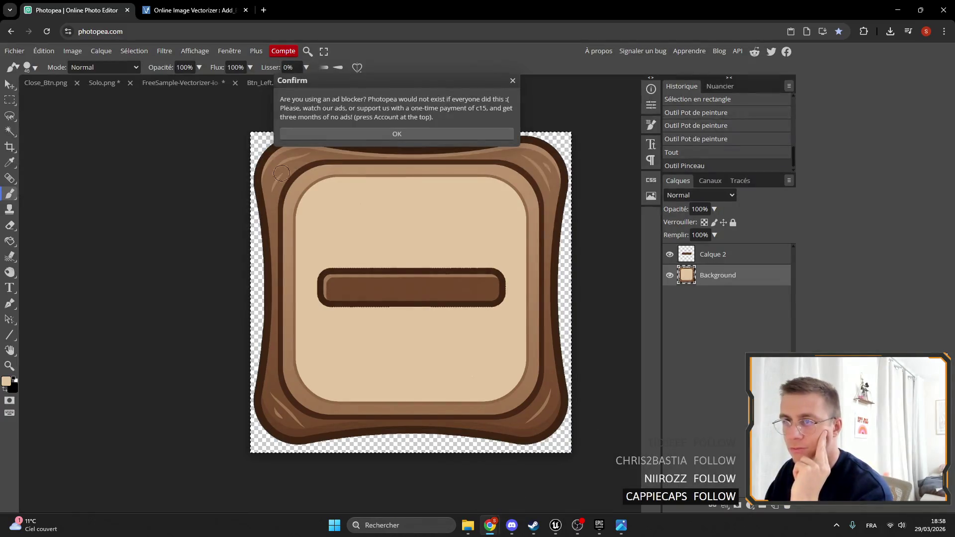
Search 'not enough item' in a new tab and preview the 1.7.10 image results.
click(264, 10)
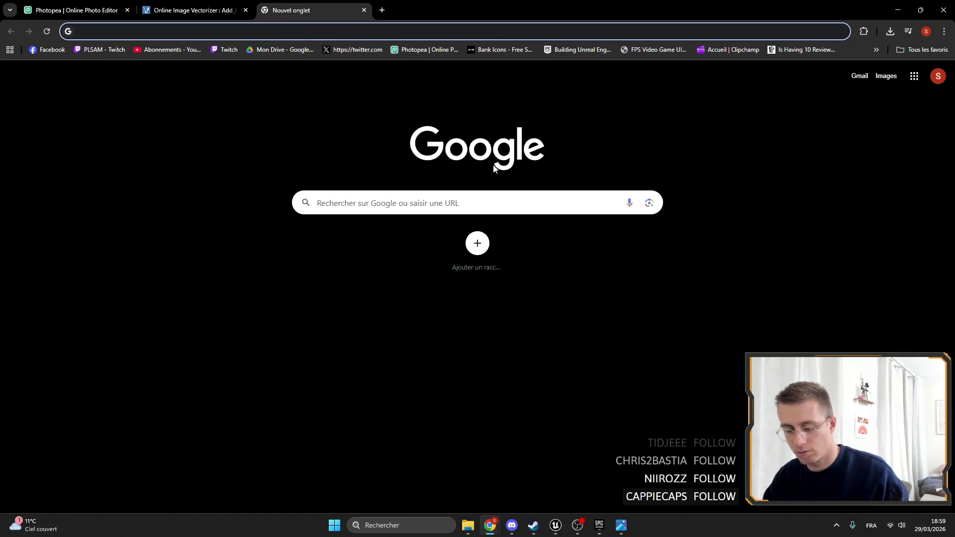
text(not enough item)
key(Return)
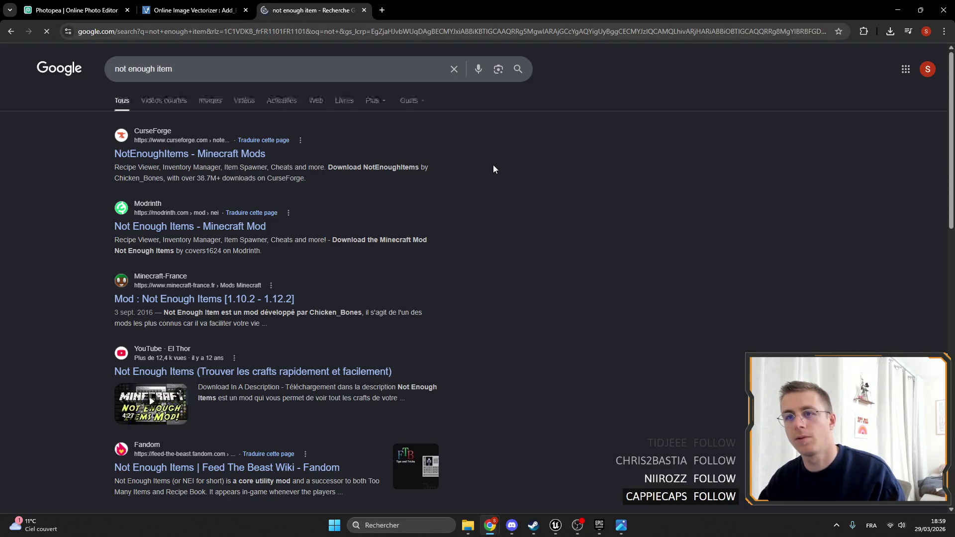
click(325, 69)
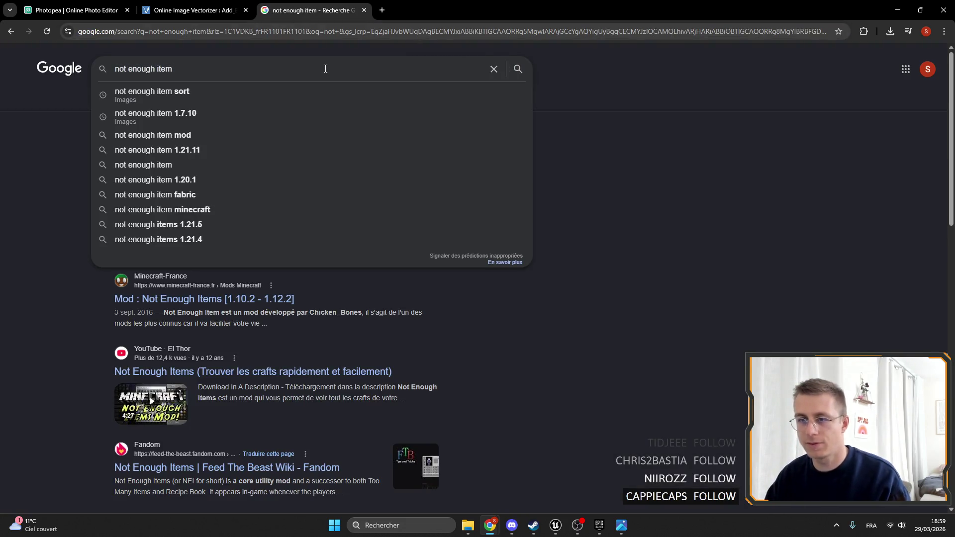
click(235, 115)
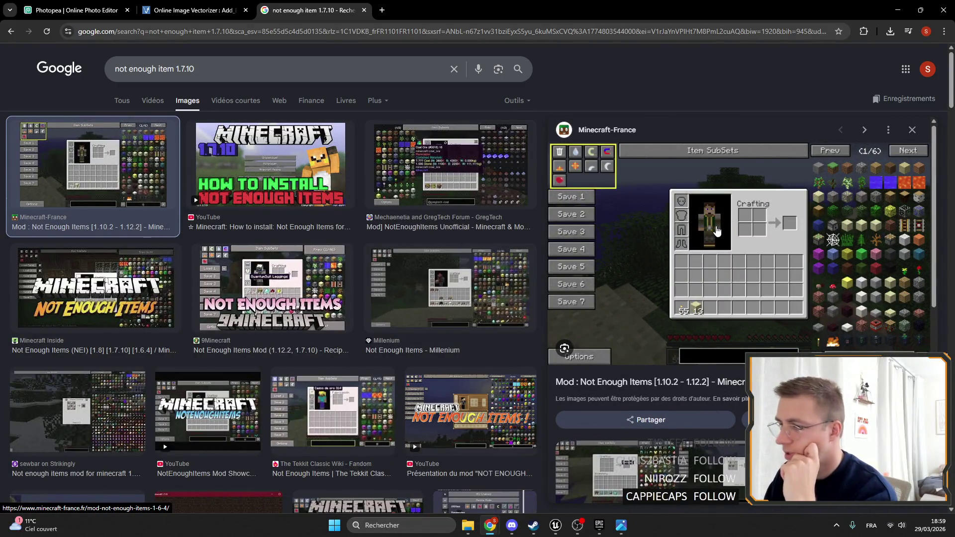
click(272, 289)
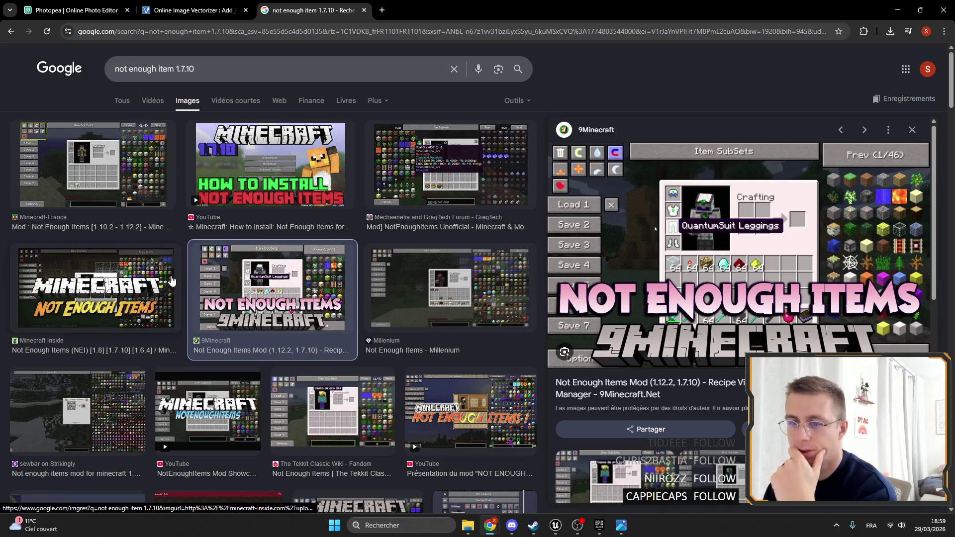
click(95, 286)
click(368, 398)
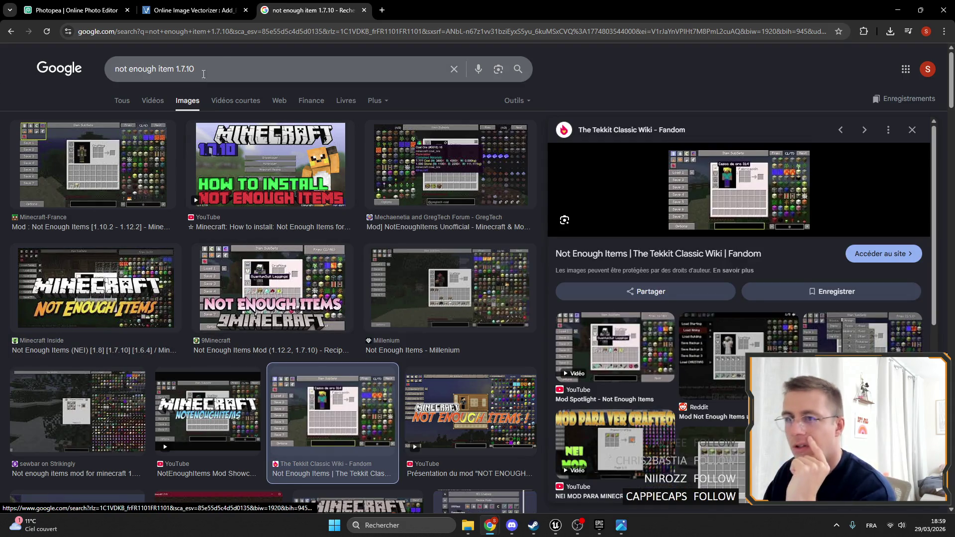
Change the query to 'not enough item sort inventory' and preview several inventory screenshots.
drag(195, 68, 177, 69)
text(fort invento)
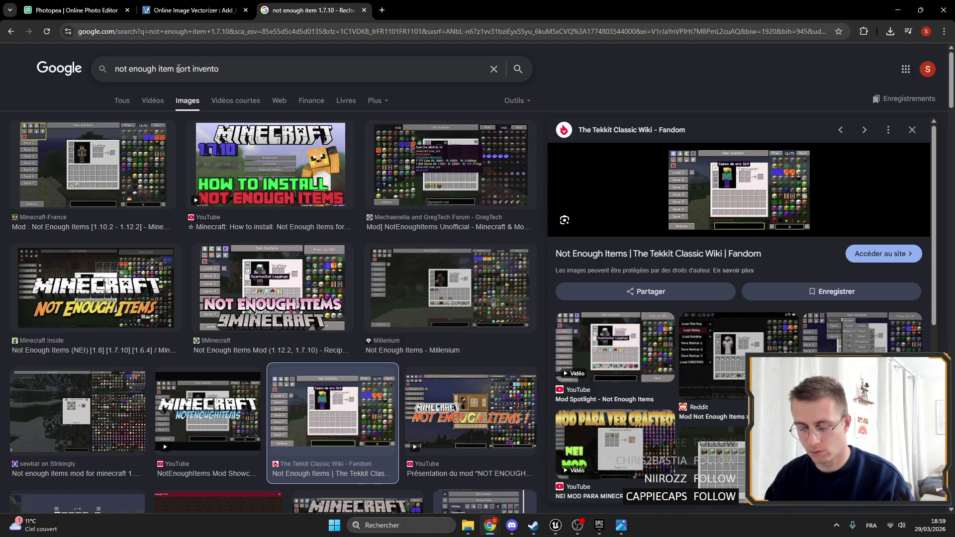
text(ry)
key(Return)
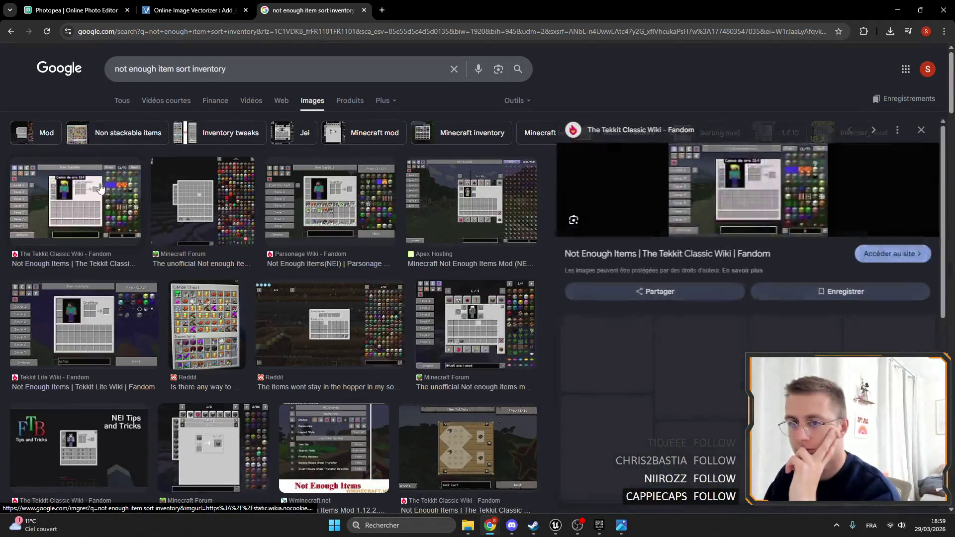
click(194, 192)
click(336, 196)
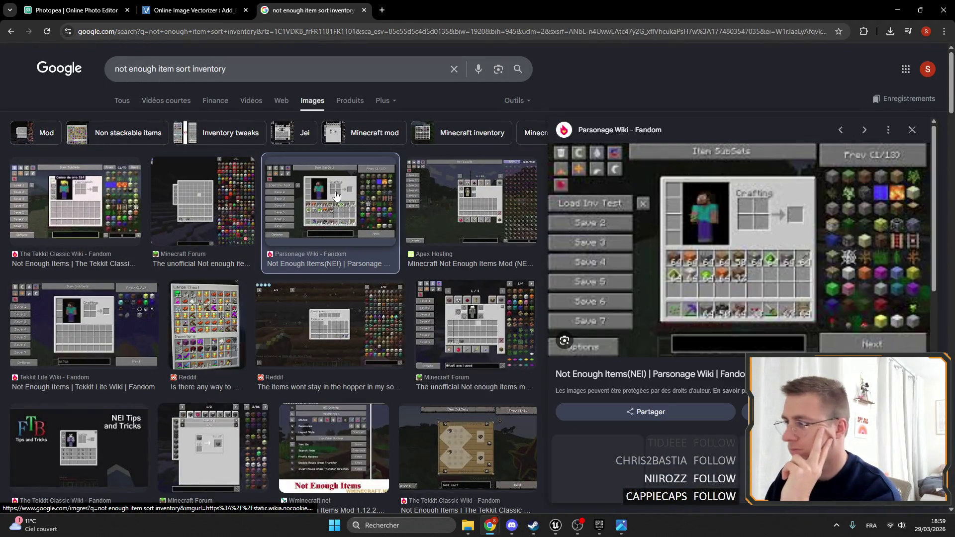
click(492, 239)
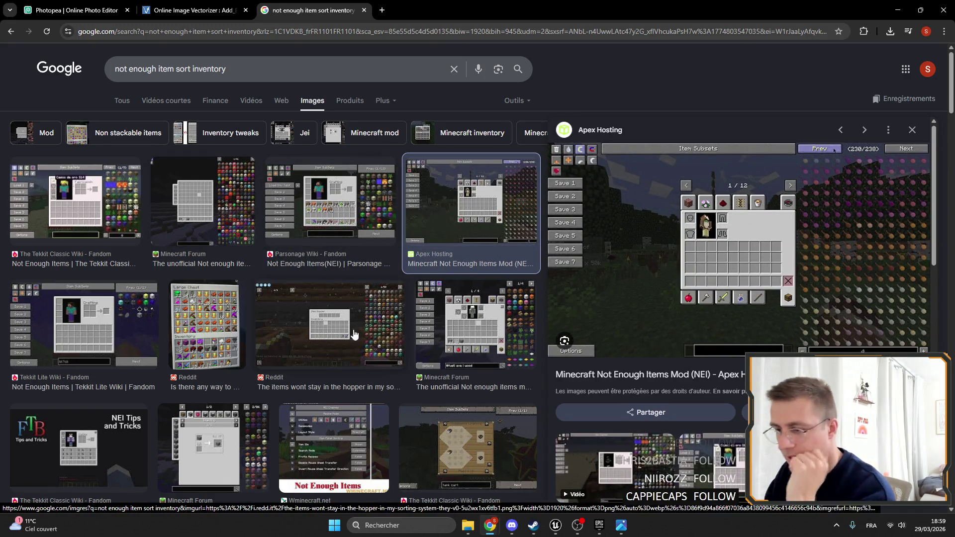
click(339, 348)
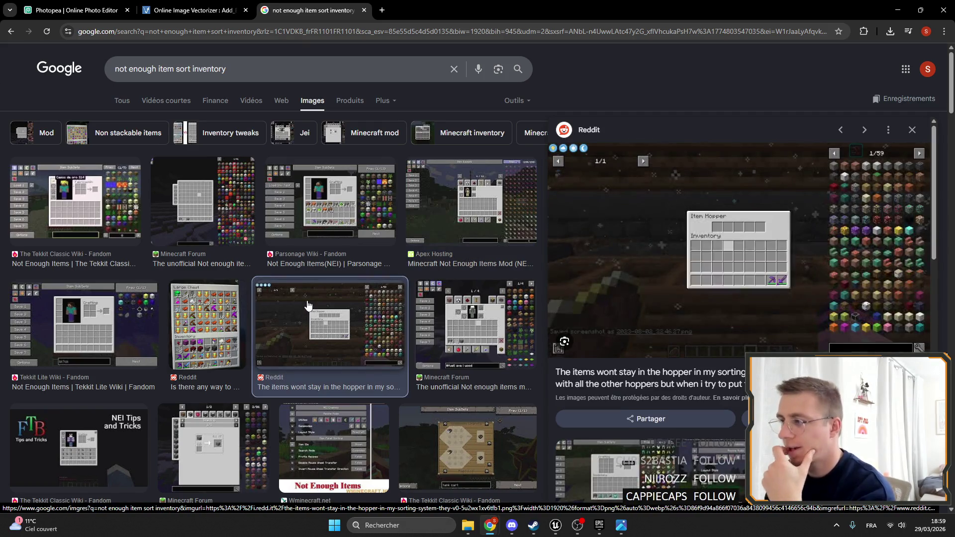
click(142, 322)
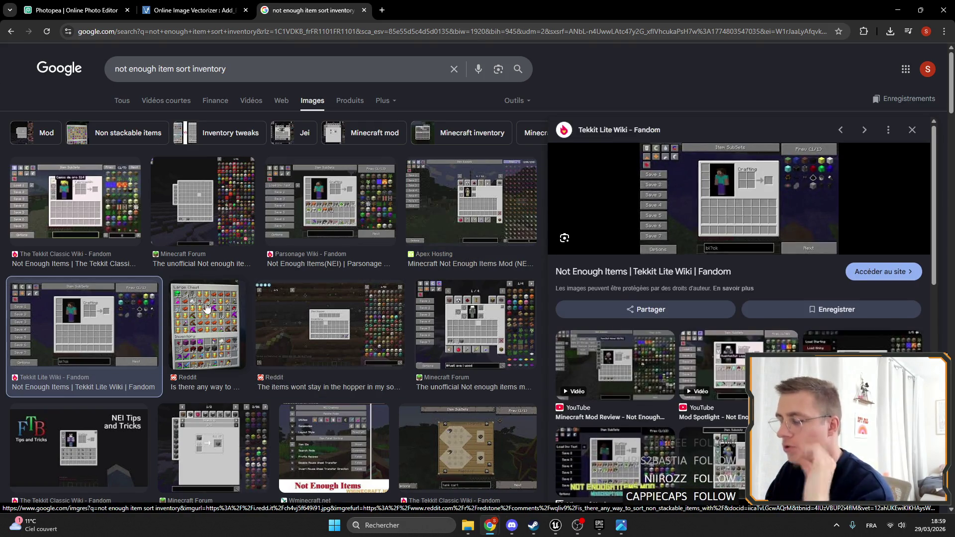
scroll(204, 300, down, 4)
click(307, 352)
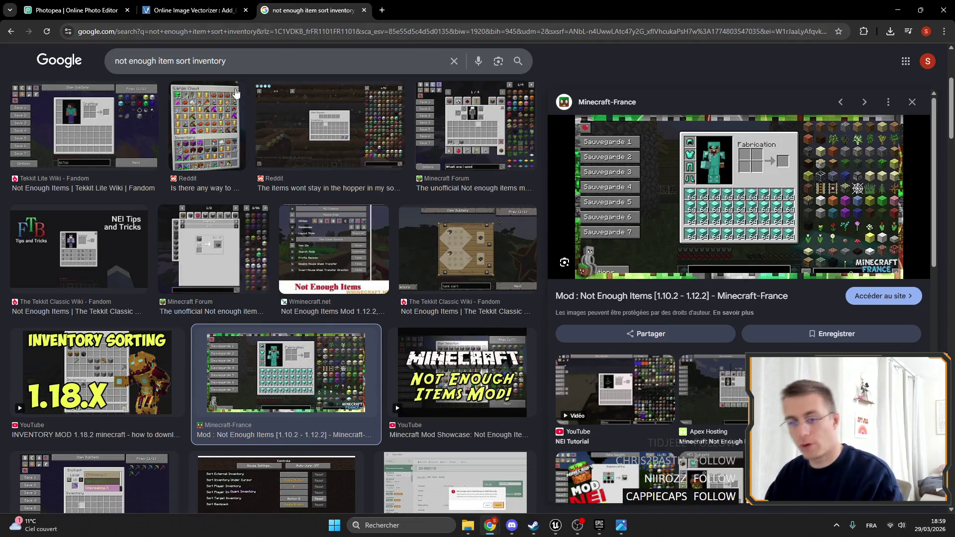
key(alt+Tab)
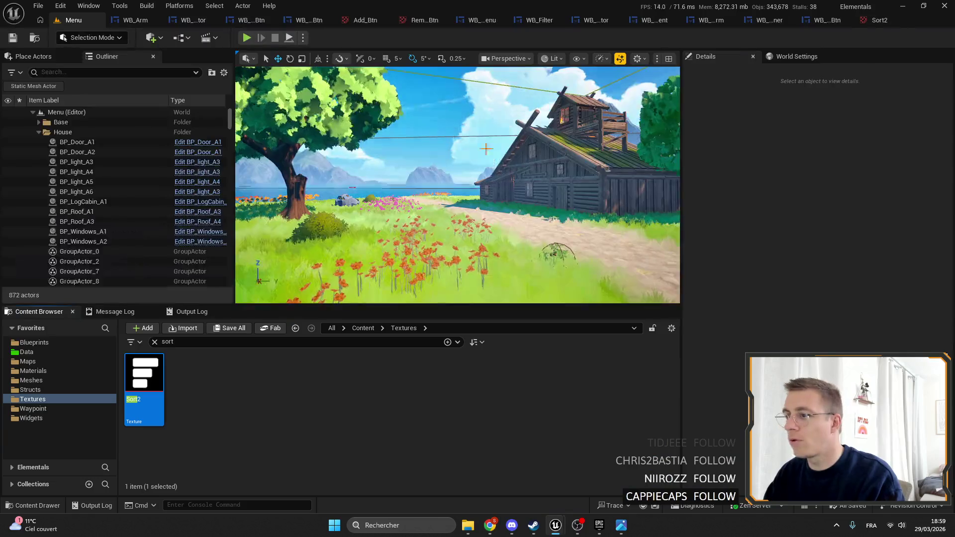
click(829, 23)
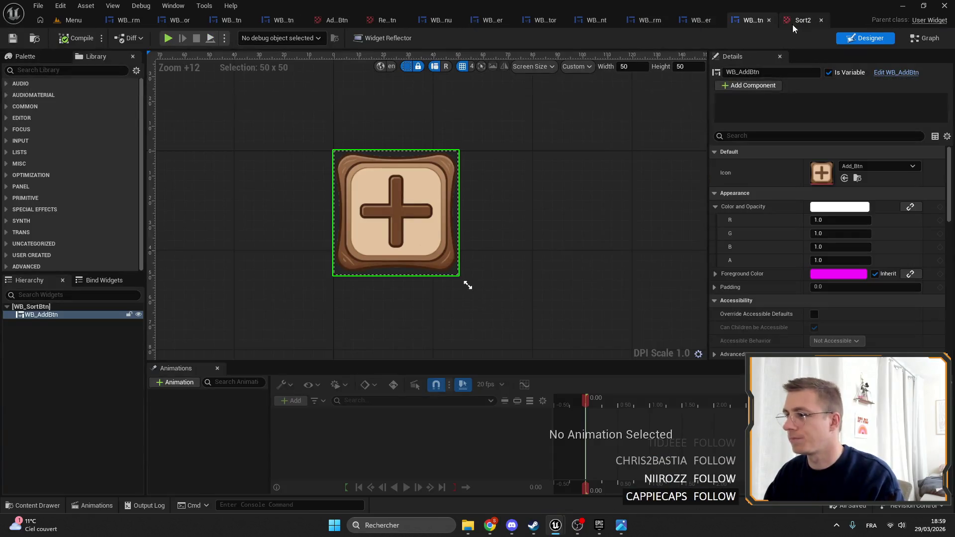
click(691, 20)
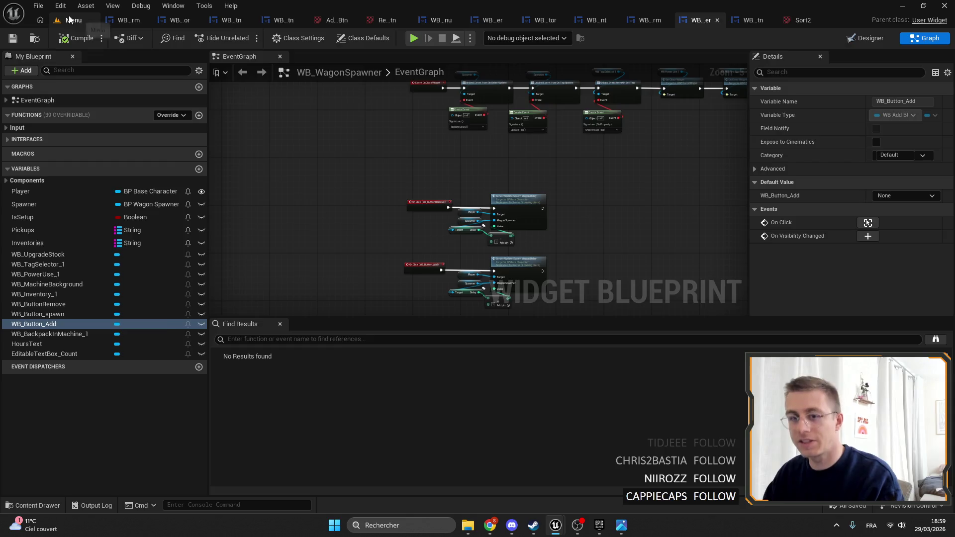
click(74, 20)
click(154, 342)
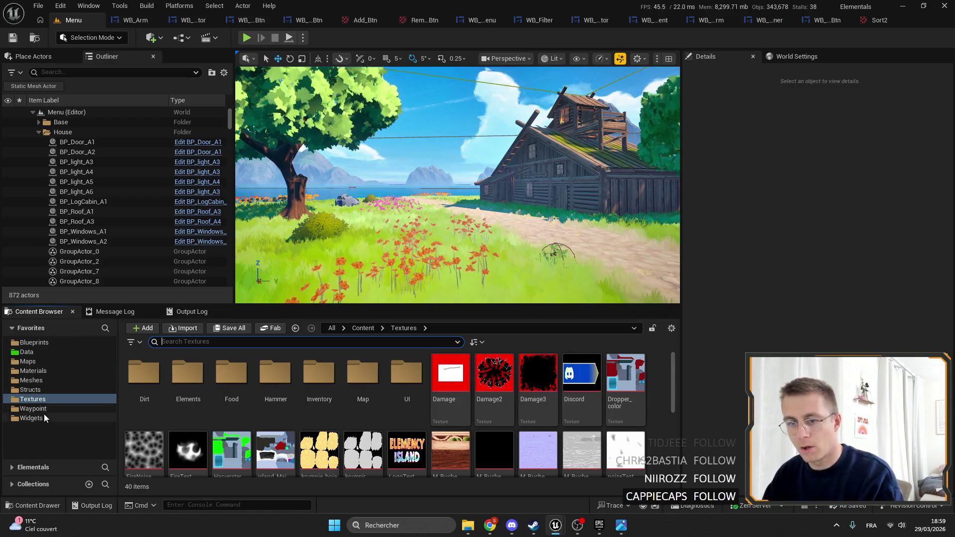
click(64, 343)
click(189, 342)
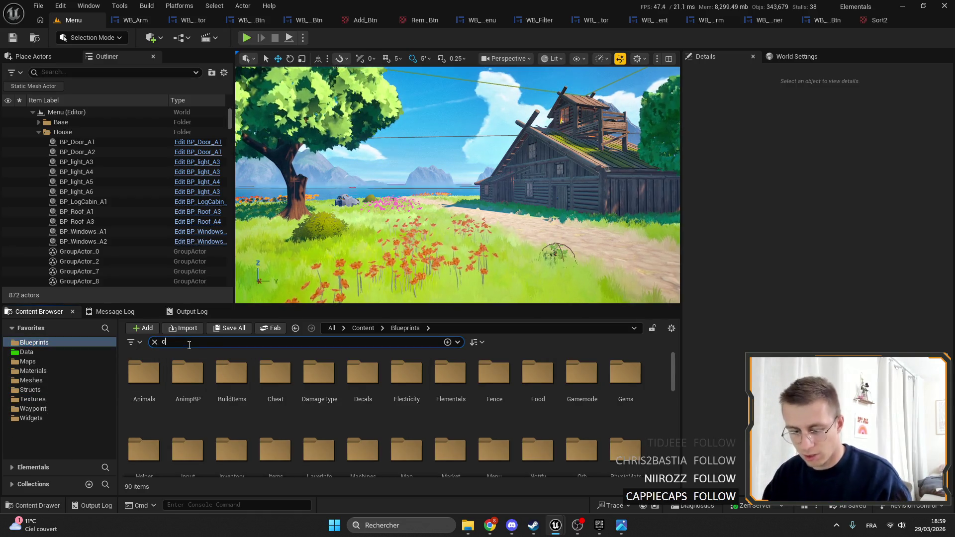
text(chest)
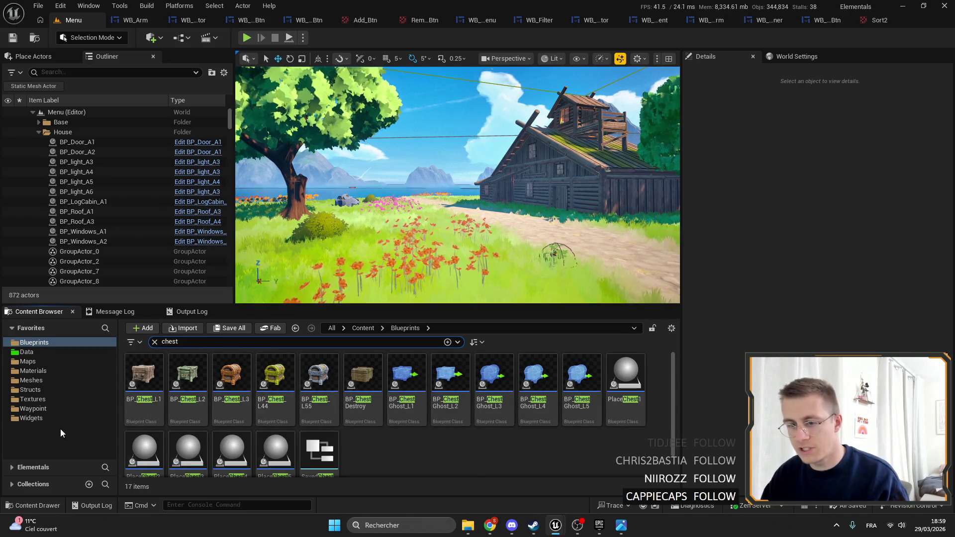
click(52, 417)
double_click(144, 376)
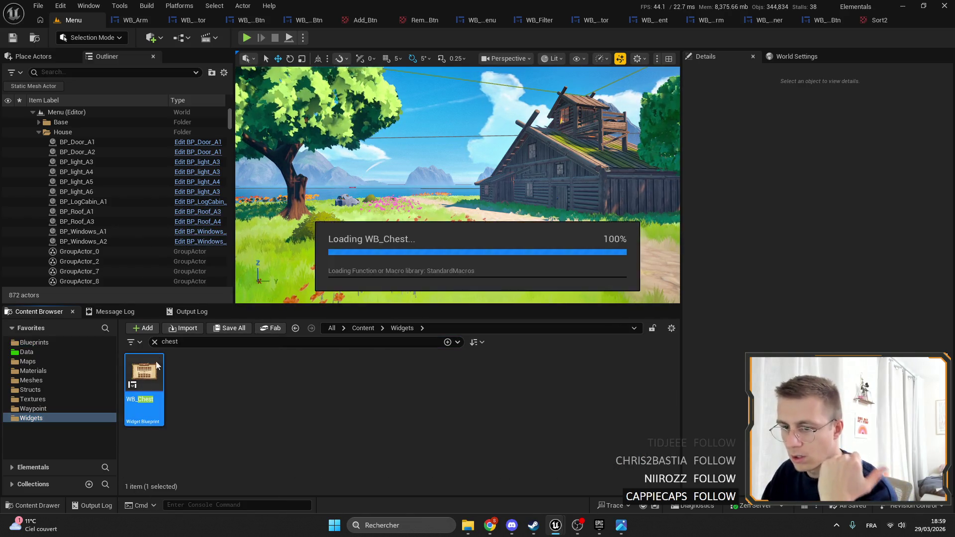
scroll(419, 105, up, 6)
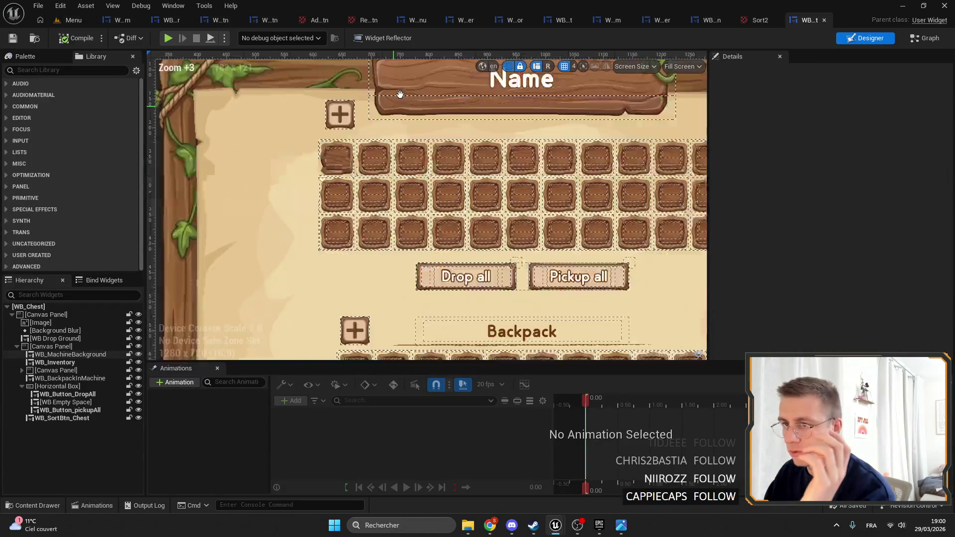
scroll(413, 336, down, 2)
scroll(374, 138, up, 3)
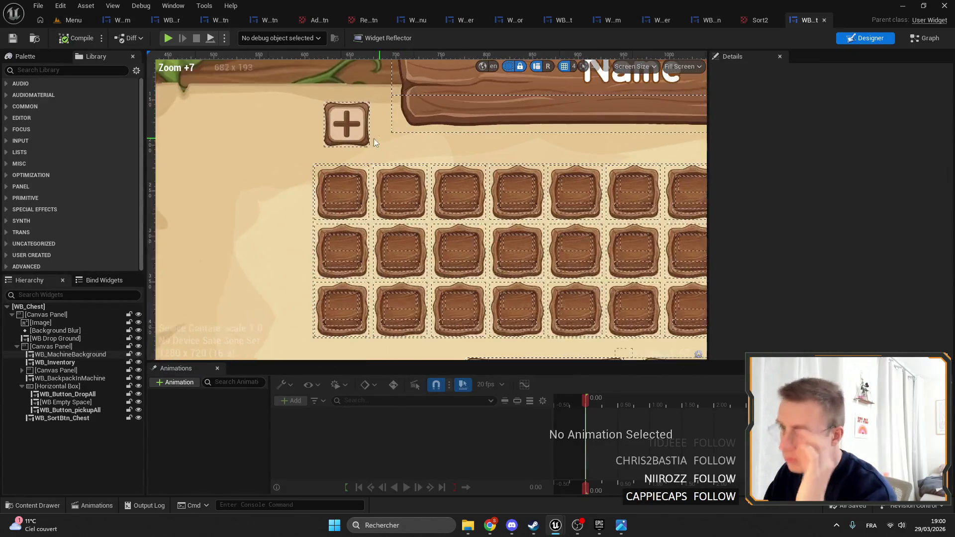
click(366, 139)
scroll(367, 164, up, 2)
scroll(396, 198, up, 3)
scroll(428, 209, down, 9)
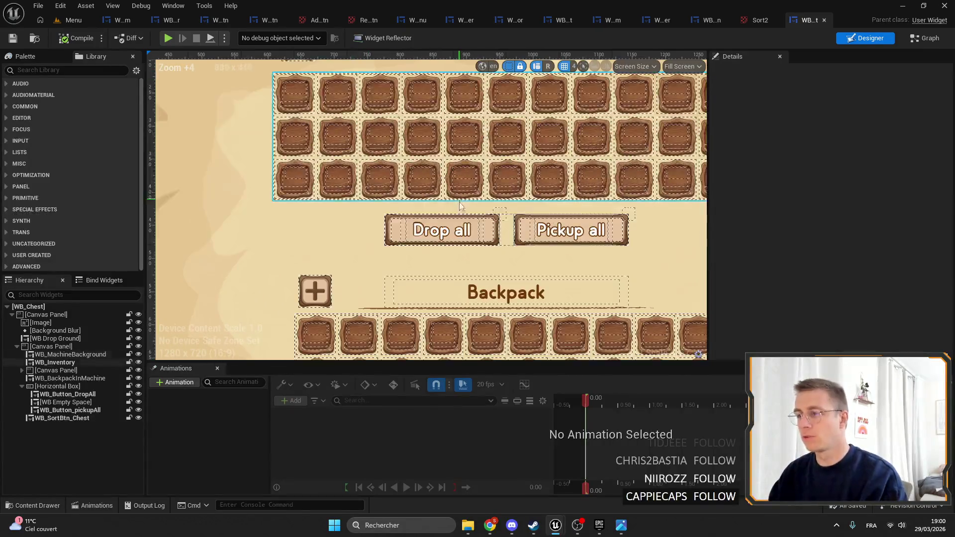
scroll(457, 214, up, 3)
click(348, 204)
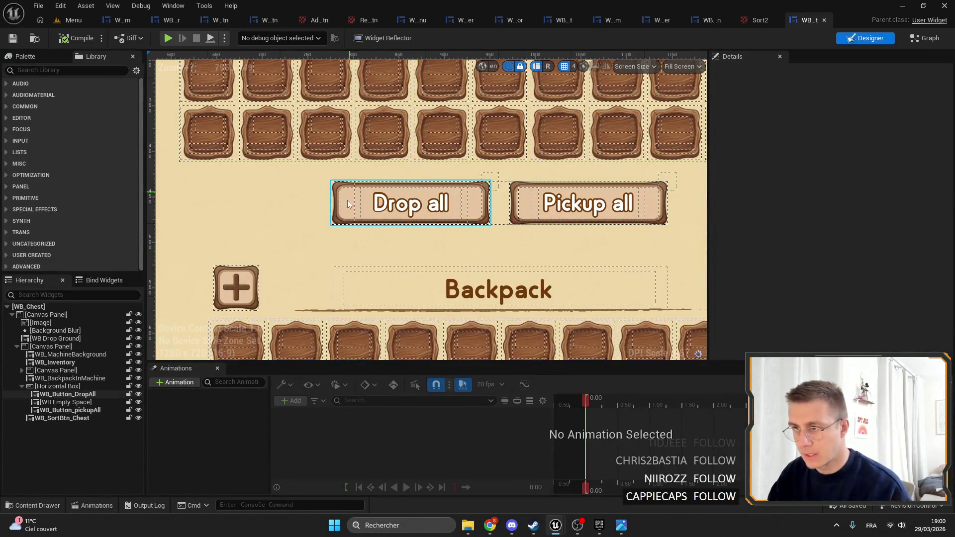
click(418, 207)
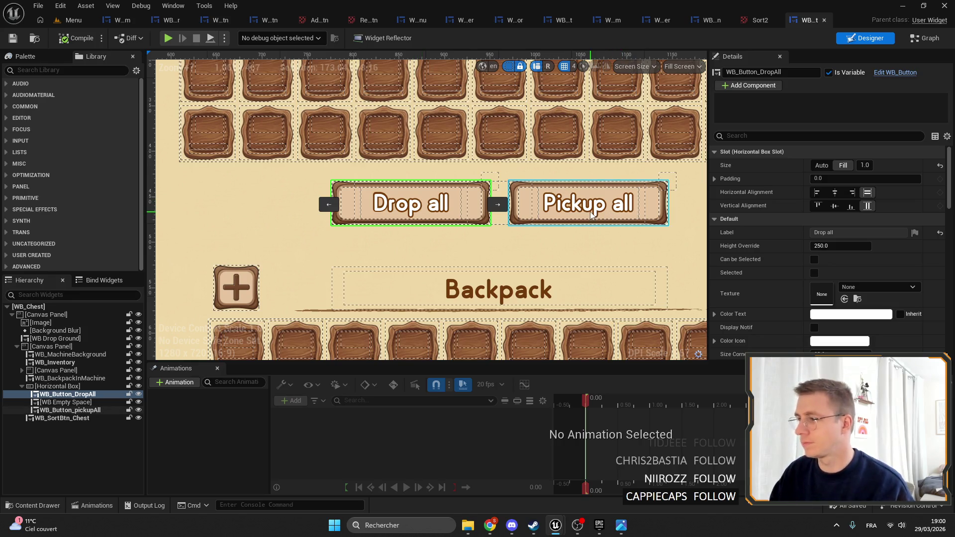
click(558, 207)
scroll(413, 199, up, 2)
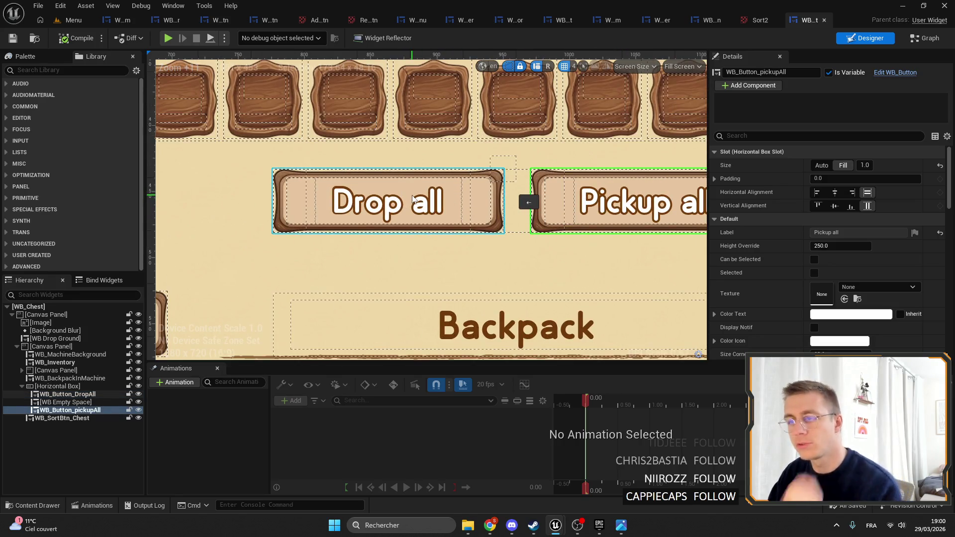
scroll(385, 211, down, 3)
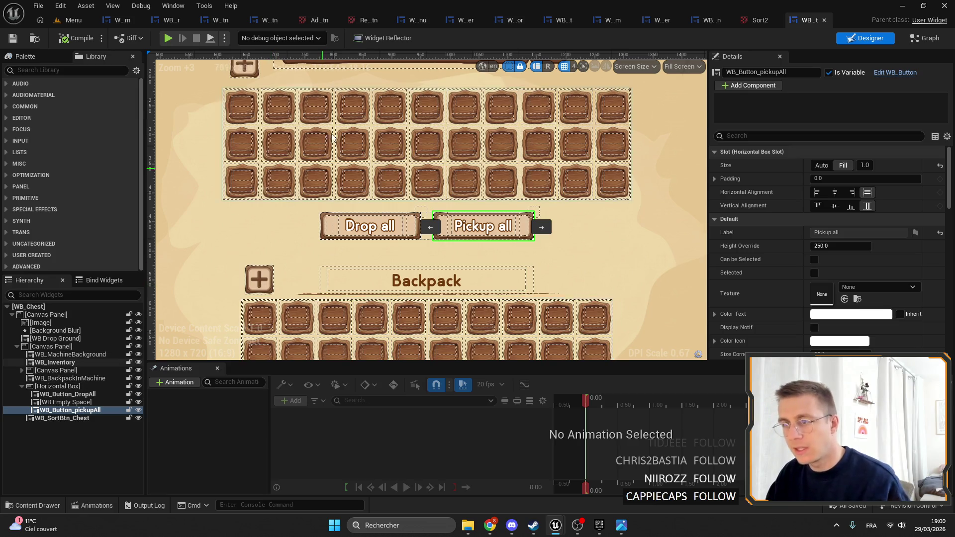
scroll(305, 248, down, 3)
scroll(303, 258, up, 3)
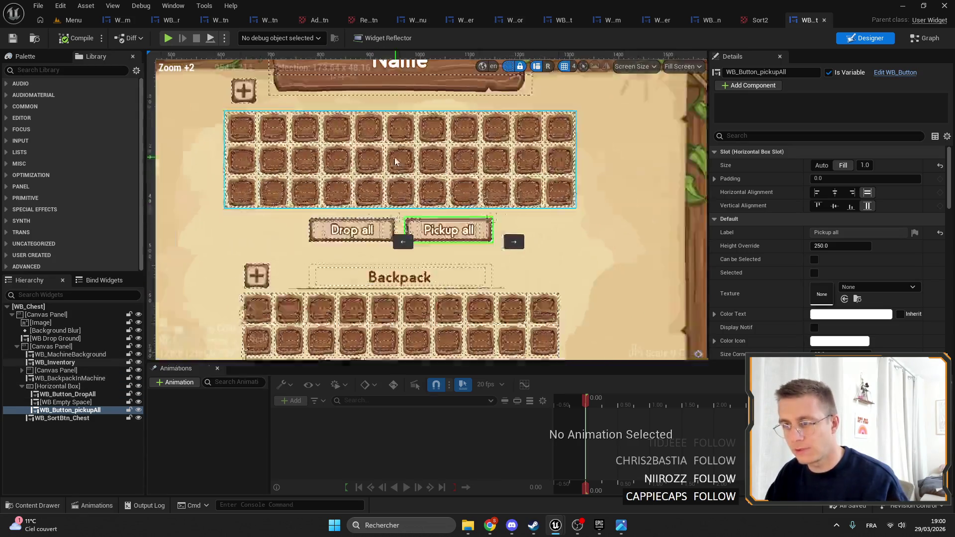
scroll(303, 258, up, 2)
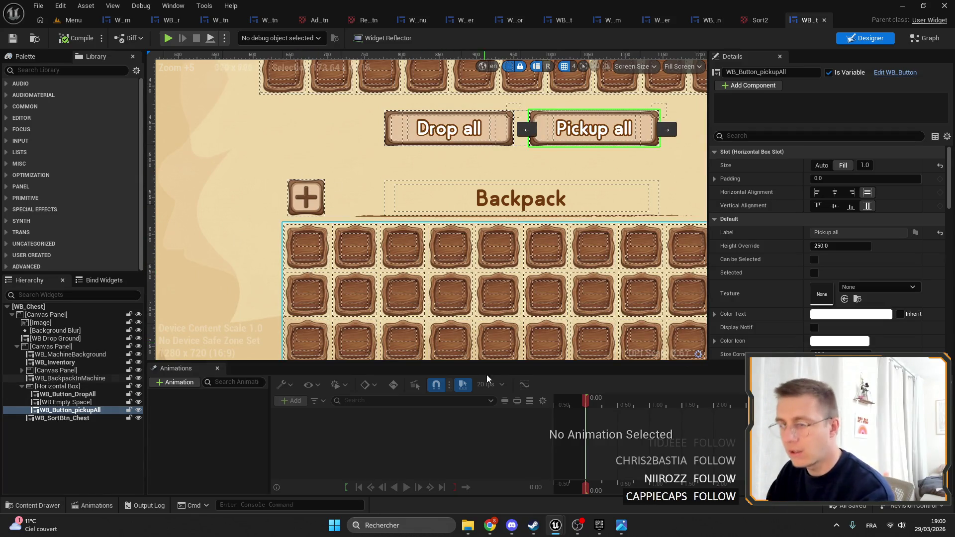
drag(418, 202, 381, 201)
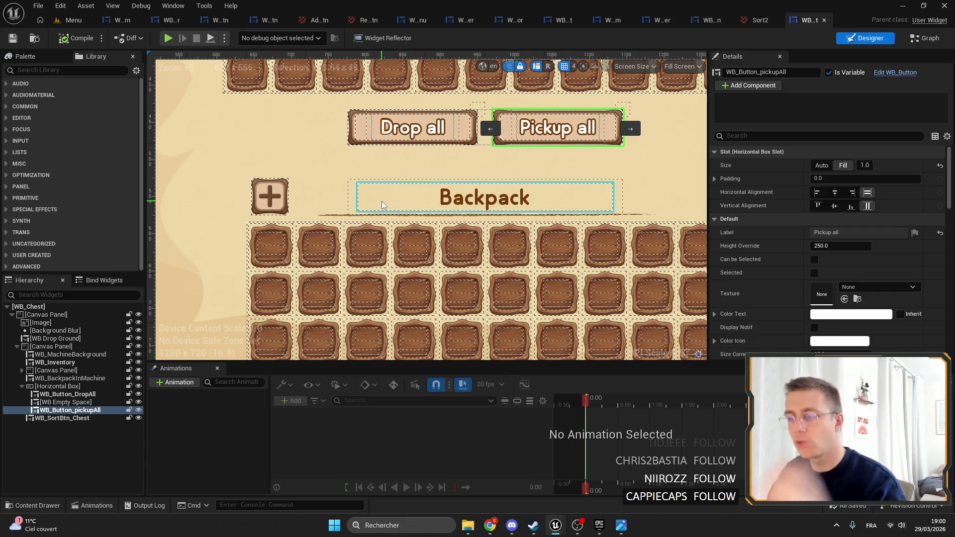
scroll(363, 184, down, 3)
click(448, 221)
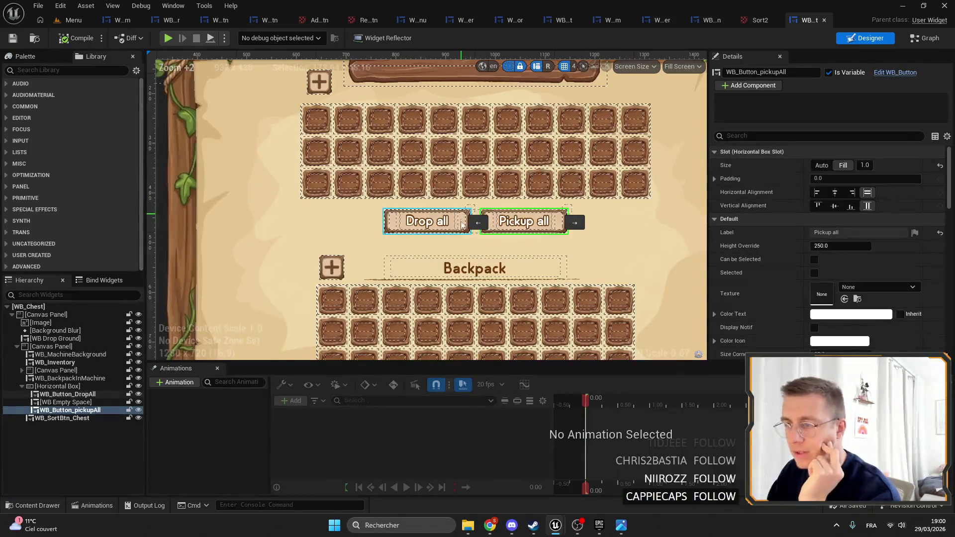
scroll(467, 227, up, 2)
scroll(454, 304, down, 3)
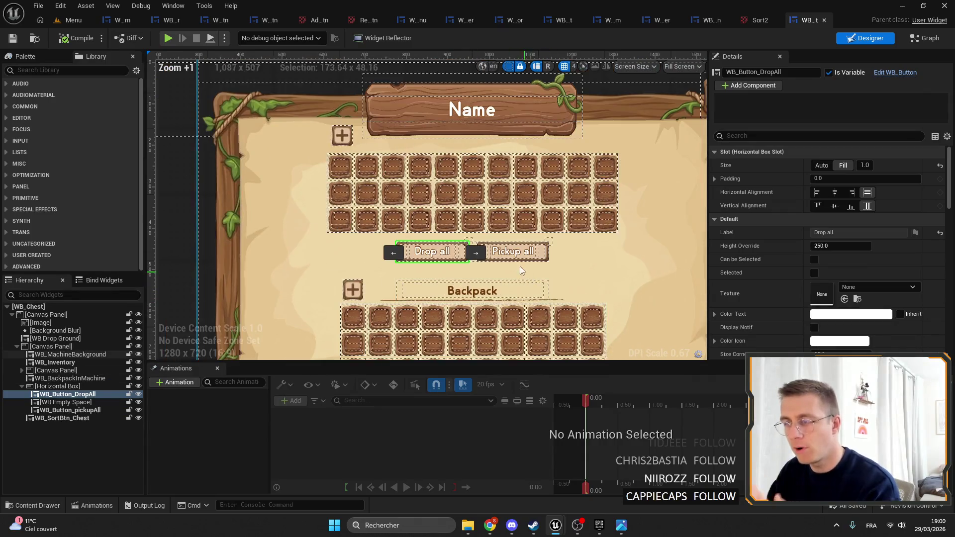
click(509, 258)
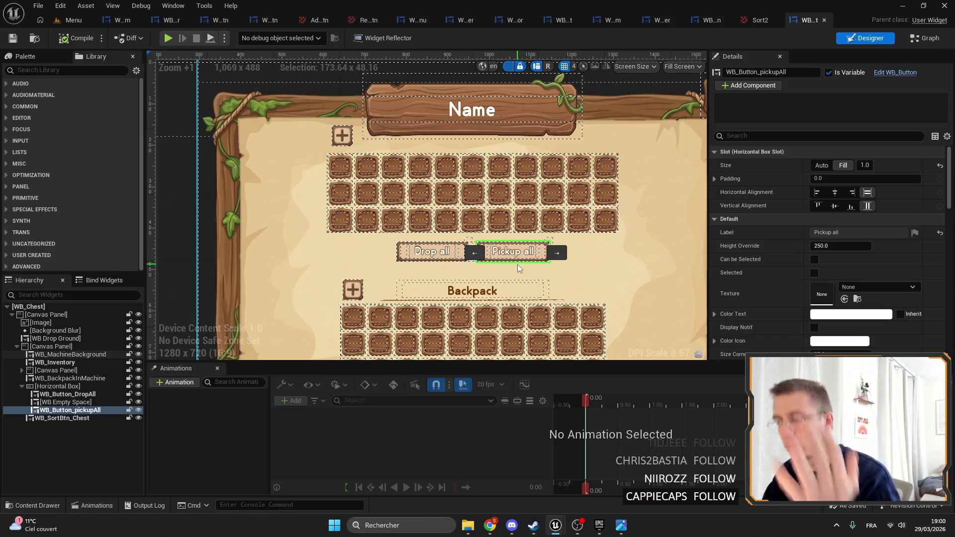
scroll(438, 293, up, 4)
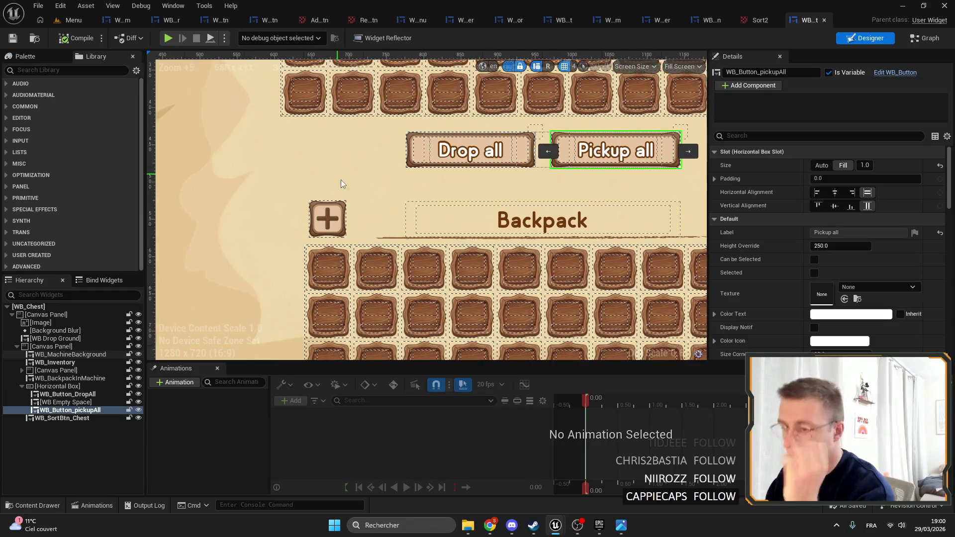
click(332, 219)
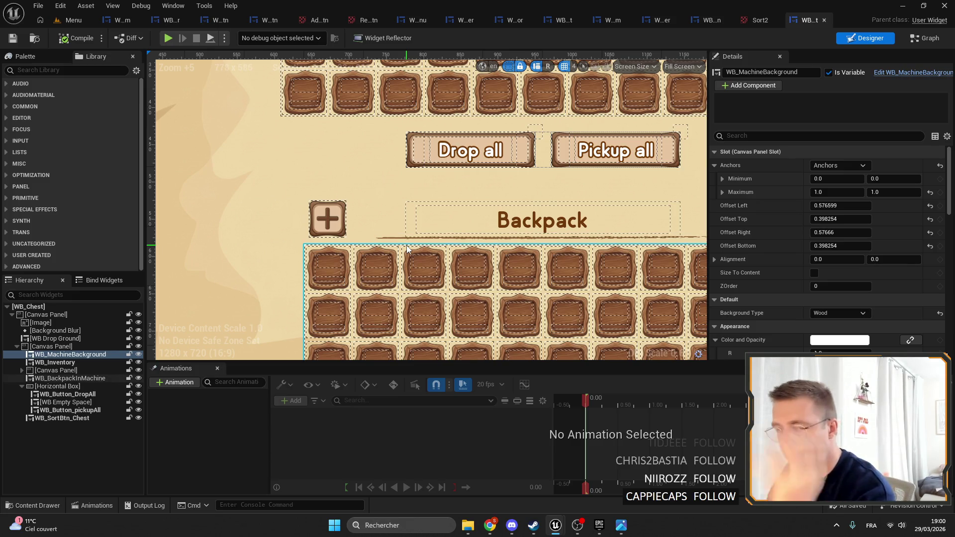
mouse_move(490, 526)
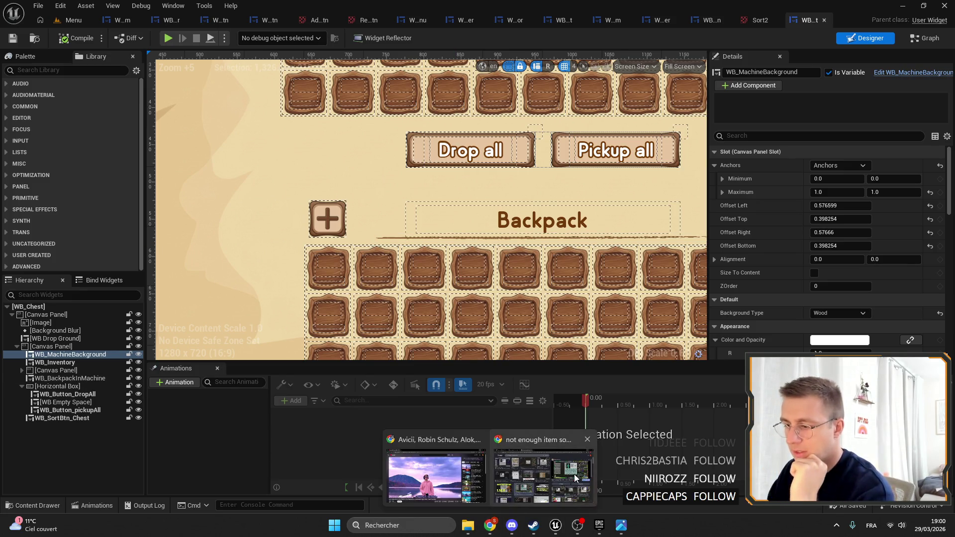
click(621, 526)
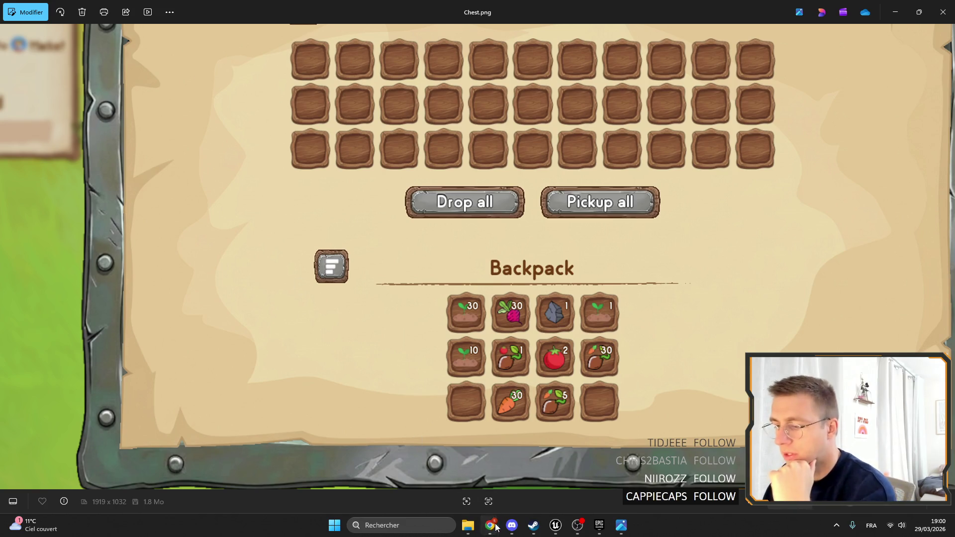
Return to the browser and start a new search from the address bar.
click(532, 454)
click(352, 31)
Search Google for 'sort icon' and preview the Freepik and Vecteezy sort icons.
text(sort ico)
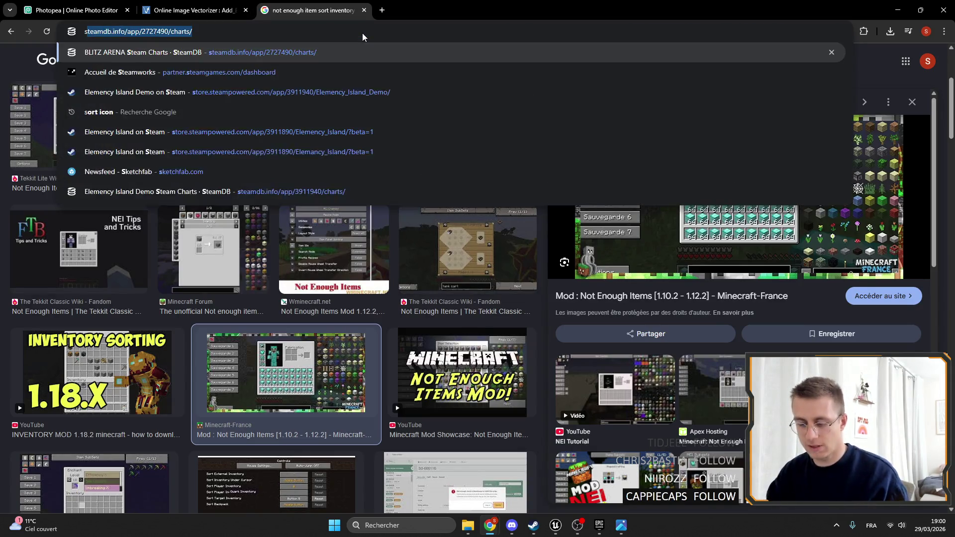
key(Return)
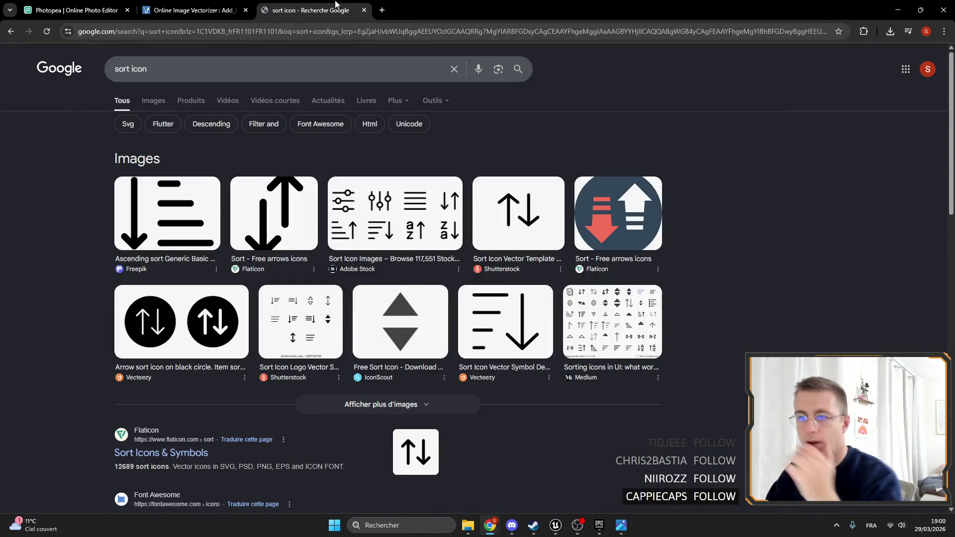
click(153, 216)
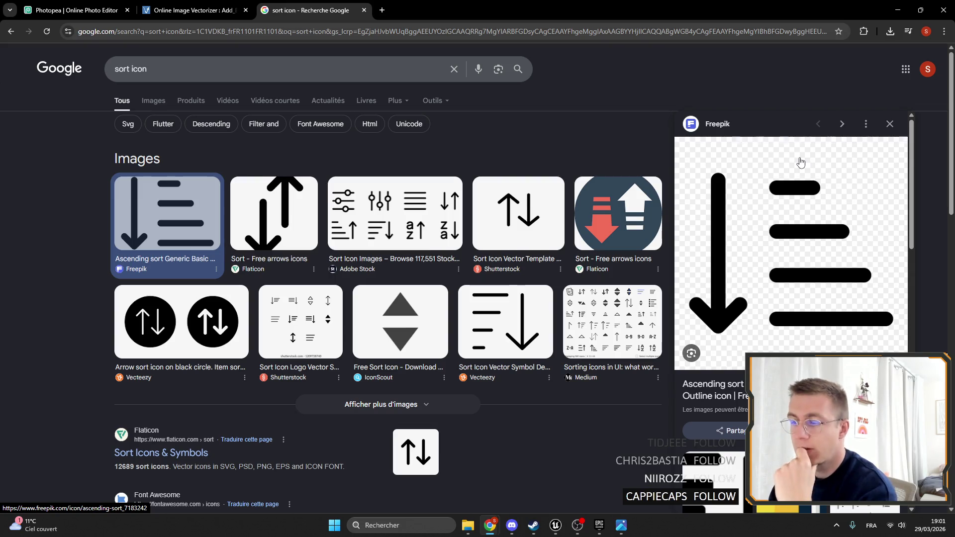
click(530, 308)
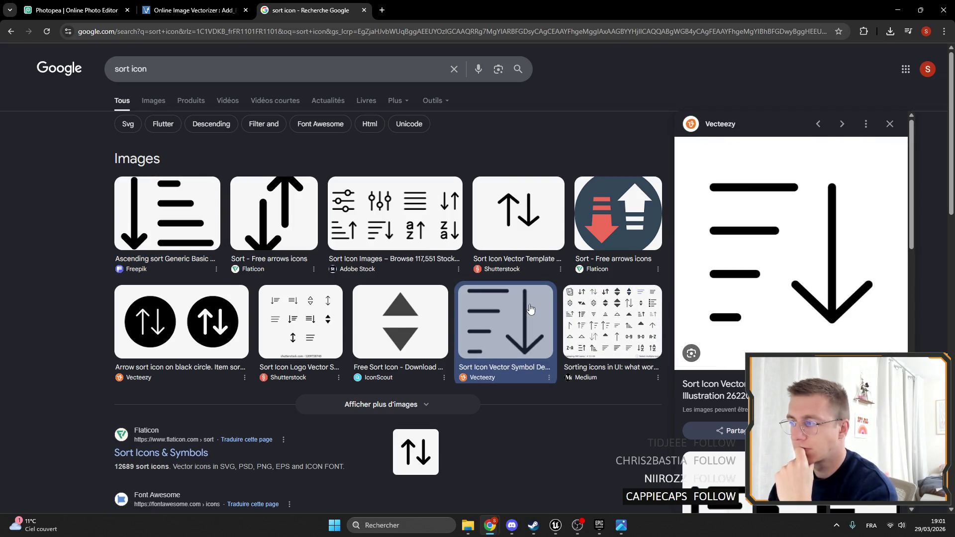
scroll(528, 303, down, 4)
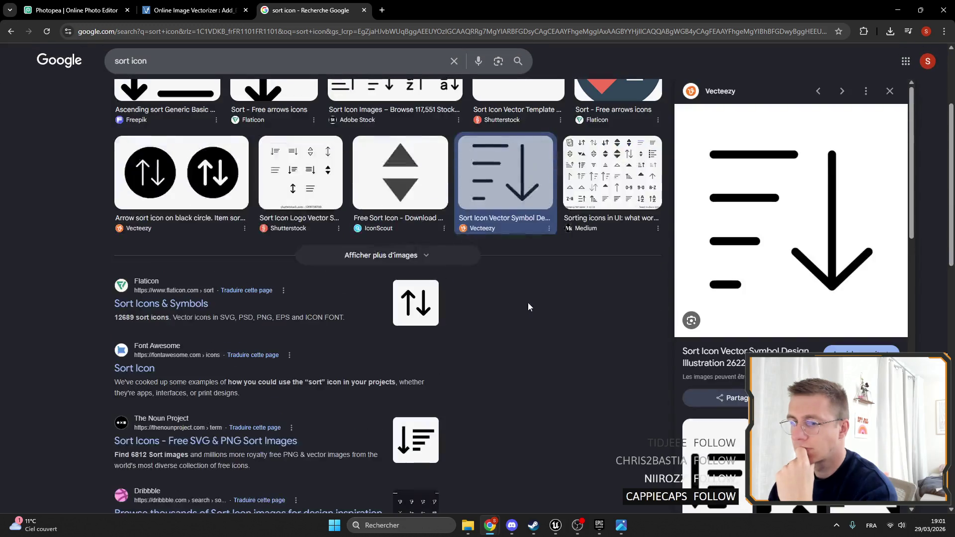
scroll(527, 303, up, 4)
scroll(532, 297, down, 5)
scroll(495, 353, down, 2)
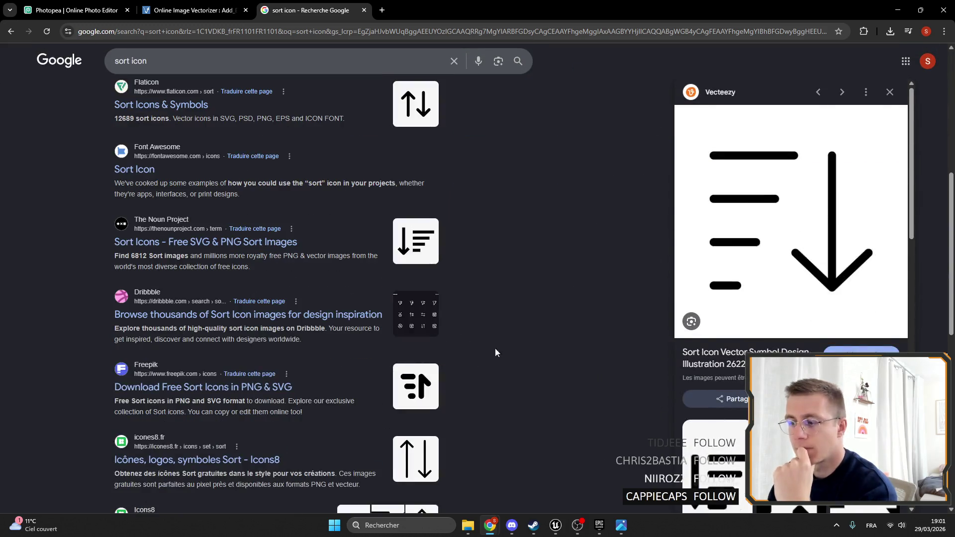
Browse Freepik's free sort icons page, then return to the sort icon results.
click(418, 391)
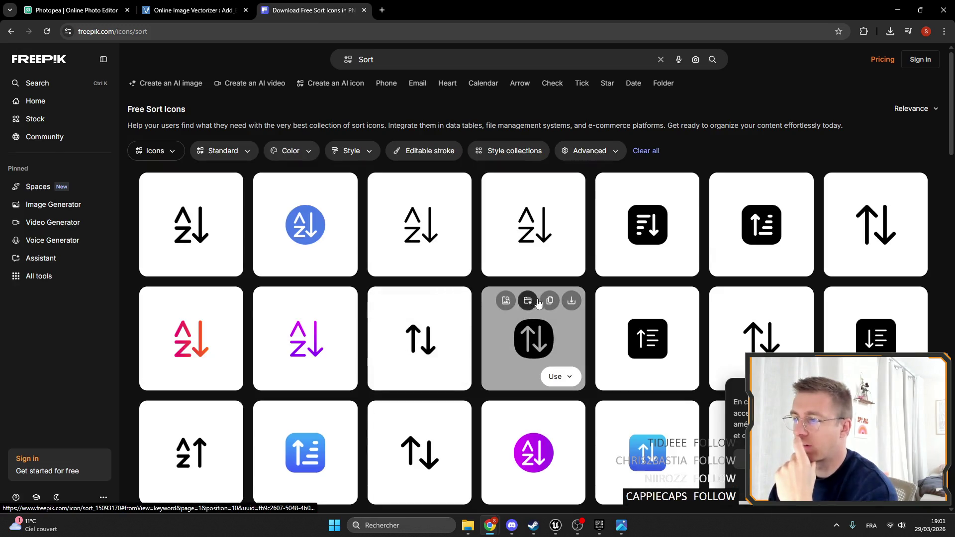
scroll(465, 266, down, 5)
scroll(465, 267, up, 5)
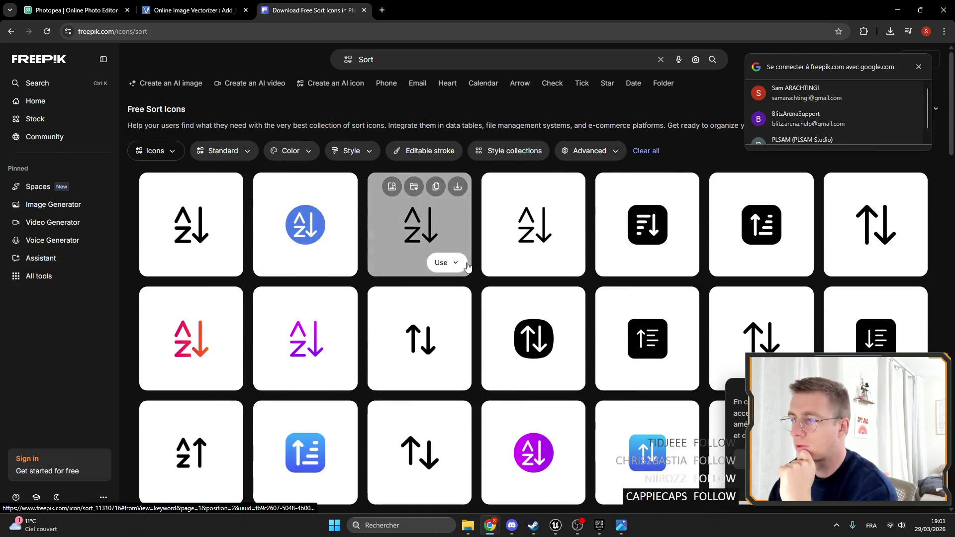
scroll(571, 320, down, 5)
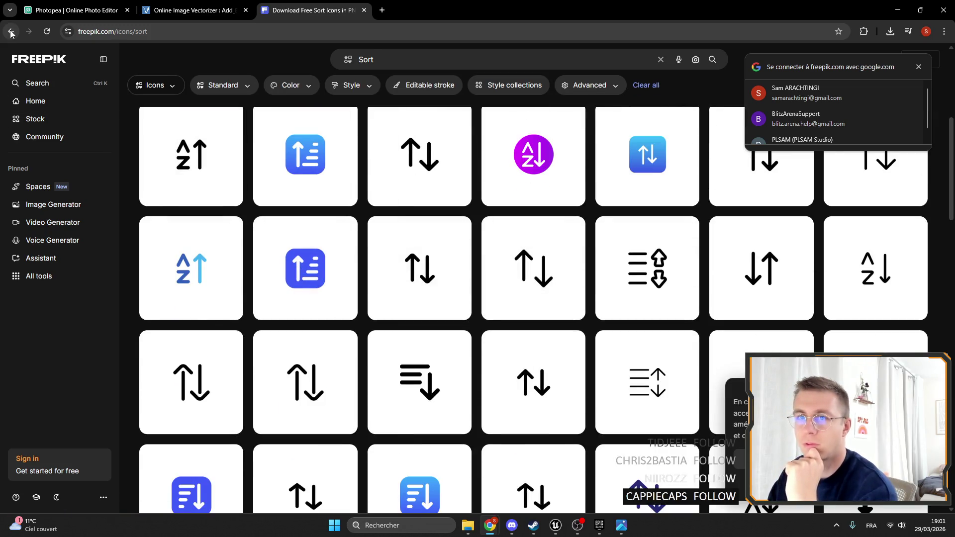
key(alt+Left)
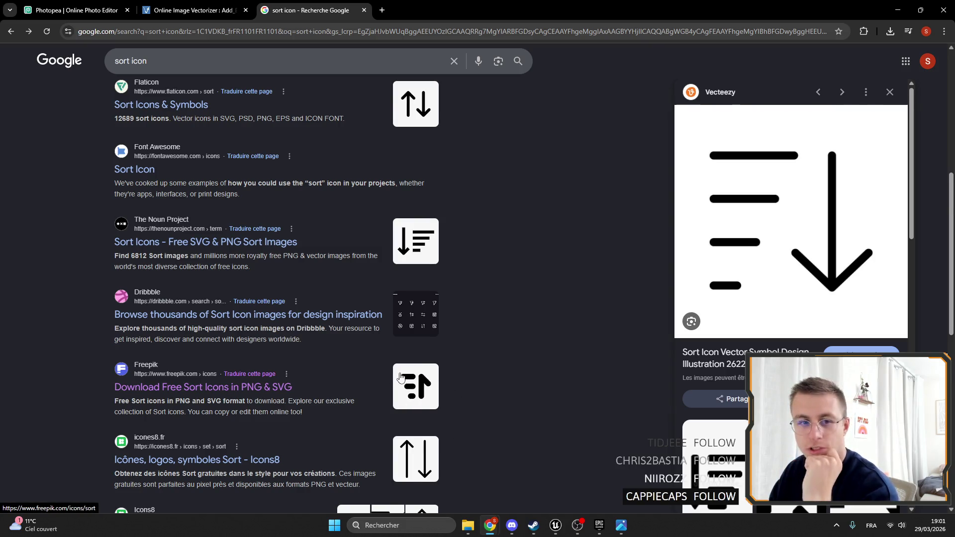
scroll(401, 381, down, 2)
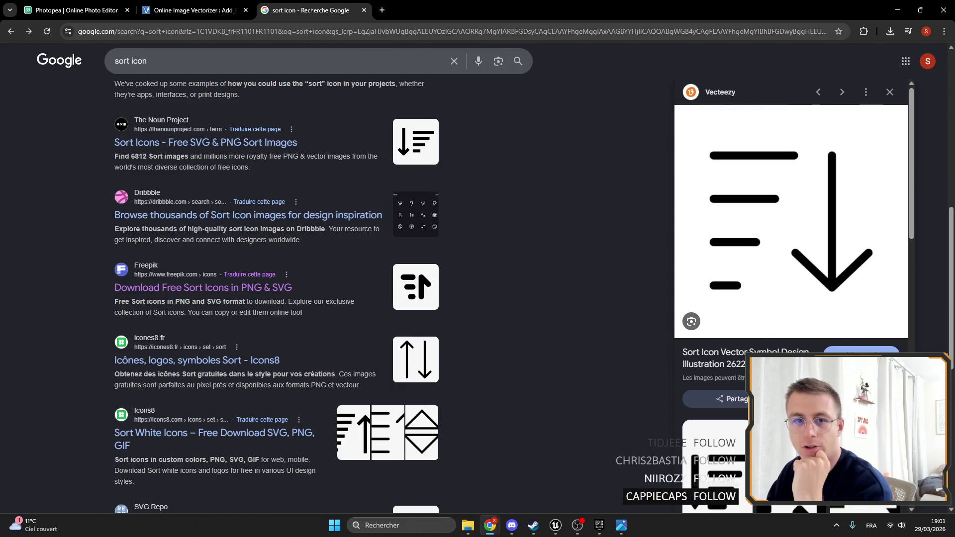
key(alt+Tab)
mouse_move(490, 525)
click(517, 435)
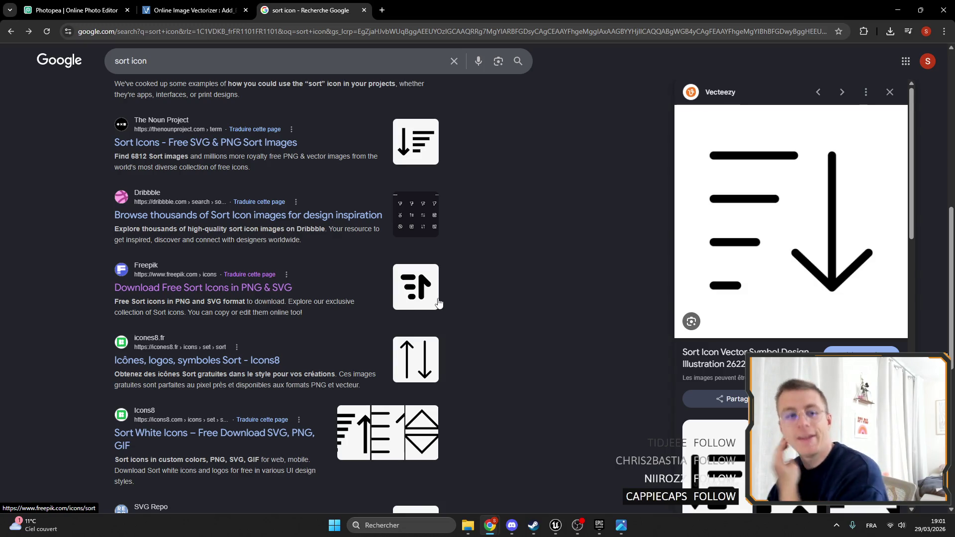
Check the Adobe Stock sort icon results, then return to Google and the Photopea tab.
scroll(425, 321, down, 5)
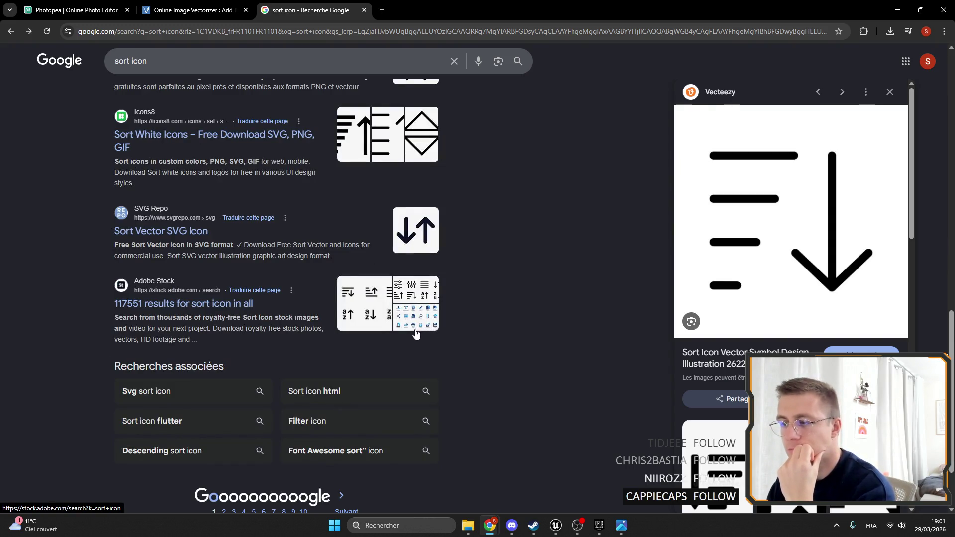
click(367, 320)
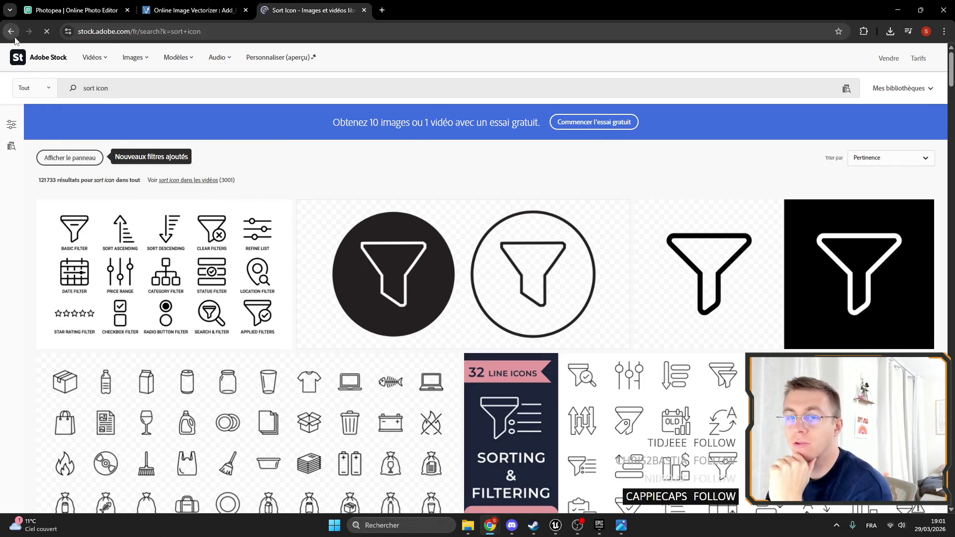
click(14, 37)
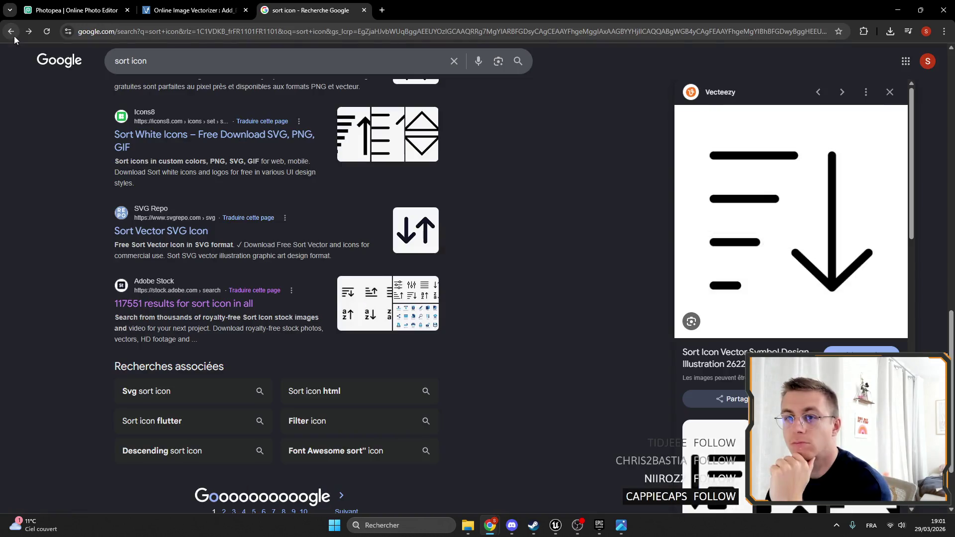
scroll(400, 320, down, 2)
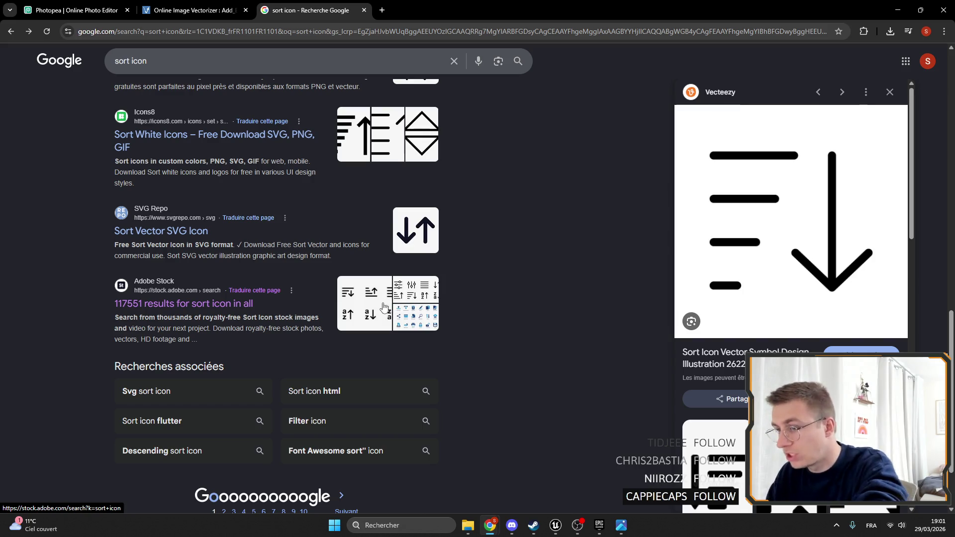
scroll(272, 297, up, 1)
scroll(358, 261, up, 4)
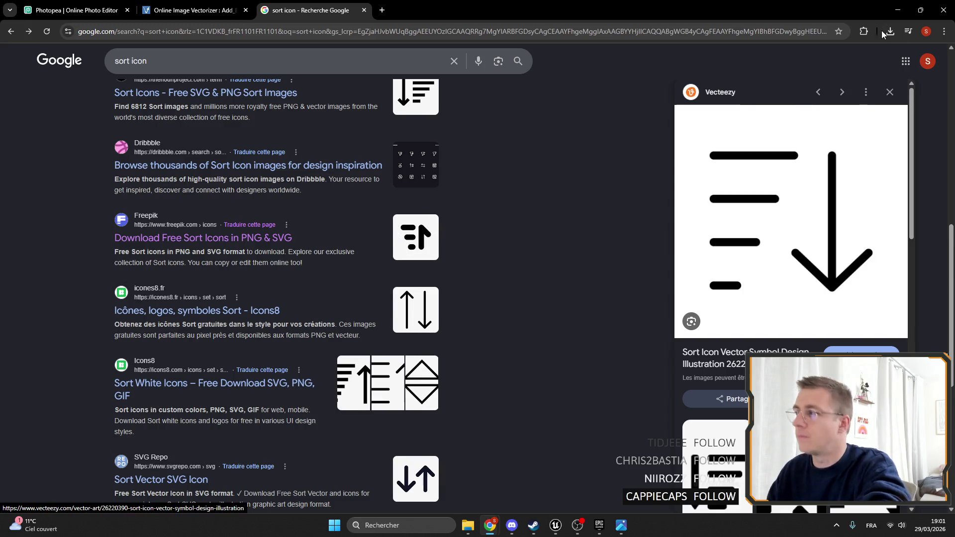
click(897, 10)
mouse_move(489, 525)
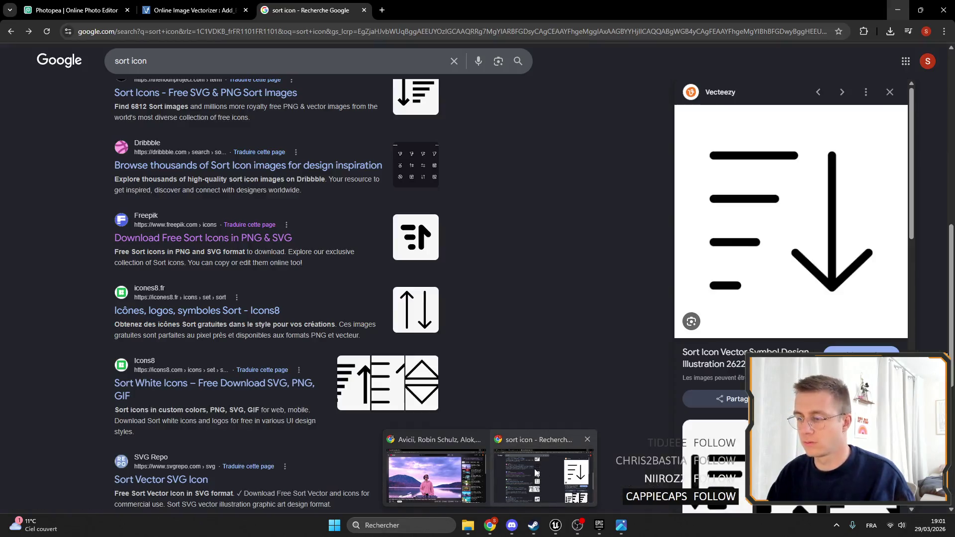
click(500, 431)
click(81, 5)
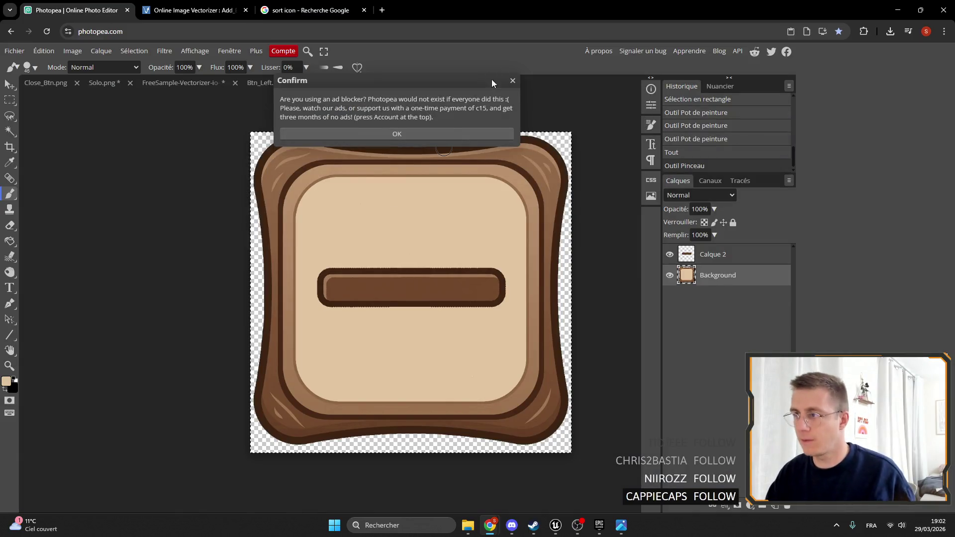
Dismiss the ad-blocker notice and paste extra copies of the brown bar as new layers.
click(512, 80)
click(721, 255)
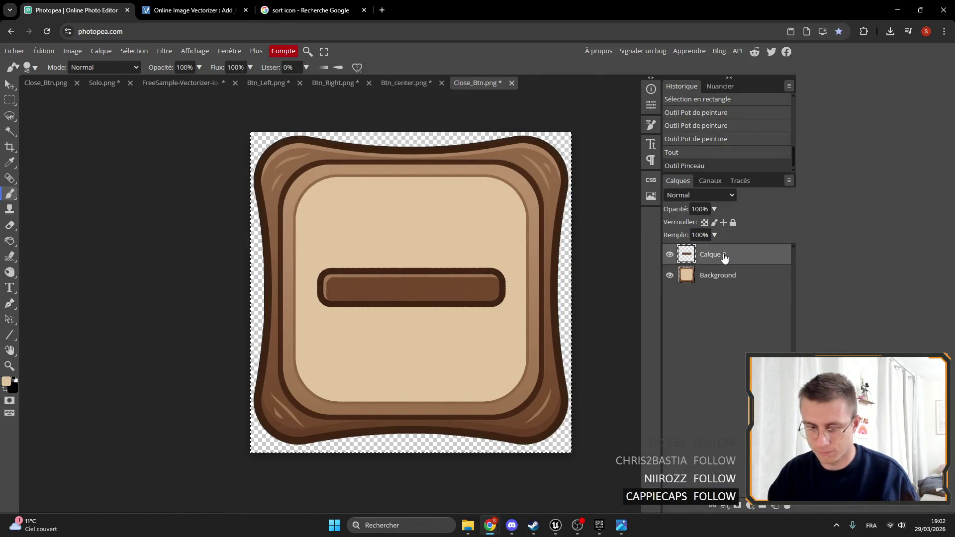
key(ctrl+alt+t)
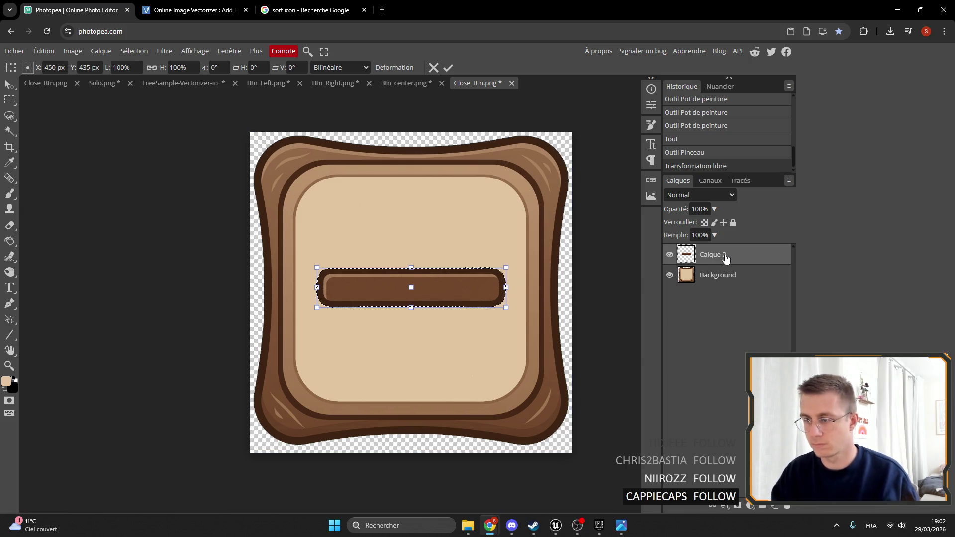
key(Return)
key(ctrl+v)
key(b)
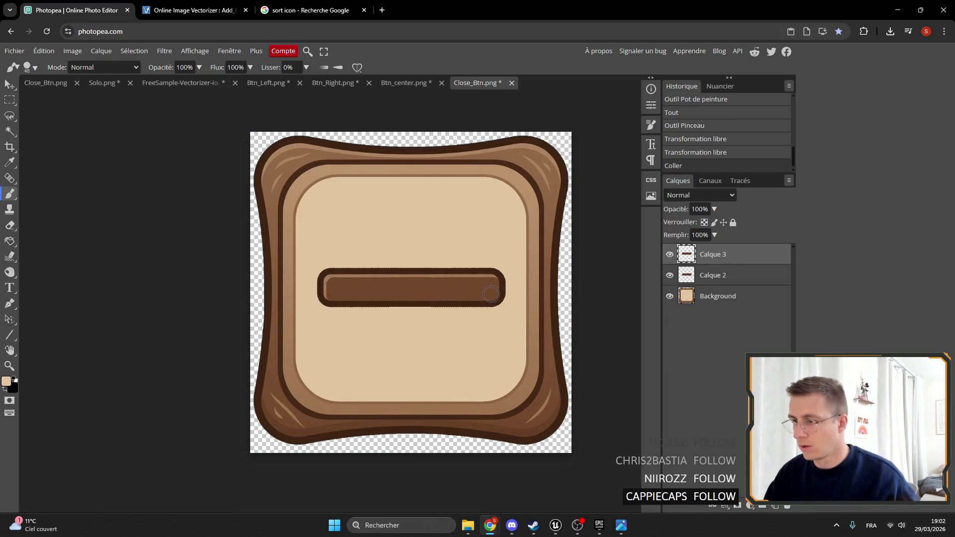
key(ctrl+v)
key(ctrl+v)
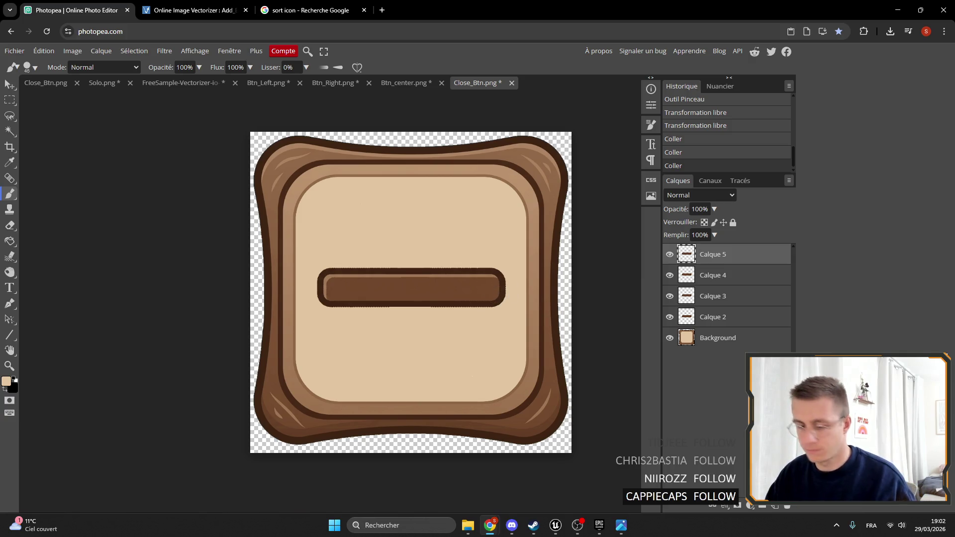
Narrow the bar from its right end and shrink it toward the upper left.
key(ctrl+t)
drag(503, 285, 441, 287)
key(Return)
key(ctrl+t)
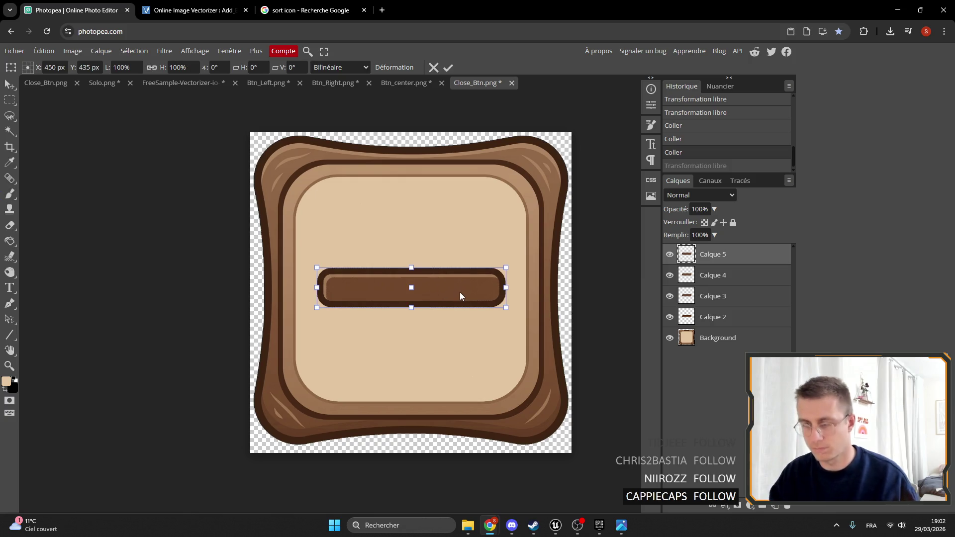
mouse_move(503, 287)
mouse_down()
mouse_move(432, 287)
mouse_move(376, 223)
mouse_move(420, 238)
mouse_move(401, 231)
mouse_up()
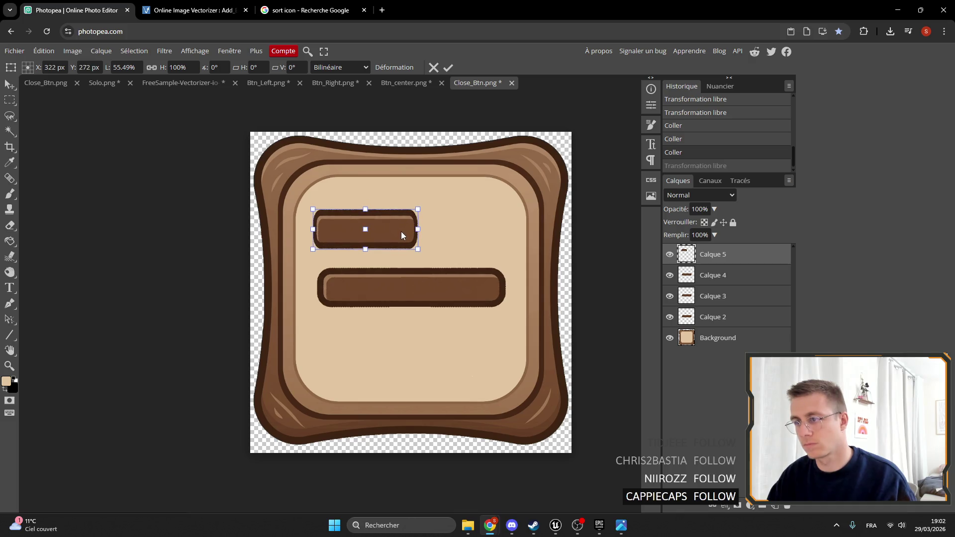
Delete the leftover long bar layers and duplicate the short bar layer.
click(727, 276)
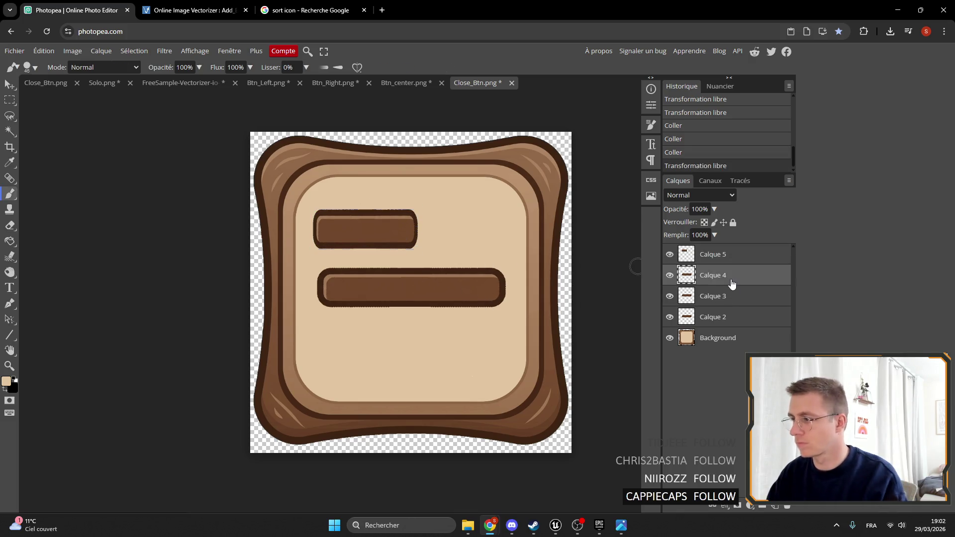
key(Delete)
key(Delete)
key(Delete)
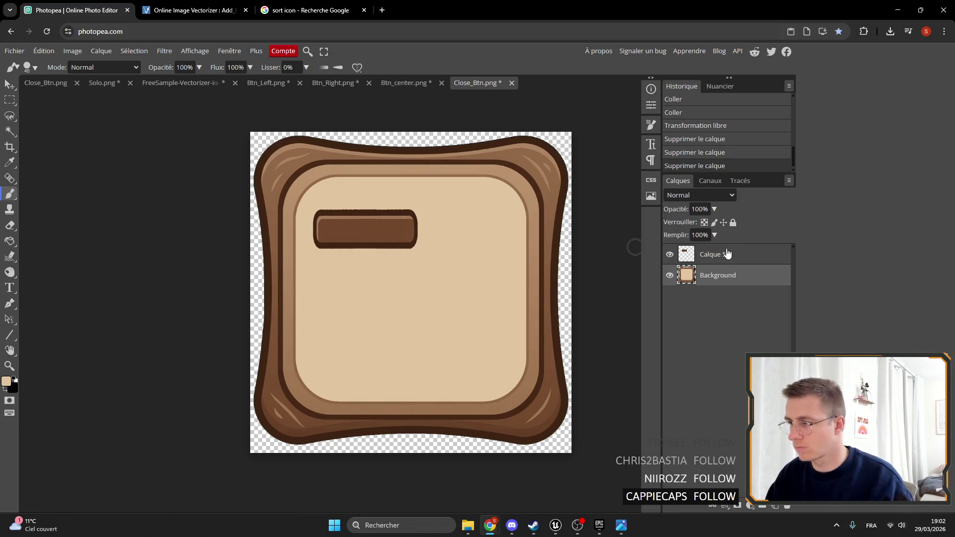
click(726, 254)
key(ctrl+j)
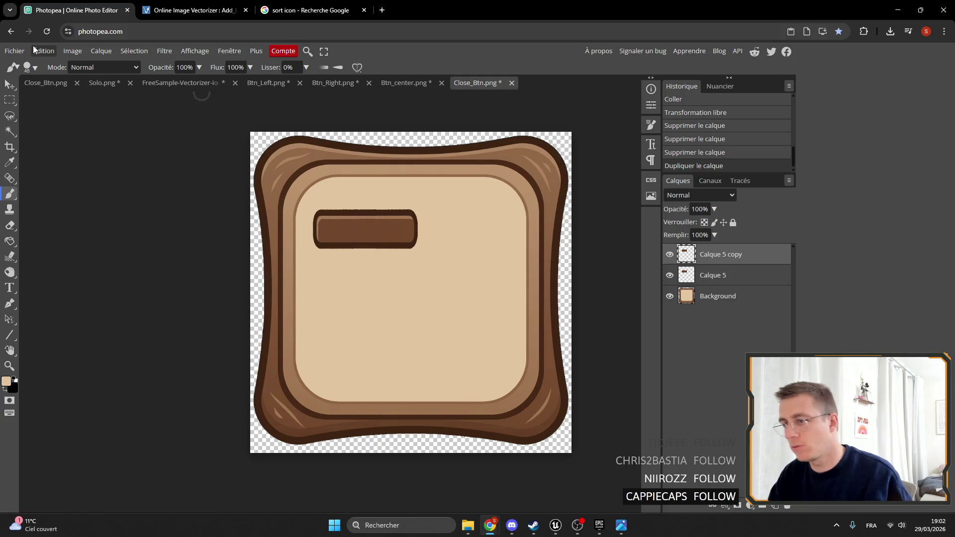
Move the copied bar below the original and shorten it from the left.
click(9, 85)
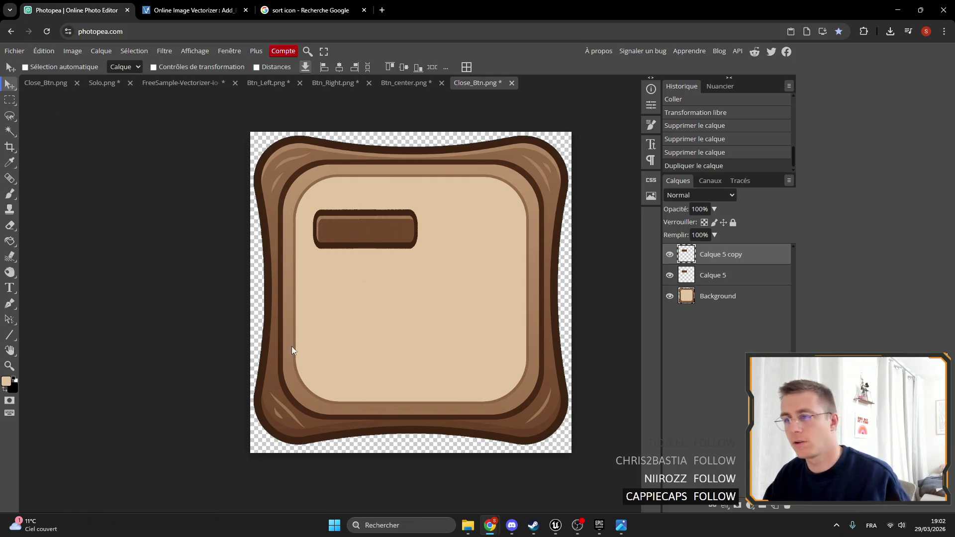
drag(378, 234, 377, 282)
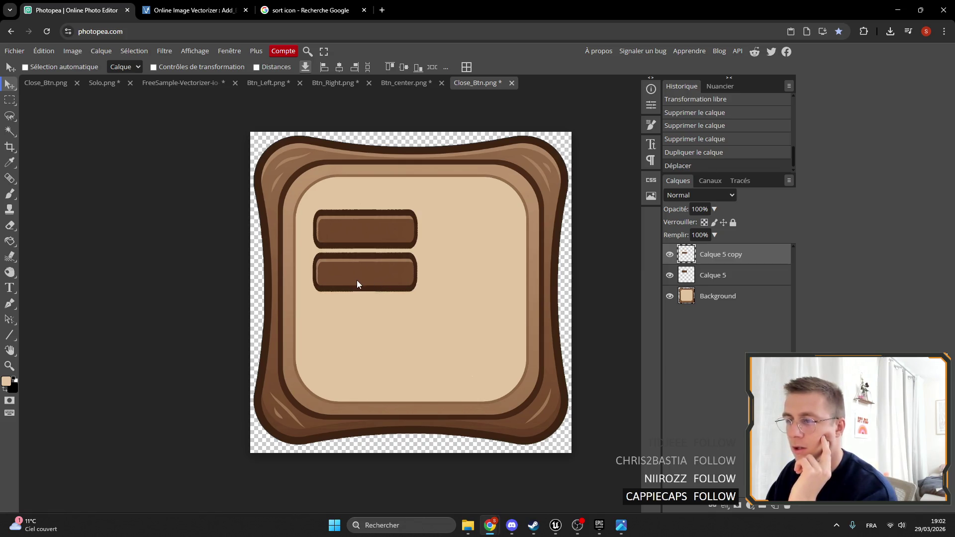
key(ctrl+t)
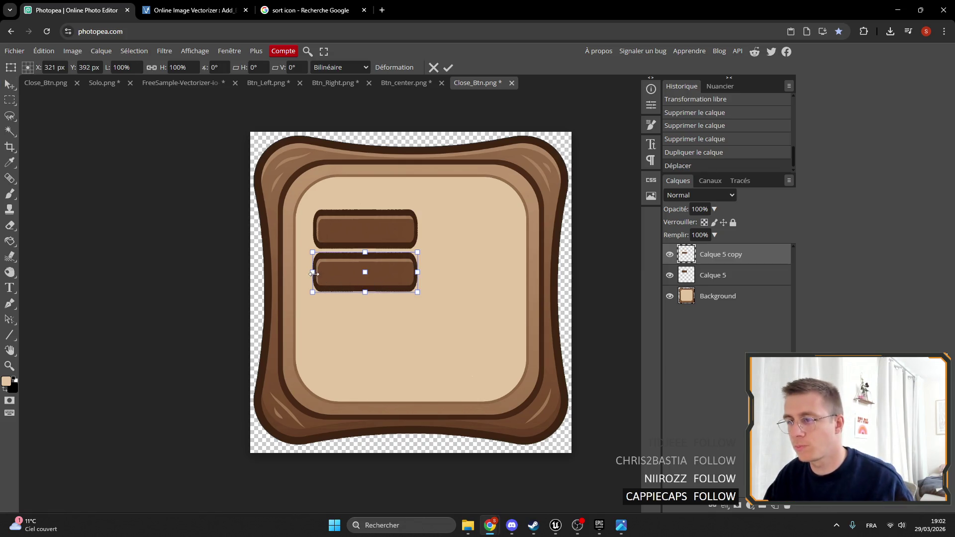
drag(314, 272, 340, 274)
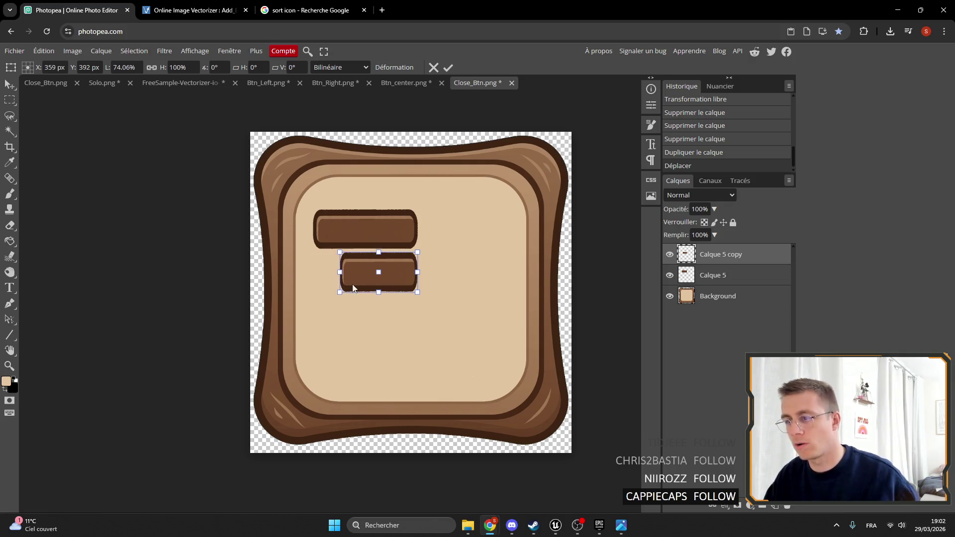
key(Return)
Add a third bar below the second, shortened to 60% width.
key(ctrl+j)
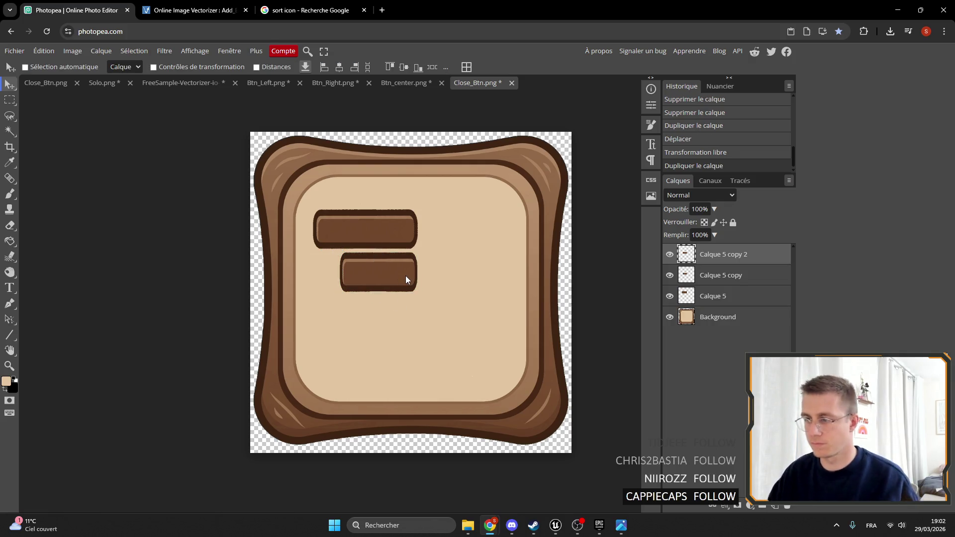
mouse_move(406, 277)
mouse_down()
mouse_move(393, 310)
mouse_move(402, 323)
mouse_move(371, 316)
mouse_up()
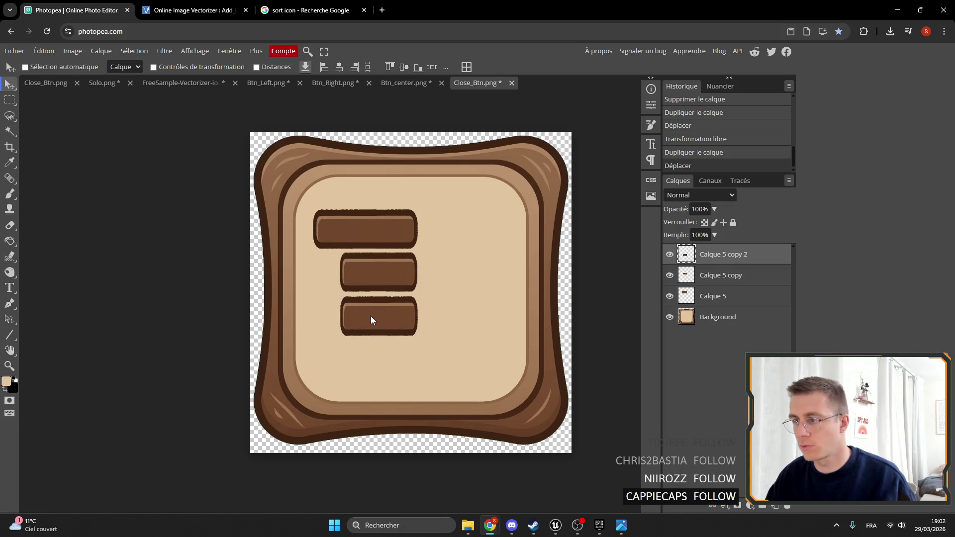
key(ctrl+t)
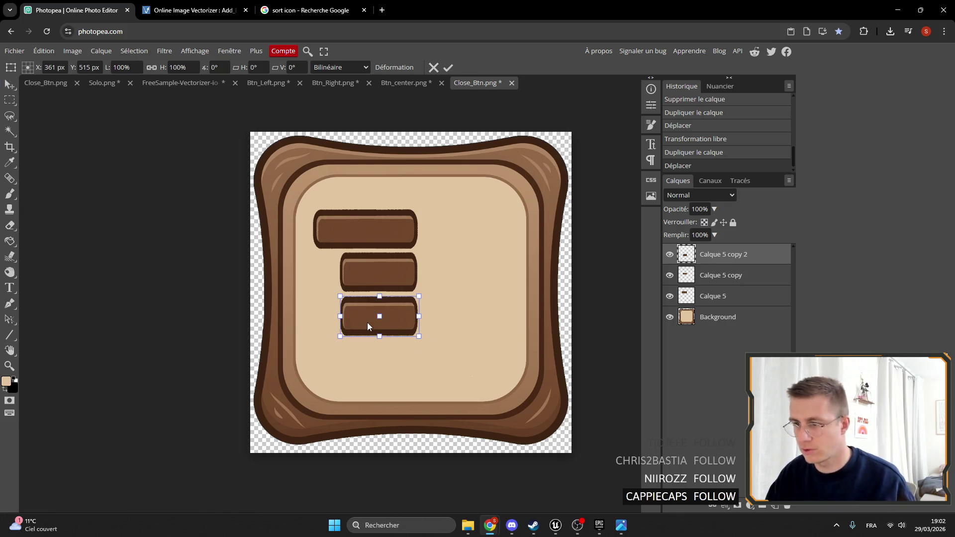
drag(341, 316, 371, 317)
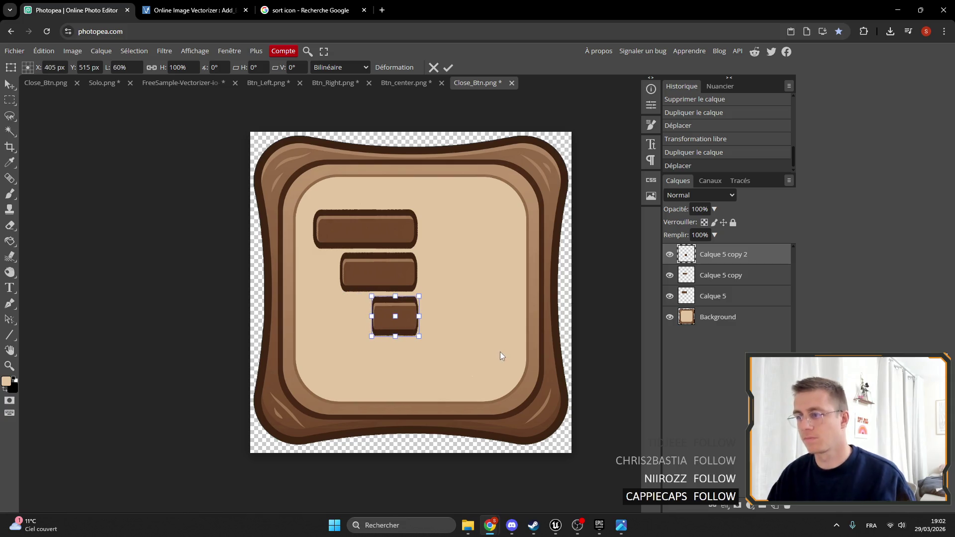
key(Return)
key(ctrl+a)
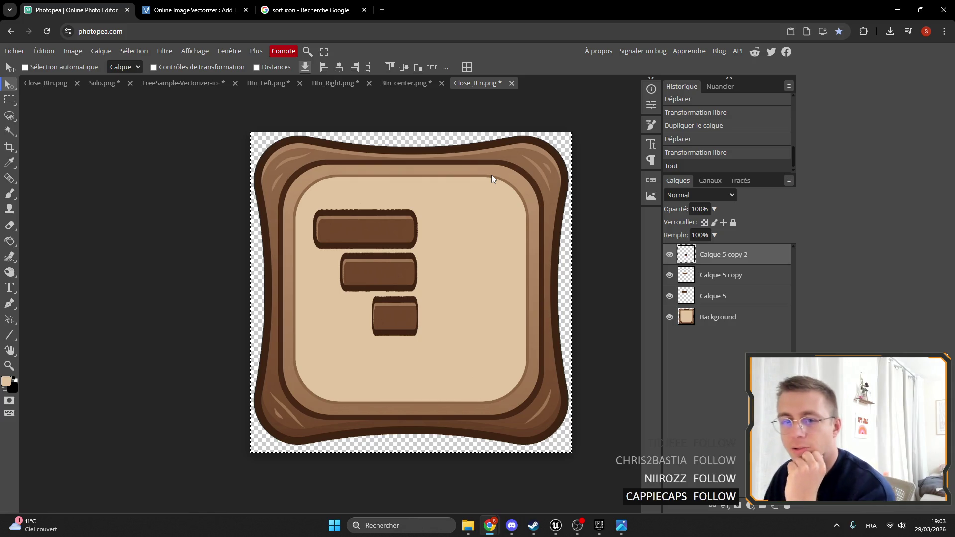
Open Freepik's sort icons page from the Google results, glancing at other tabs and Chest.png.
click(194, 10)
click(308, 7)
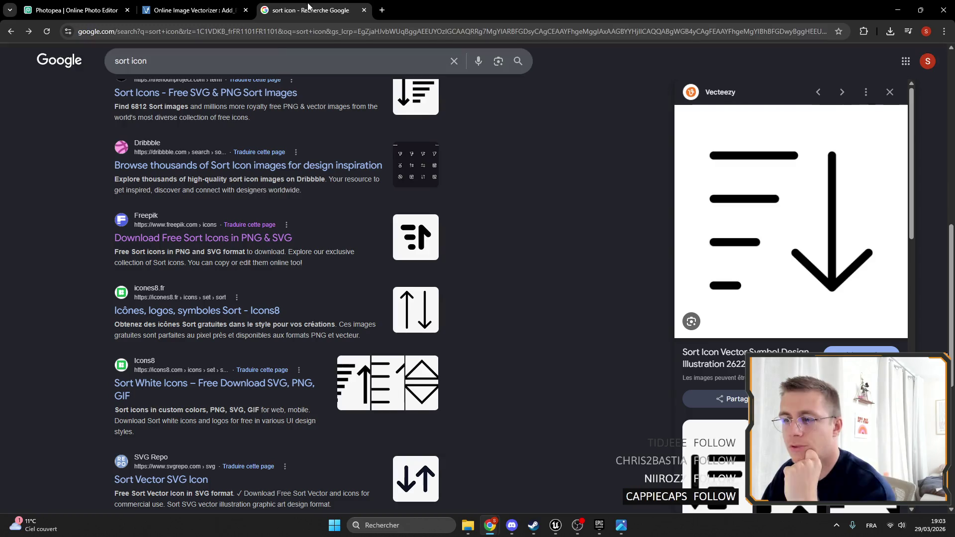
scroll(482, 416, down, 6)
scroll(488, 388, up, 10)
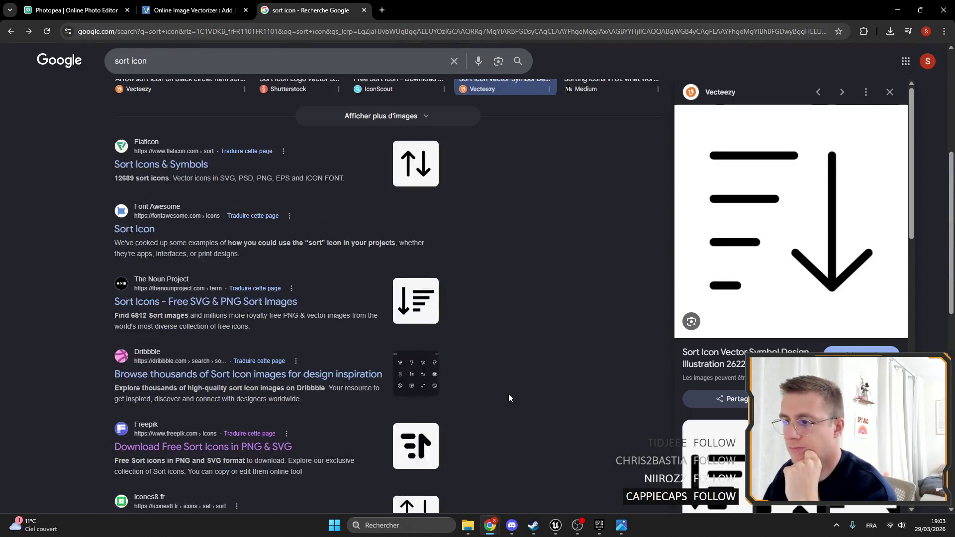
click(430, 456)
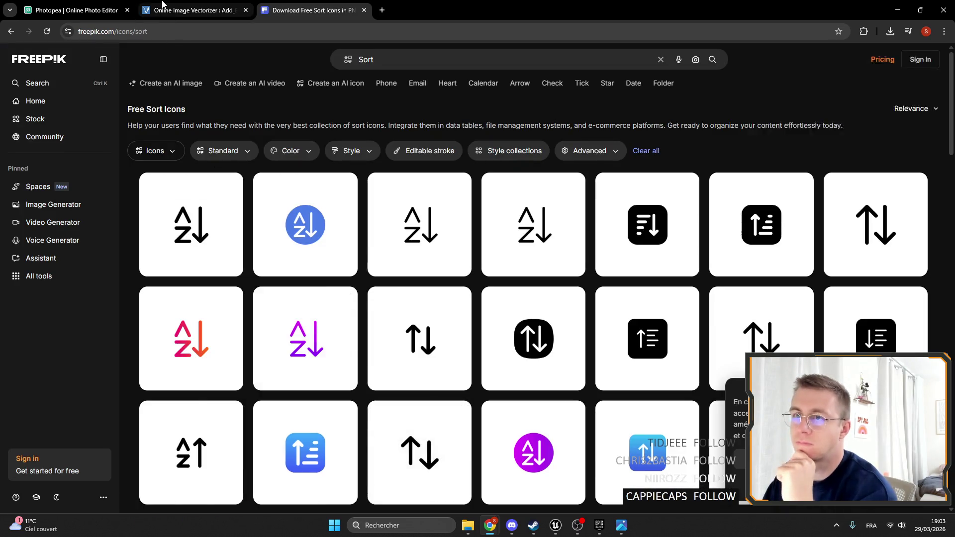
key(ctrl+Tab)
click(216, 5)
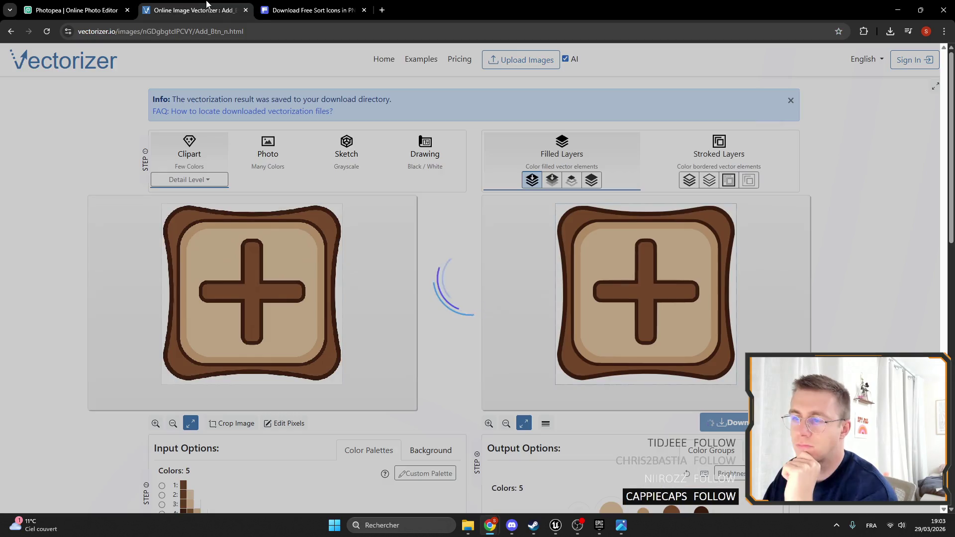
click(305, 10)
click(622, 529)
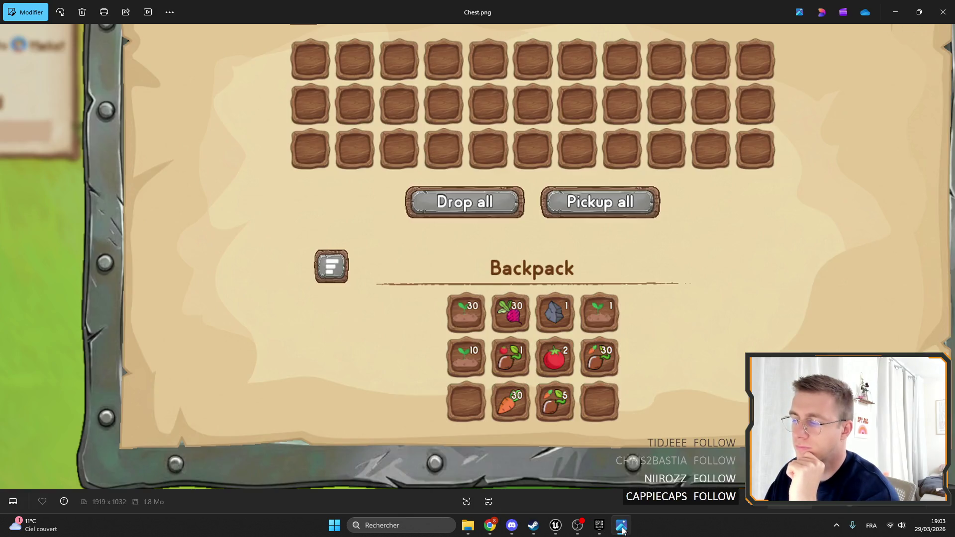
click(621, 527)
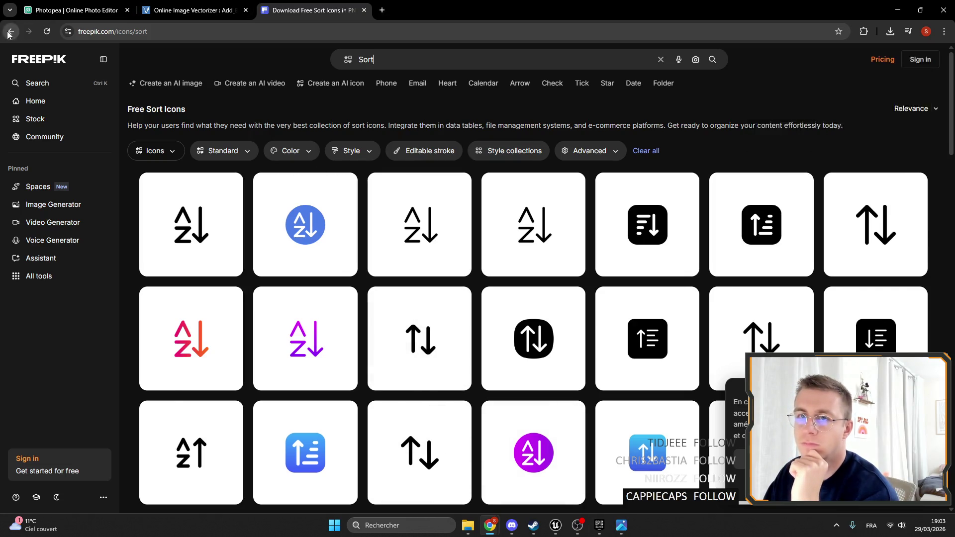
Open the bars-and-arrow Order icon's detail page, then show Unreal's Menu level.
click(10, 31)
click(247, 447)
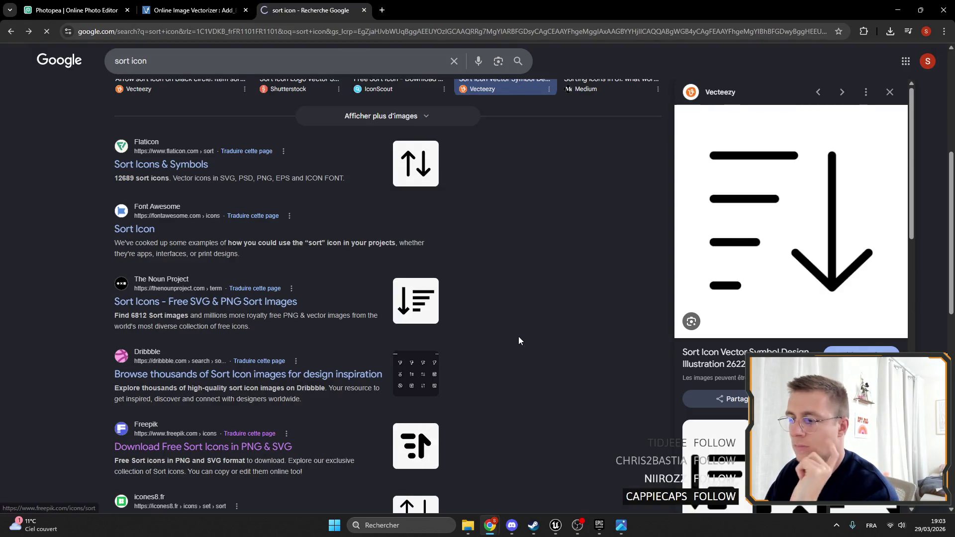
scroll(547, 318, down, 10)
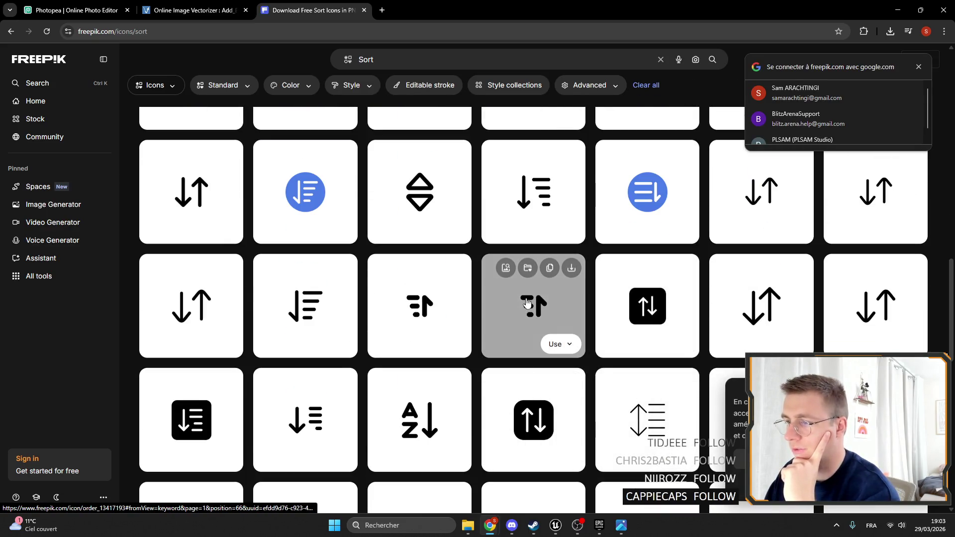
click(529, 304)
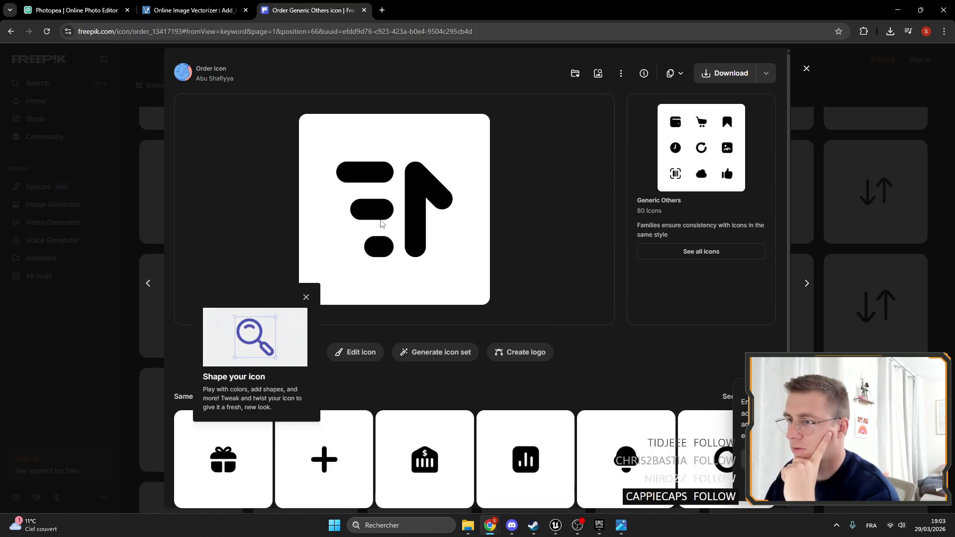
click(305, 297)
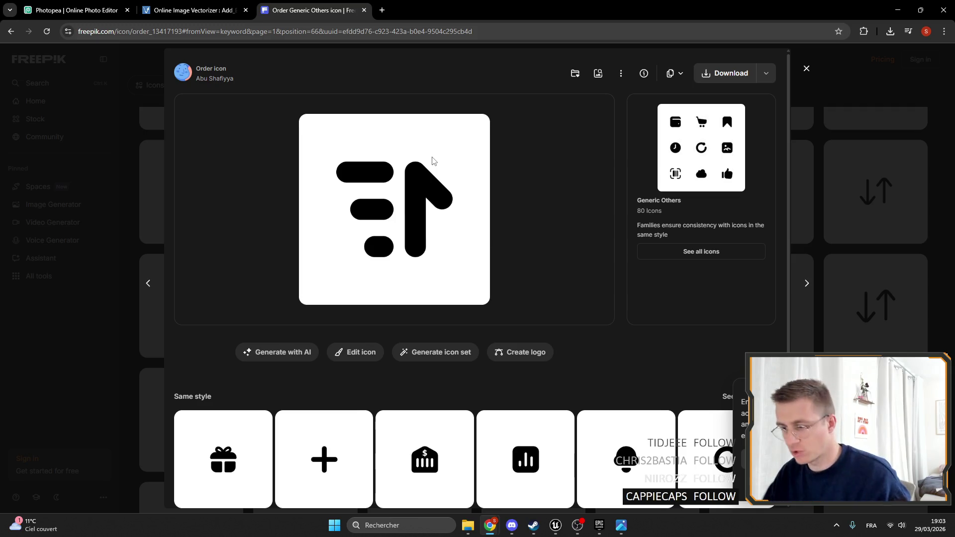
click(556, 525)
click(84, 21)
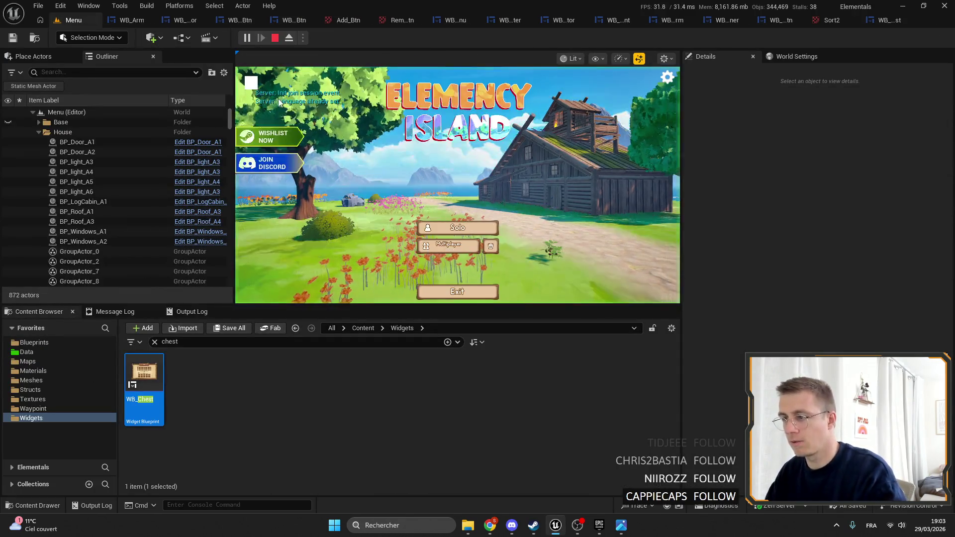
Start the game fullscreen and spawn arrows, apple tree seeds and an Accumulator.
click(458, 186)
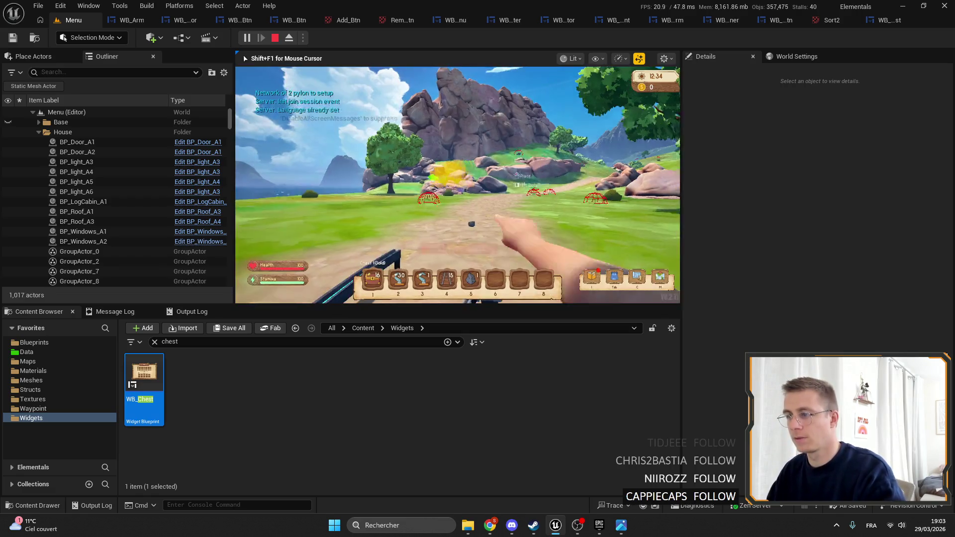
key(F11)
key(4)
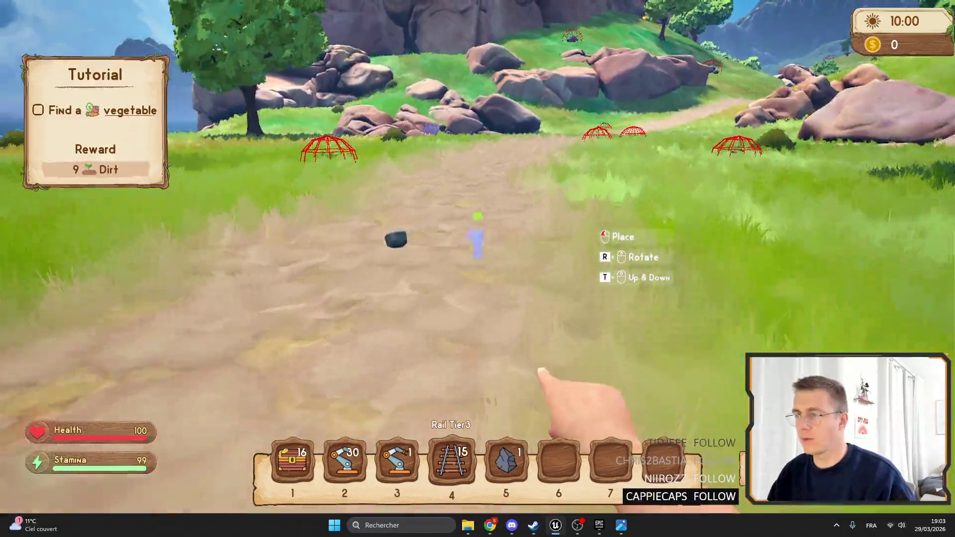
key(Tab)
key(Tab)
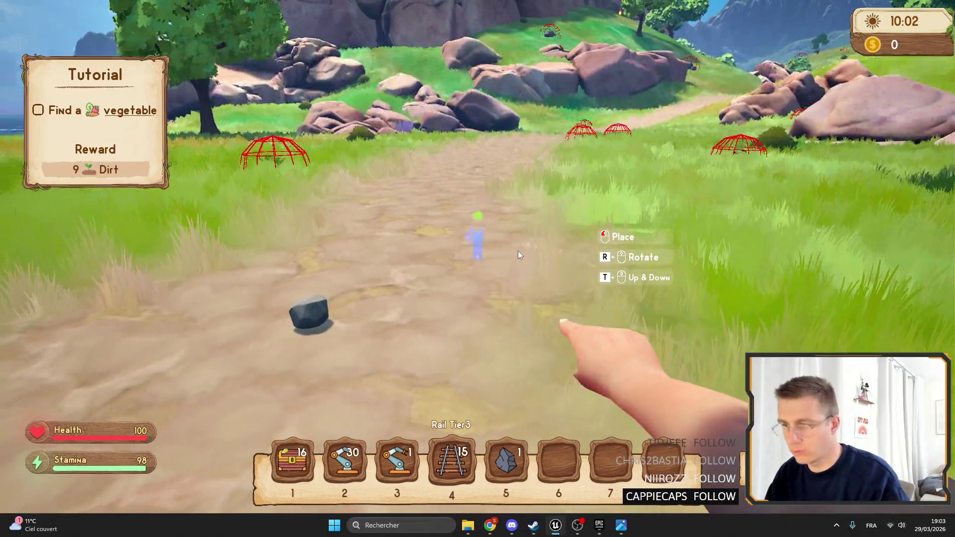
key(F1)
click(88, 292)
click(72, 241)
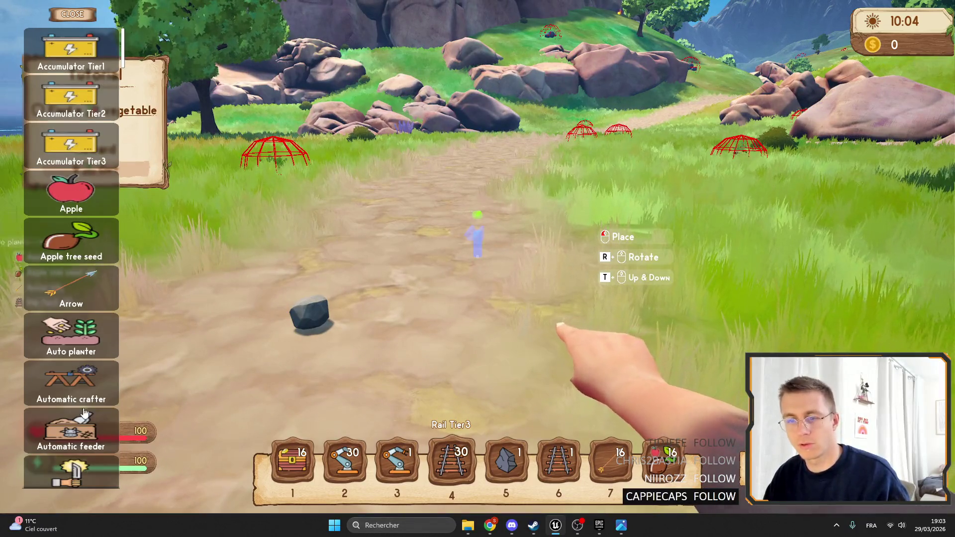
click(88, 61)
key(Tab)
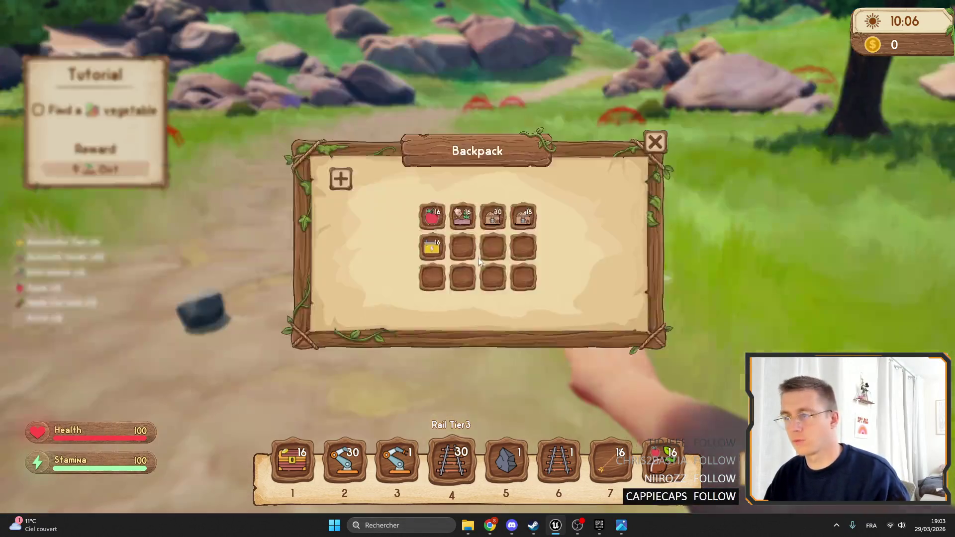
Split backpack stacks, sort them, rearrange apples and seeds, then close the backpack and stop playing.
drag(463, 217, 462, 277)
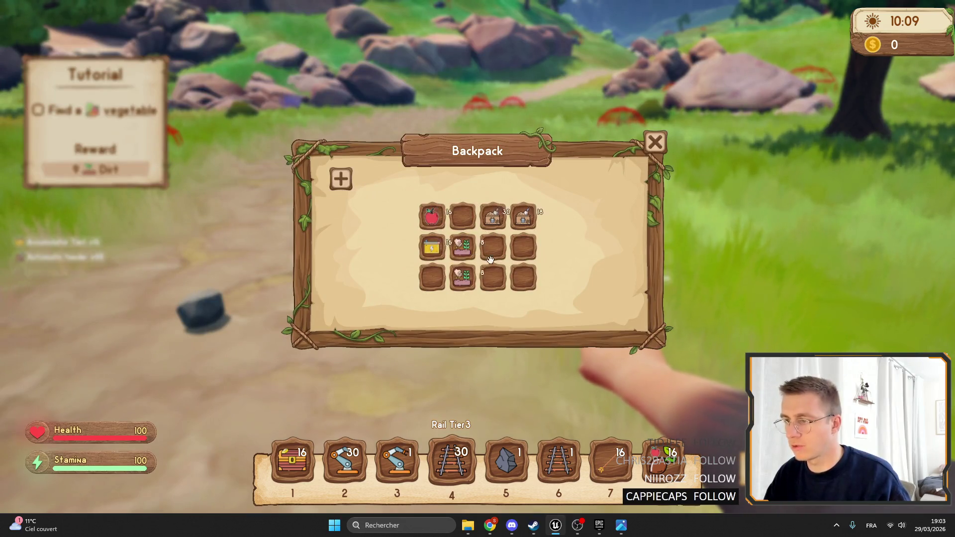
drag(492, 216, 492, 277)
drag(523, 216, 518, 269)
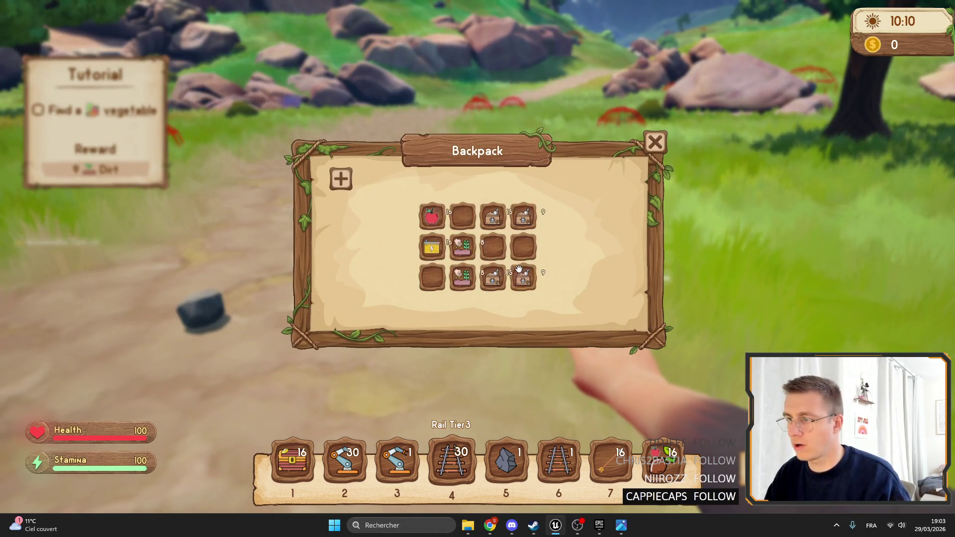
click(341, 179)
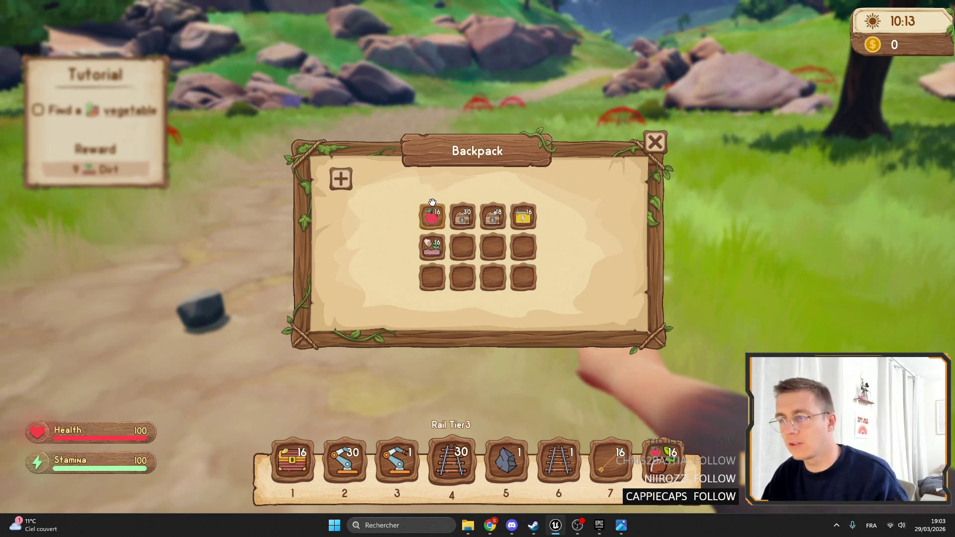
mouse_move(432, 217)
mouse_down()
mouse_move(463, 219)
mouse_move(462, 277)
mouse_up()
mouse_move(432, 247)
mouse_down()
mouse_move(440, 282)
mouse_move(431, 249)
mouse_up()
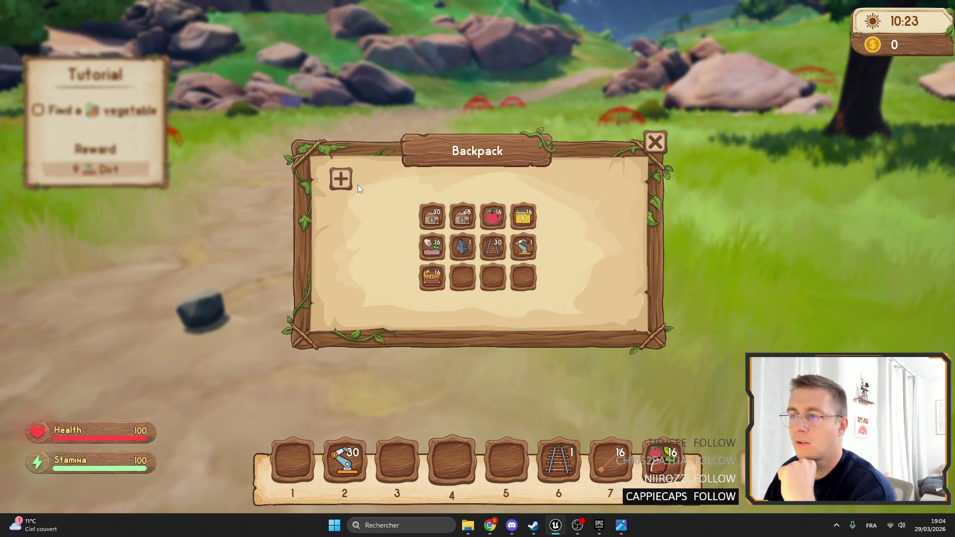
click(655, 143)
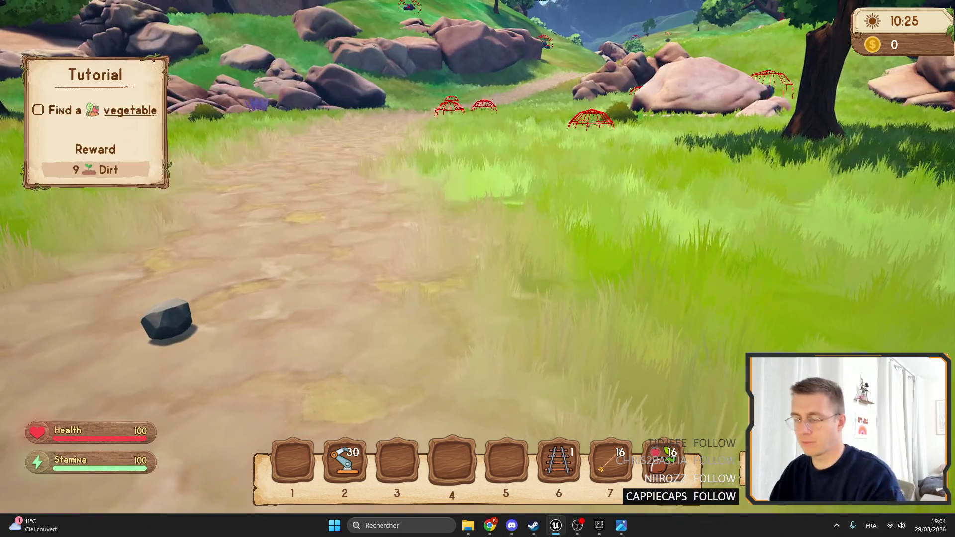
key(Escape)
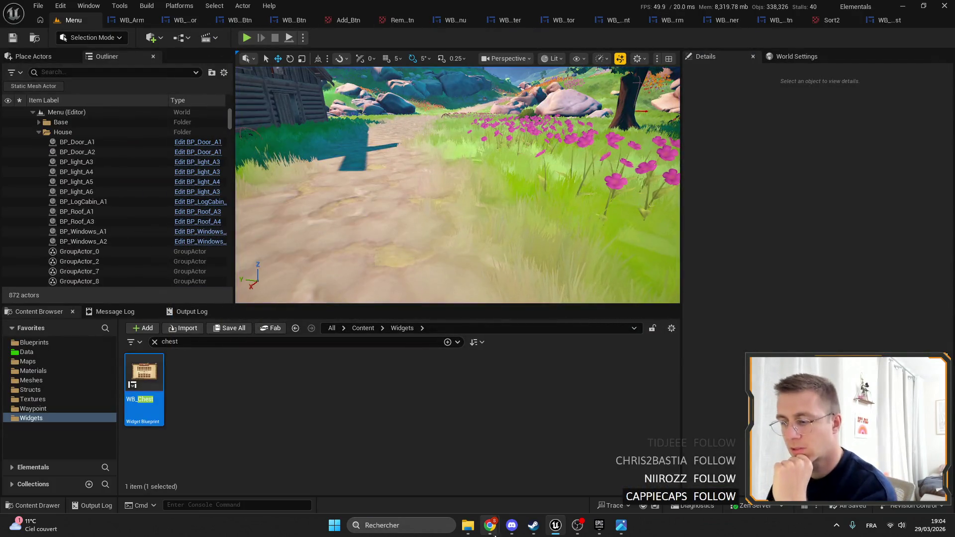
Download Freepik's Order icon as a PNG (order_13417193.png) and return to the Photopea tab.
mouse_move(492, 527)
click(556, 470)
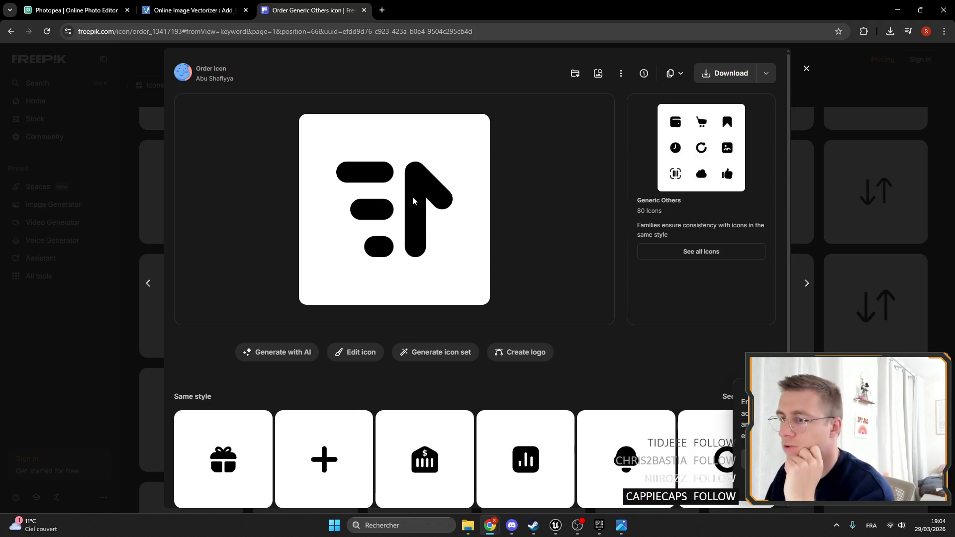
click(739, 79)
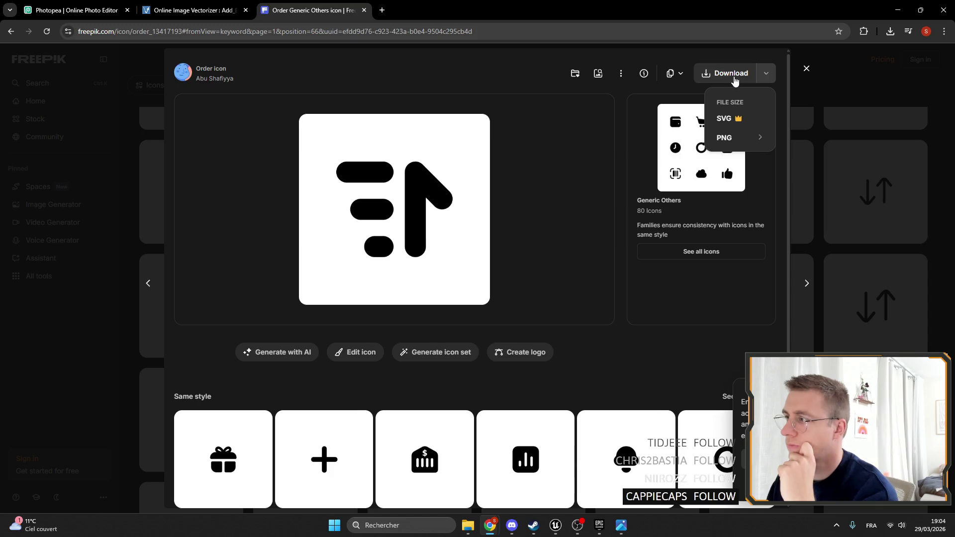
click(727, 136)
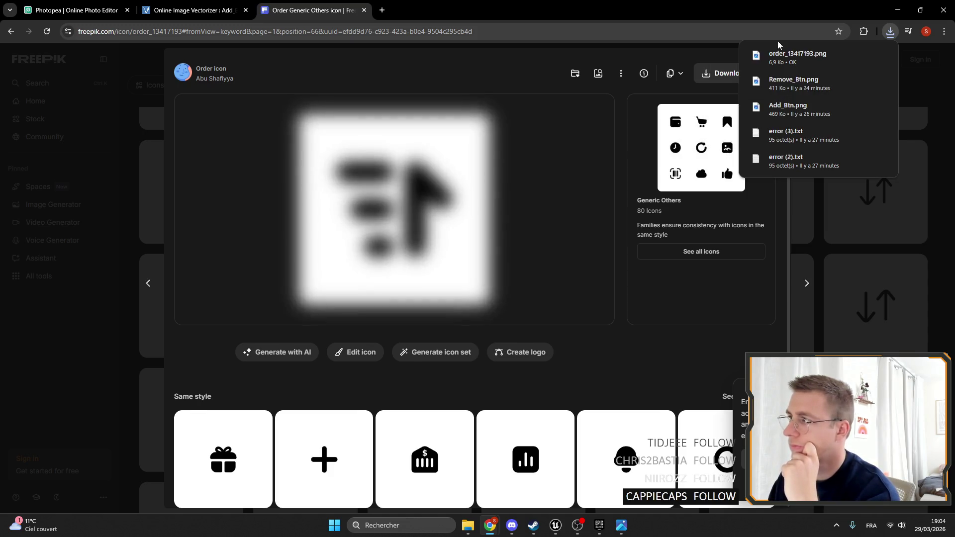
click(192, 10)
click(75, 10)
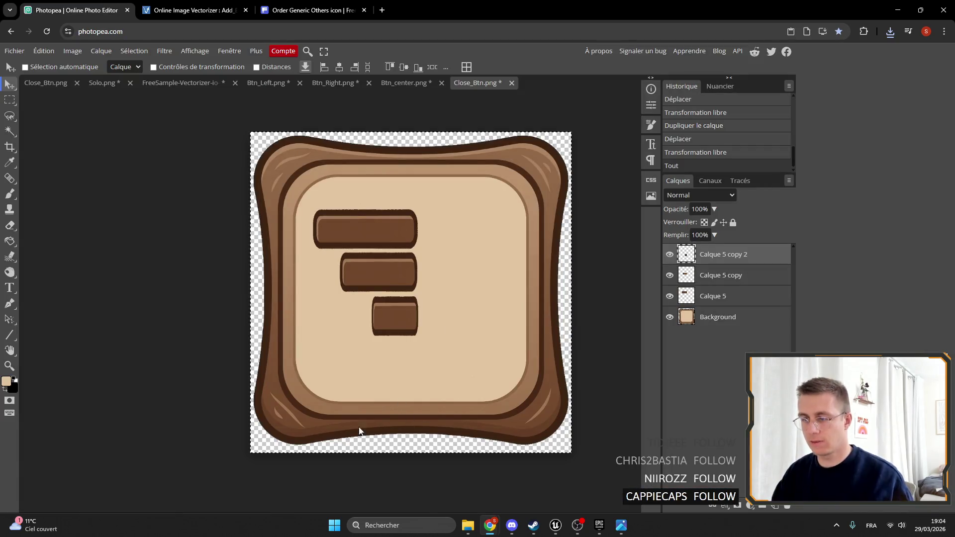
Hide two of the brown bar layers, keeping the Background and one bar visible.
click(670, 316)
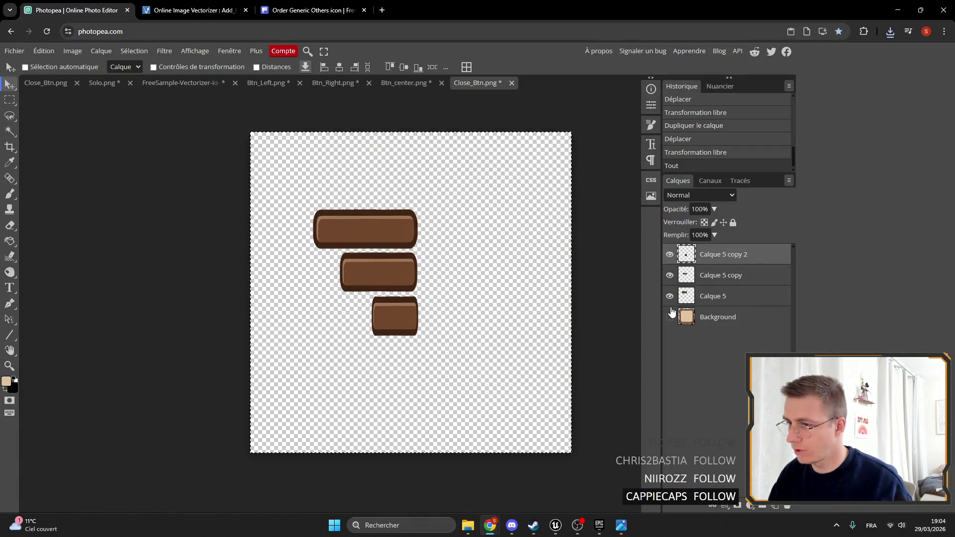
click(669, 295)
mouse_move(670, 296)
mouse_down()
mouse_move(669, 316)
mouse_move(672, 264)
mouse_up()
click(669, 255)
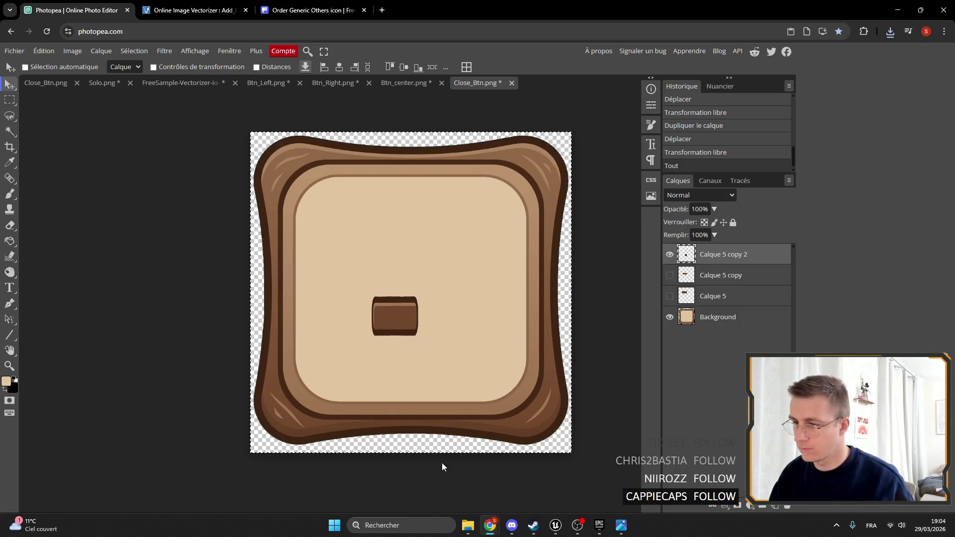
Drag order_13417193.png from Downloads onto the button as a new layer.
mouse_move(468, 525)
click(517, 473)
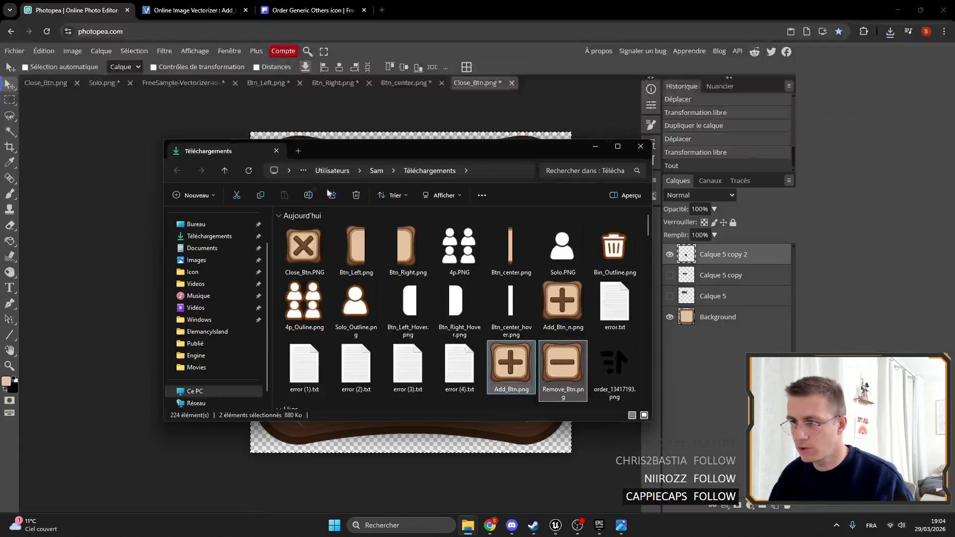
click(255, 170)
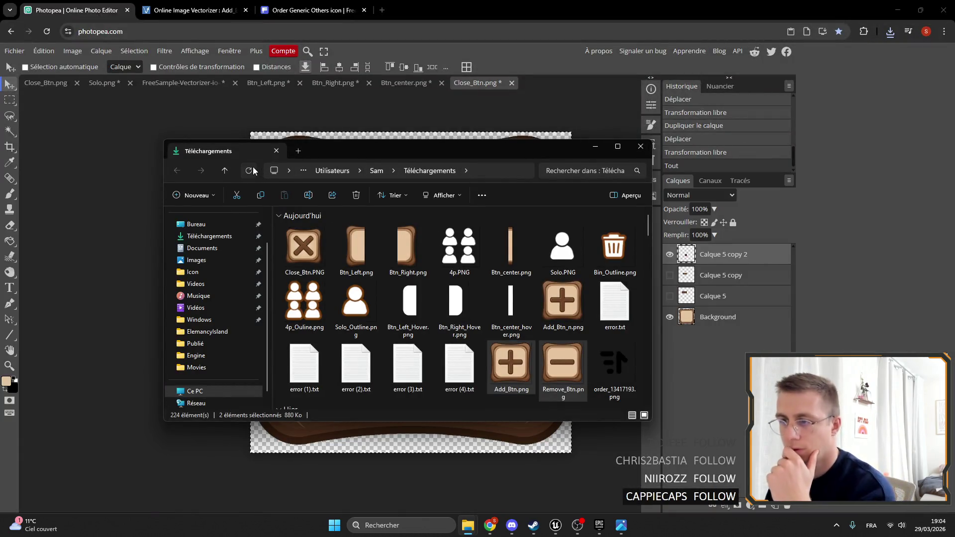
scroll(464, 280, down, 5)
scroll(463, 280, up, 5)
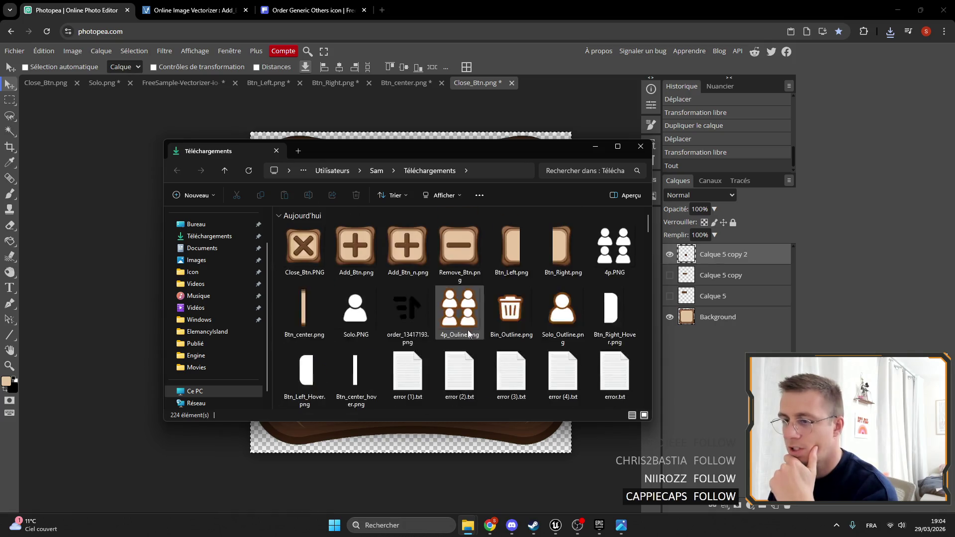
drag(407, 293, 490, 432)
key(ctrl)
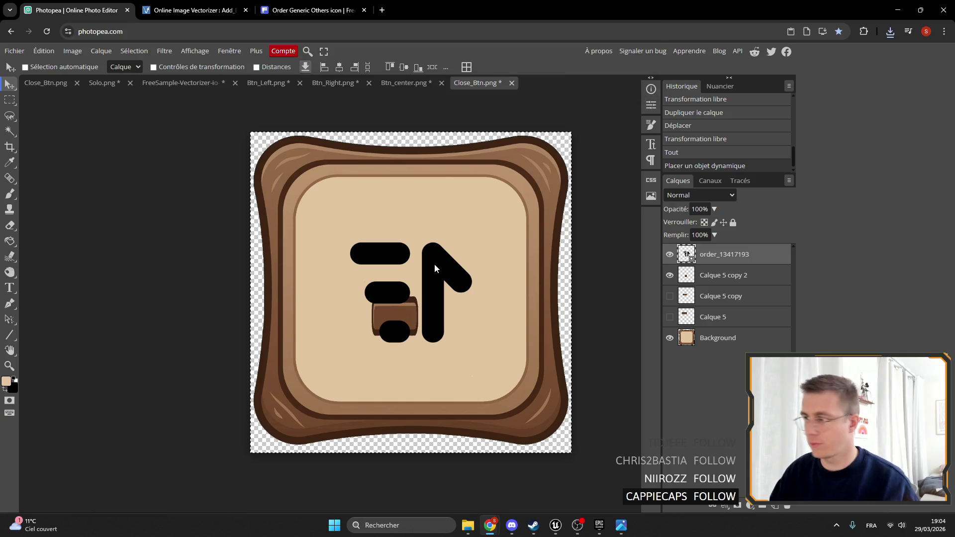
Rasterise the order_13417193 sort icon layer with Pixeliser.
click(714, 279)
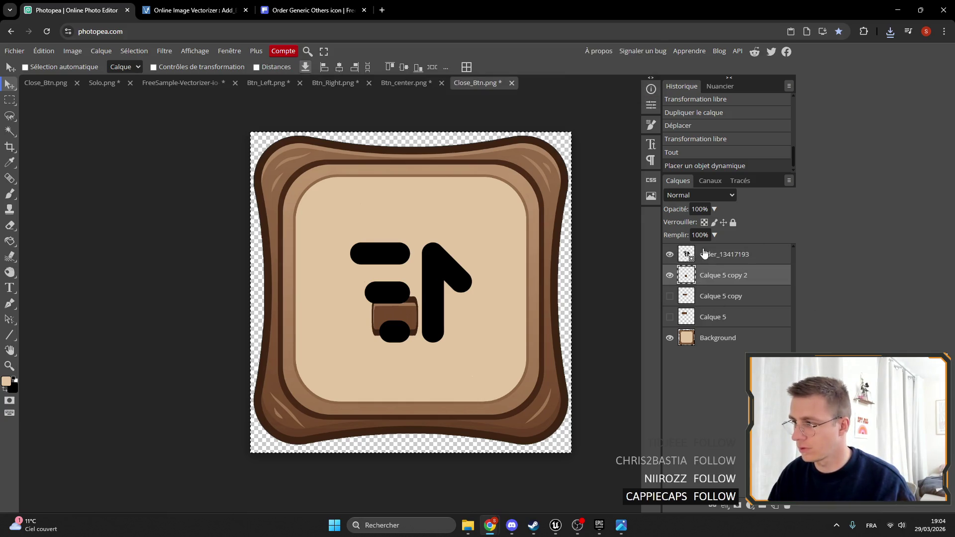
click(716, 256)
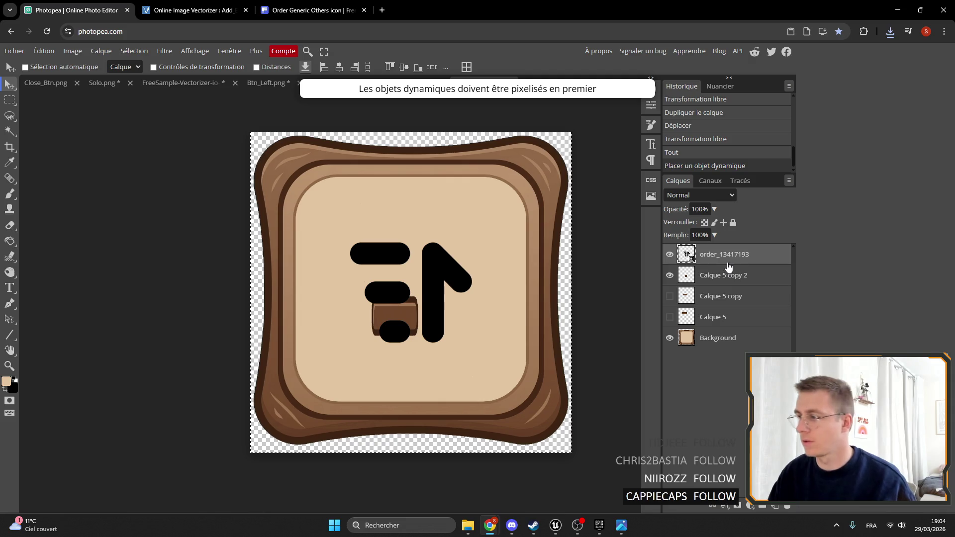
right_click(727, 267)
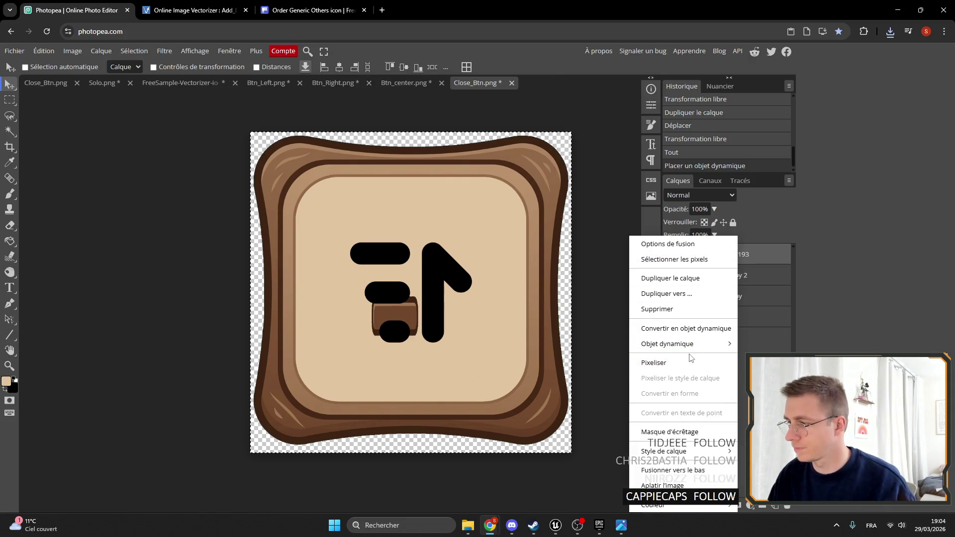
click(674, 365)
Scale the sort icon to about 160% and centre it on the wooden button.
key(ctrl+alt+t)
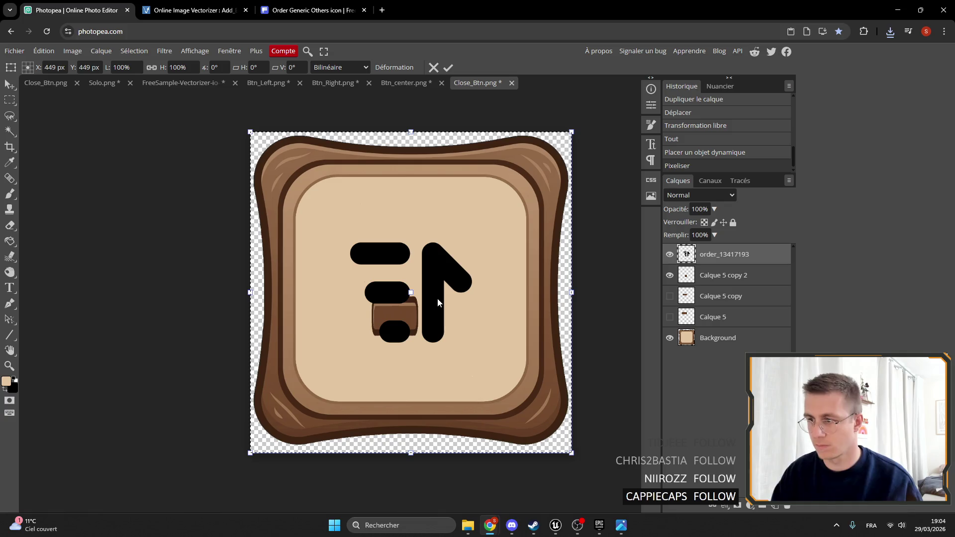
key(Return)
key(ctrl+t)
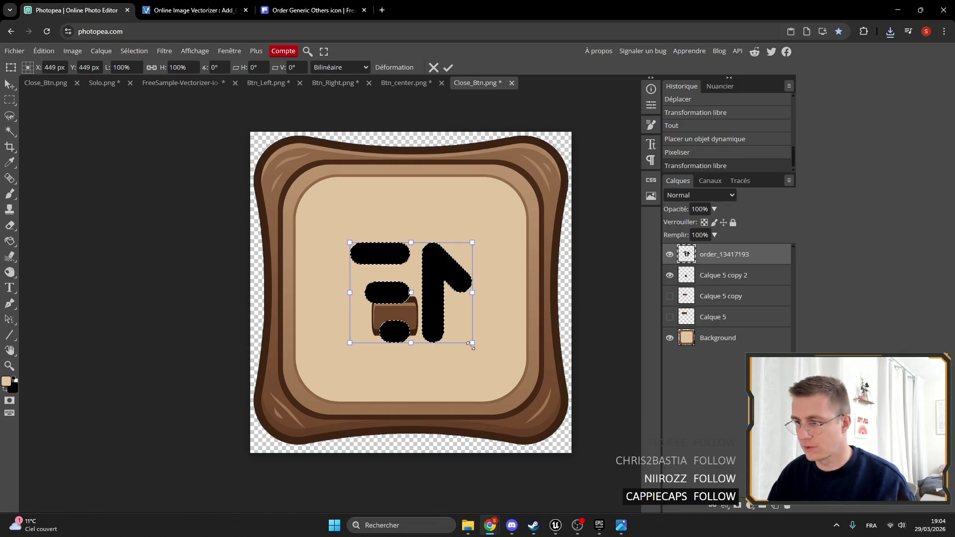
mouse_move(471, 345)
mouse_down()
mouse_move(562, 435)
mouse_move(449, 303)
mouse_move(452, 310)
mouse_up()
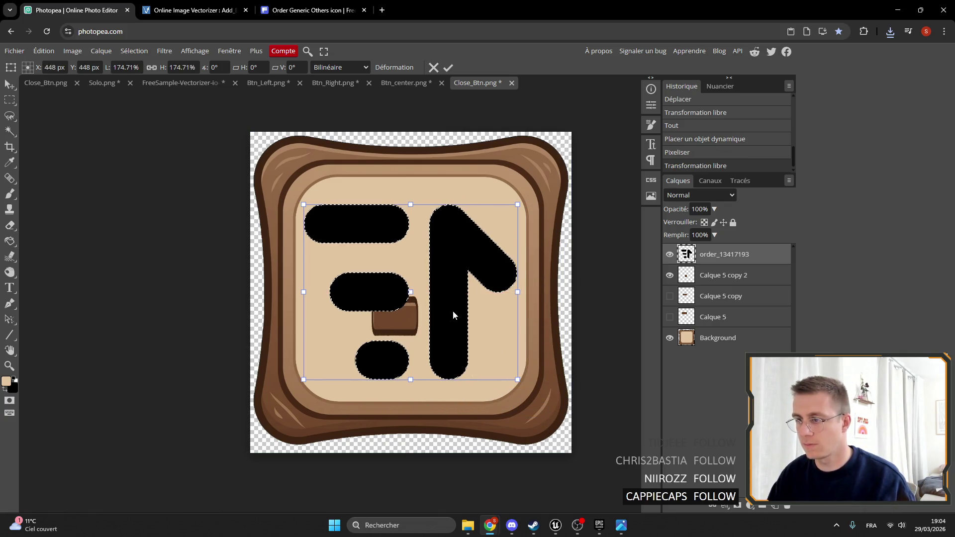
drag(522, 381, 504, 366)
drag(475, 329, 467, 327)
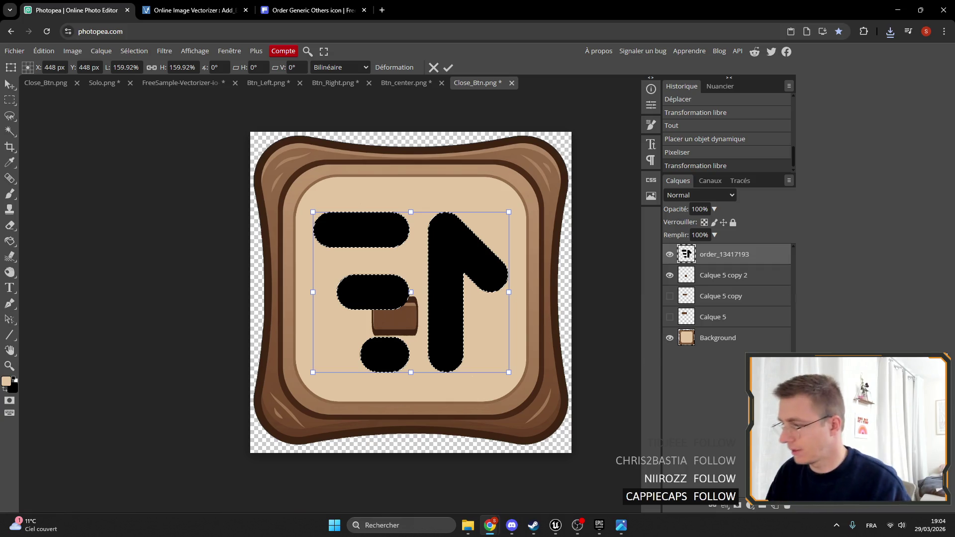
Add a new empty layer above the icon, clip and unclip it, then delete it.
click(774, 505)
key(ctrl+alt+g)
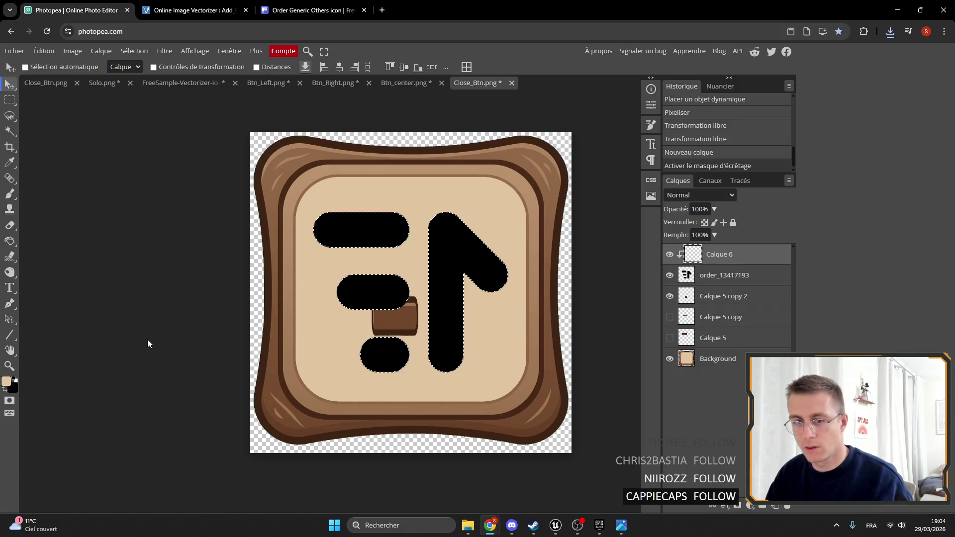
key(ctrl+alt+g)
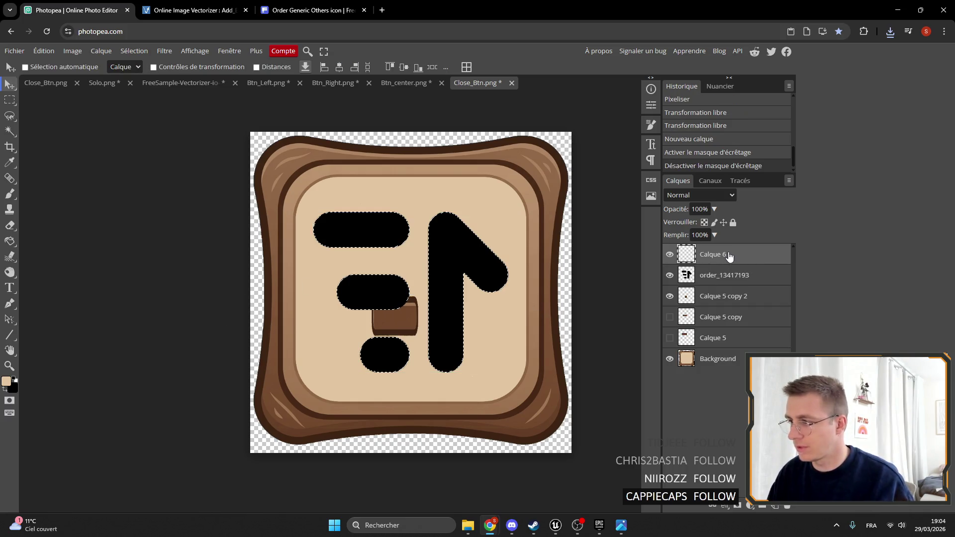
right_click(713, 254)
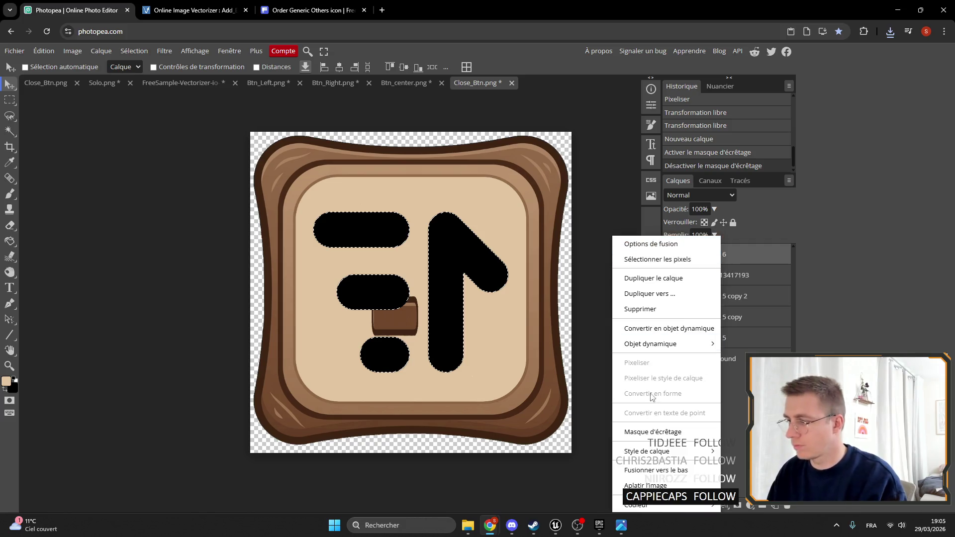
click(658, 308)
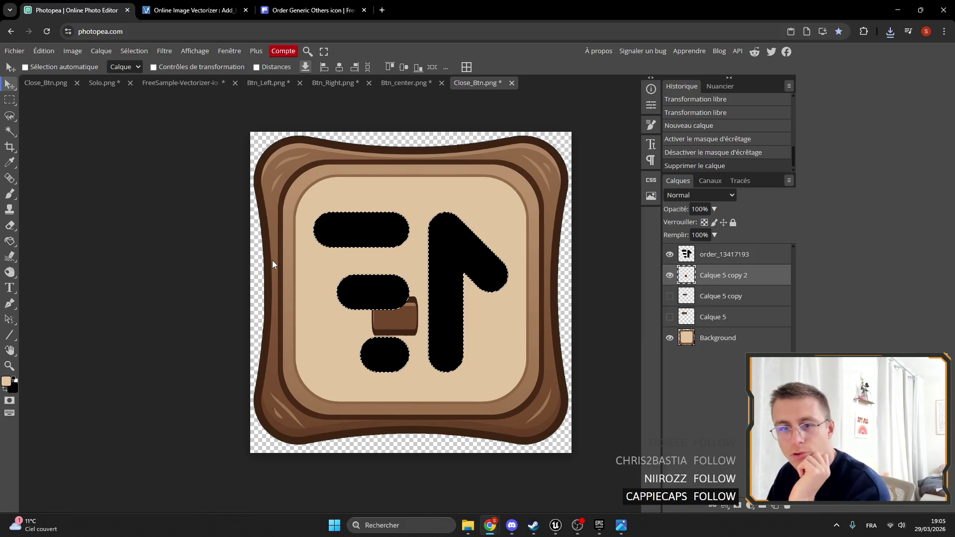
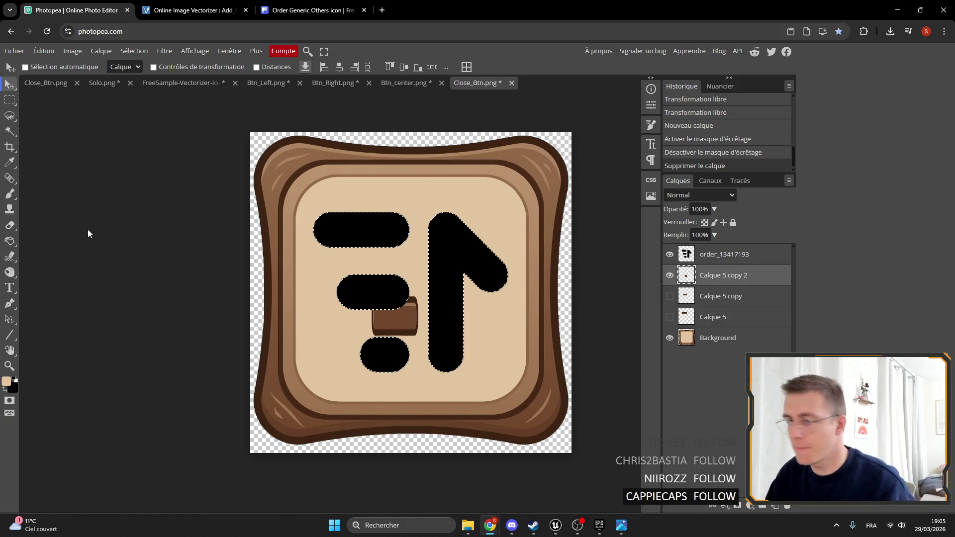
Sample brown with the Eyedropper and undo the fill that landed on the wrong layer.
click(10, 163)
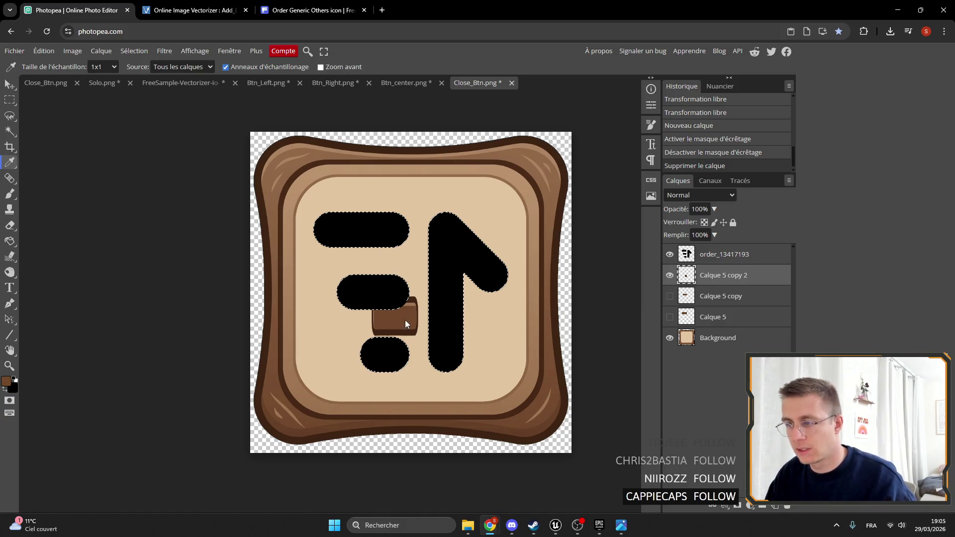
click(11, 242)
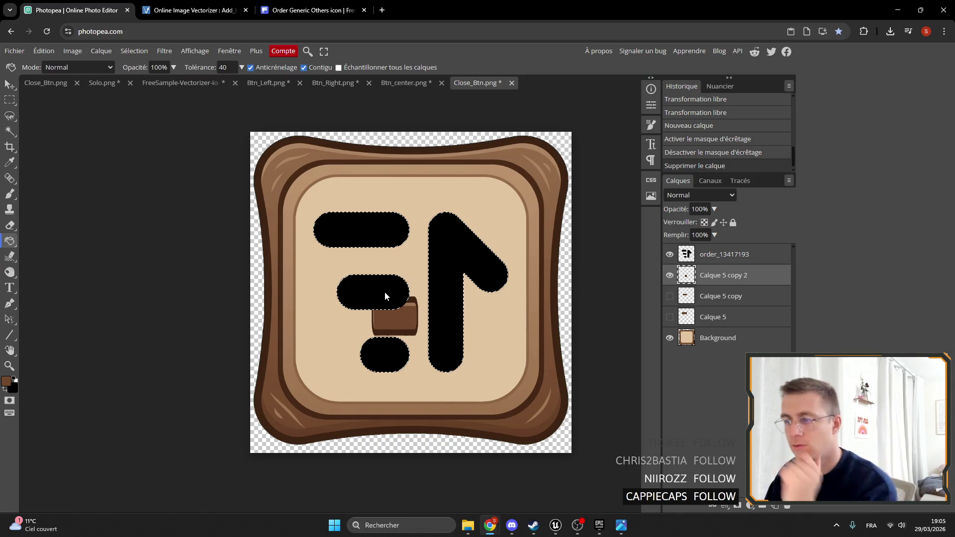
click(384, 291)
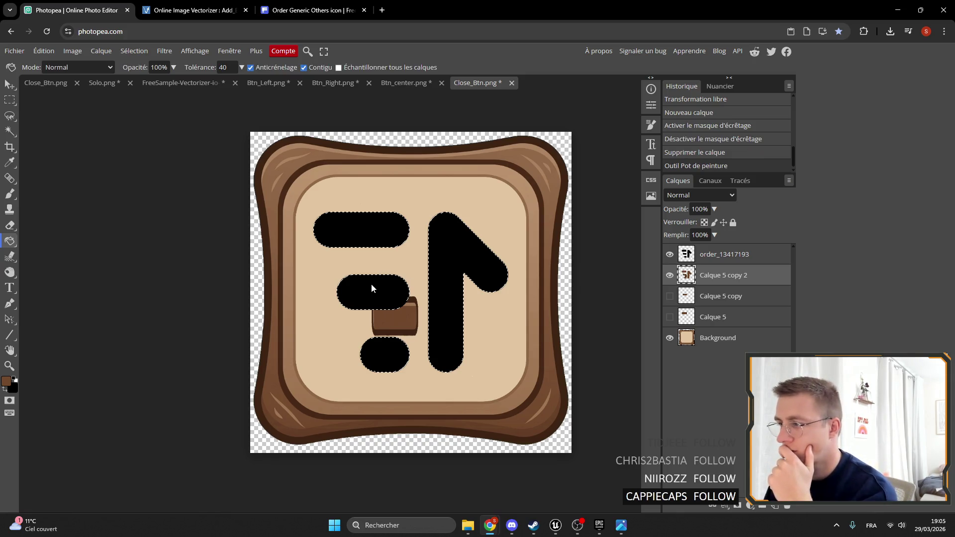
key(ctrl+z)
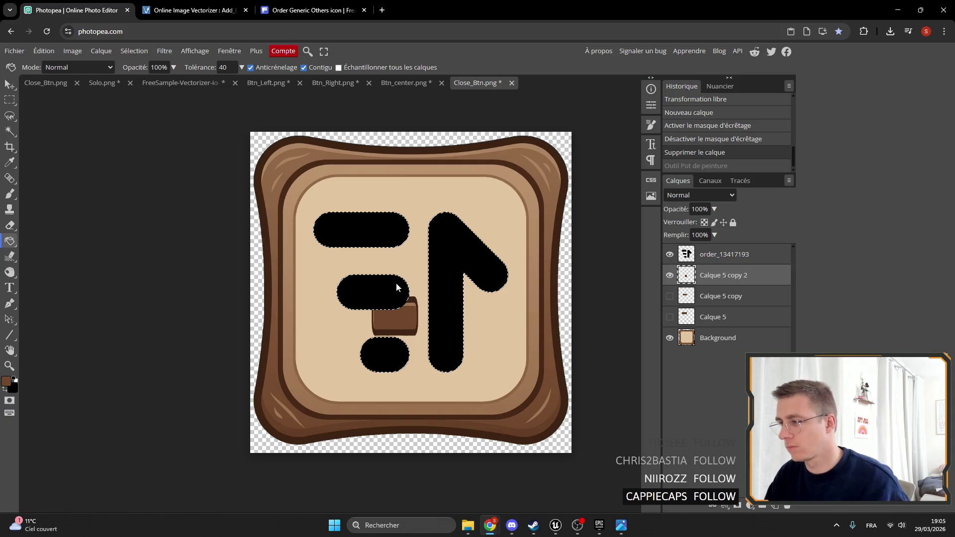
Fill the icon's top bar, middle bar, bottom oval and arrow with brown.
key(alt+bracketright)
click(344, 228)
click(356, 293)
click(386, 347)
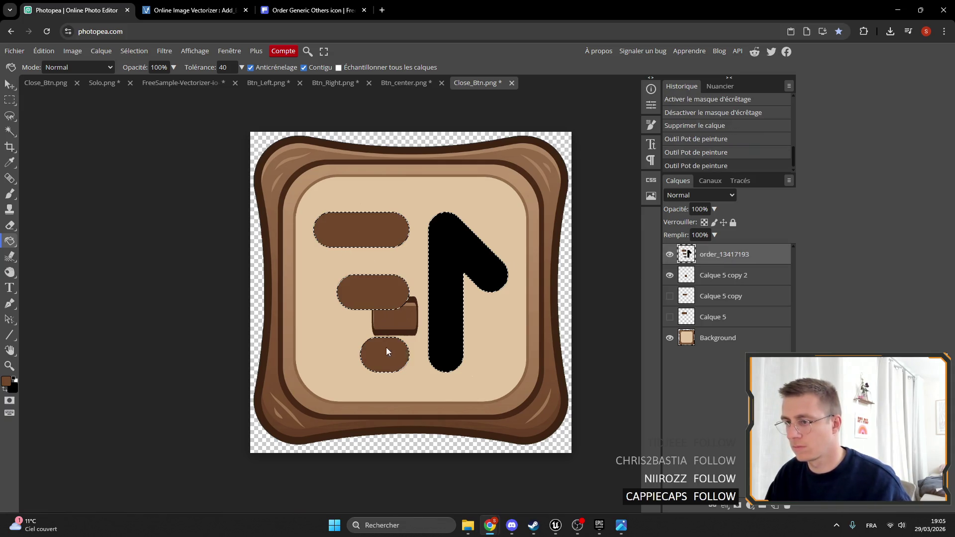
click(475, 278)
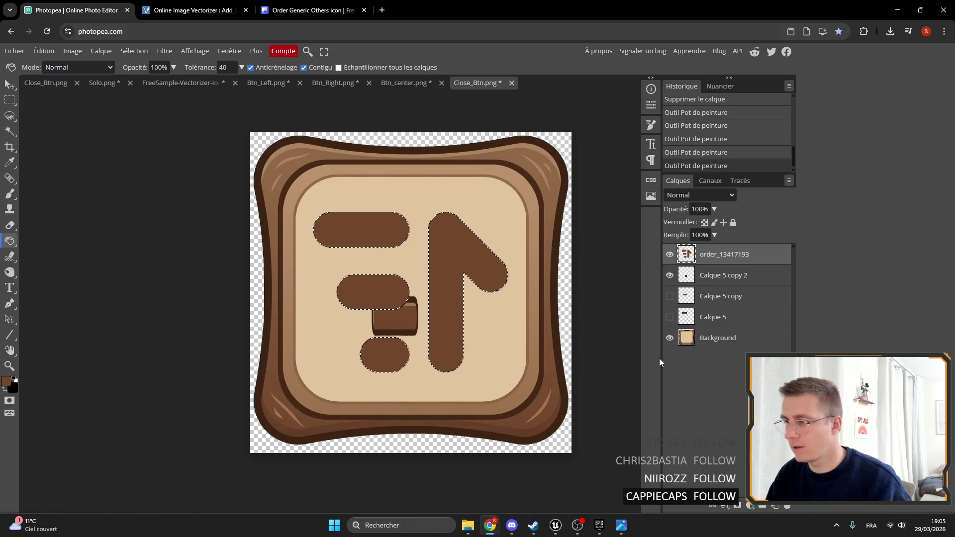
Sample a darker brown from the canvas and hide the small brown block below the middle bar.
click(6, 381)
click(464, 193)
click(9, 162)
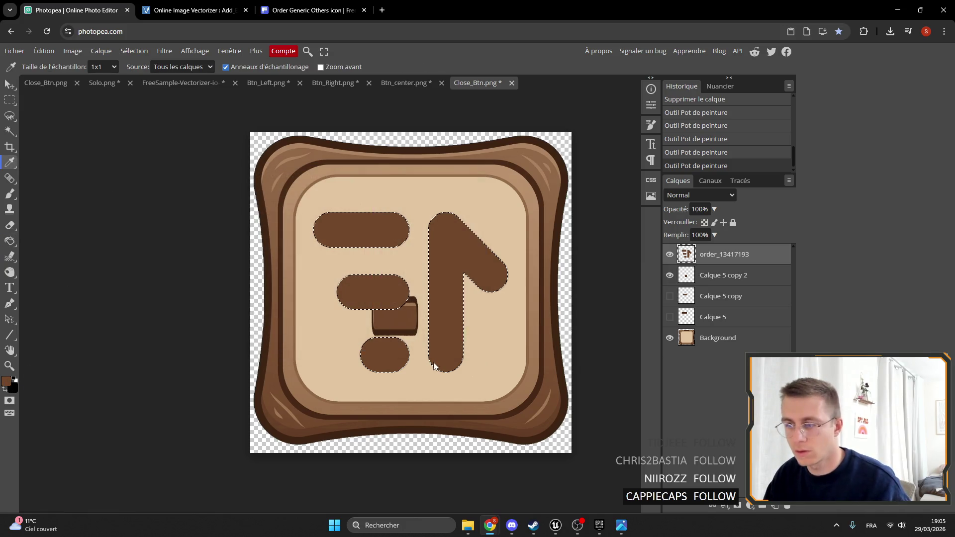
click(398, 331)
click(670, 274)
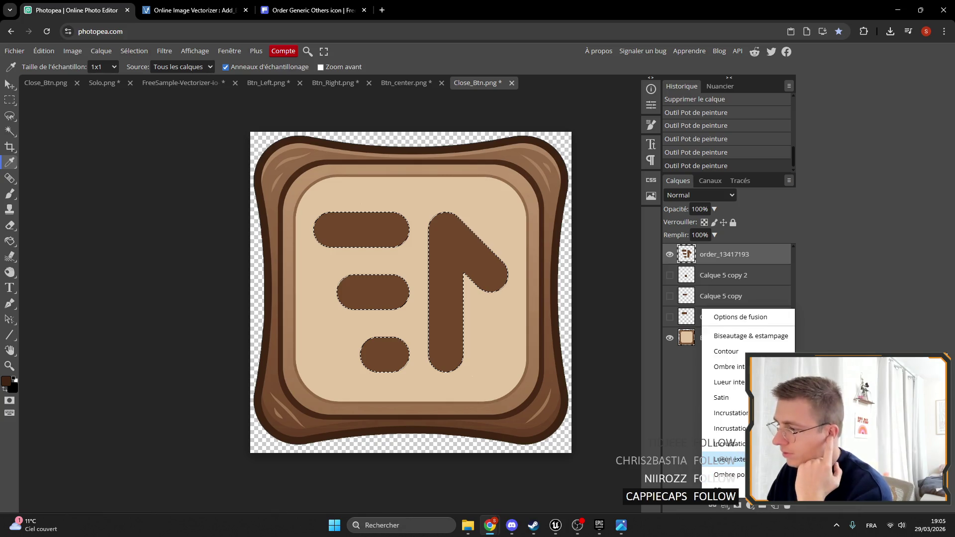
Add an outer glow to the icon layer and adjust its colour, range, opacity and size.
click(729, 459)
click(616, 182)
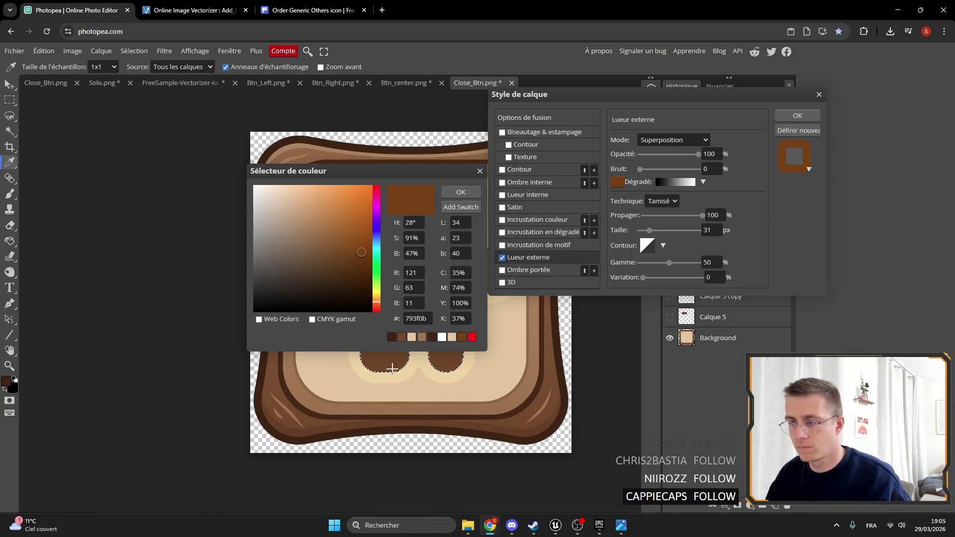
click(432, 338)
click(480, 172)
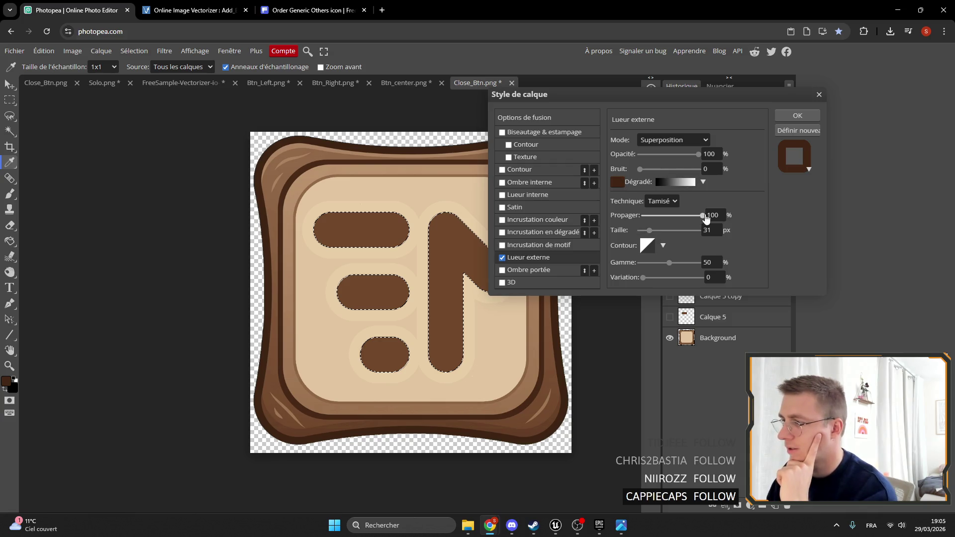
mouse_move(669, 266)
mouse_down()
mouse_move(684, 267)
mouse_move(674, 267)
mouse_up()
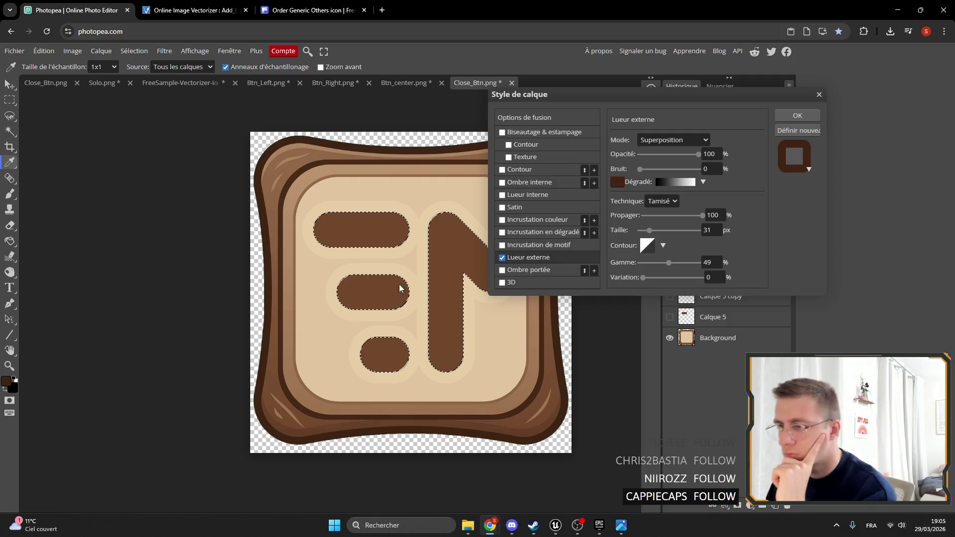
mouse_move(746, 94)
mouse_down()
mouse_move(391, 105)
mouse_move(875, 122)
mouse_up()
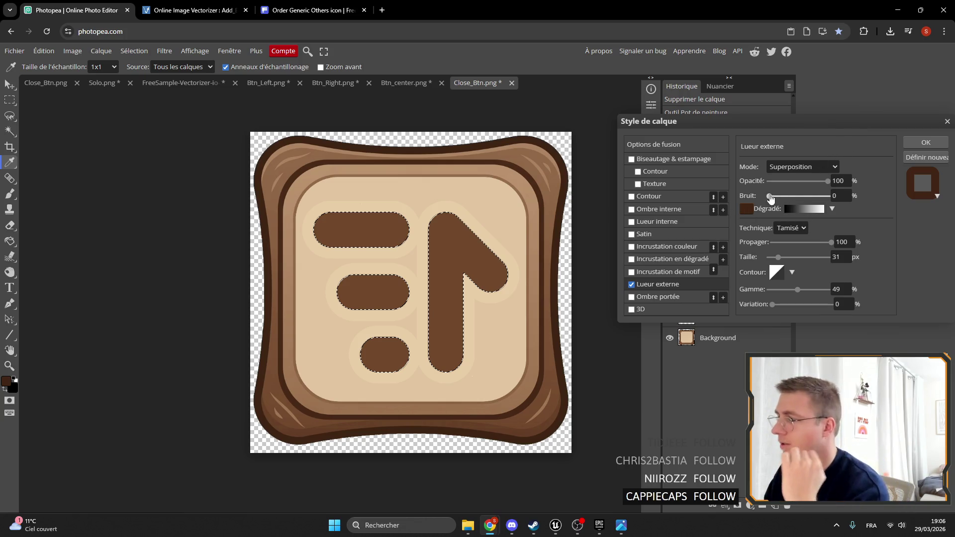
mouse_move(827, 181)
mouse_down()
mouse_move(684, 181)
mouse_move(952, 178)
mouse_up()
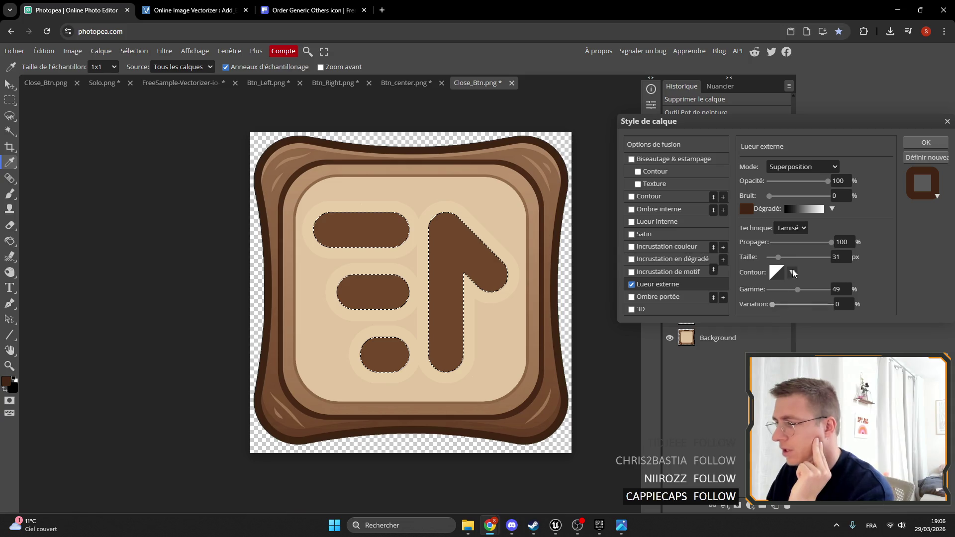
drag(778, 257, 776, 260)
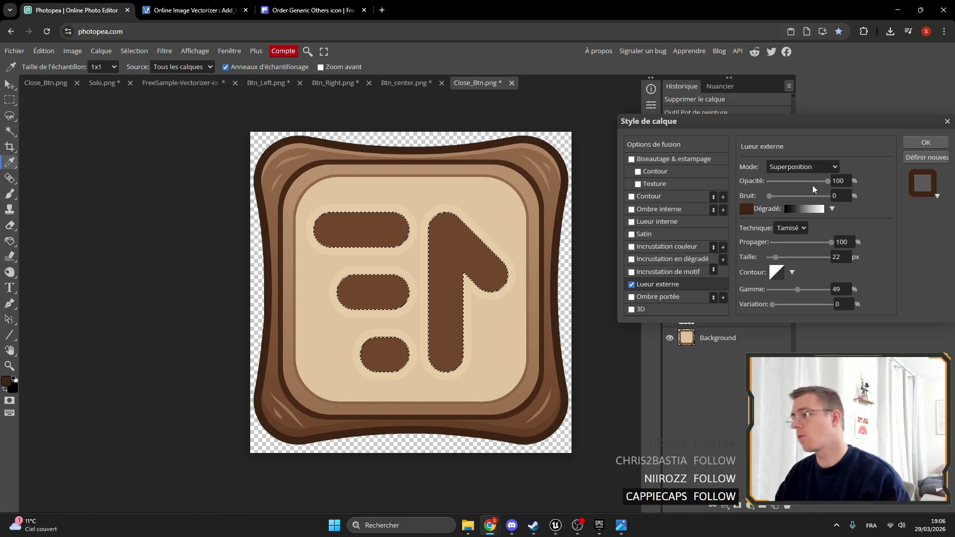
Set the outer glow colour to pure red ff0000.
click(746, 209)
mouse_move(342, 243)
mouse_down()
mouse_move(373, 182)
mouse_move(185, 143)
mouse_move(318, 231)
mouse_move(321, 223)
mouse_up()
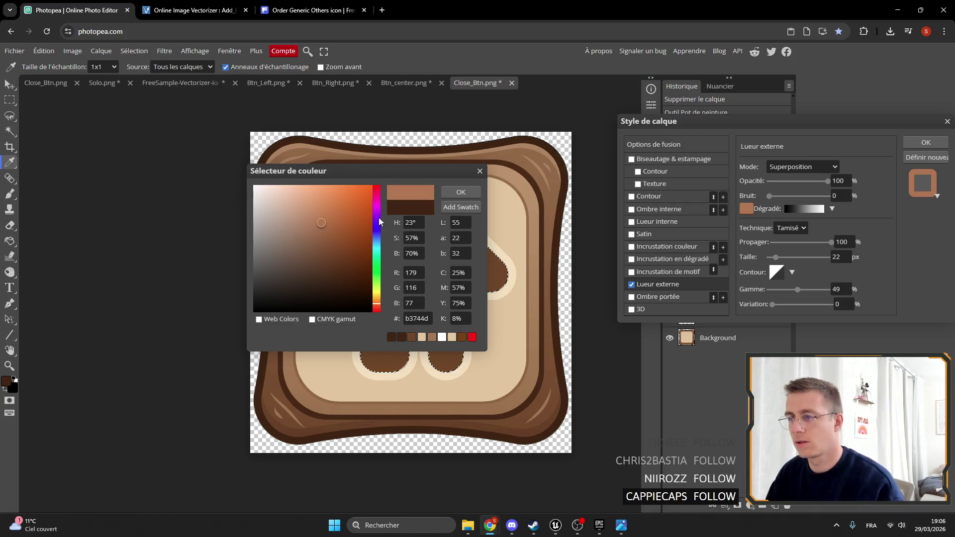
click(391, 338)
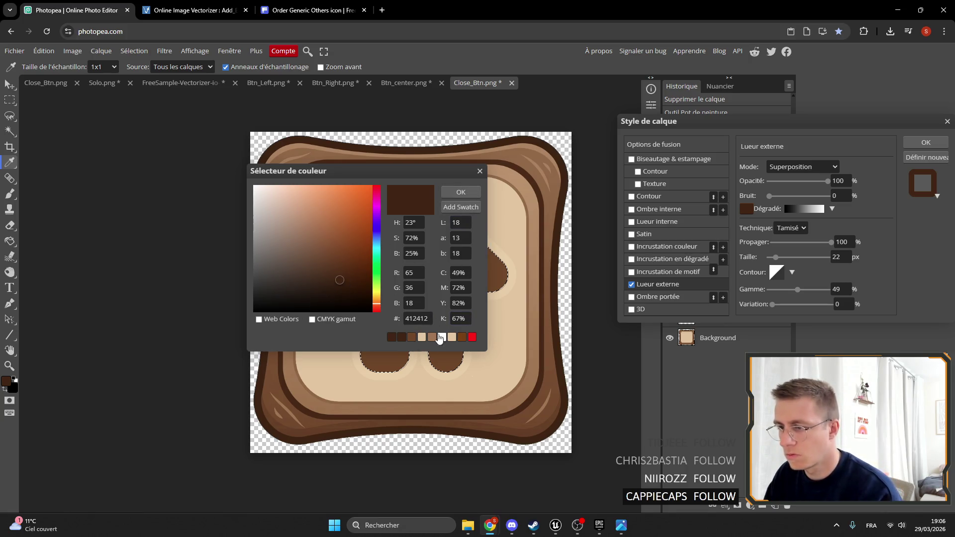
mouse_move(376, 299)
mouse_down()
mouse_move(399, 149)
mouse_move(287, 215)
mouse_move(296, 226)
mouse_up()
click(329, 241)
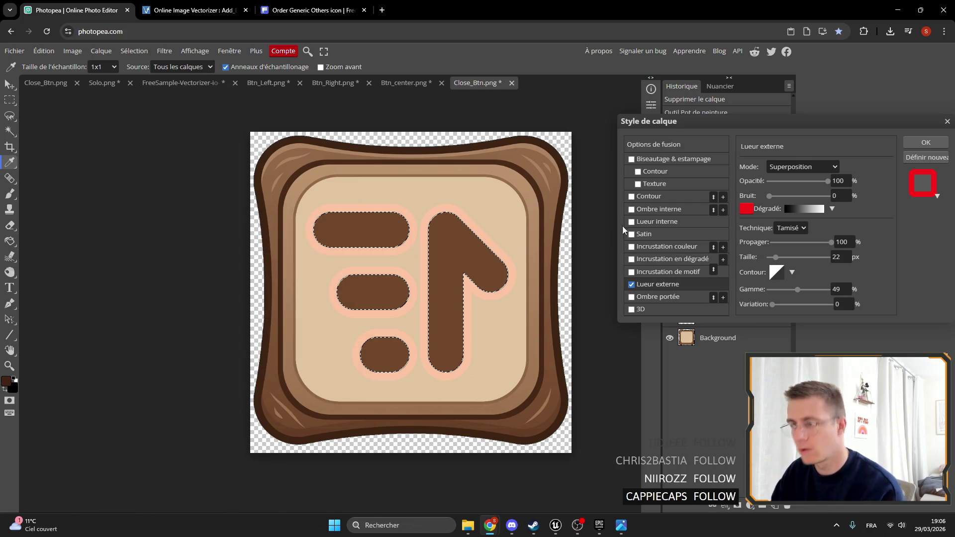
Set the glow technique to Précis, keep Superposition blend mode, and apply the style.
click(800, 227)
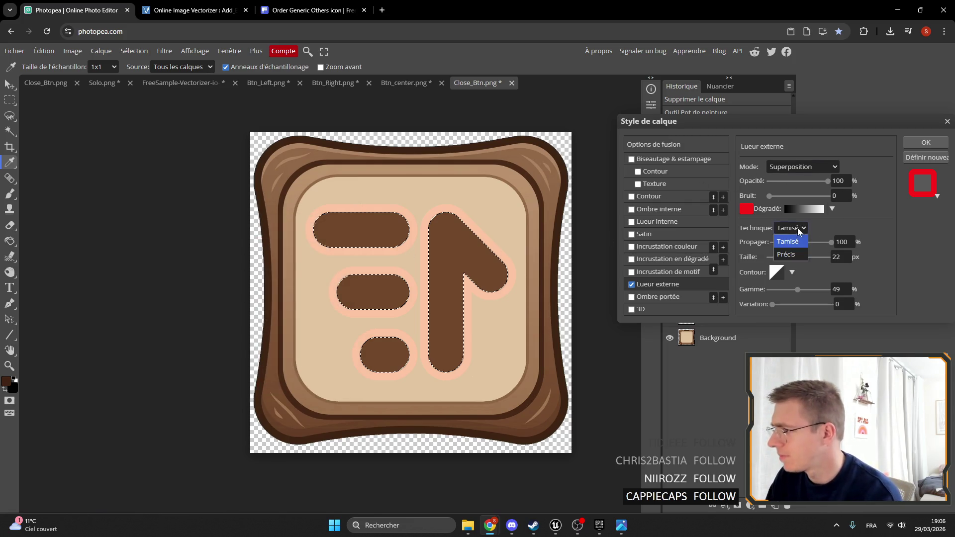
click(793, 245)
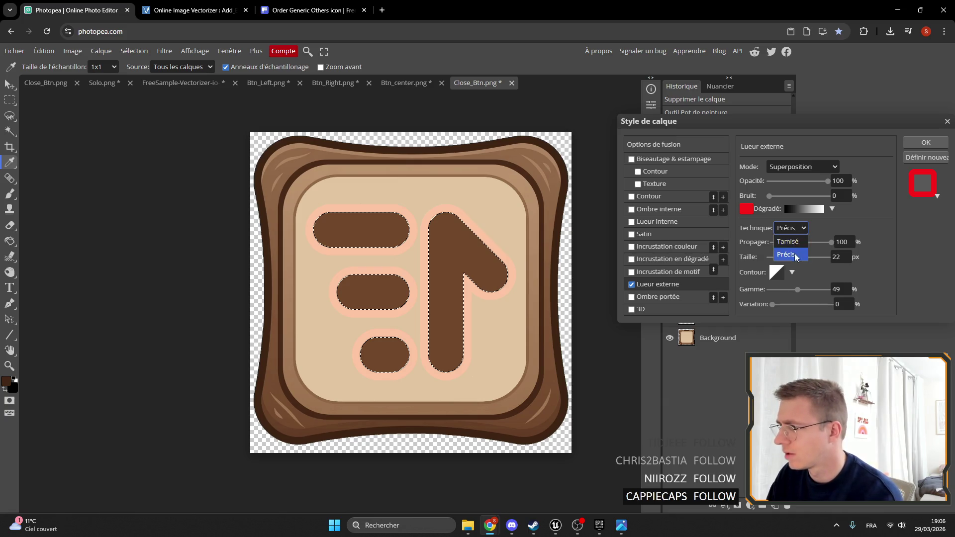
click(791, 255)
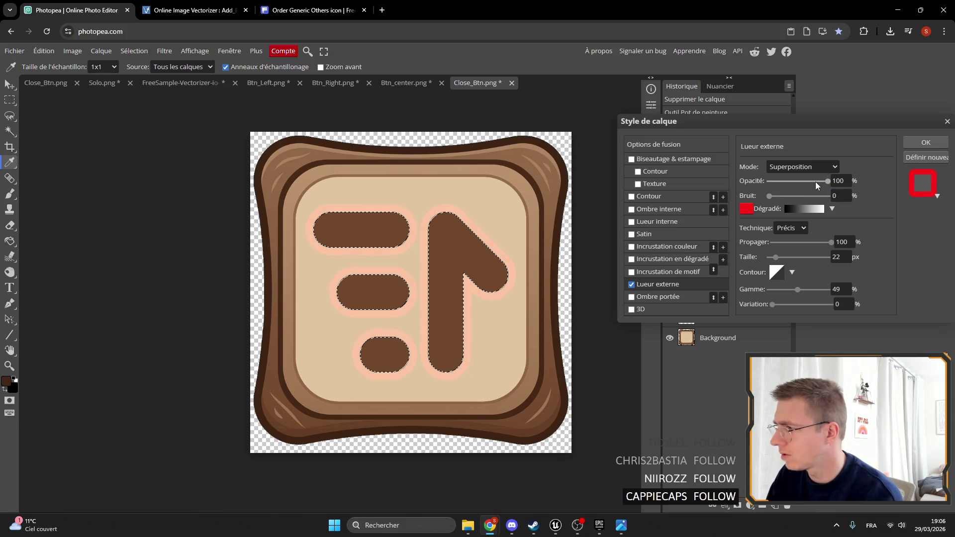
click(799, 168)
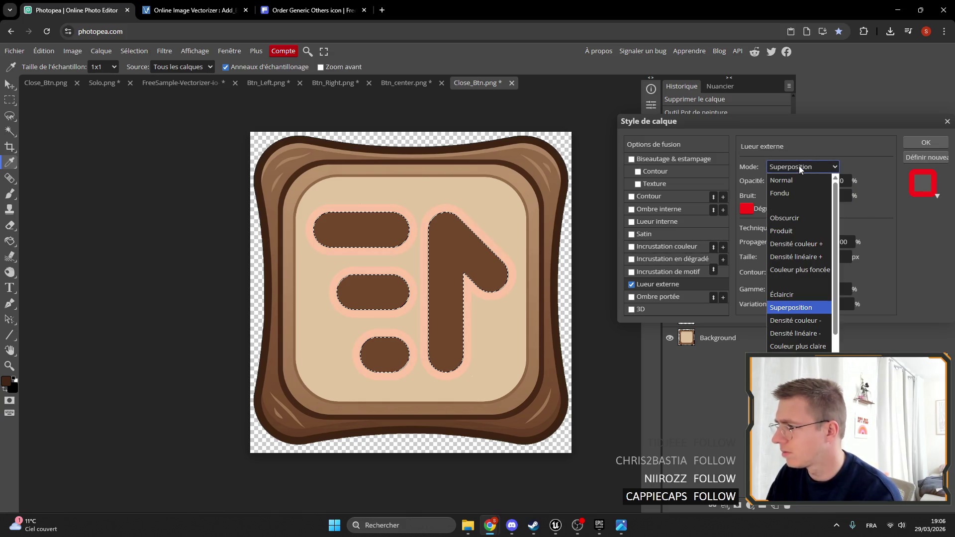
click(799, 165)
click(922, 143)
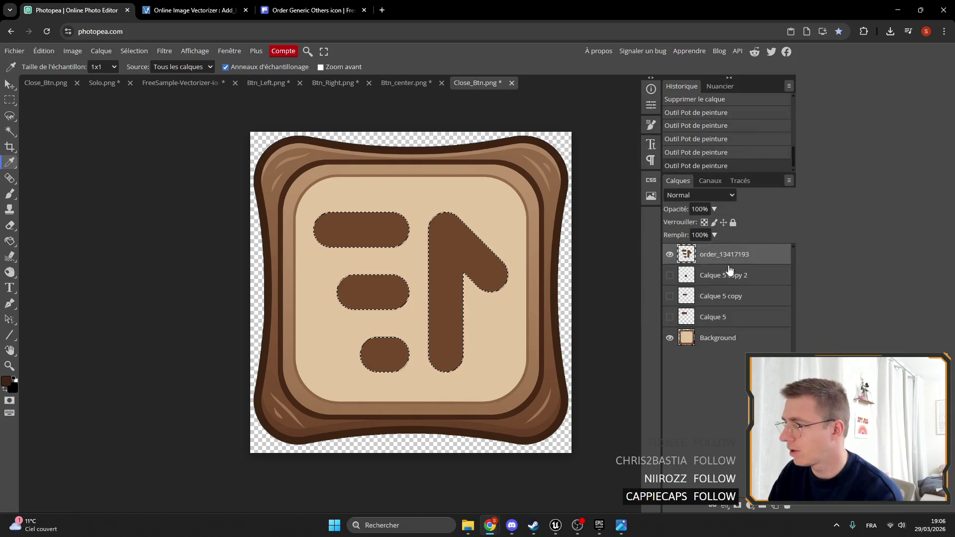
Move the icon layer lower in the stack and review its outer glow settings.
mouse_move(729, 269)
mouse_down()
mouse_move(702, 340)
mouse_move(738, 262)
mouse_move(735, 307)
mouse_up()
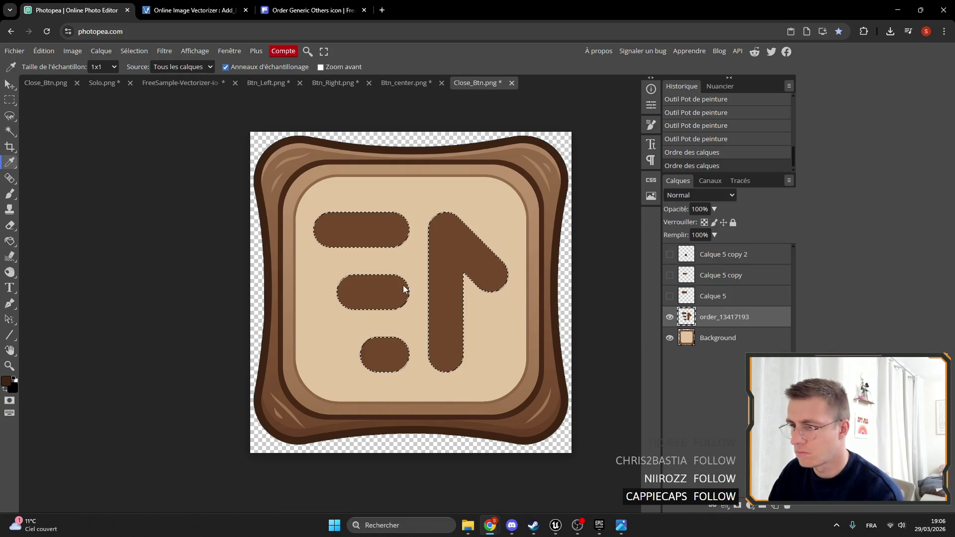
click(725, 506)
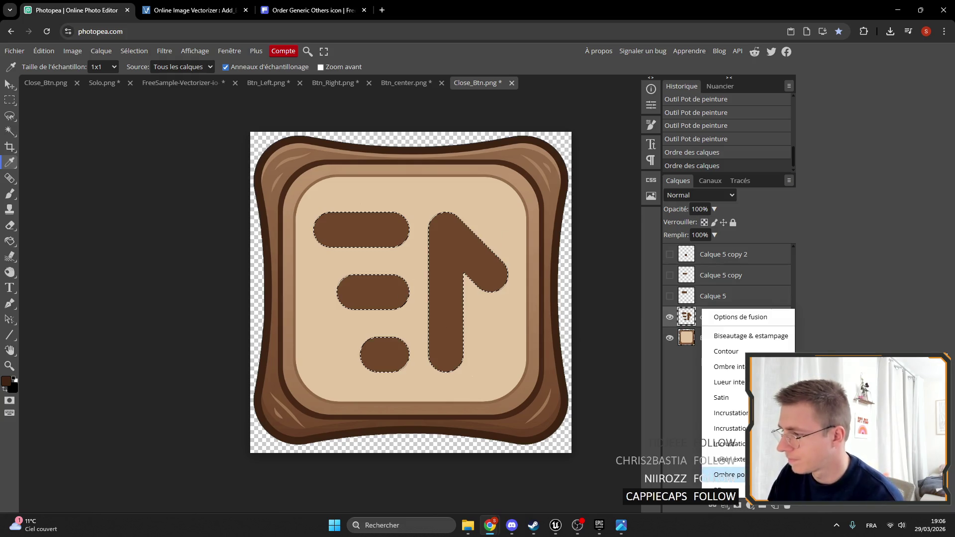
click(726, 459)
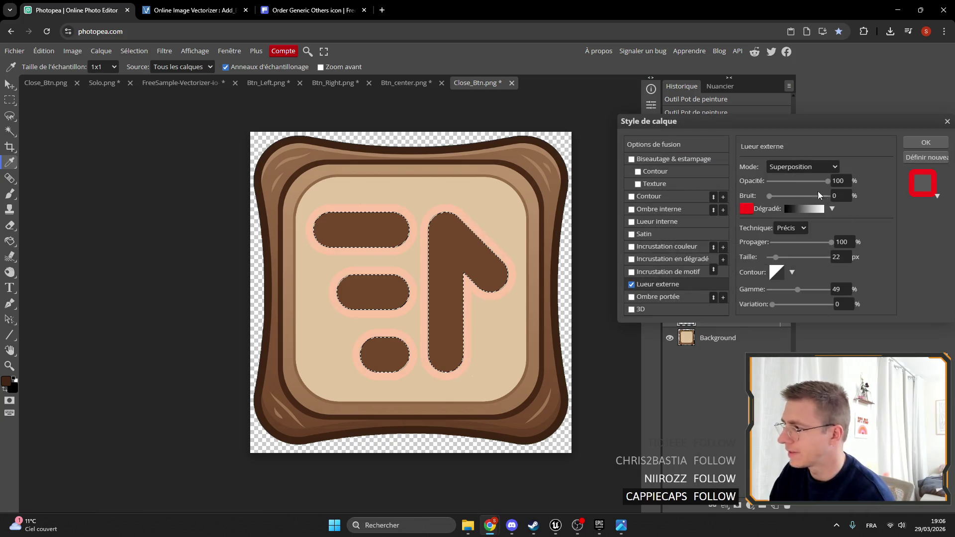
click(667, 337)
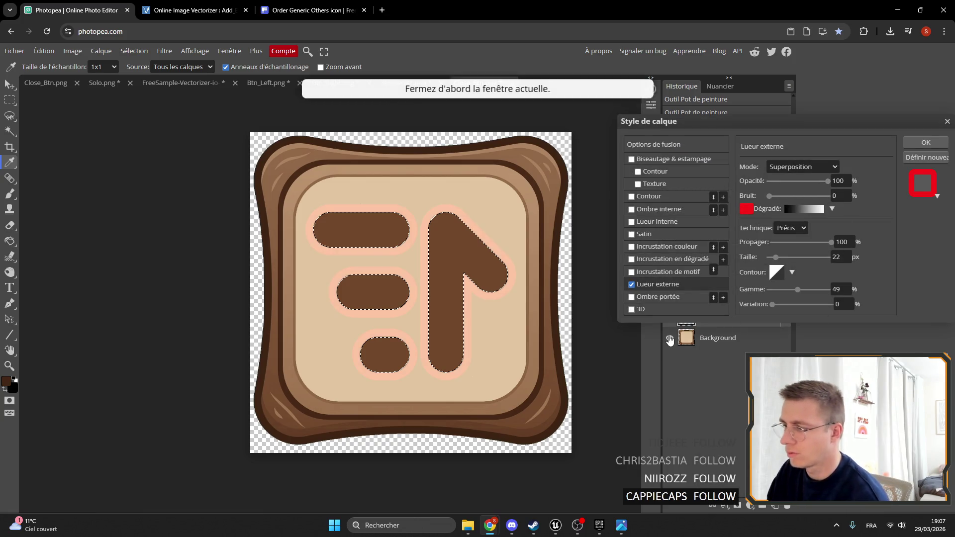
click(925, 144)
Toggle the wooden Background's visibility to compare the glow with and without it.
click(670, 338)
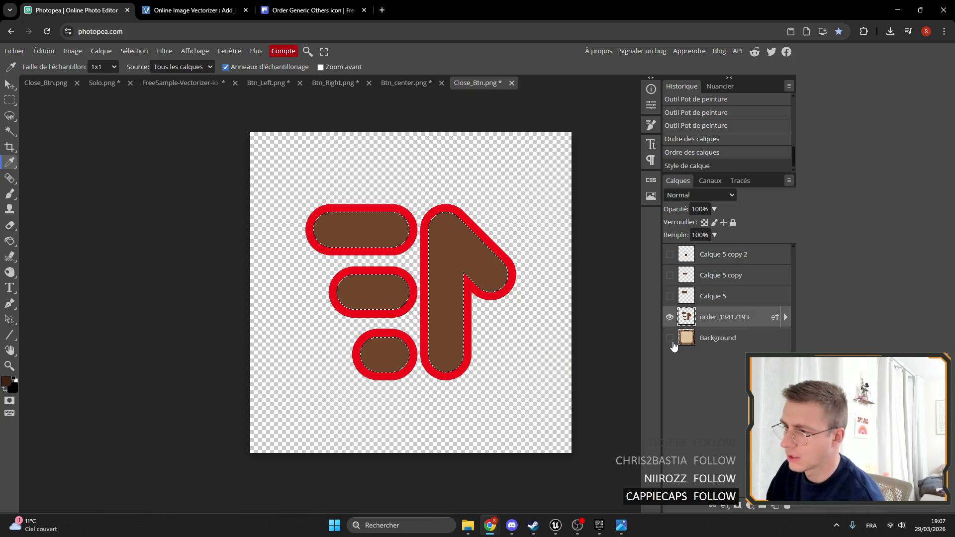
click(669, 338)
click(669, 338)
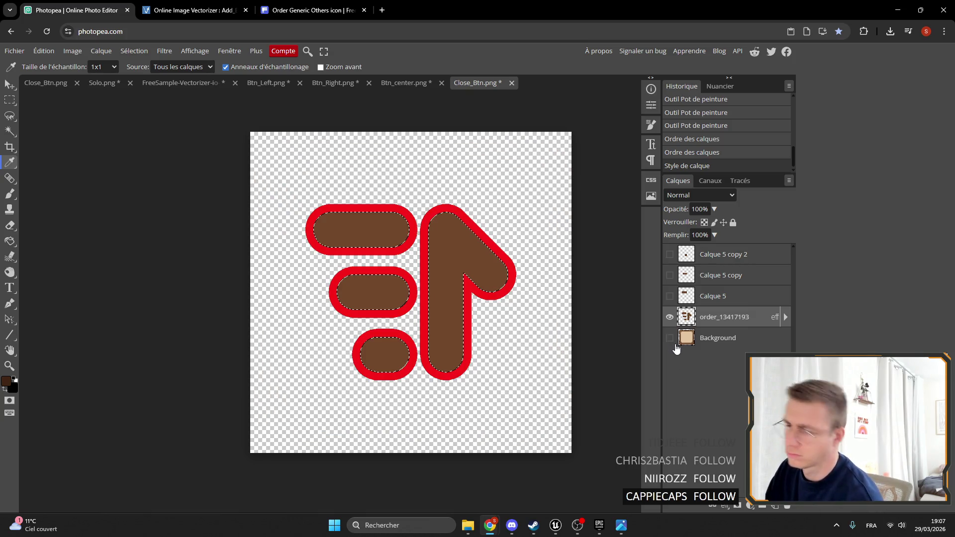
click(670, 339)
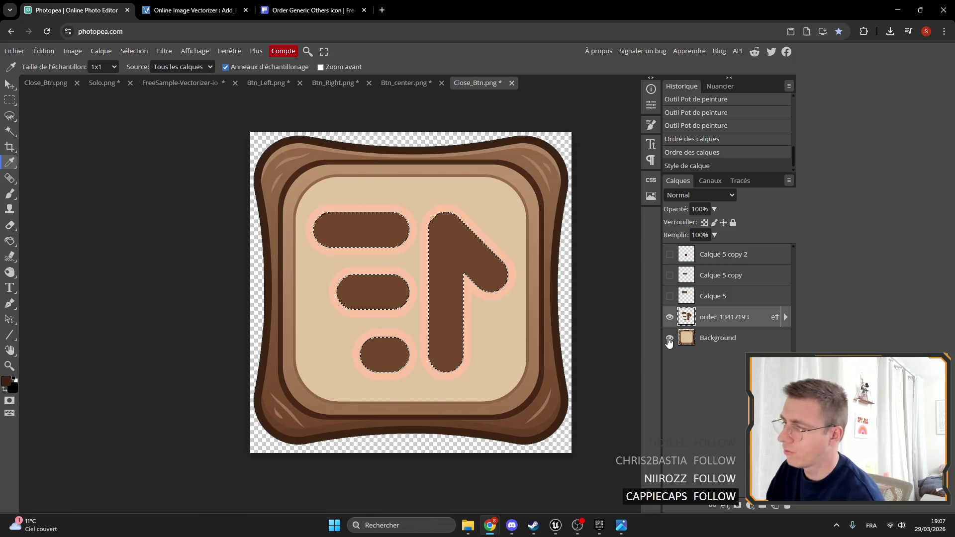
click(669, 340)
click(669, 340)
Reorder and hide the Background, then open order_13417193's layer style settings.
mouse_move(706, 339)
mouse_down()
mouse_move(706, 309)
mouse_move(707, 353)
mouse_up()
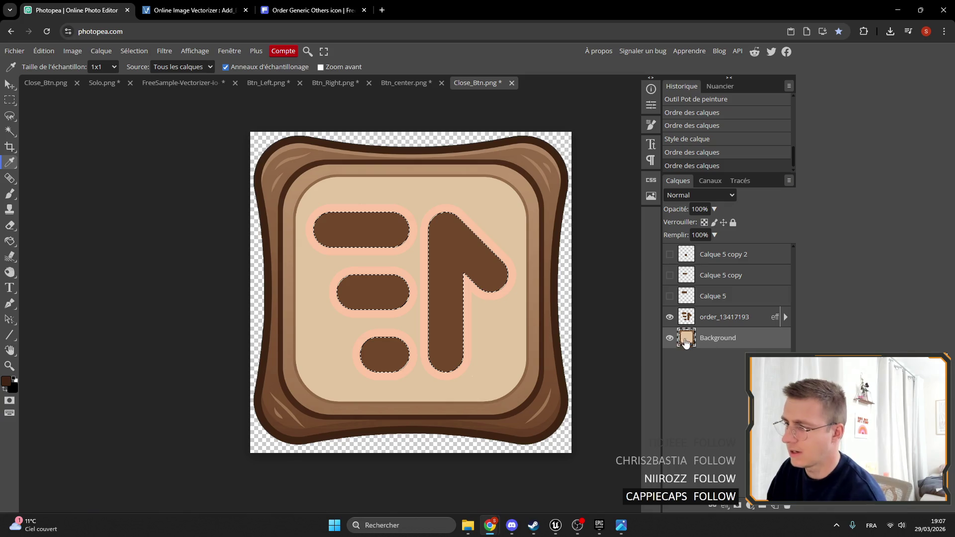
click(669, 340)
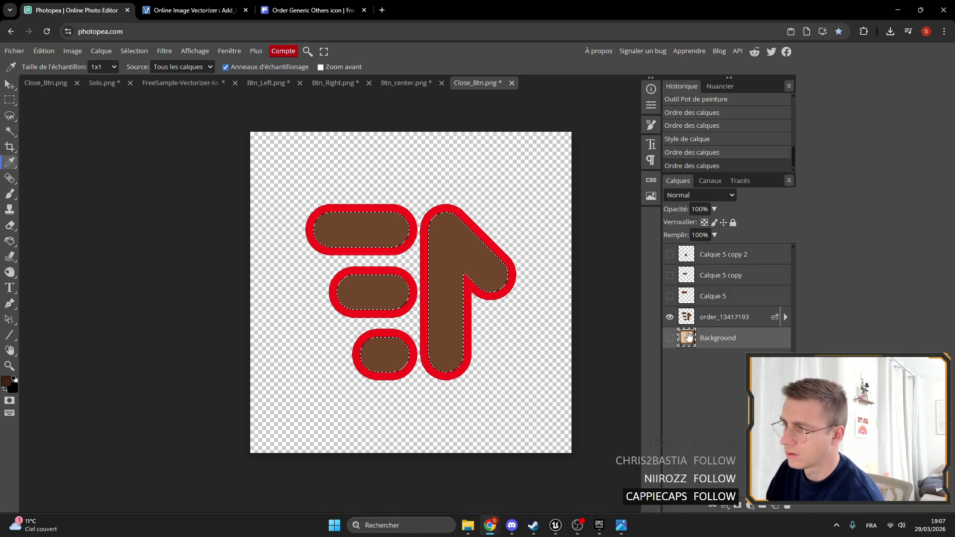
click(709, 321)
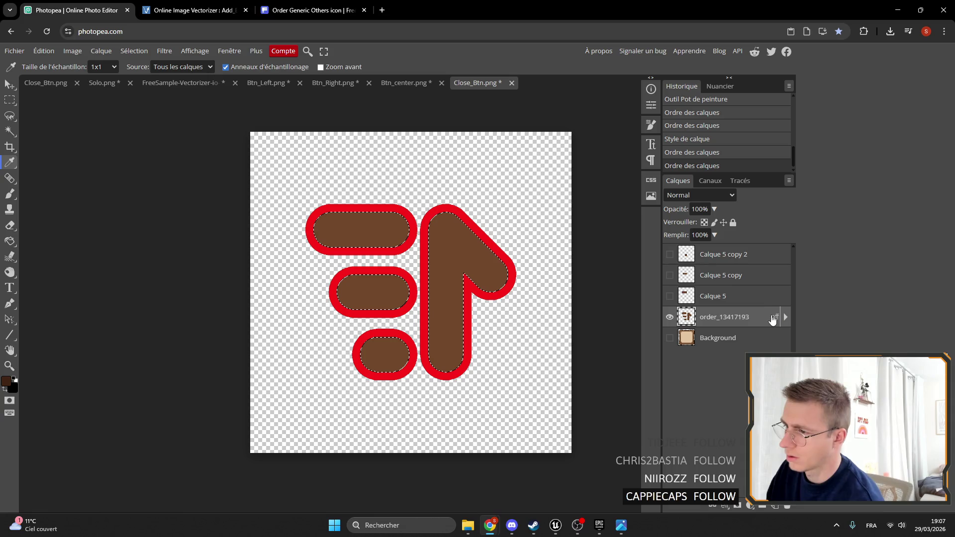
double_click(772, 318)
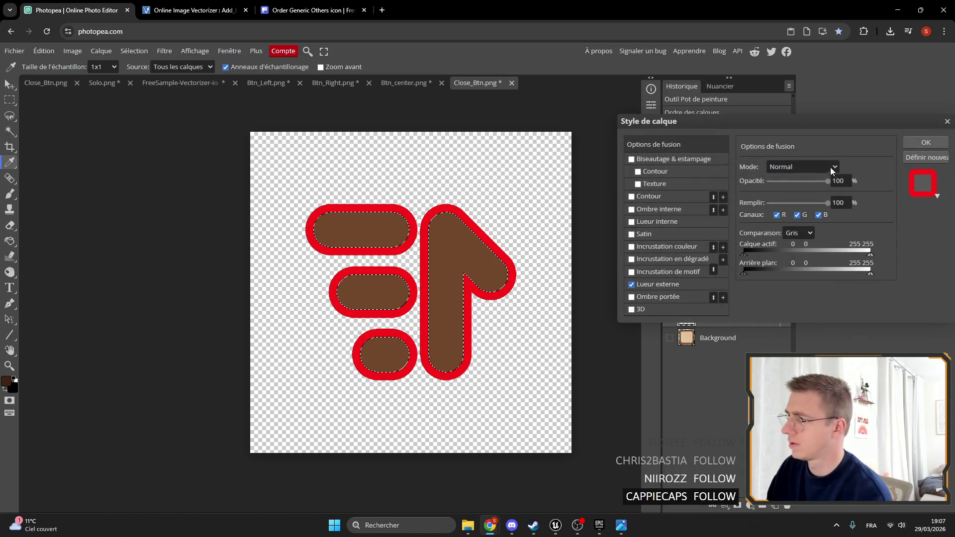
Change the outer glow colour to dark brown and apply the layer style.
click(656, 286)
click(746, 209)
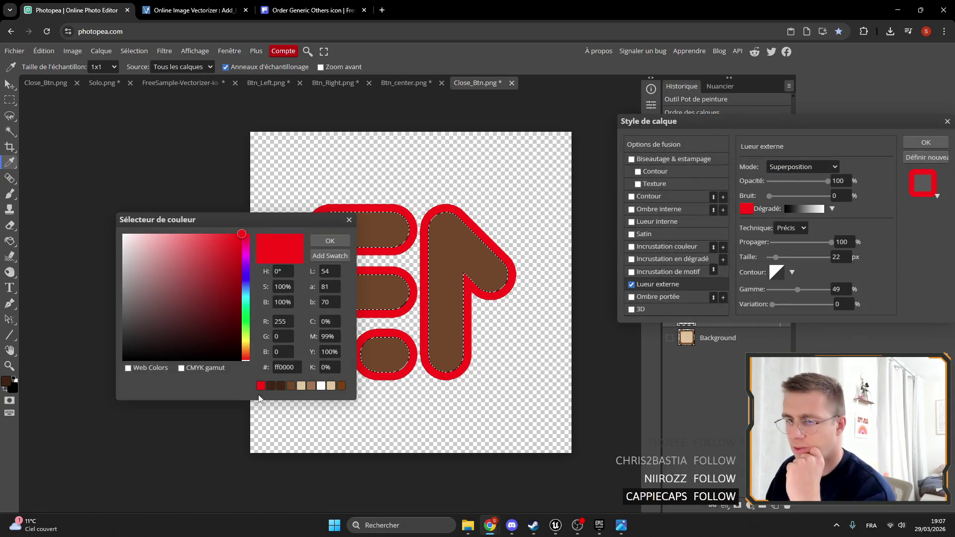
click(271, 386)
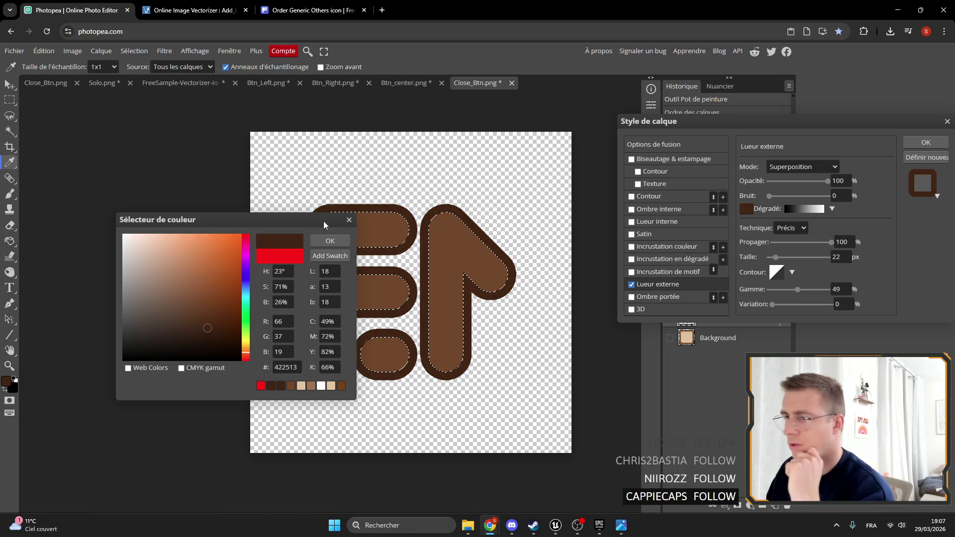
click(330, 240)
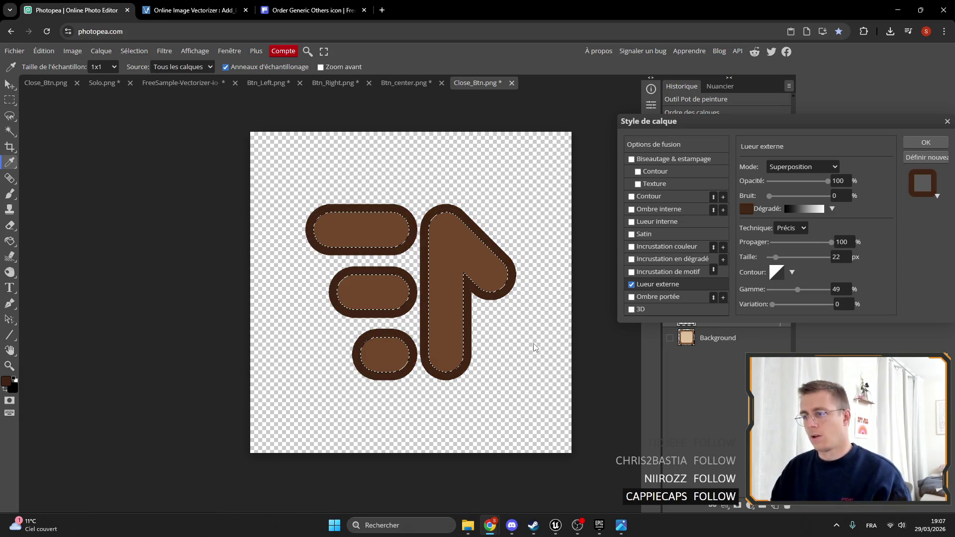
click(928, 143)
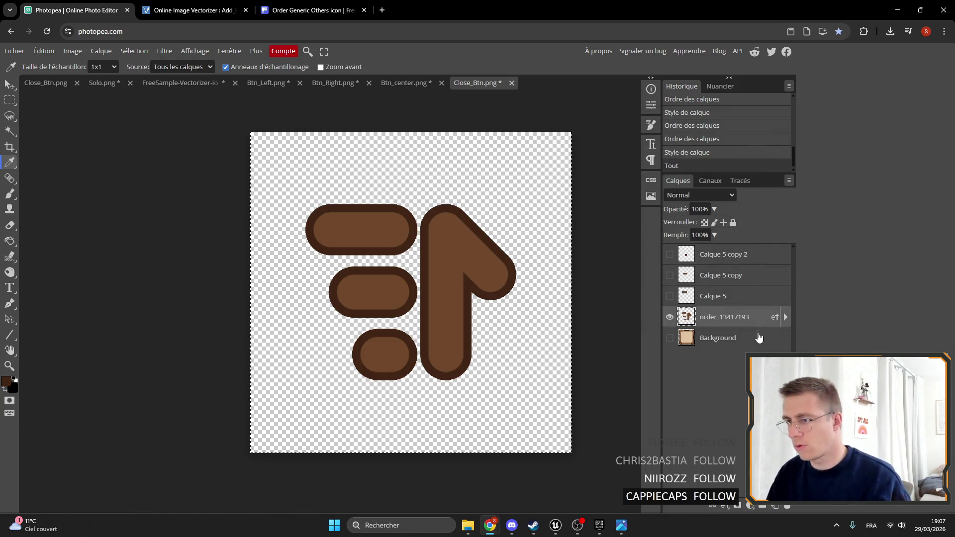
Move Calque 5 below order_13417193, keep it hidden, and hide the wooden Background.
click(670, 338)
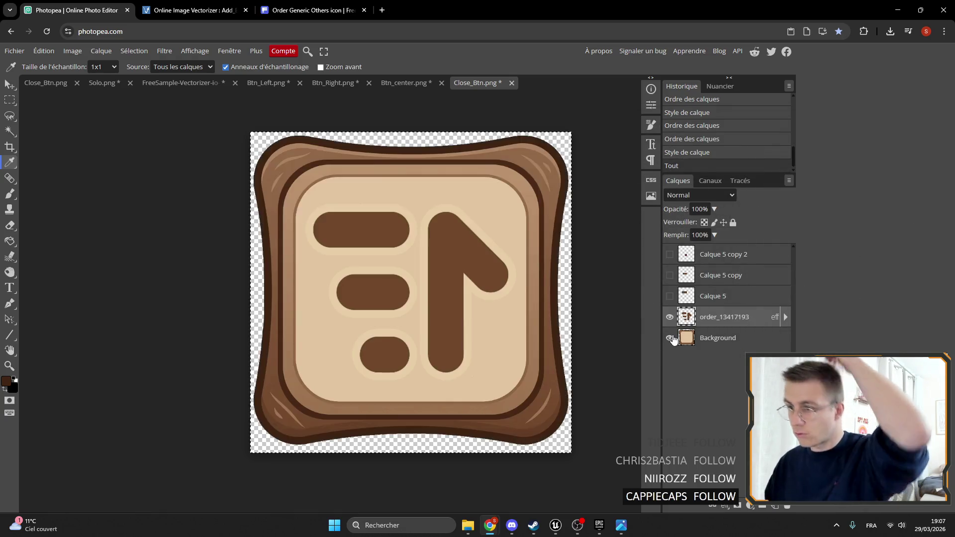
click(670, 339)
click(670, 338)
click(669, 338)
click(670, 338)
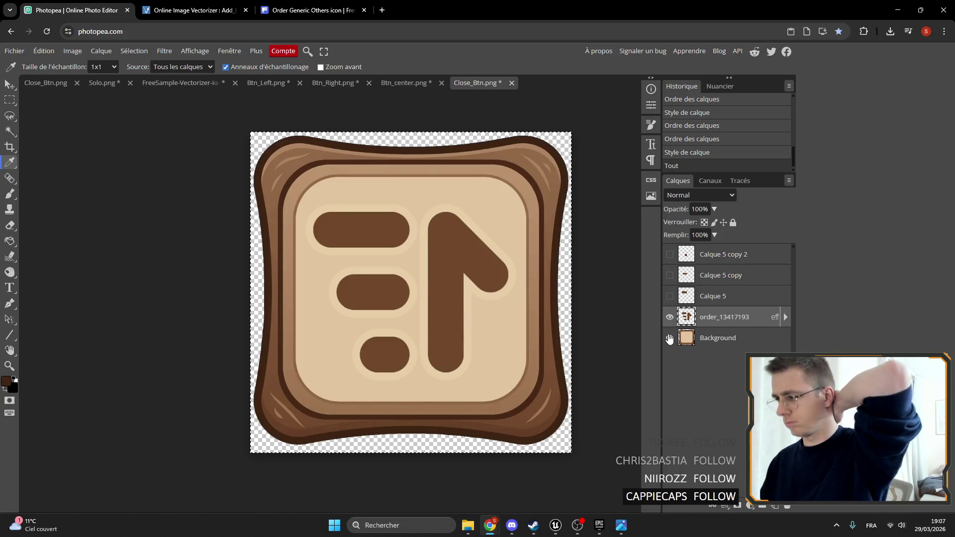
drag(716, 297, 717, 324)
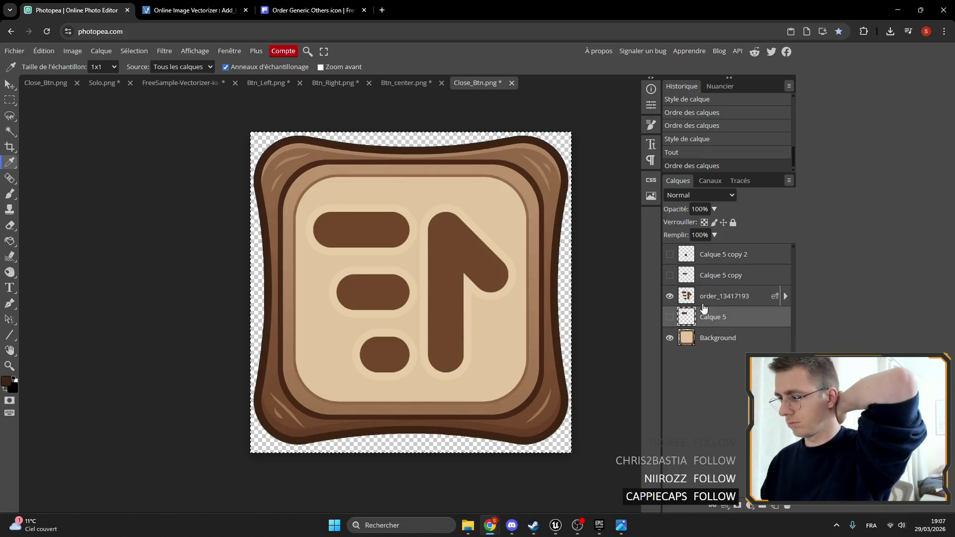
click(670, 317)
click(670, 317)
click(669, 317)
click(670, 317)
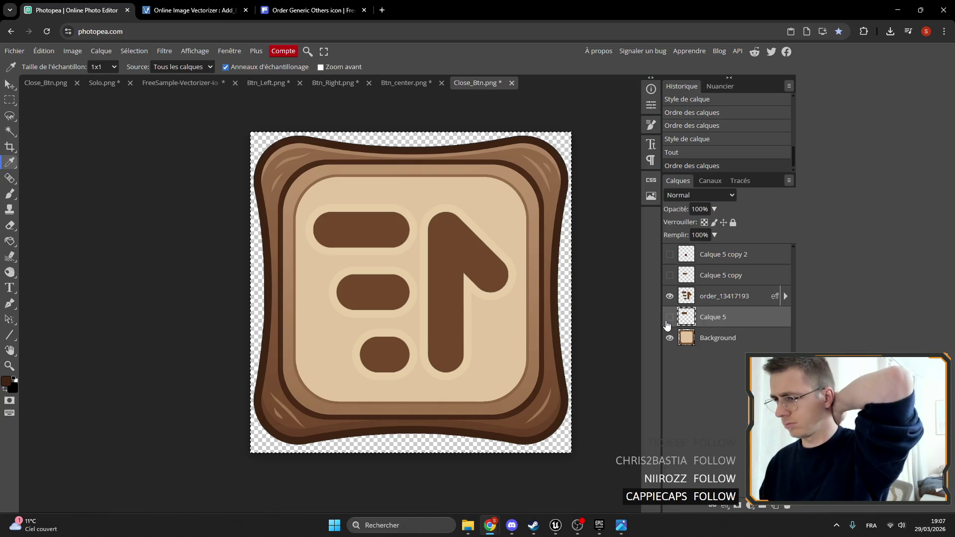
click(669, 338)
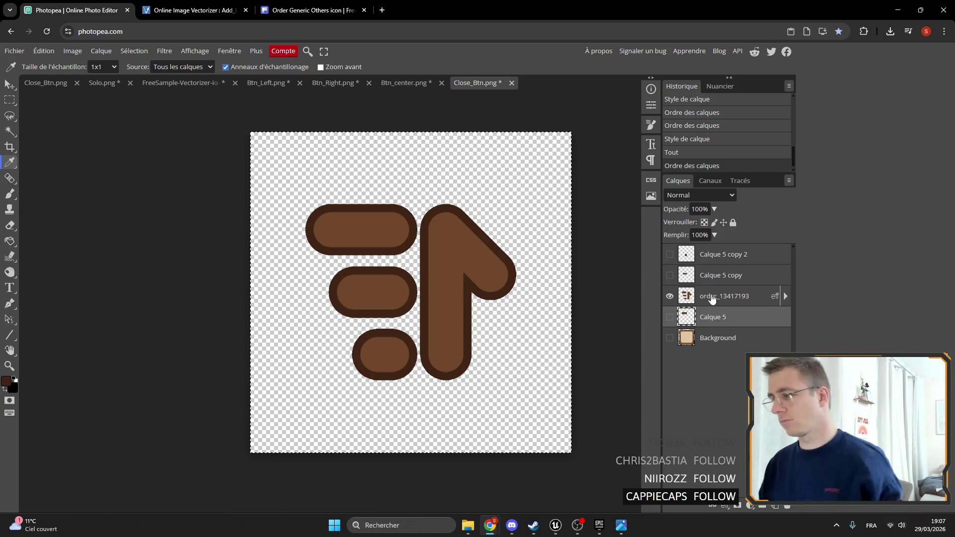
Export the icon alone as a PNG, then show only the wooden background layer.
click(14, 50)
mouse_move(77, 201)
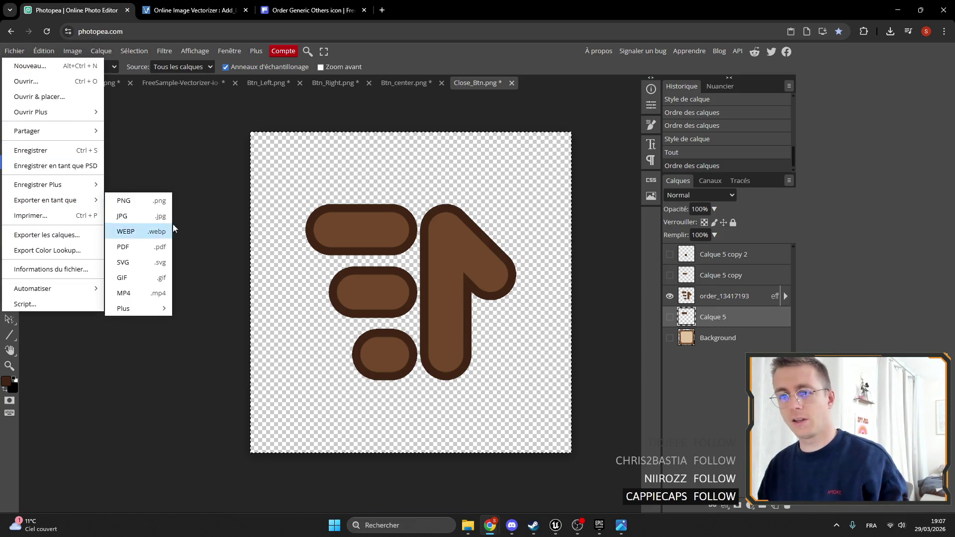
click(149, 201)
click(383, 278)
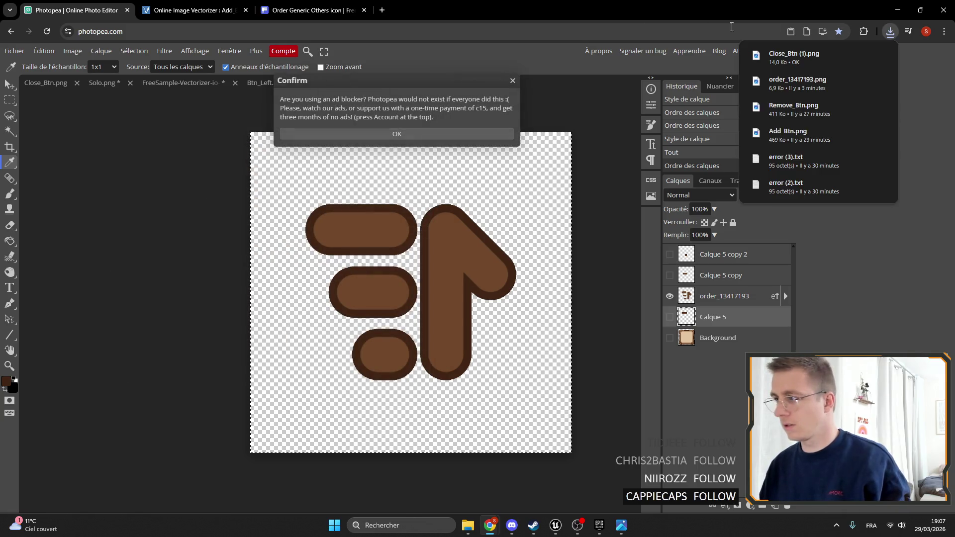
click(512, 83)
click(670, 299)
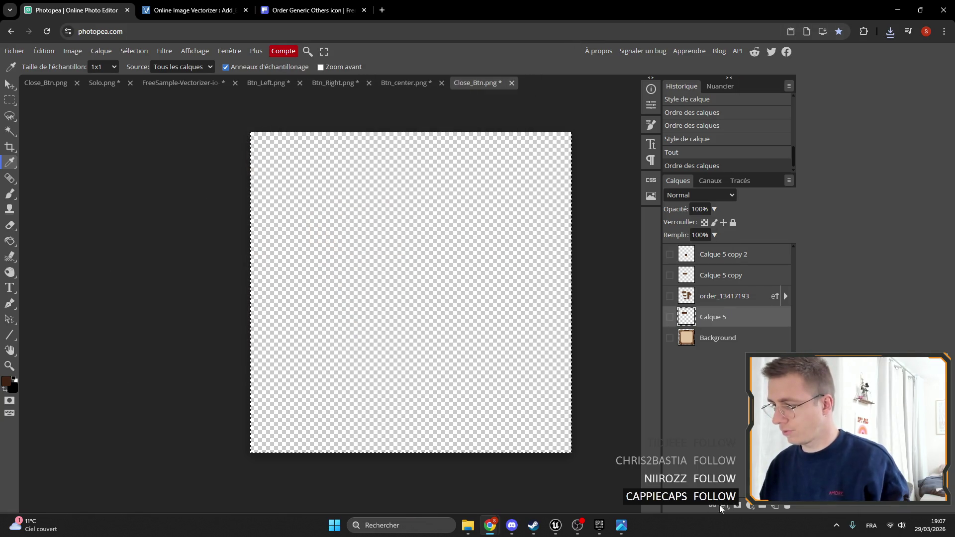
click(669, 338)
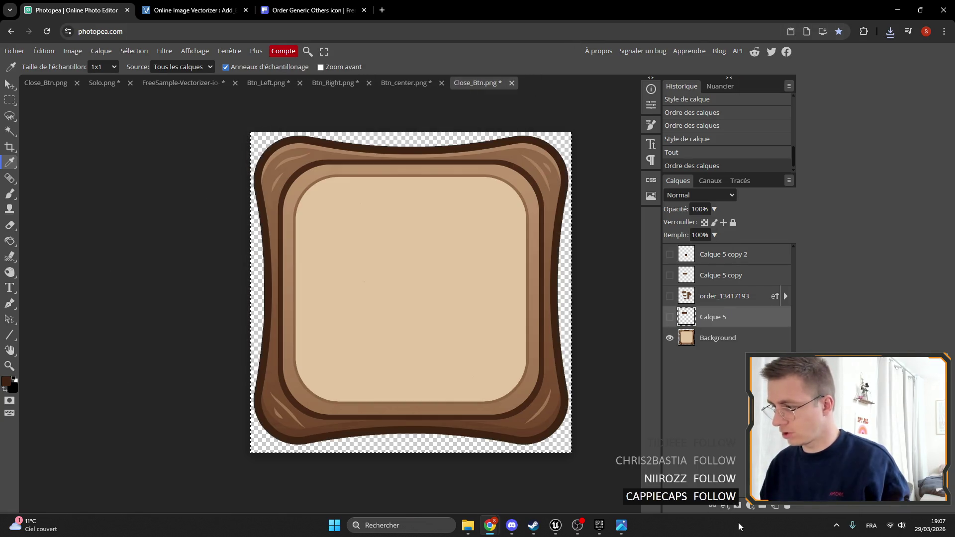
Drag the exported icon PNG from Downloads into the document and place it above Background.
click(468, 525)
click(512, 473)
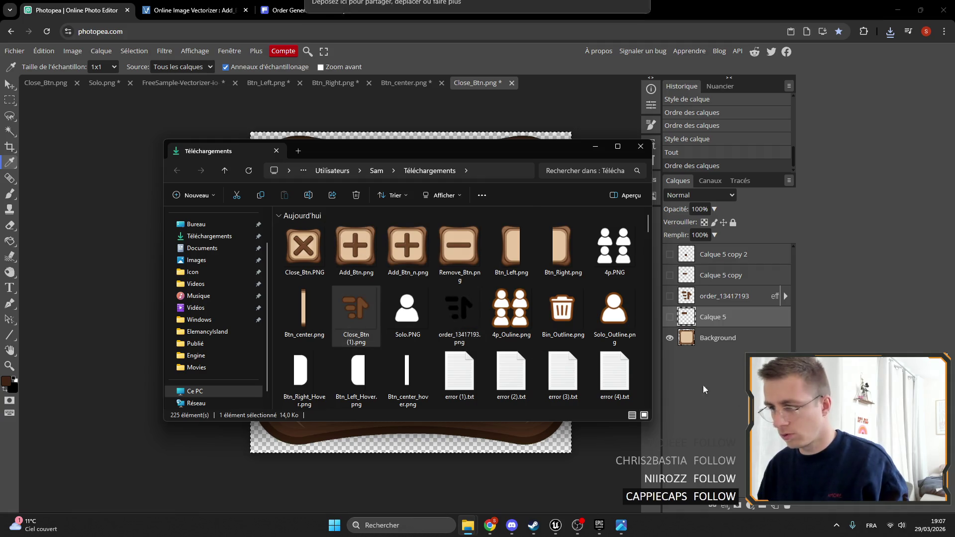
drag(355, 314, 410, 294)
drag(730, 364, 722, 334)
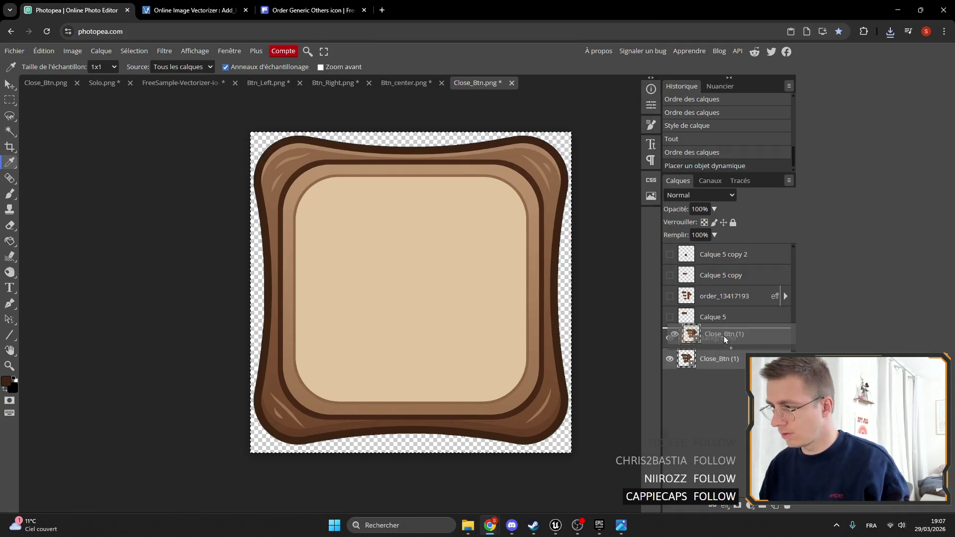
scroll(447, 306, down, 2)
scroll(473, 306, down, 2)
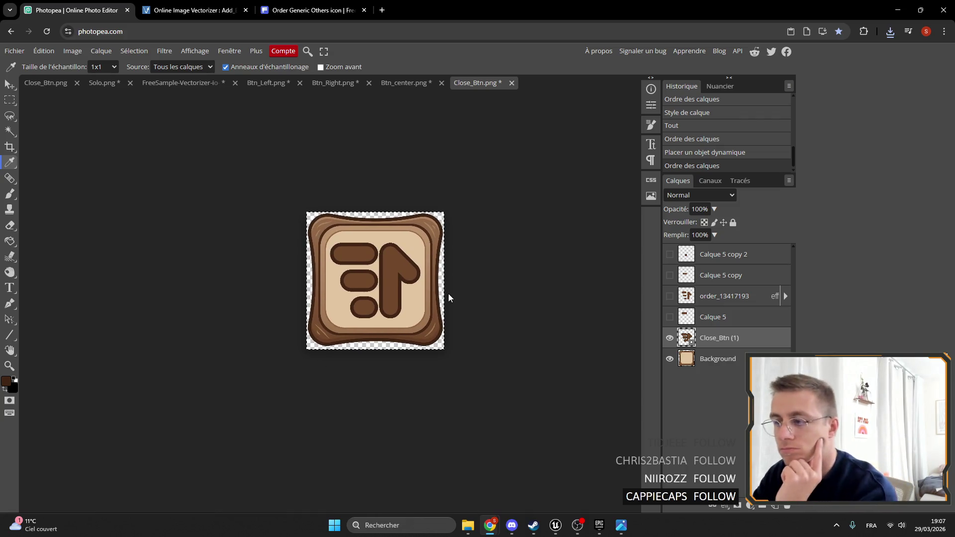
scroll(467, 285, up, 3)
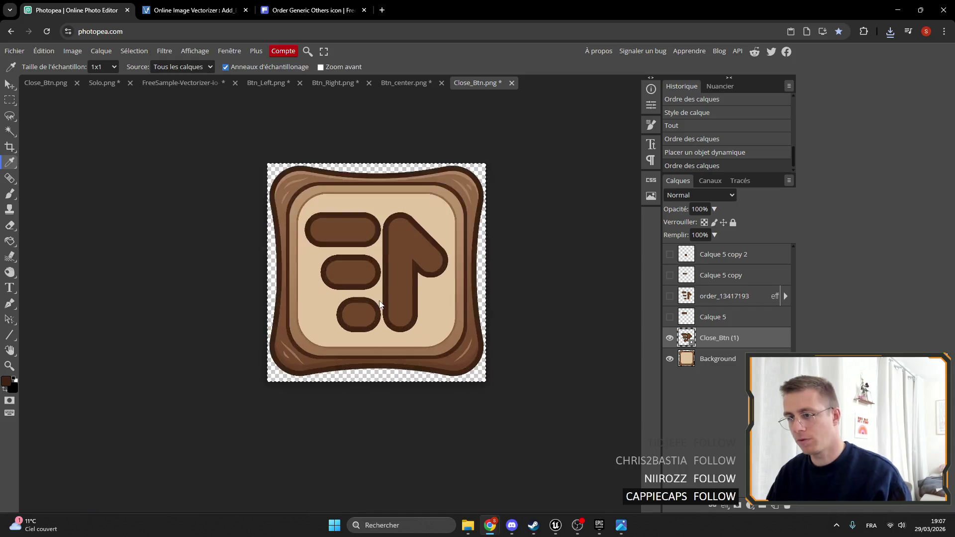
Export the combined button as Sort_Btn.png, then switch to Unreal Engine.
click(15, 52)
mouse_move(75, 191)
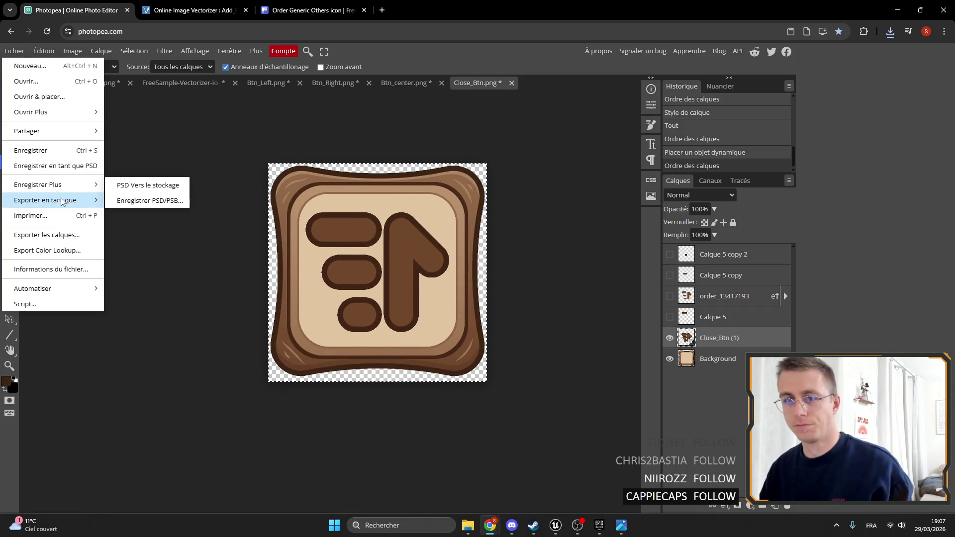
click(132, 199)
drag(359, 155, 290, 156)
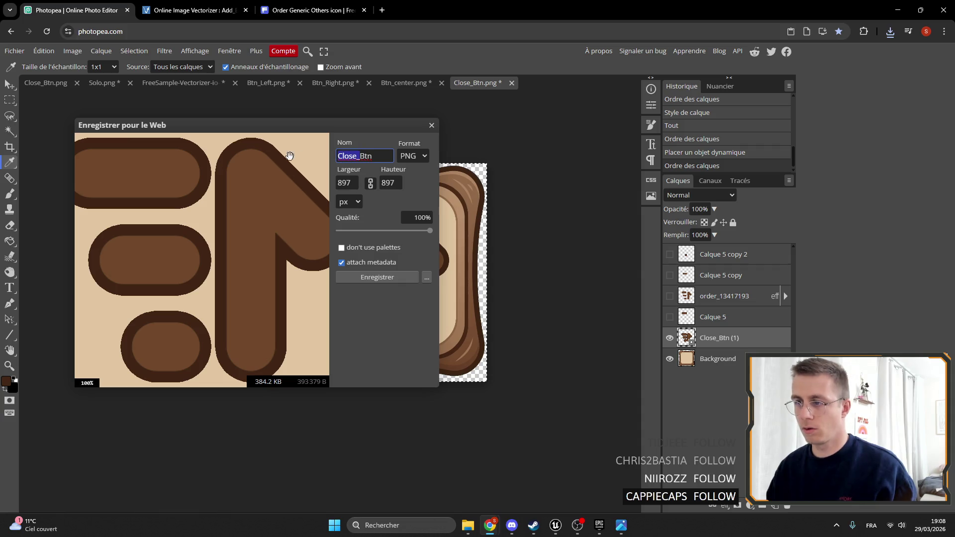
drag(357, 156, 295, 163)
text(Sort)
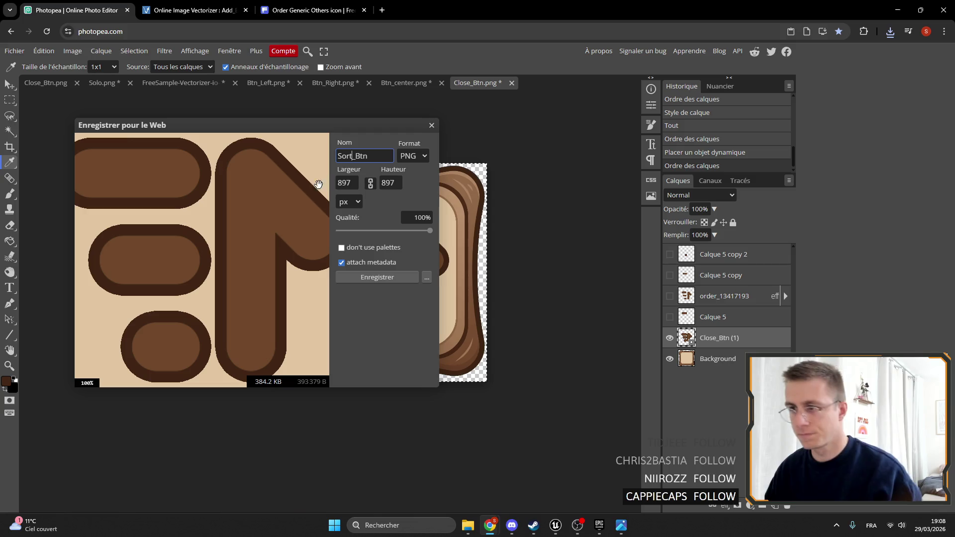
click(383, 279)
click(868, 55)
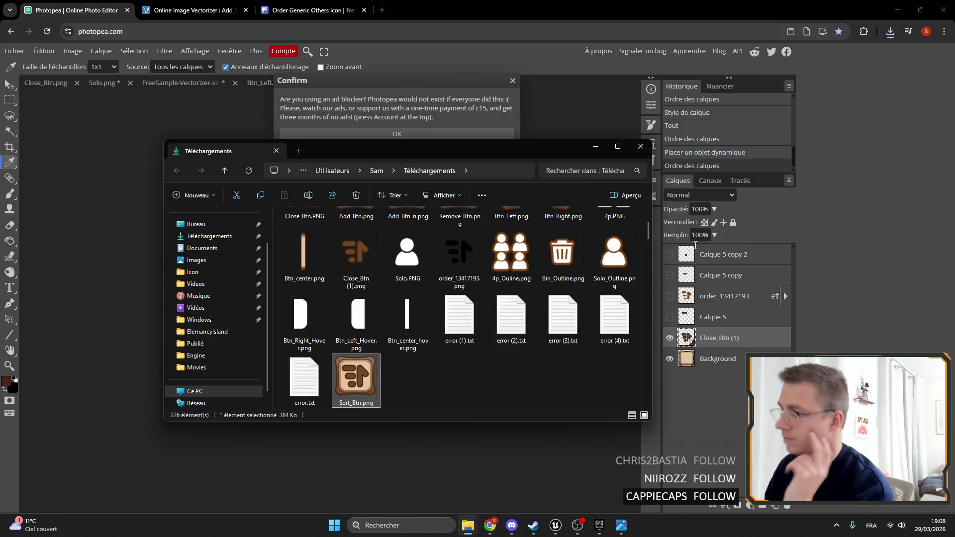
click(555, 525)
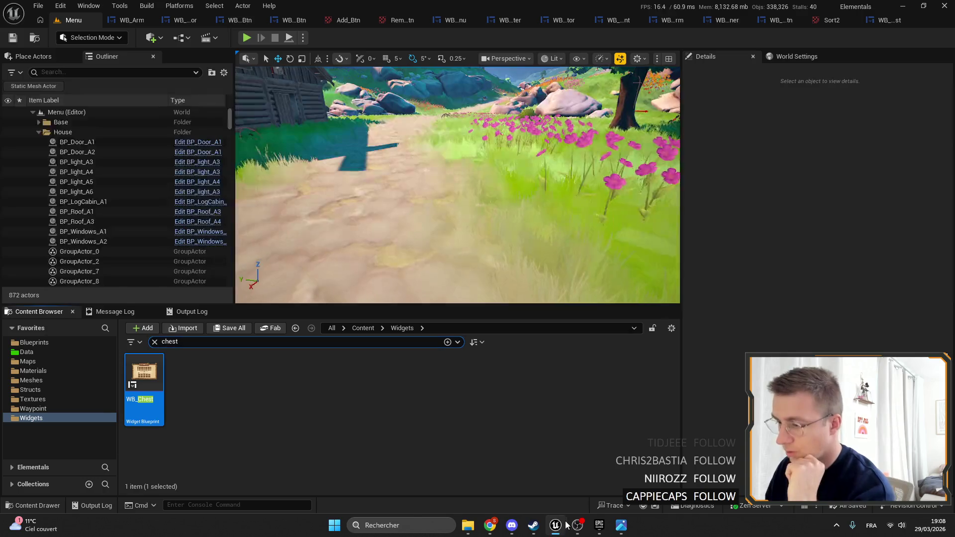
Close the extra editor tabs and open WB_SortBtn, selecting its plus button widget.
click(155, 342)
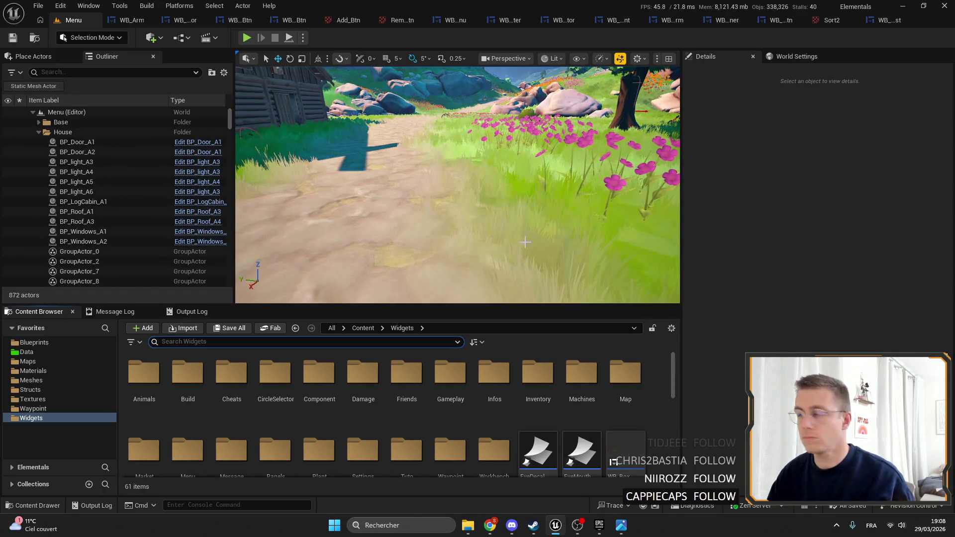
click(881, 21)
right_click(794, 21)
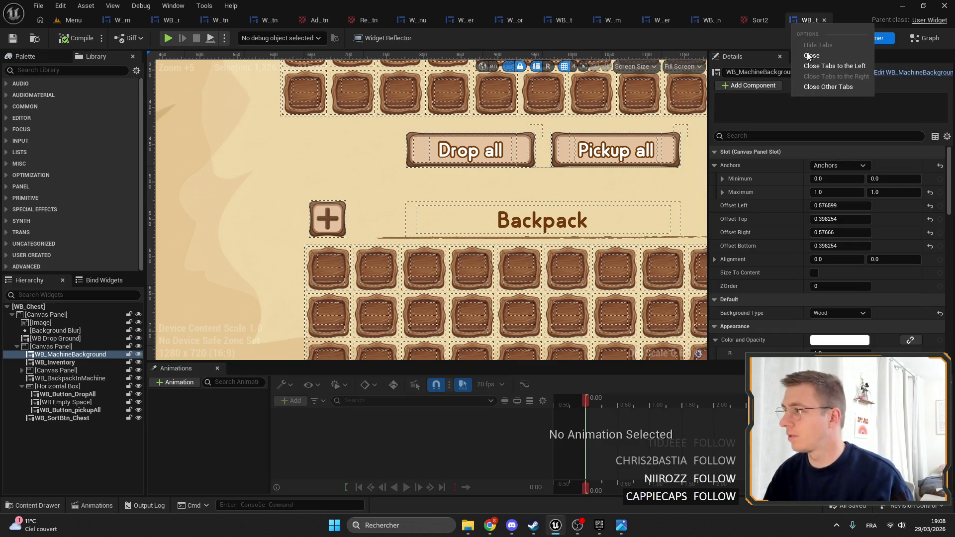
key(Escape)
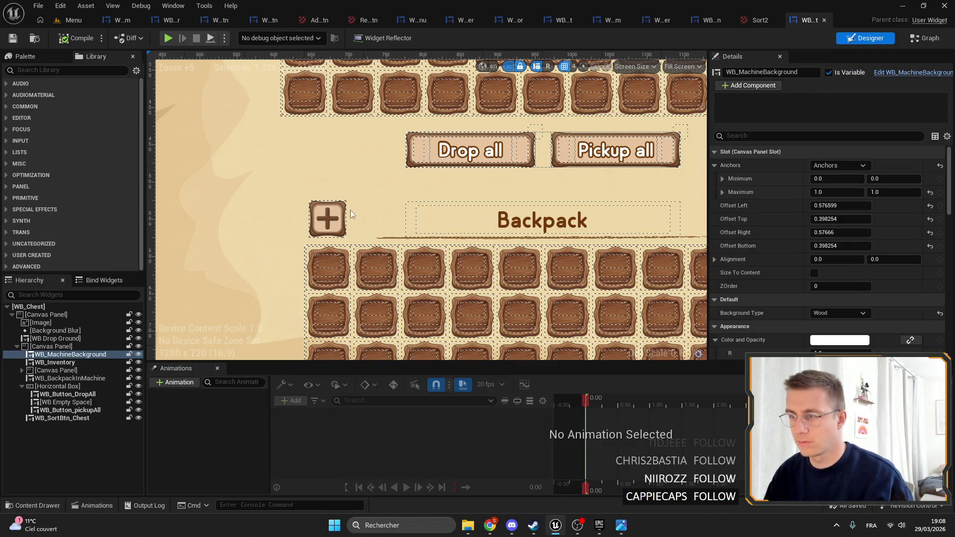
right_click(534, 189)
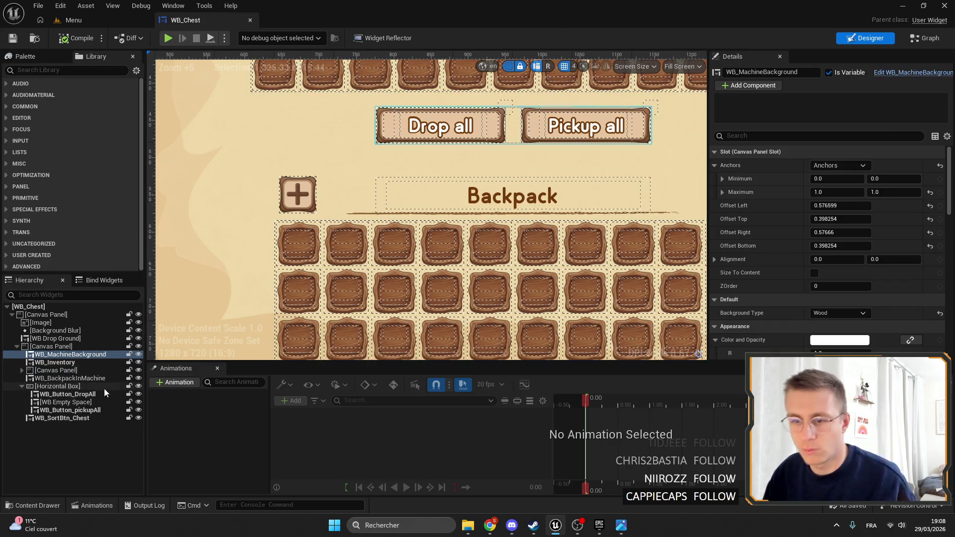
click(62, 418)
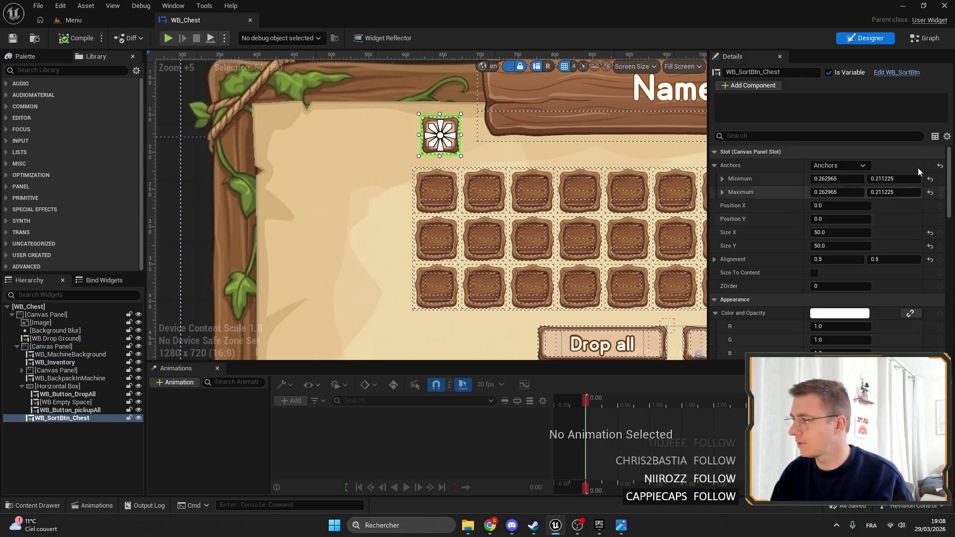
click(896, 72)
scroll(461, 150, up, 3)
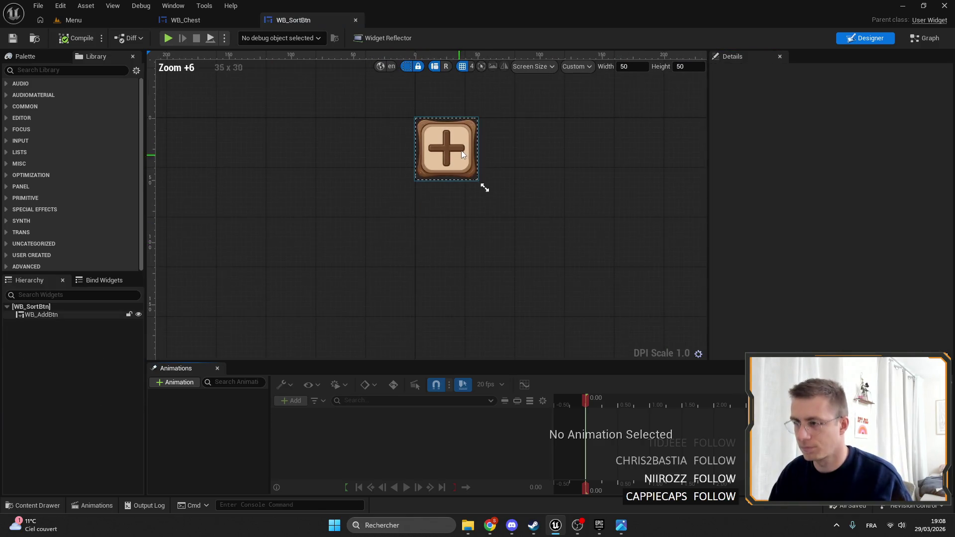
click(461, 150)
Import Sort_Btn.png from Downloads into the Panel textures folder and save it.
click(855, 180)
scroll(524, 420, down, 2)
click(524, 420)
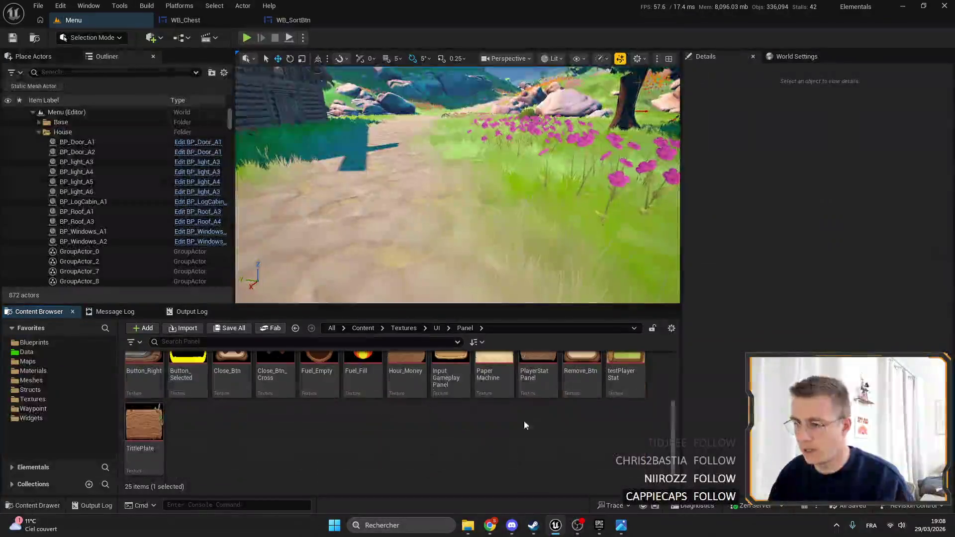
mouse_move(467, 525)
click(418, 468)
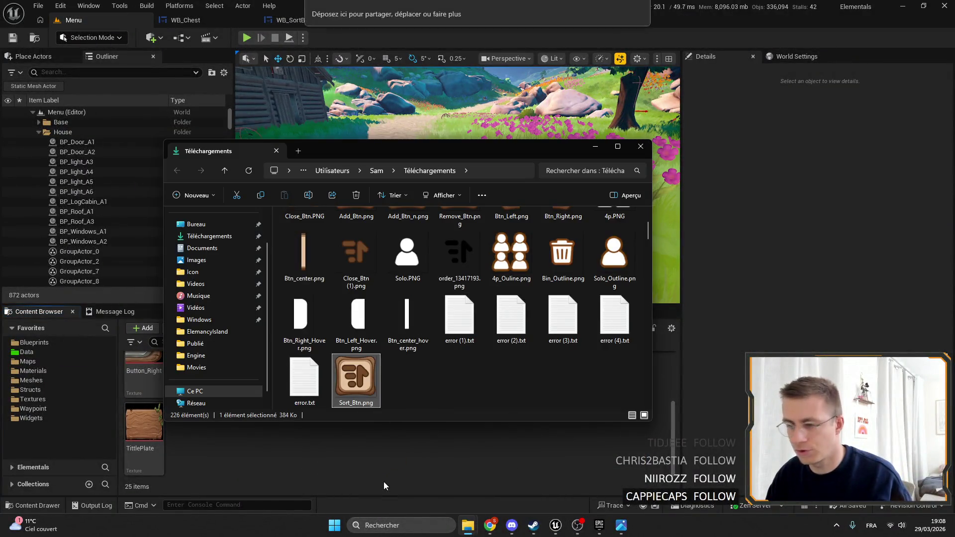
click(384, 482)
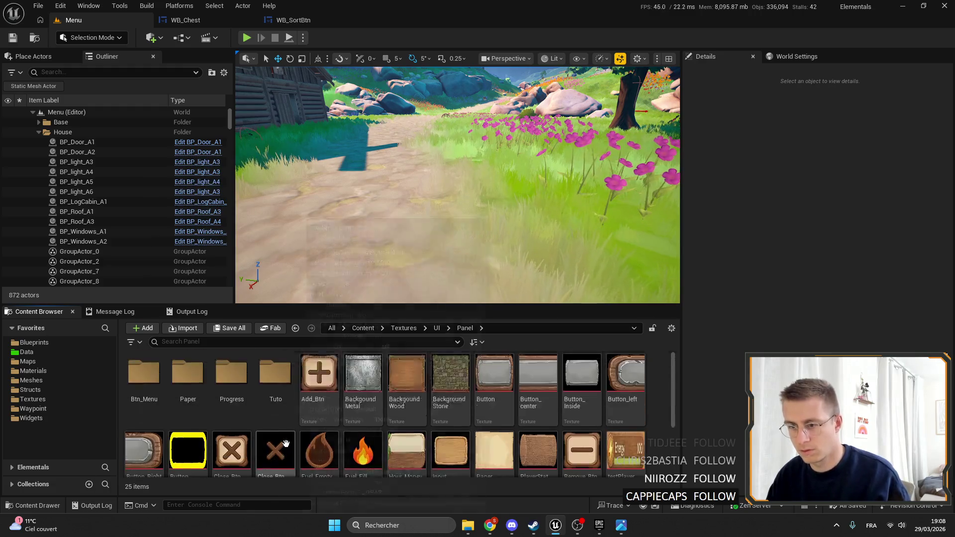
mouse_move(467, 525)
click(504, 471)
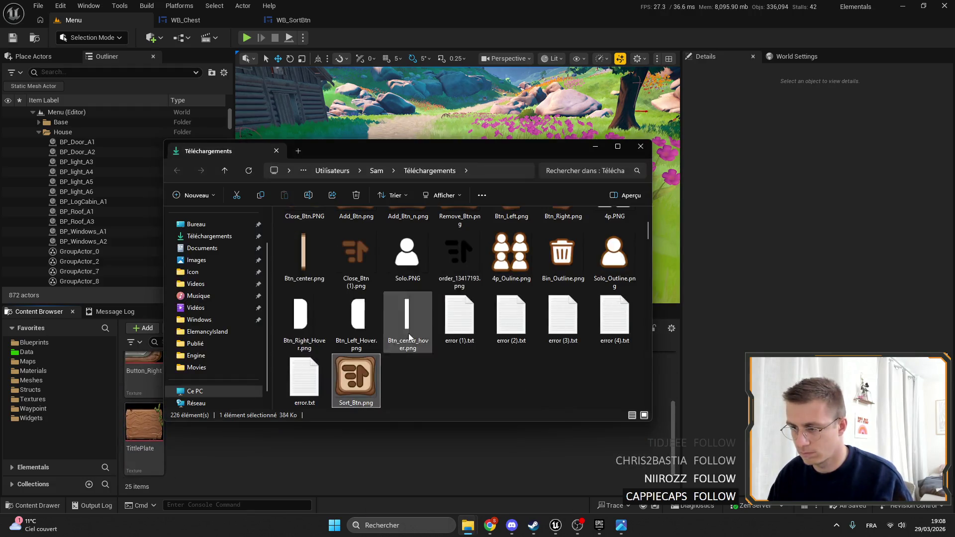
drag(363, 380, 327, 460)
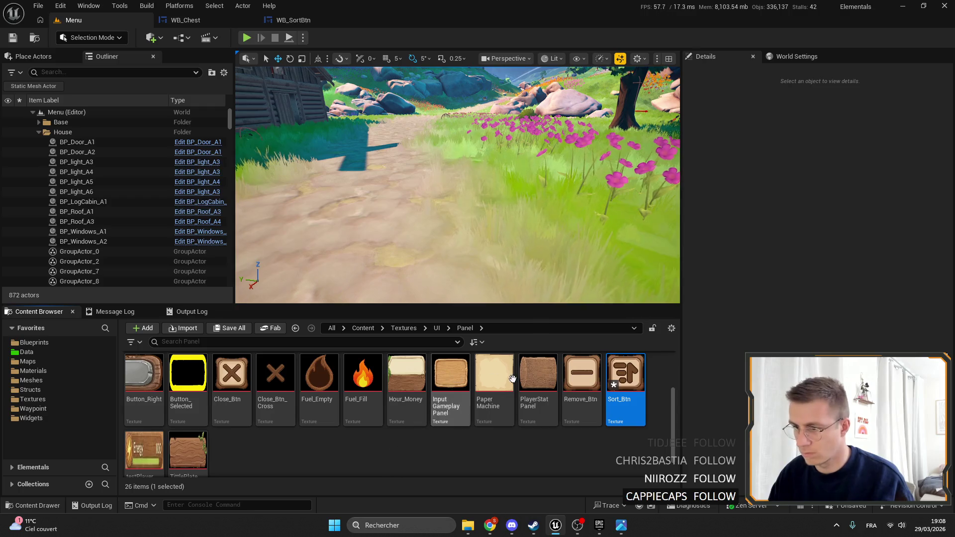
key(ctrl+s)
Set the WB_SortBtn button icon to the Sort_Btn texture and load the Game level.
click(298, 21)
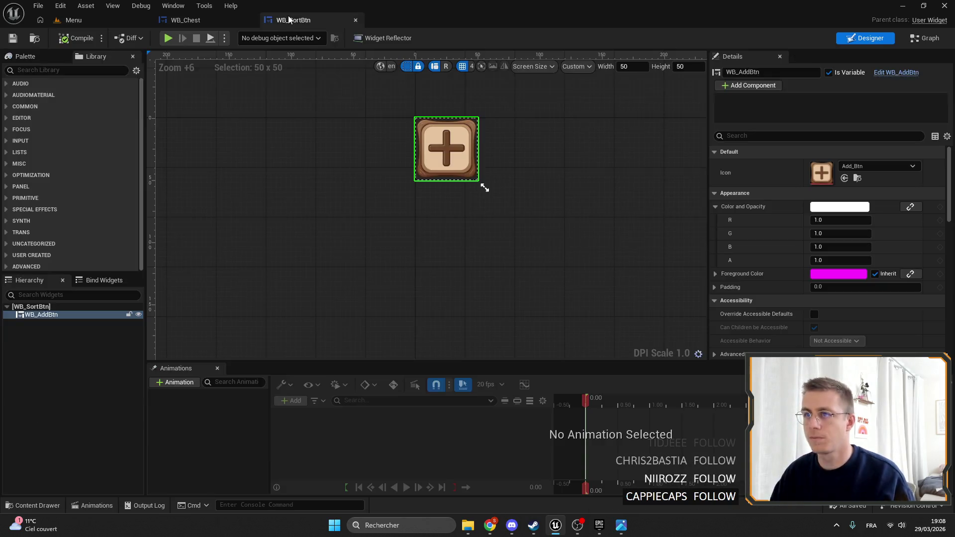
scroll(475, 191, up, 4)
click(863, 167)
text(sort)
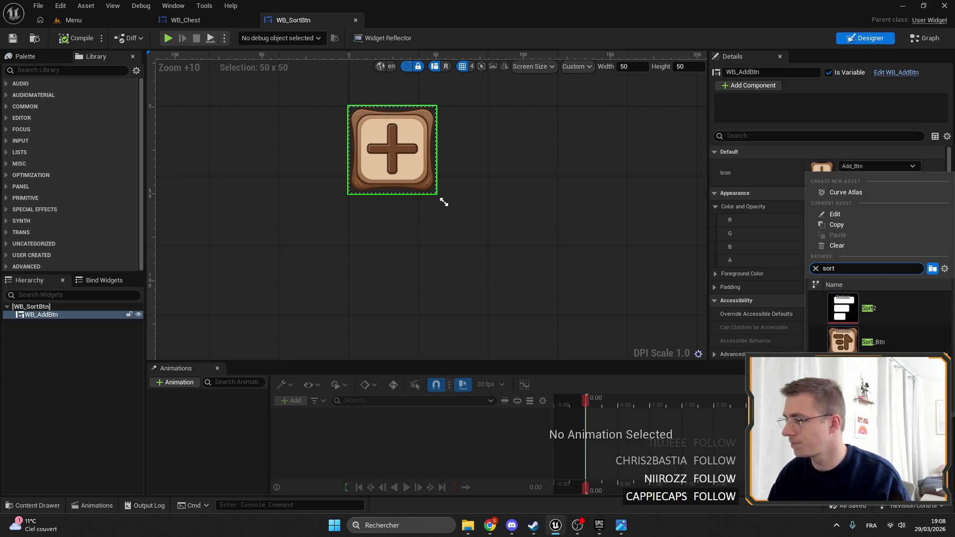
click(873, 308)
scroll(427, 213, up, 9)
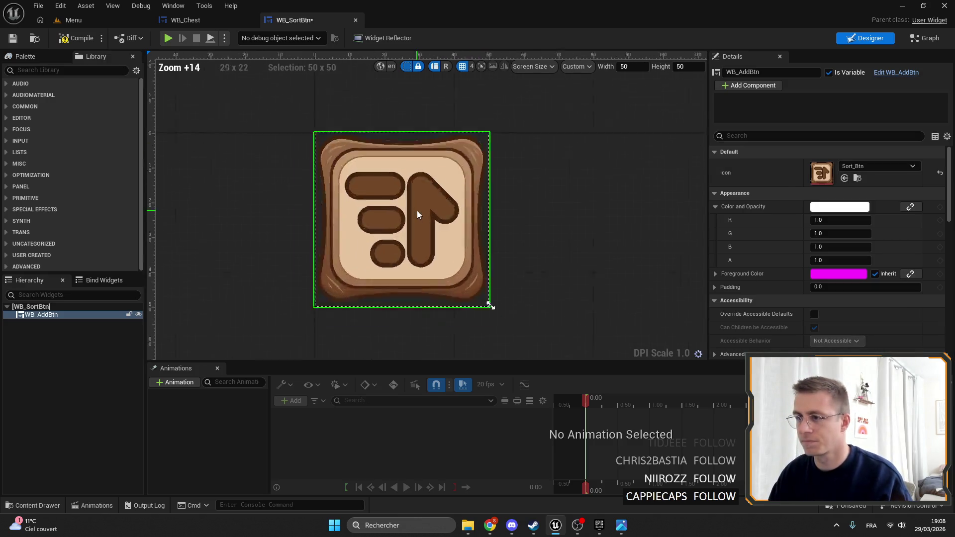
key(alt+p)
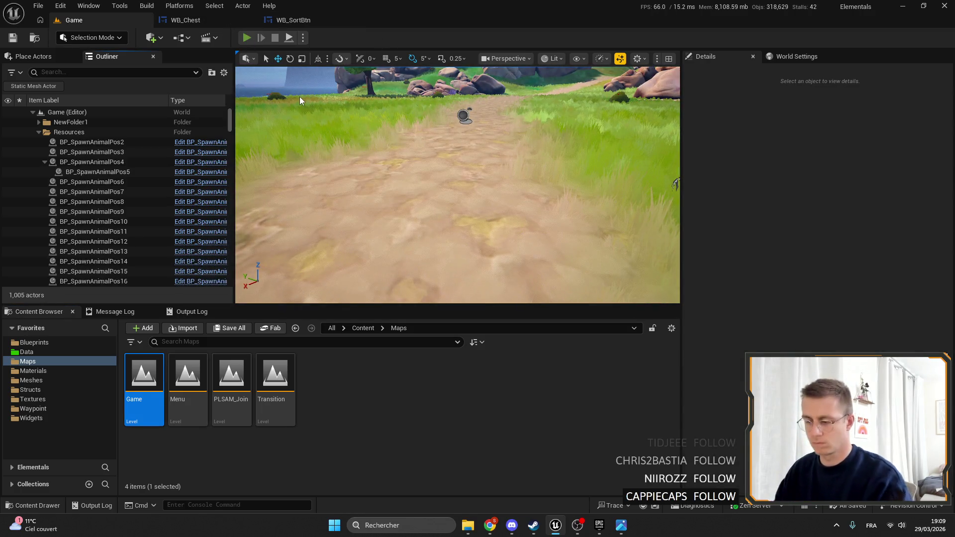
Start play in fullscreen, close the wiki, and spawn a stack of chests from the item list.
key(alt+p)
key(F11)
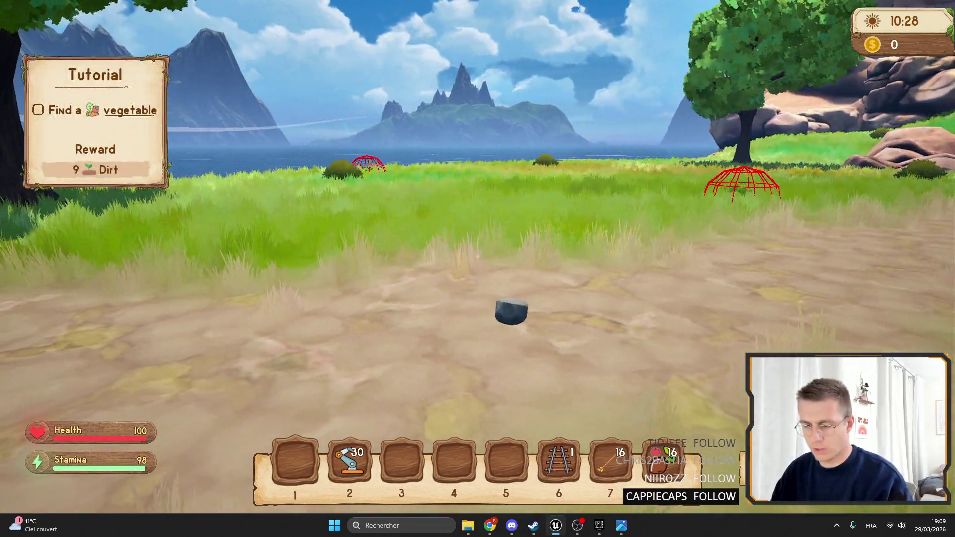
key(Tab)
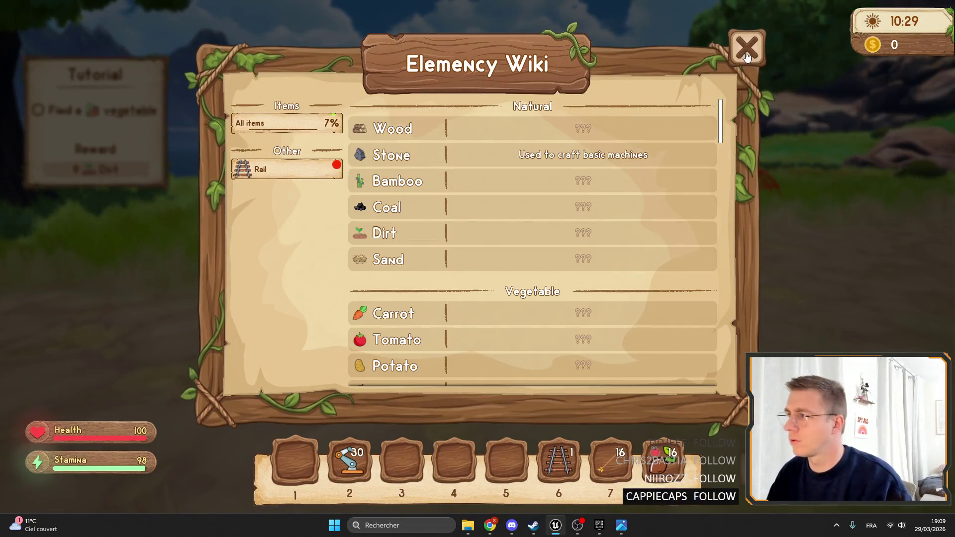
click(746, 55)
scroll(128, 97, down, 5)
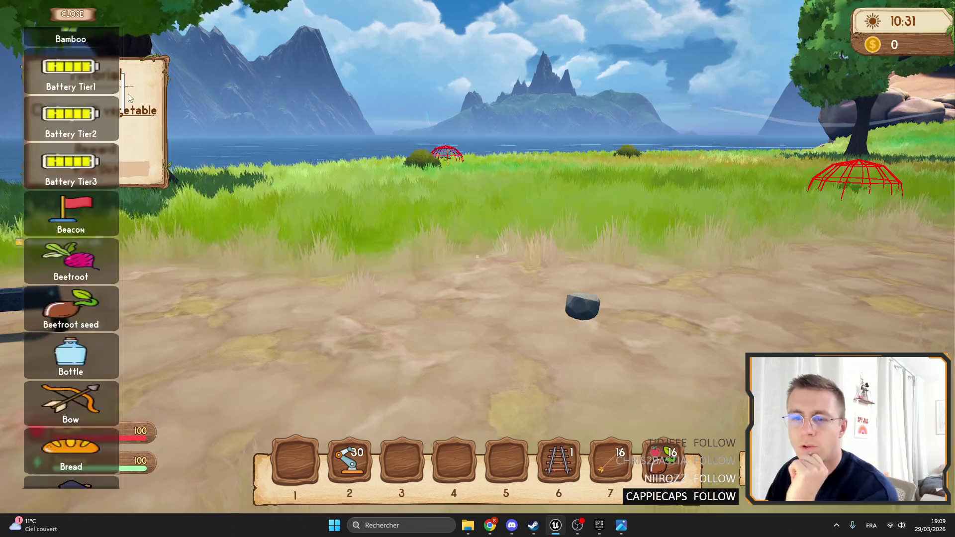
scroll(99, 149, down, 10)
click(71, 231)
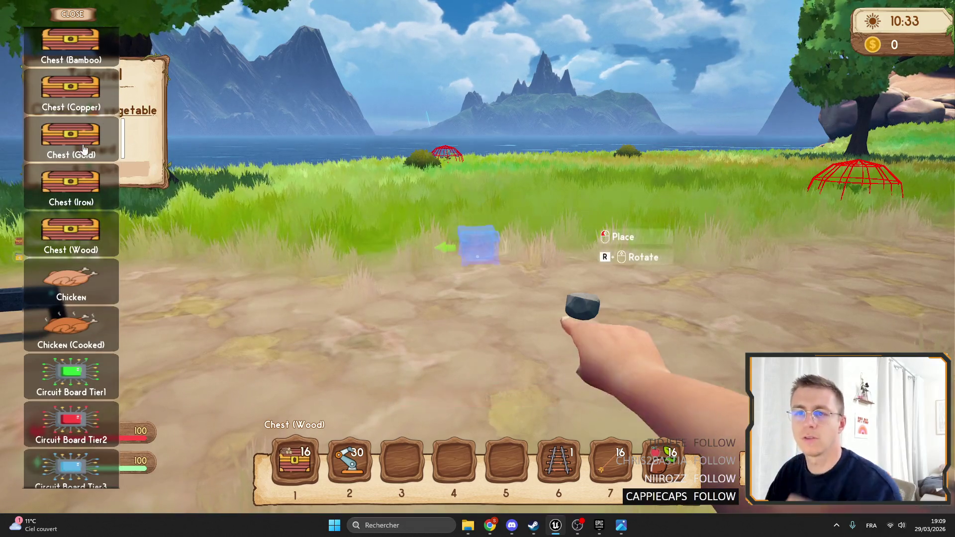
key(Escape)
Move the Gold chests to hotbar slot 3, place one on the path, and open it.
key(i)
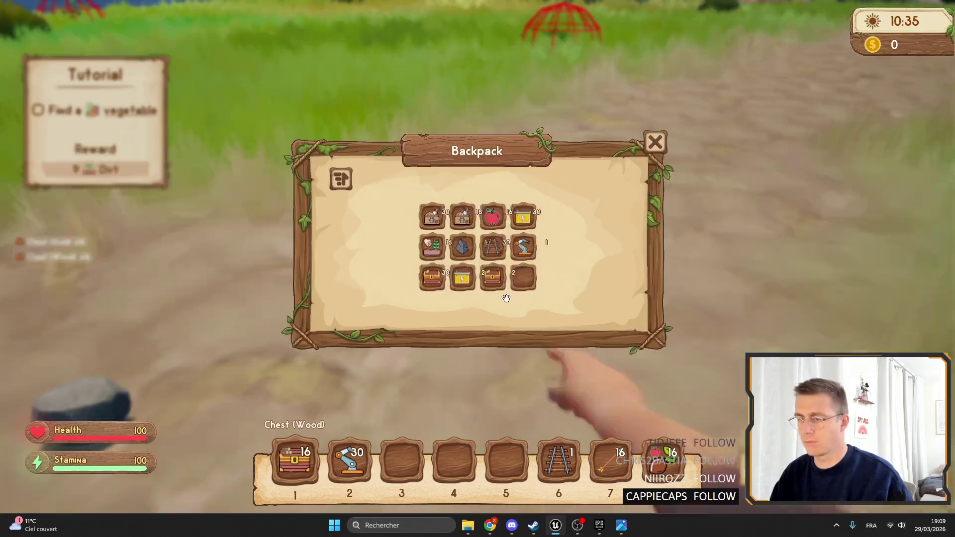
drag(432, 277, 402, 460)
key(i)
key(8)
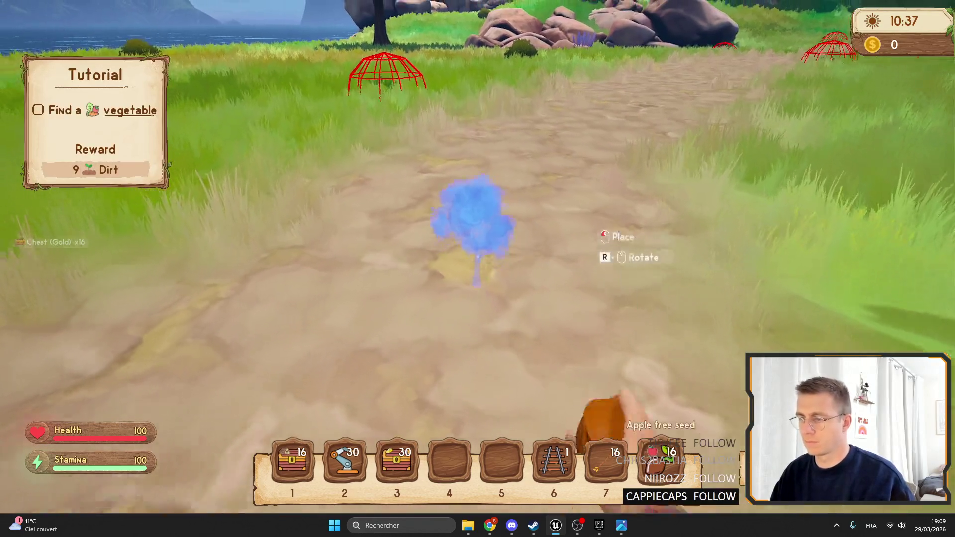
scroll(477, 257, up, 6)
key(3)
click(478, 256)
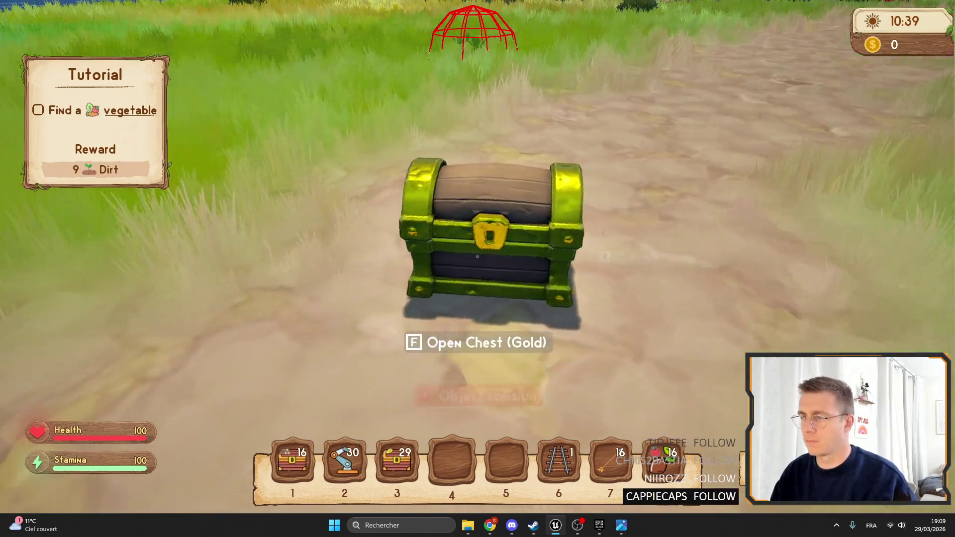
key(f)
click(462, 323)
Move the backpack items (rails, chests, robot arm) and hotbar items into the gold chest.
click(432, 324)
click(431, 293)
click(492, 293)
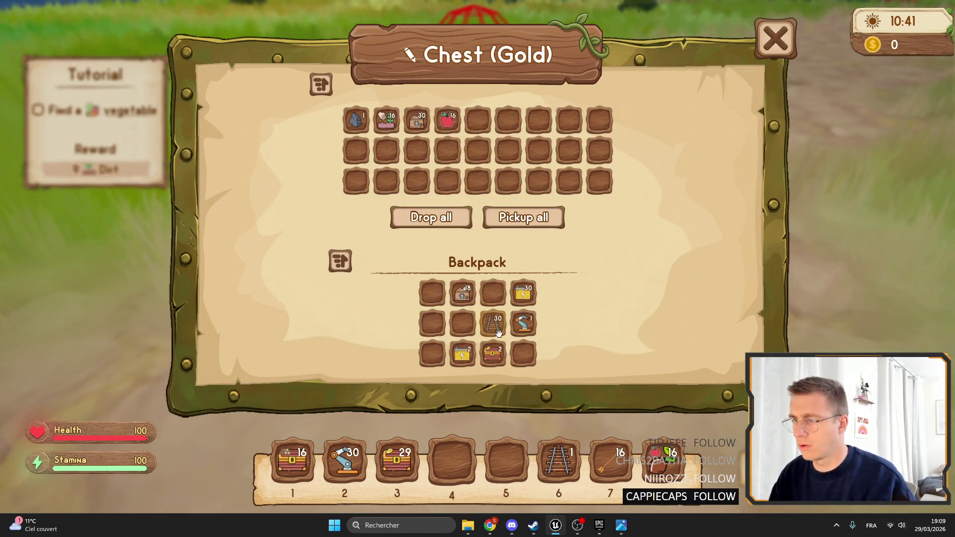
click(498, 332)
click(492, 354)
click(523, 324)
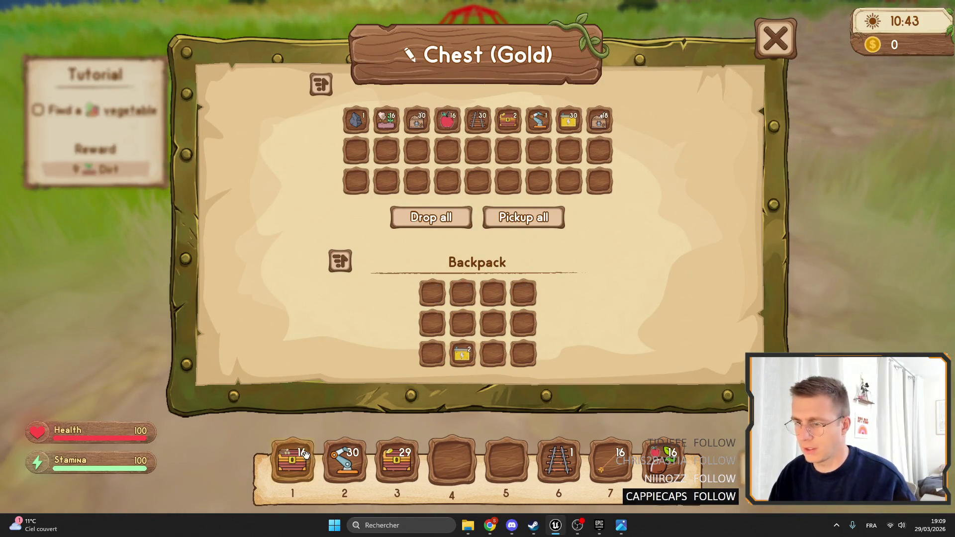
shift+click(305, 454)
shift+click(345, 460)
shift+click(397, 460)
Sort the chest, add the single rail, split the 30-rail stack, then sort to merge it.
click(322, 94)
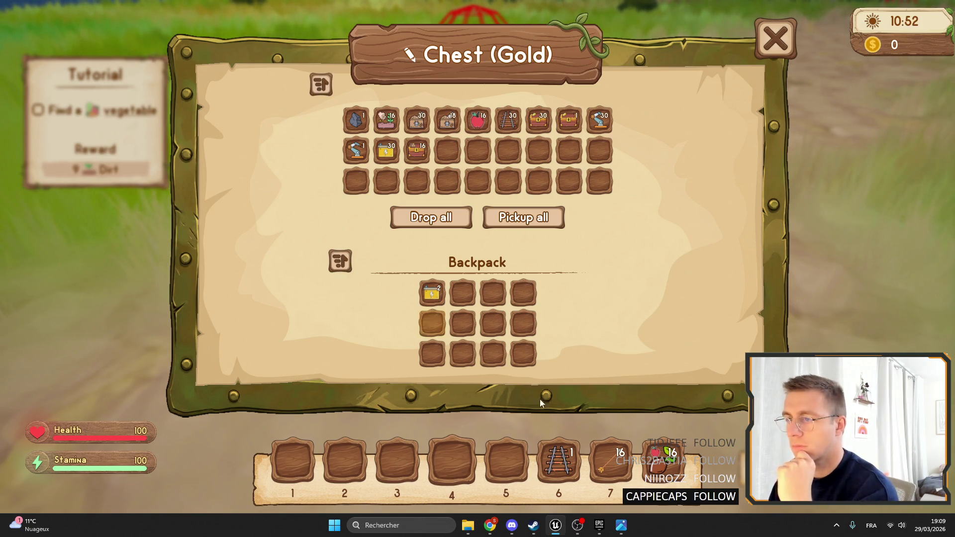
shift+click(558, 460)
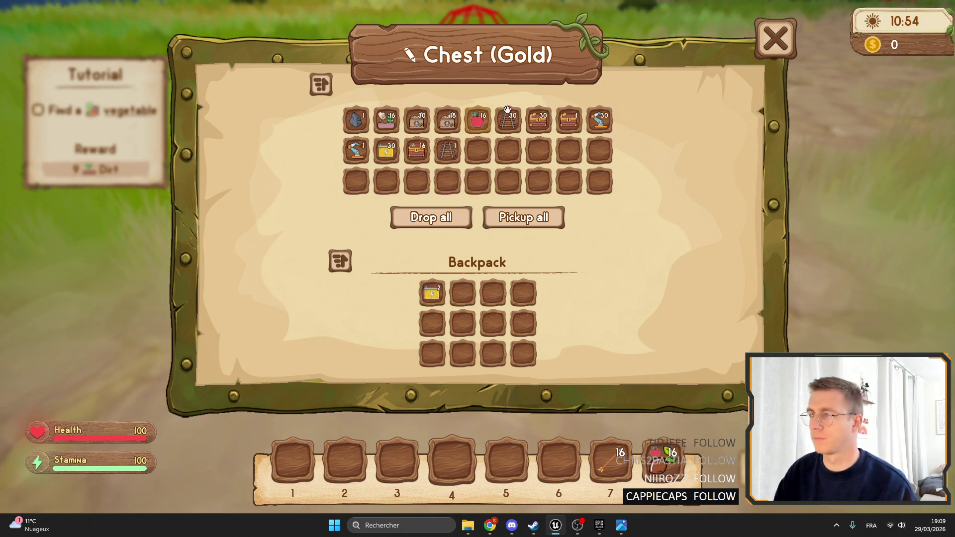
drag(507, 110, 516, 199)
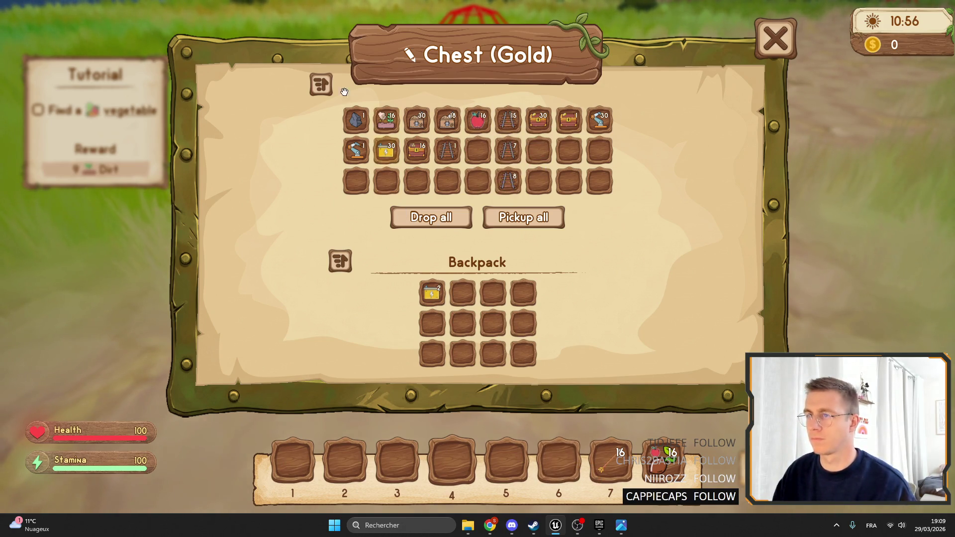
click(320, 85)
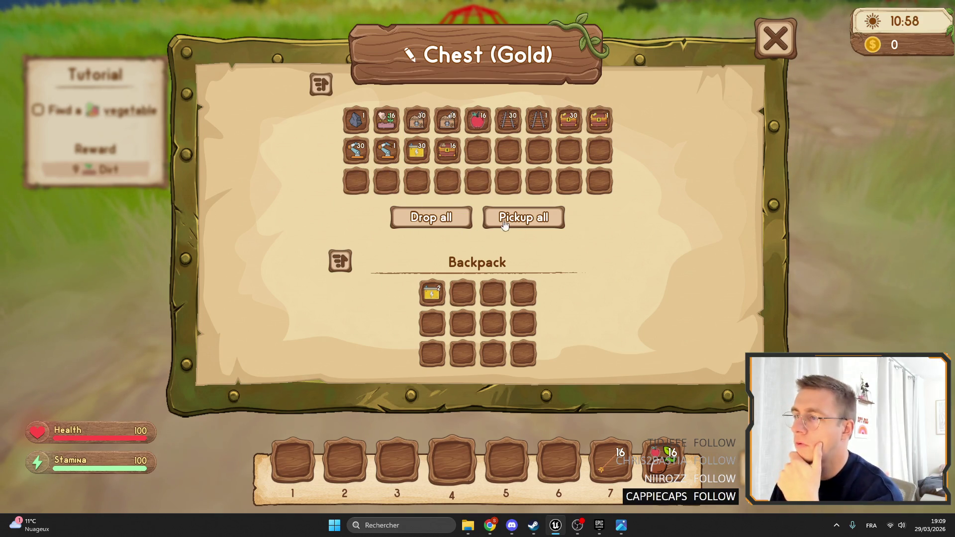
Test Drop all and Pickup all repeatedly, moving every item between the chest and inventory.
click(545, 217)
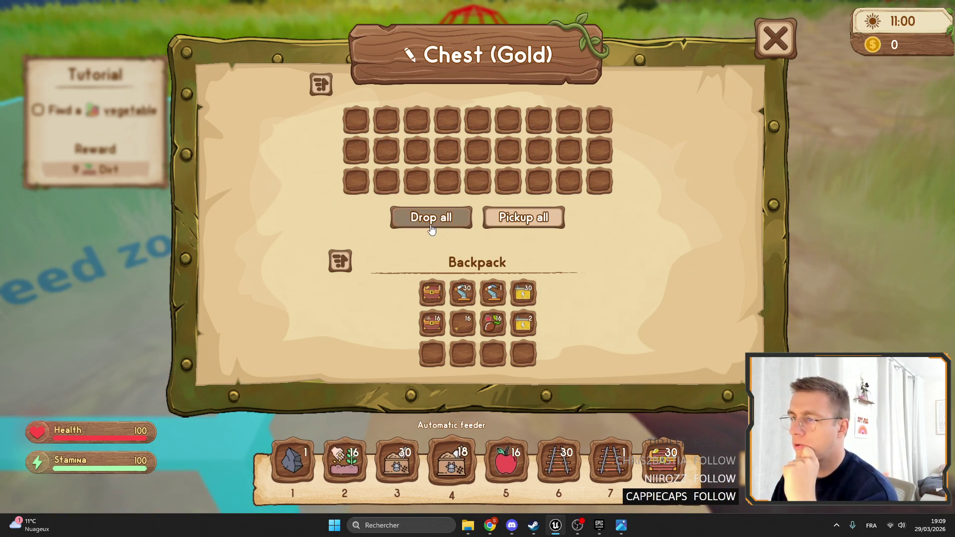
click(431, 226)
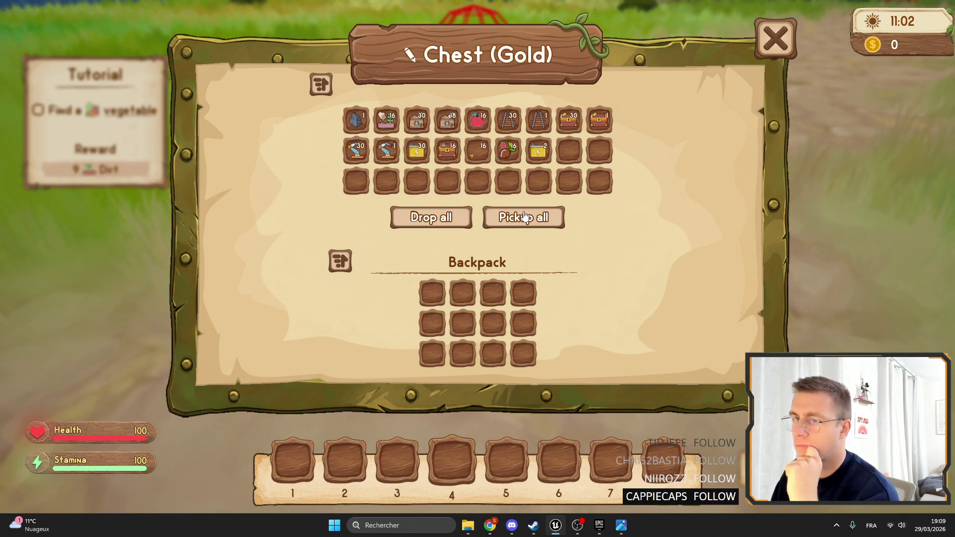
click(523, 219)
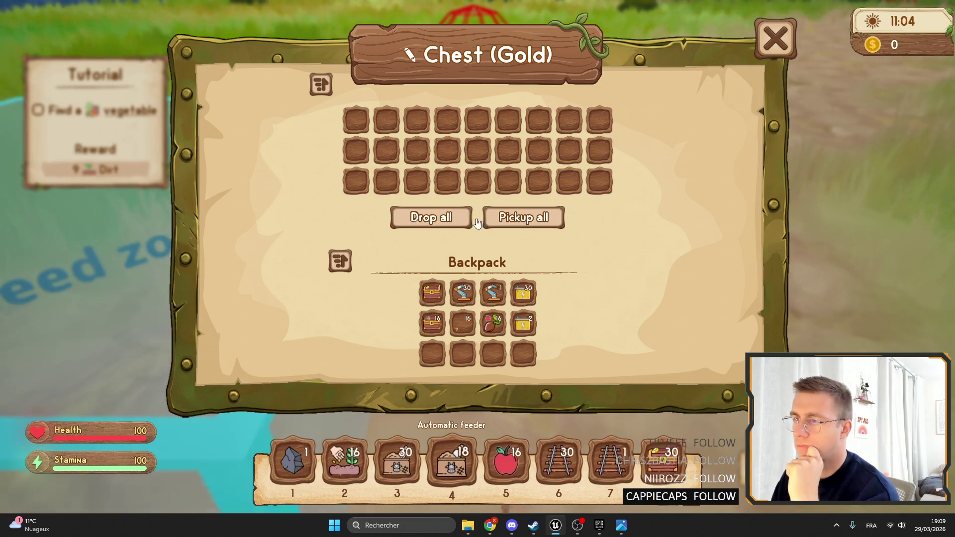
click(432, 220)
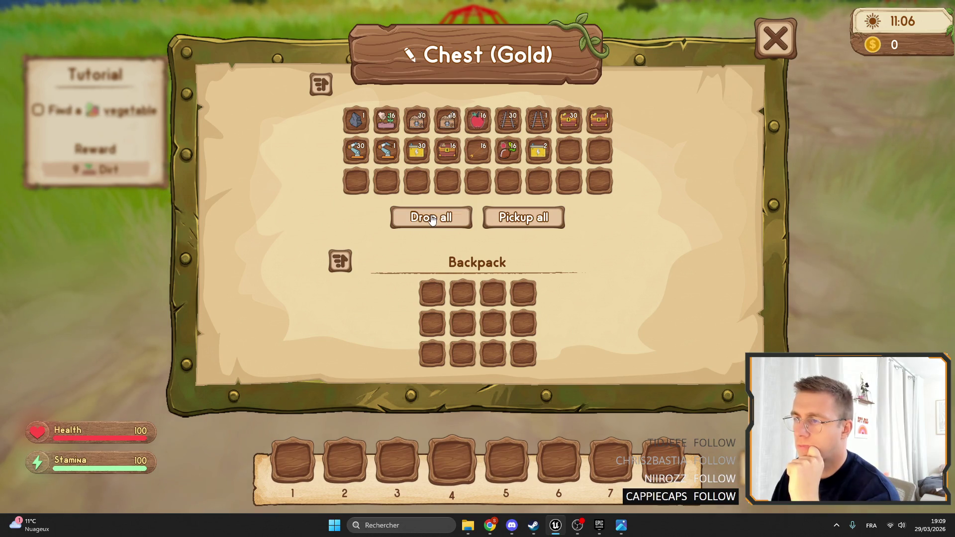
click(523, 219)
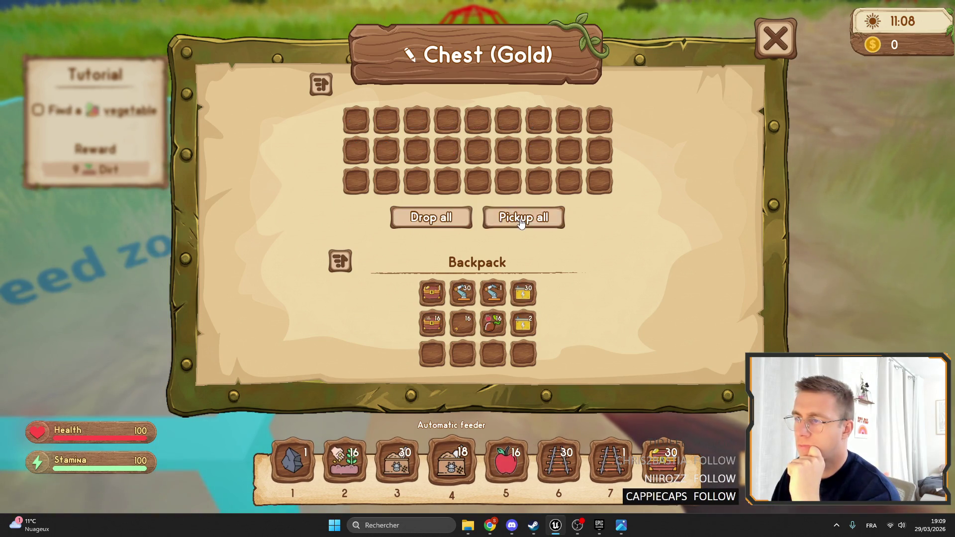
click(417, 222)
click(523, 217)
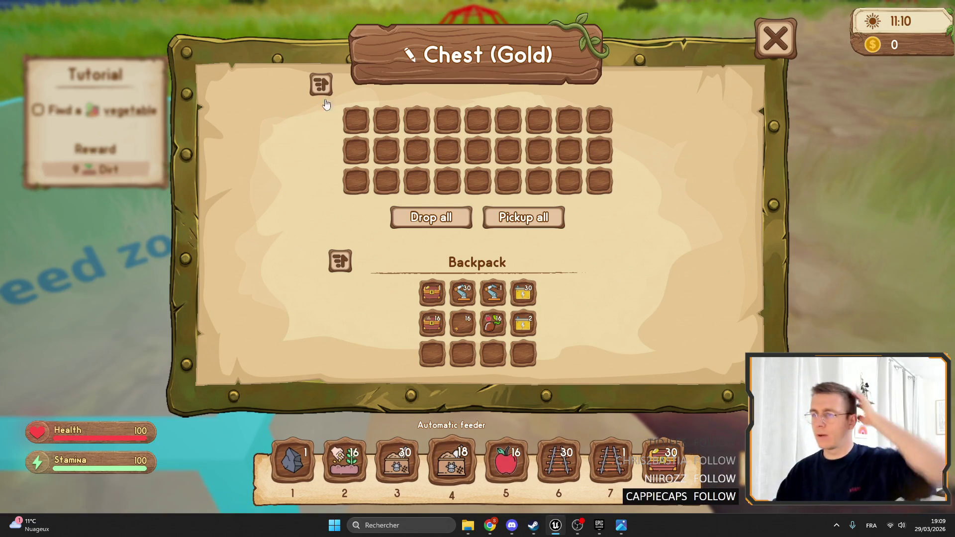
click(431, 218)
Split stacks within the chest and re-sort to merge them, then swap the battery and box stacks.
click(321, 84)
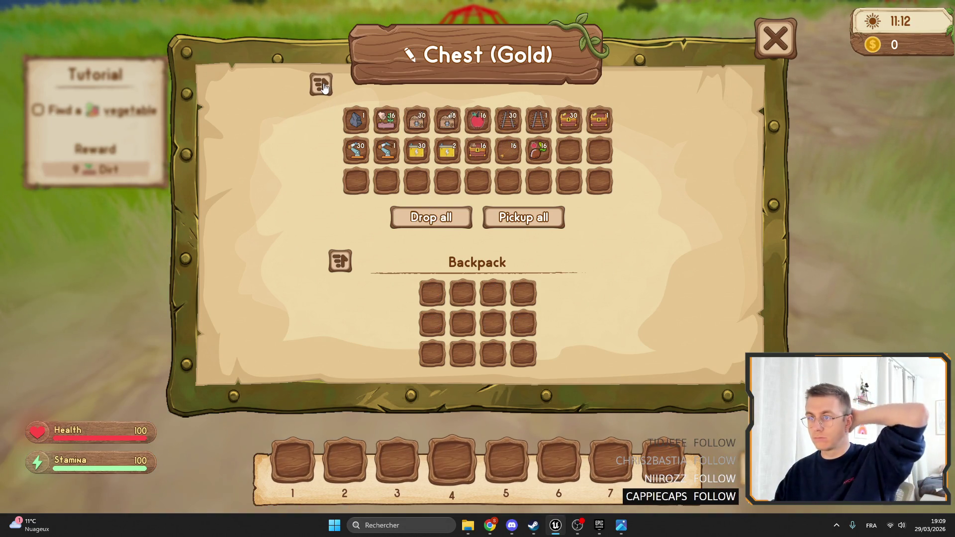
mouse_move(386, 122)
mouse_down()
mouse_move(380, 187)
mouse_move(365, 179)
mouse_up()
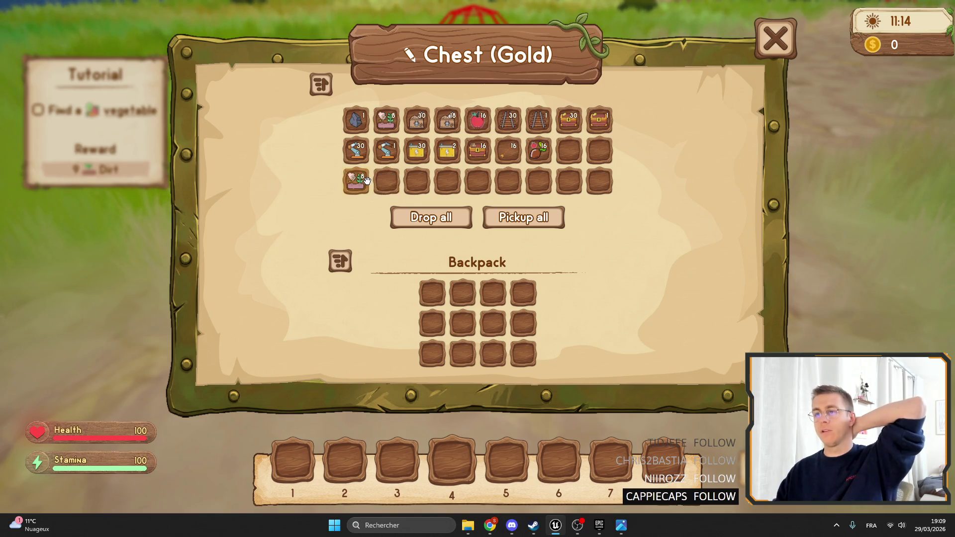
click(321, 85)
mouse_move(417, 120)
mouse_down()
mouse_move(416, 202)
mouse_move(416, 181)
mouse_move(455, 199)
mouse_up()
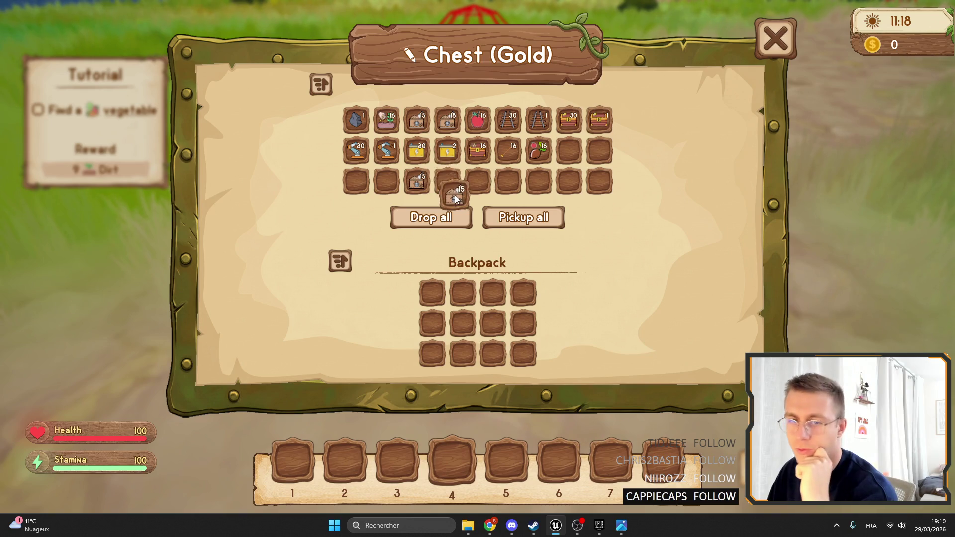
click(321, 82)
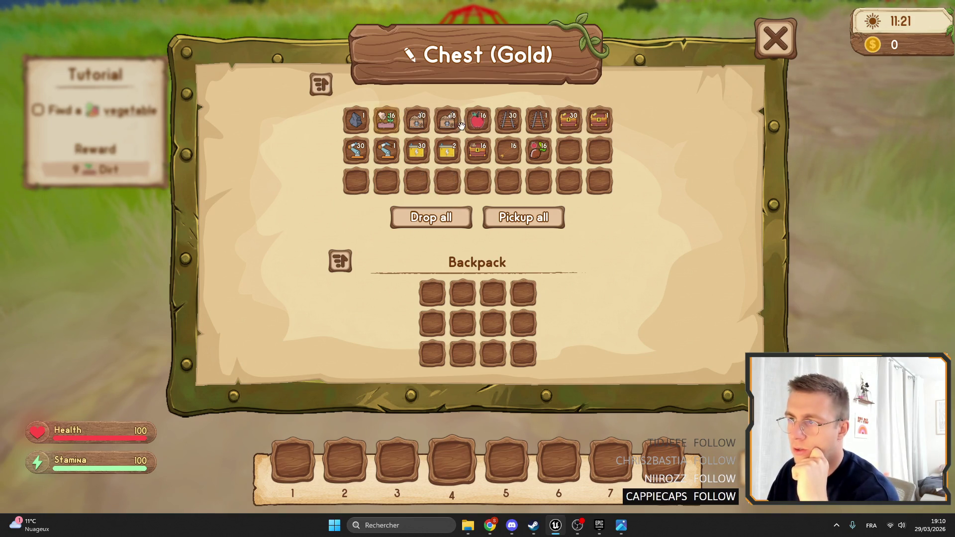
drag(416, 149, 416, 120)
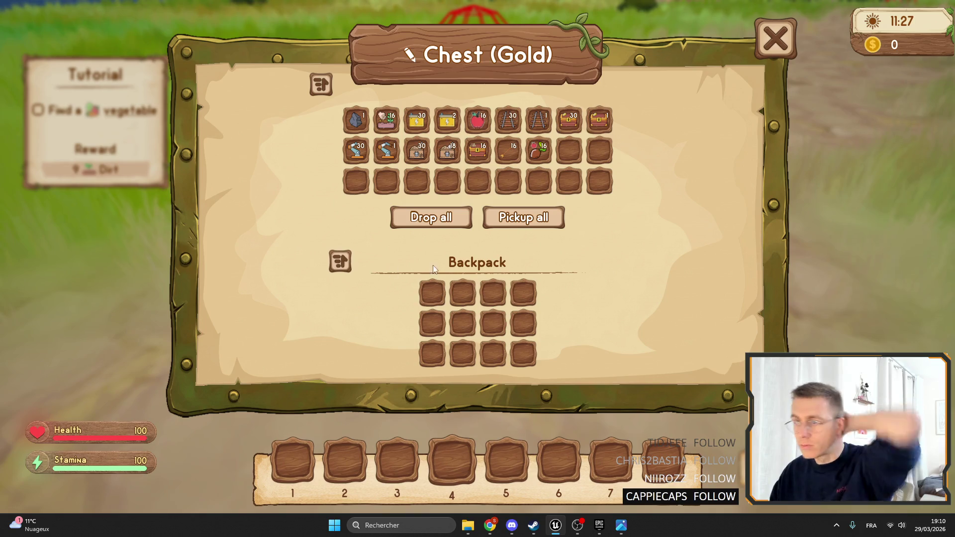
Close and reopen the chest window a few times, then exit full screen and stop play.
click(776, 39)
key(e)
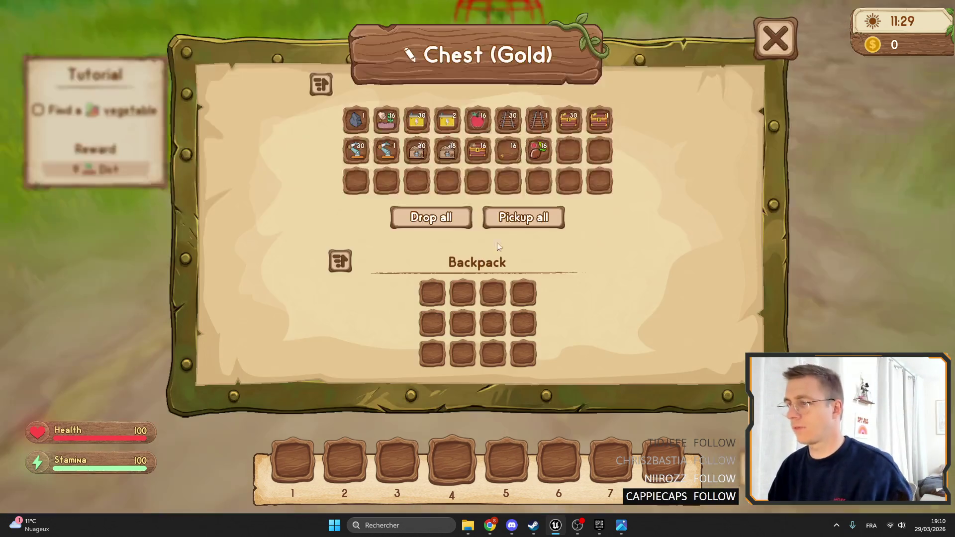
click(759, 47)
key(e)
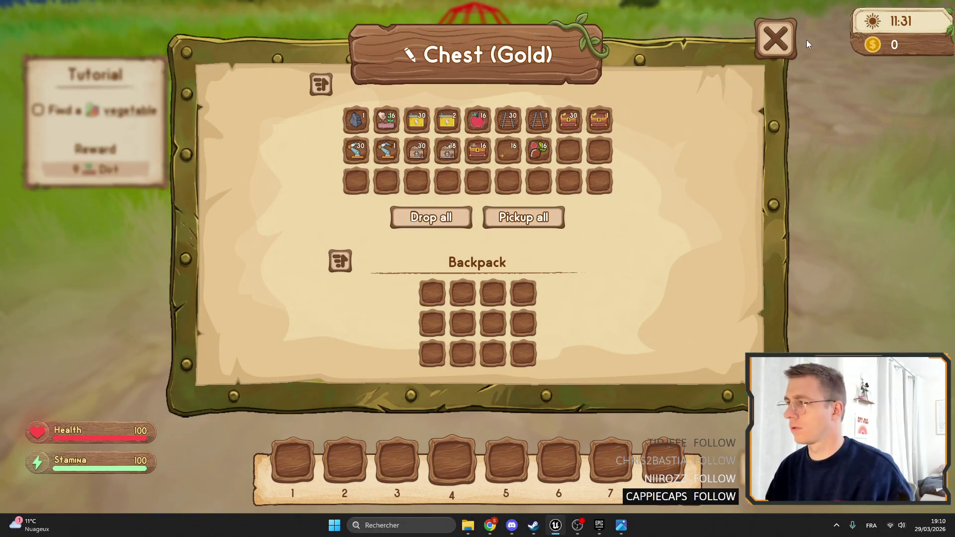
click(787, 46)
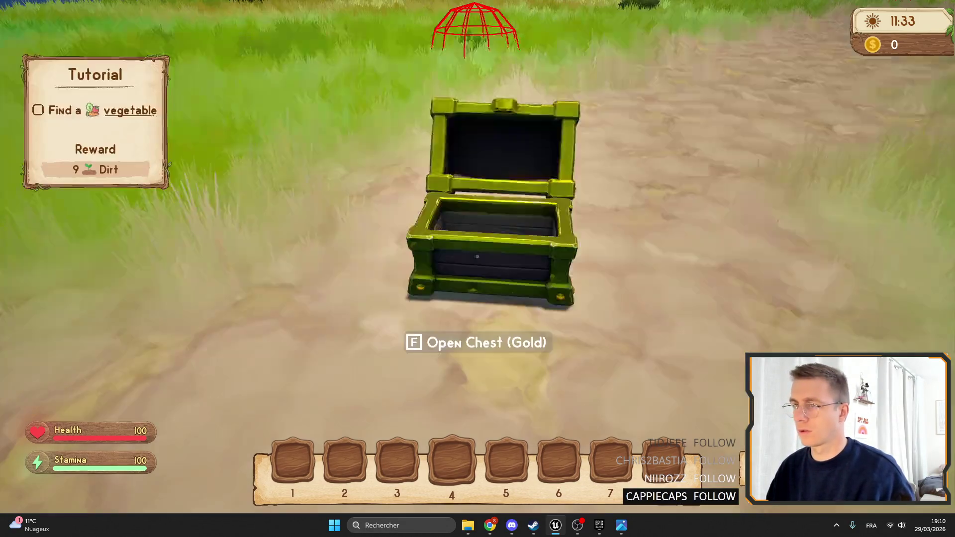
key(e)
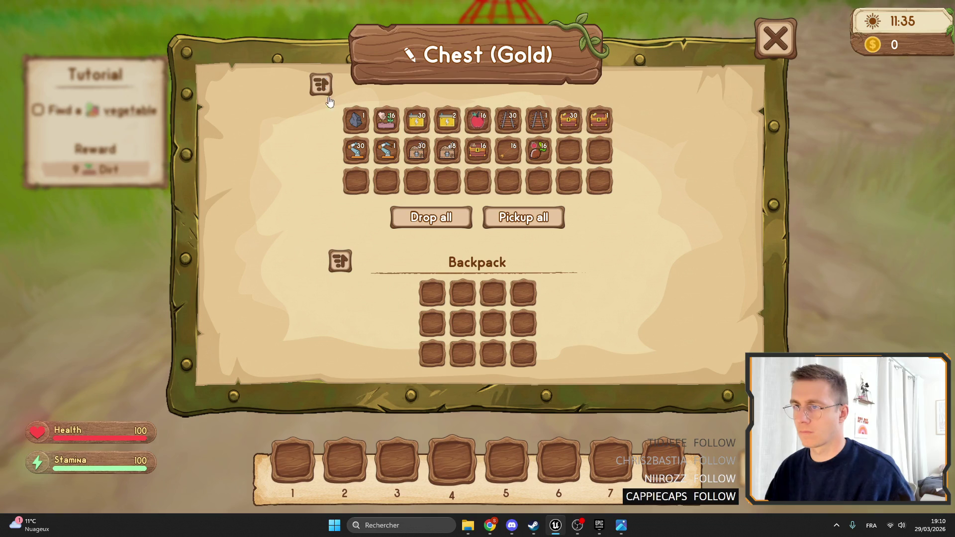
key(e)
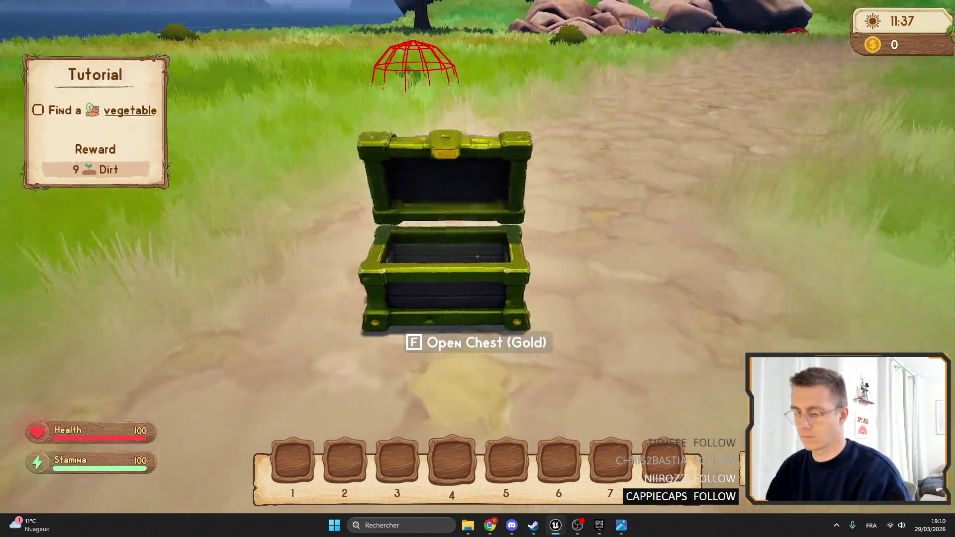
key(F11)
key(Escape)
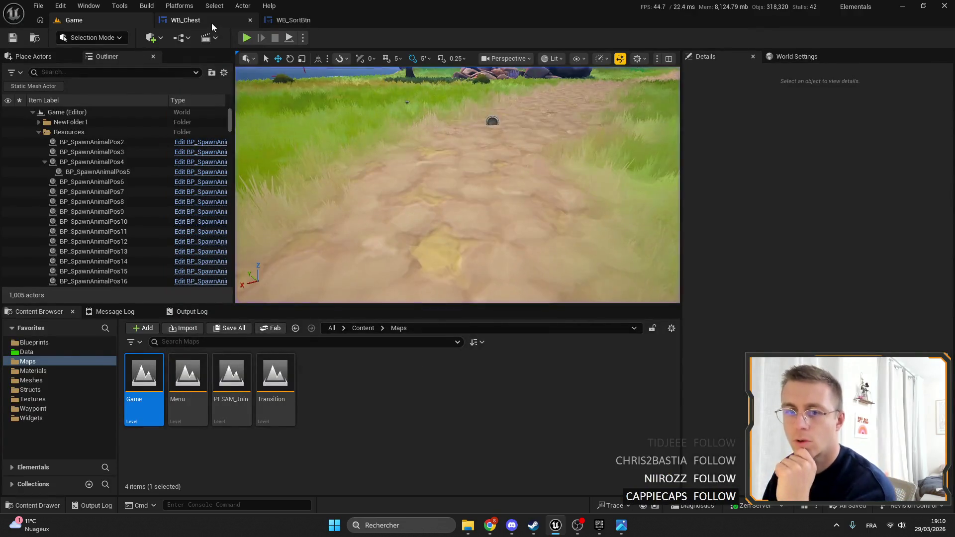
Inspect the WB_Chest layout around the backpack sort icon and the Name header.
click(211, 22)
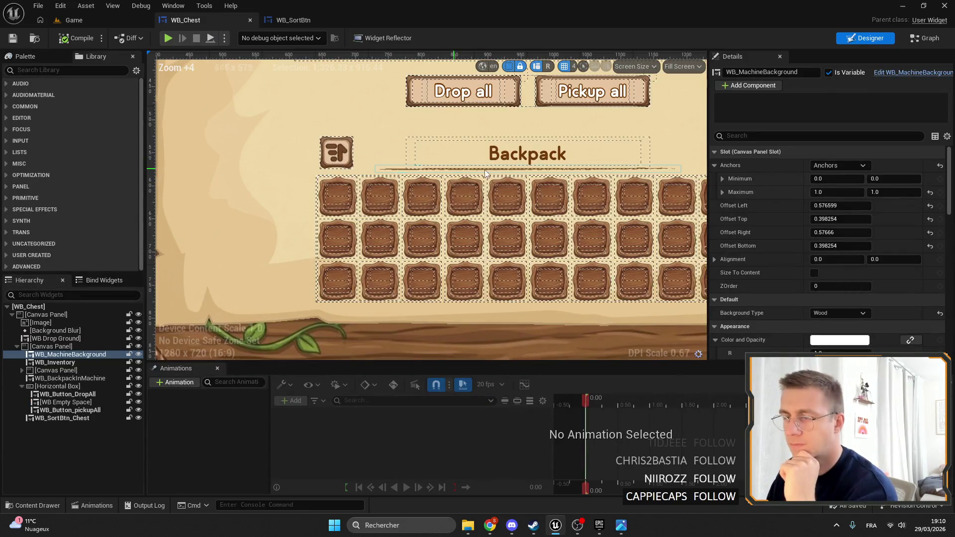
drag(486, 173, 449, 257)
scroll(296, 190, up, 2)
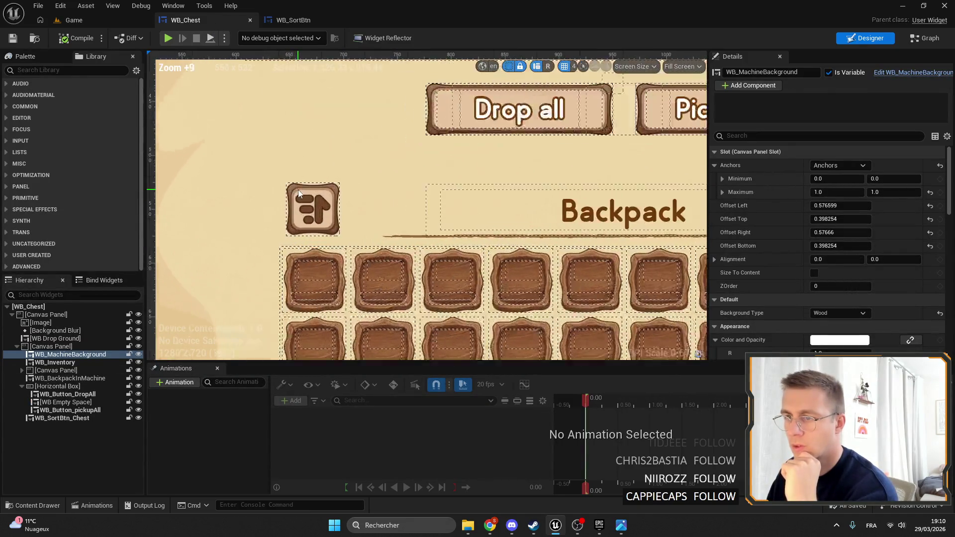
scroll(298, 190, down, 5)
drag(344, 208, 373, 309)
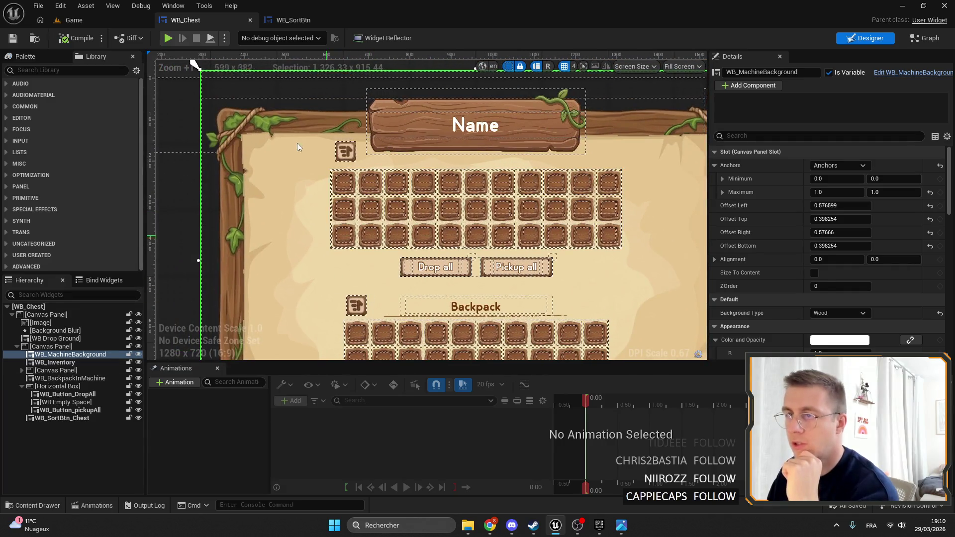
click(276, 20)
click(210, 22)
scroll(341, 225, up, 5)
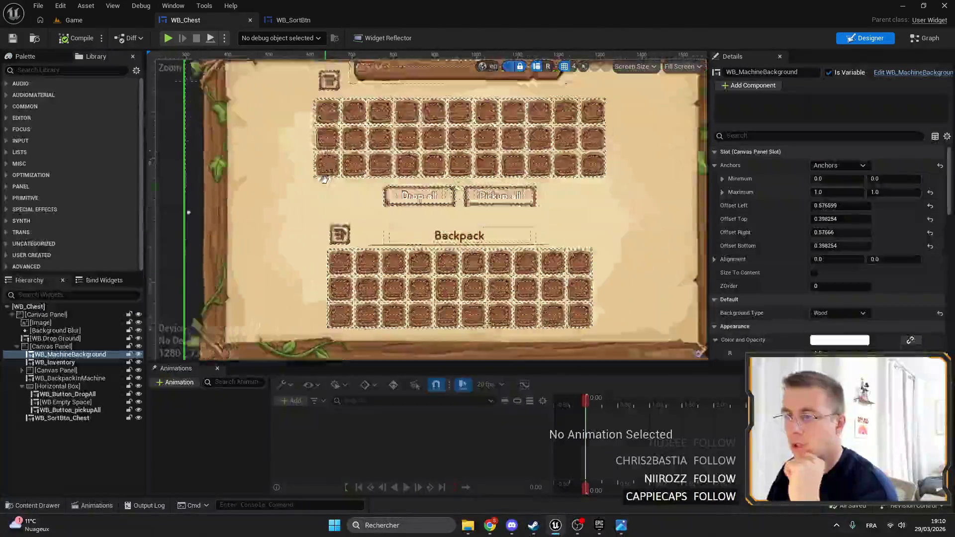
scroll(342, 223, up, 1)
scroll(345, 223, up, 1)
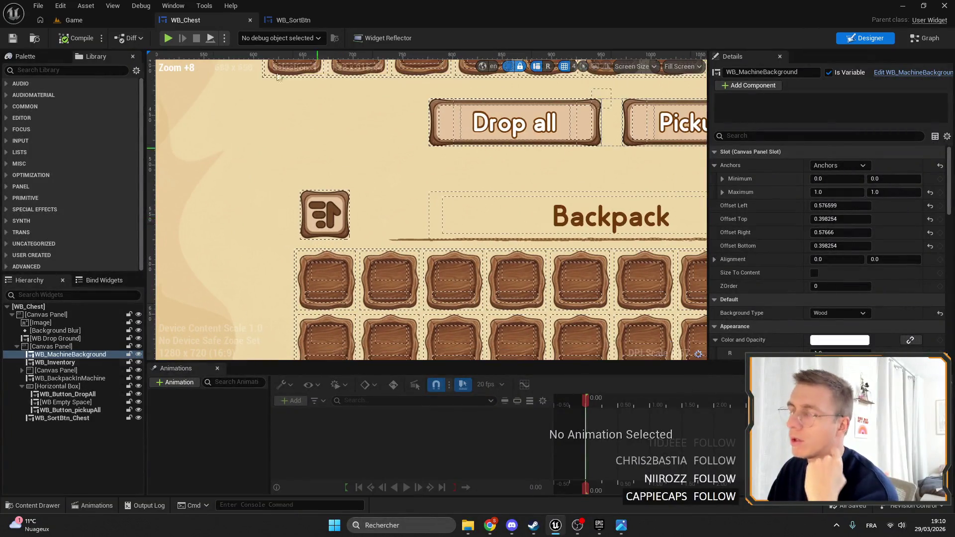
In WB_SortBtn's graph, move the Init and both SET nodes higher, then return to Designer.
click(295, 18)
scroll(532, 264, down, 2)
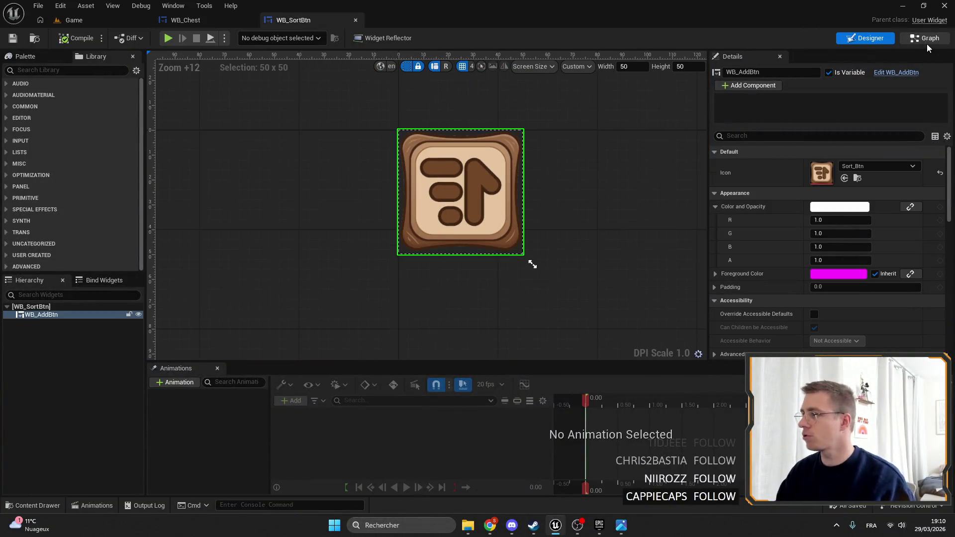
click(928, 39)
scroll(320, 135, down, 3)
scroll(320, 135, up, 3)
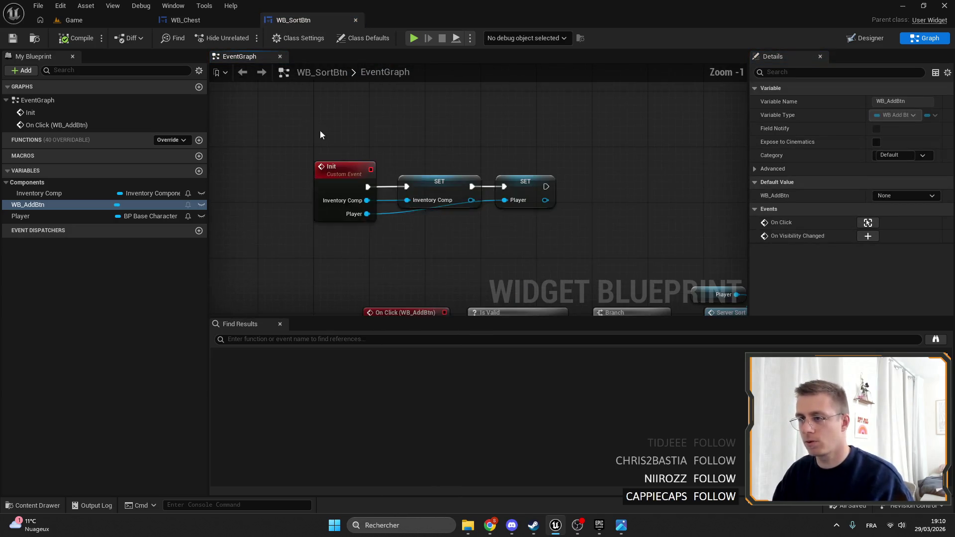
drag(320, 134, 560, 224)
mouse_move(357, 179)
mouse_down()
mouse_move(386, 132)
mouse_move(364, 136)
mouse_up()
click(514, 215)
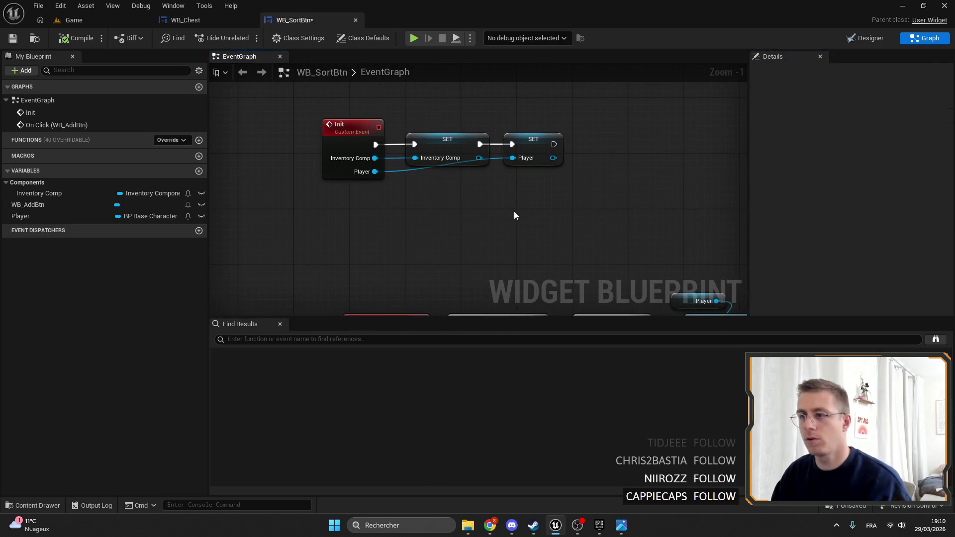
scroll(514, 215, down, 3)
drag(344, 102, 454, 141)
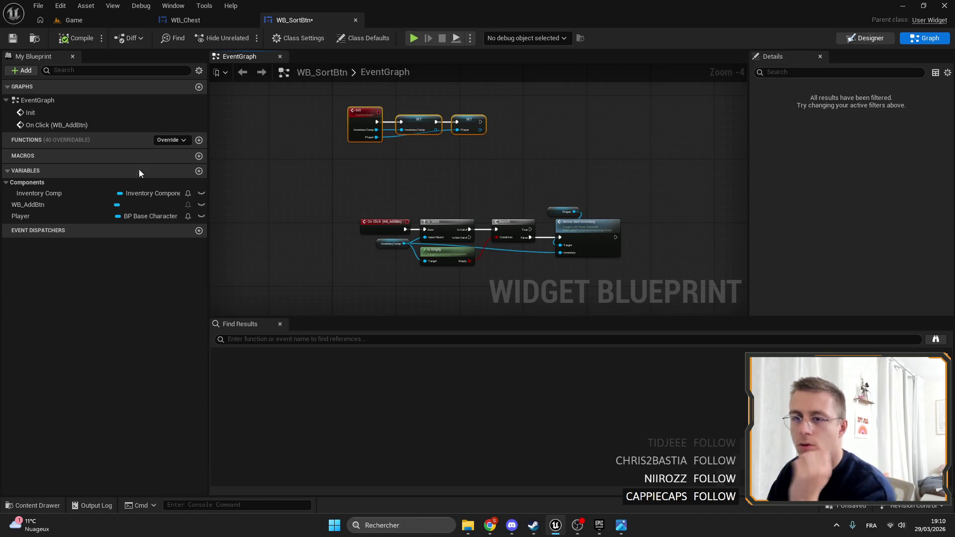
double_click(114, 204)
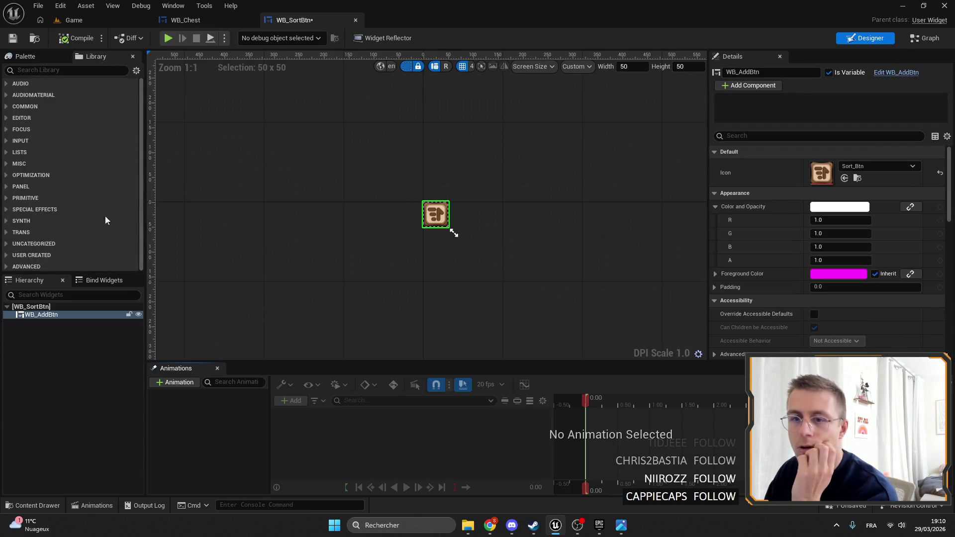
Open WB_AddBtn, select its Button, and bring the construct node chain into view in the graph.
double_click(436, 214)
scroll(413, 224, up, 4)
click(388, 219)
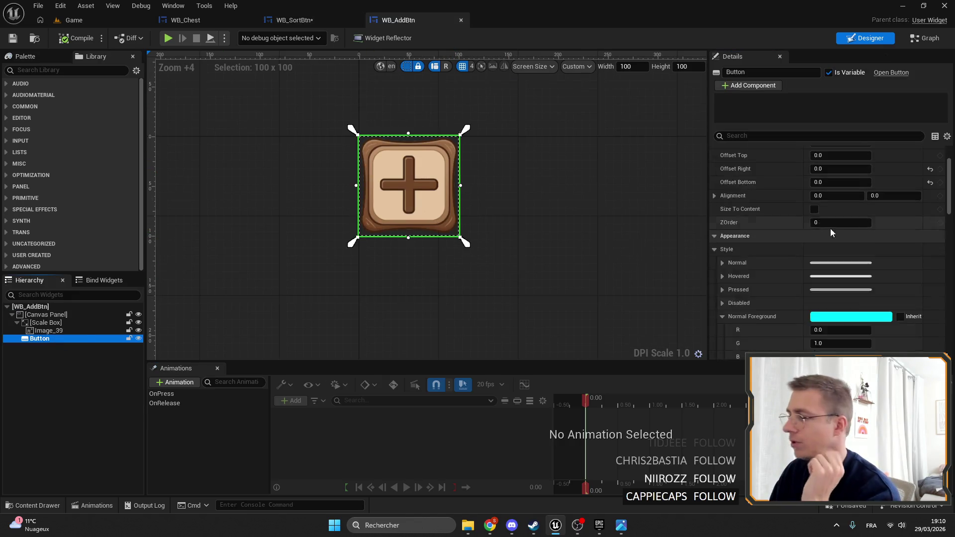
scroll(831, 232, down, 10)
scroll(827, 224, up, 5)
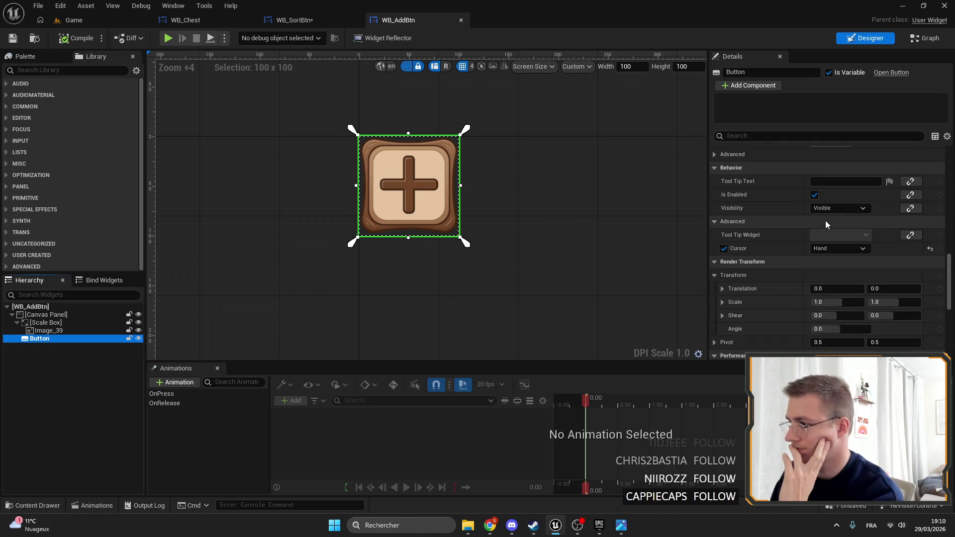
click(925, 38)
scroll(350, 157, down, 5)
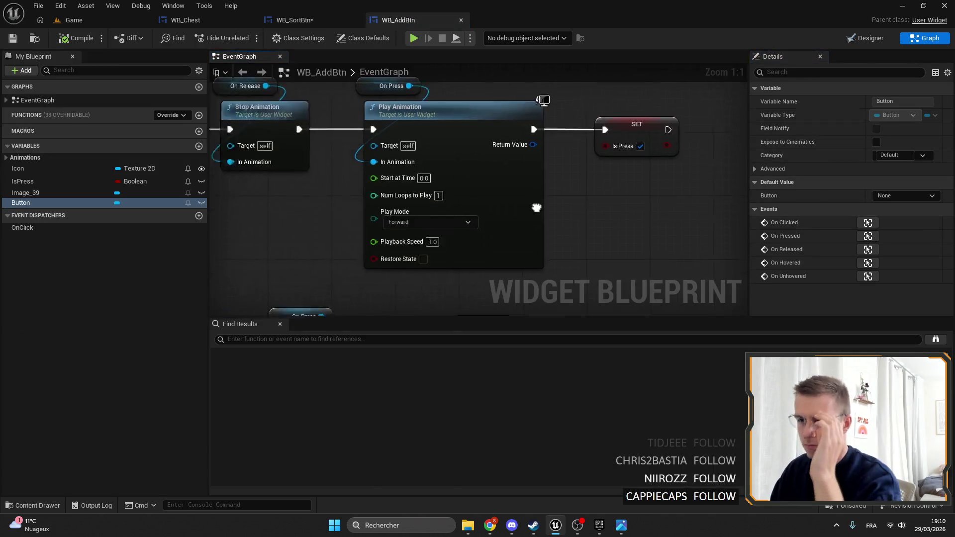
drag(407, 300, 457, 285)
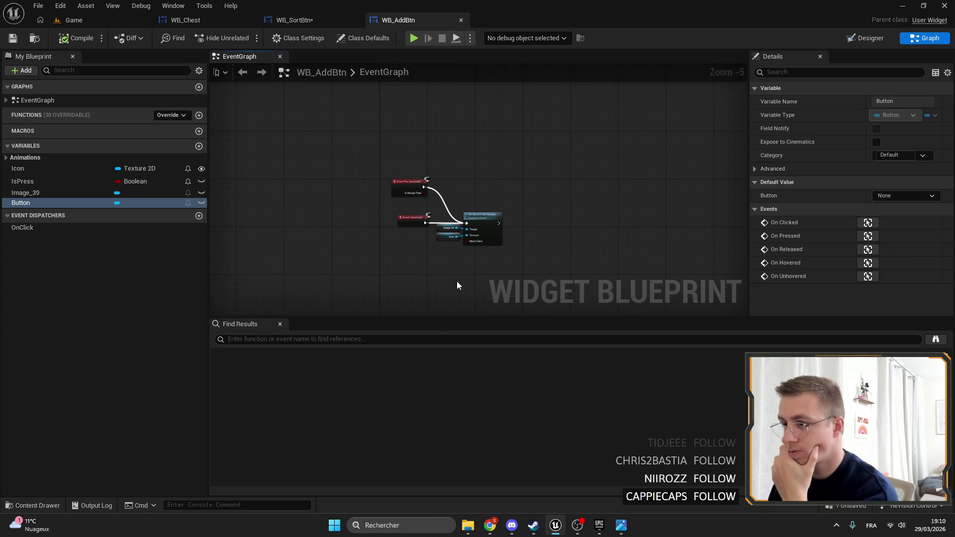
scroll(479, 186, up, 3)
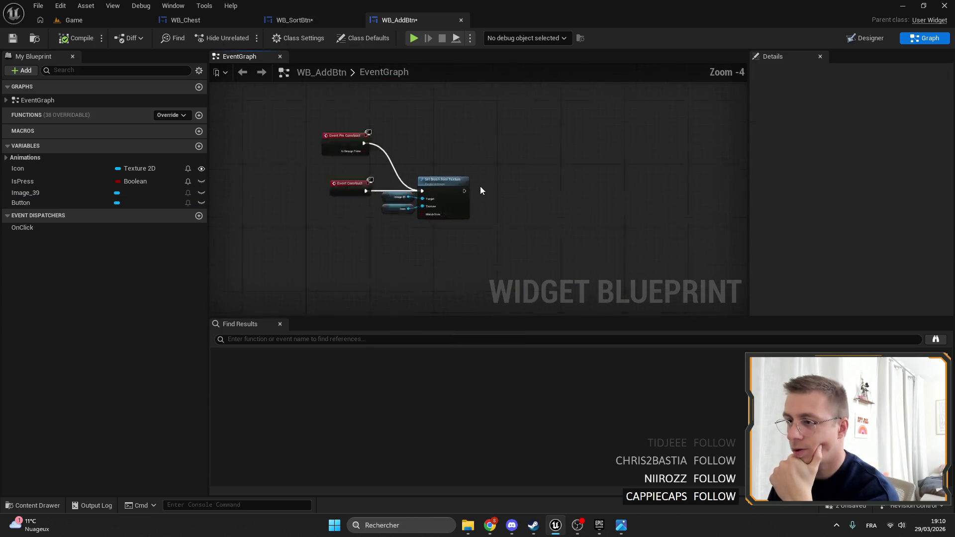
drag(470, 170, 469, 162)
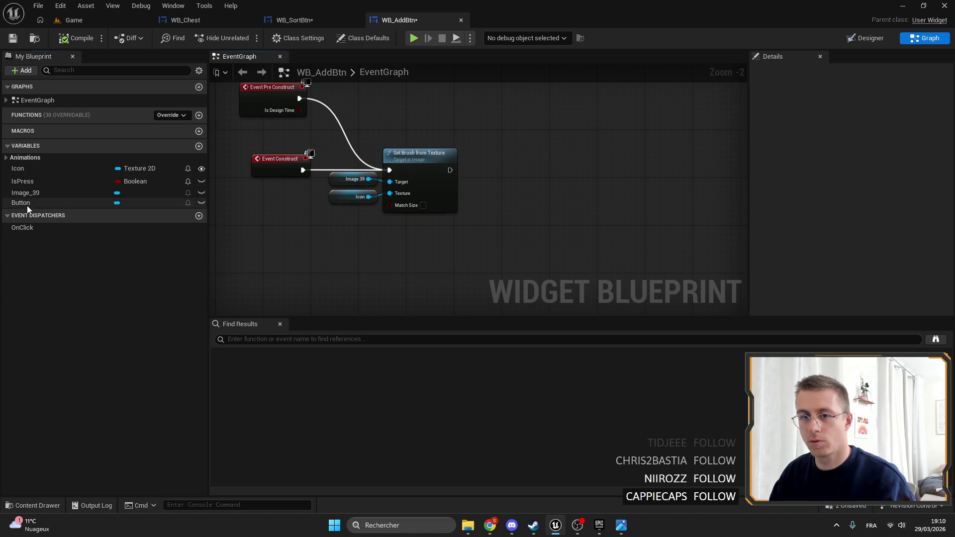
Place a Button getter in the graph and discard a wrongly added tooltip node.
mouse_move(27, 203)
mouse_down()
mouse_move(350, 247)
mouse_move(419, 242)
mouse_up()
click(374, 265)
text(too)
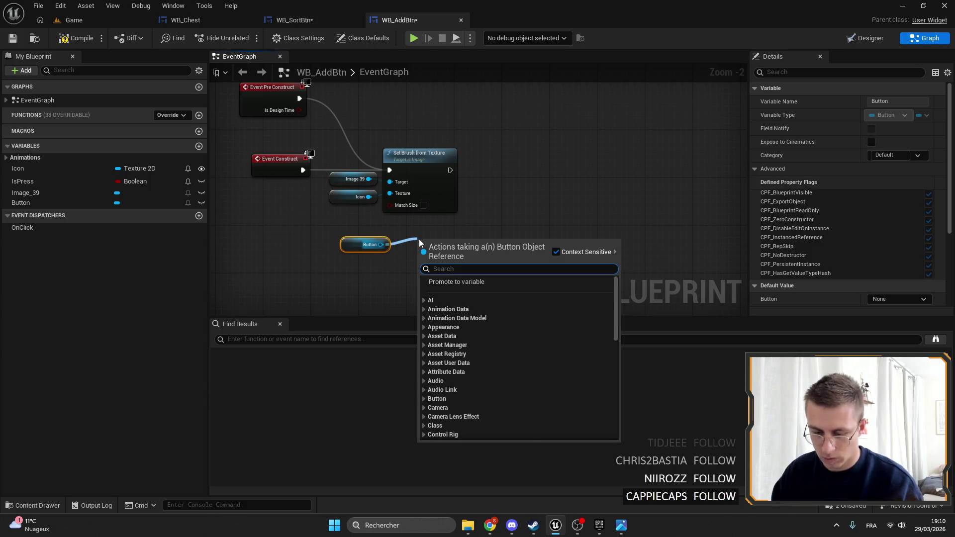
text(ltip)
key(Return)
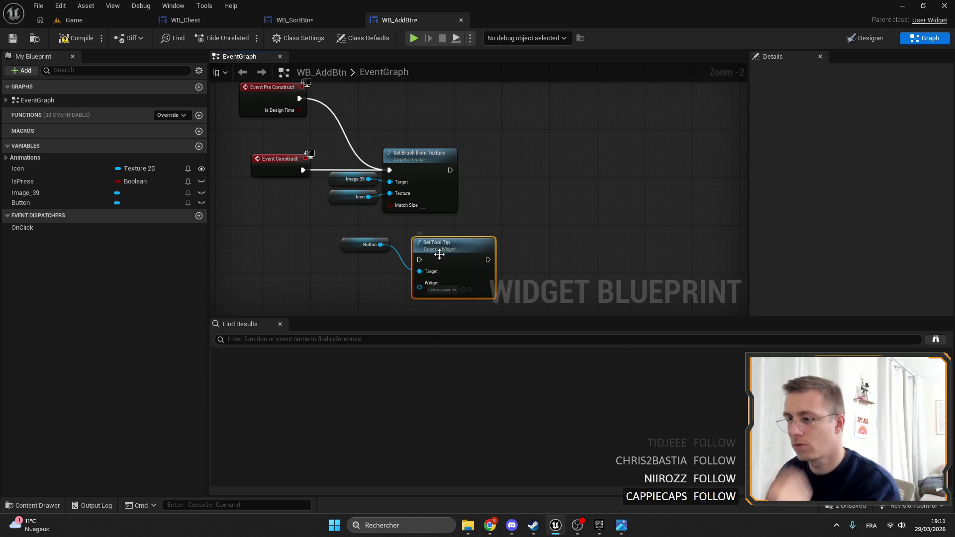
drag(420, 241, 497, 169)
key(Delete)
Add Set Tool Tip Text on Button, running after Set Brush from Texture, and arrange the nodes.
drag(380, 245, 410, 234)
text(set tool)
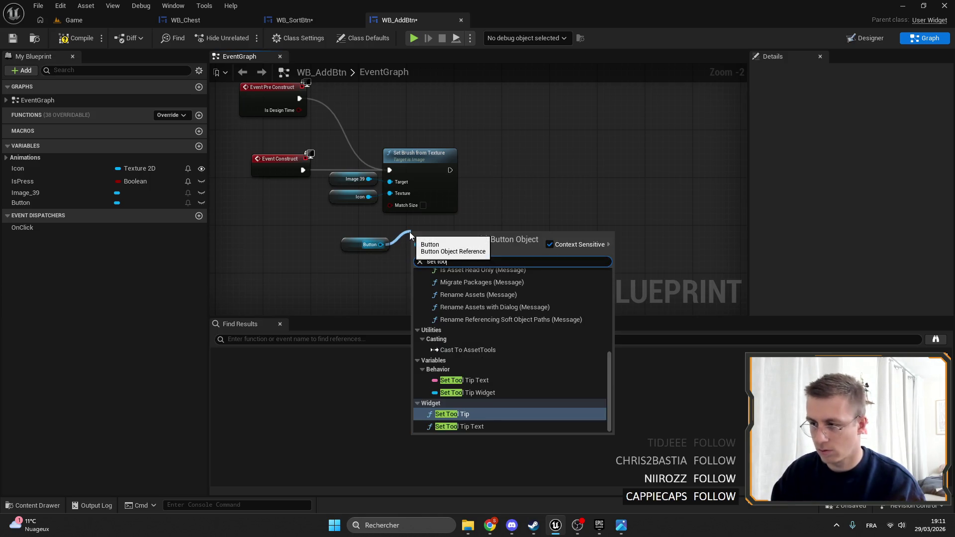
key(Down)
key(Return)
drag(441, 263, 536, 180)
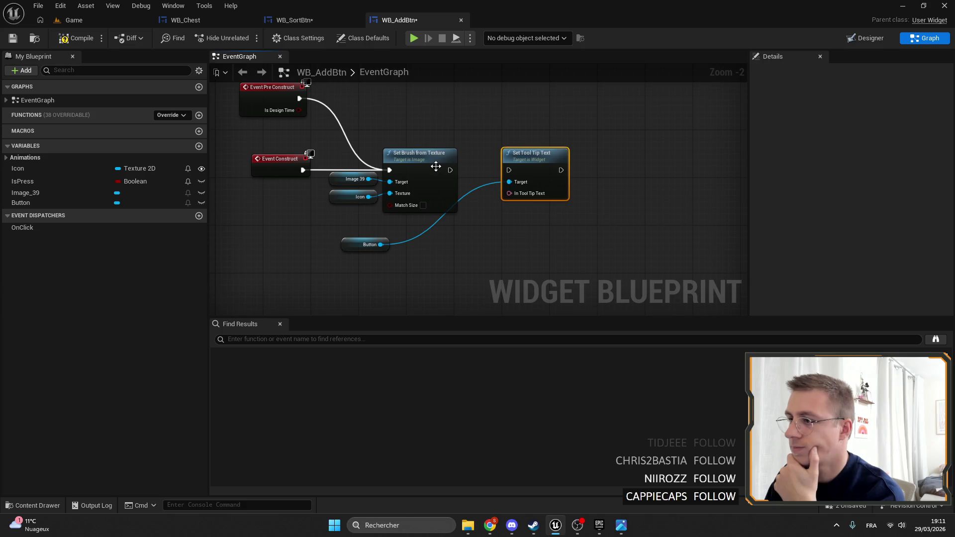
drag(450, 170, 508, 170)
mouse_move(353, 240)
mouse_down()
mouse_move(483, 132)
mouse_move(537, 169)
mouse_up()
mouse_move(537, 169)
mouse_down()
mouse_move(524, 170)
mouse_move(468, 233)
mouse_up()
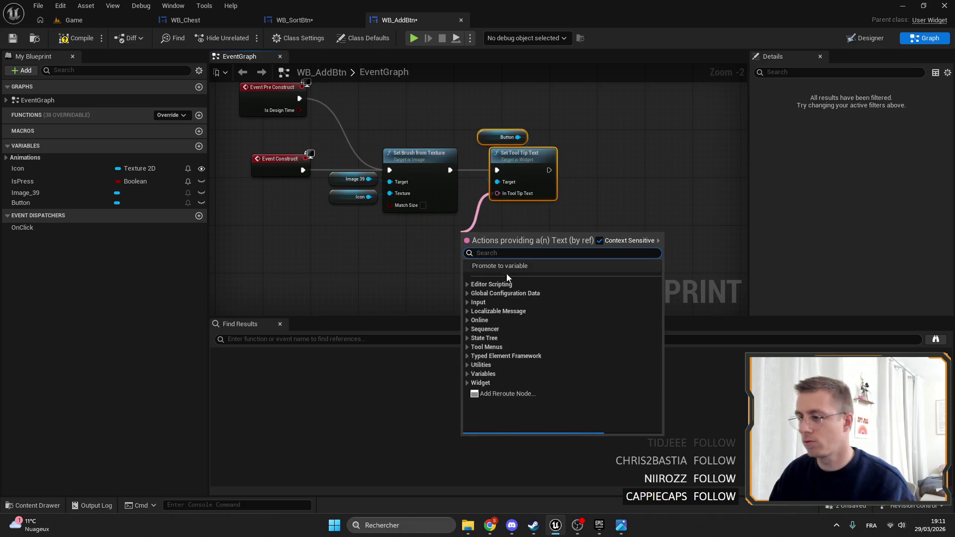
Promote the tooltip text to a 'Tip Text' variable, make it Instance Editable and Expose on Spawn, and compile.
click(513, 263)
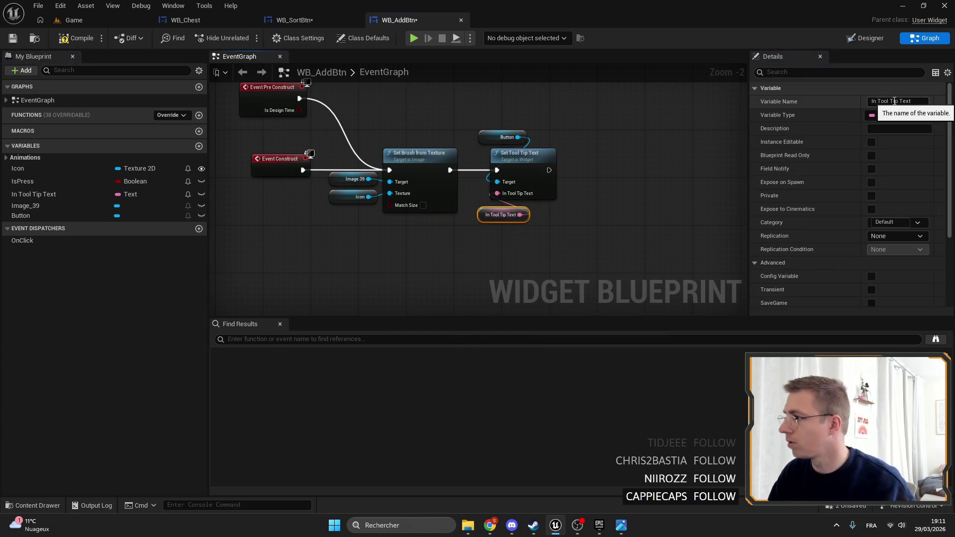
click(895, 100)
text(Tip Text)
key(Return)
click(878, 143)
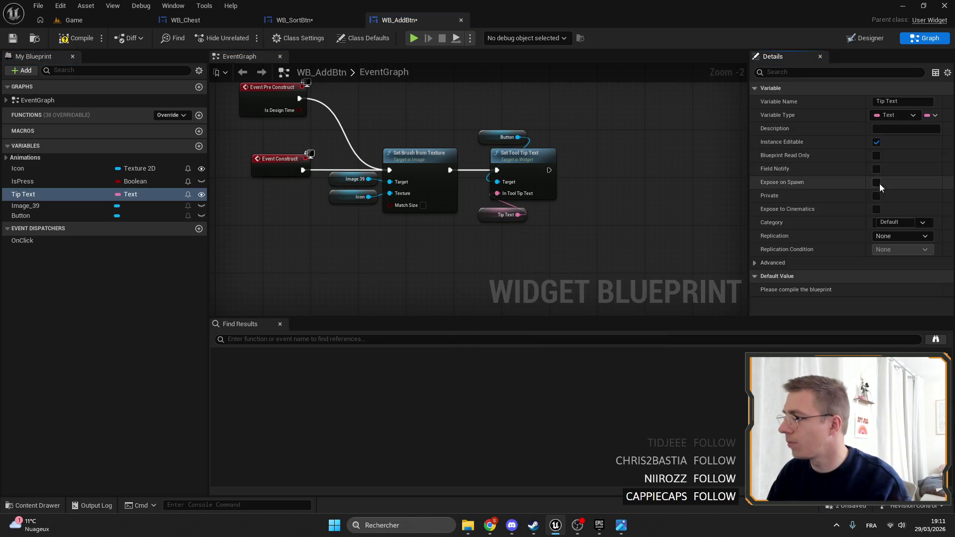
click(877, 182)
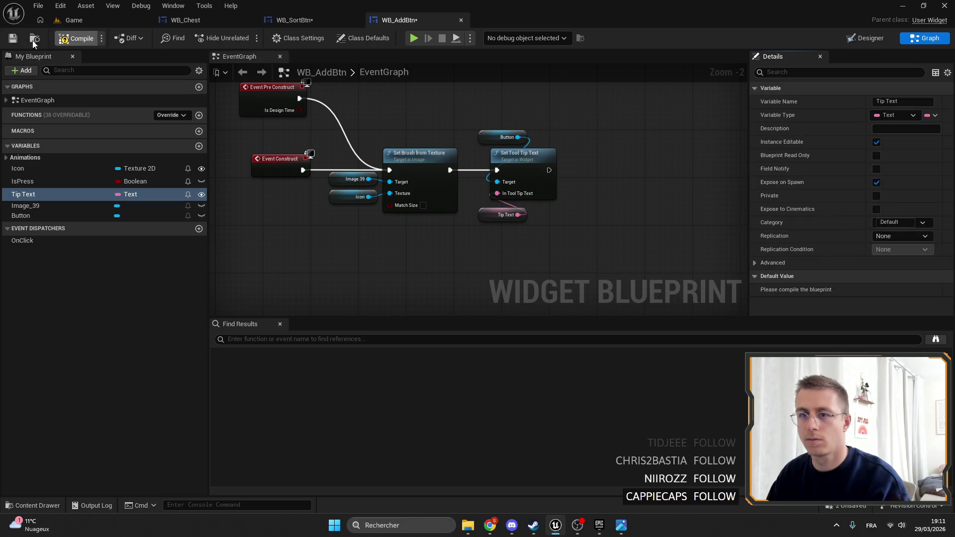
click(75, 38)
click(308, 23)
scroll(561, 236, up, 2)
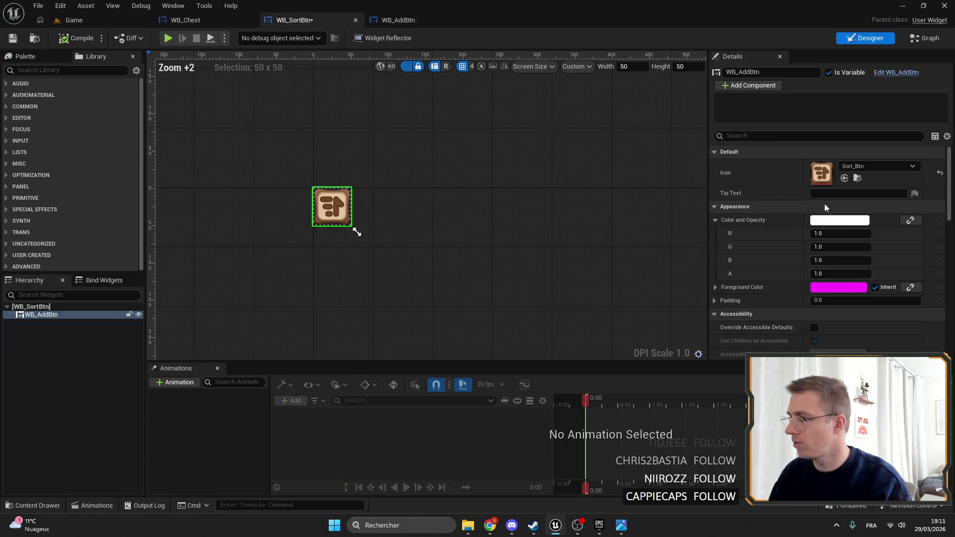
Set the sort button's Tip Text to 'Sort inventory' and return to the Game level.
click(839, 194)
text(Sort inventory)
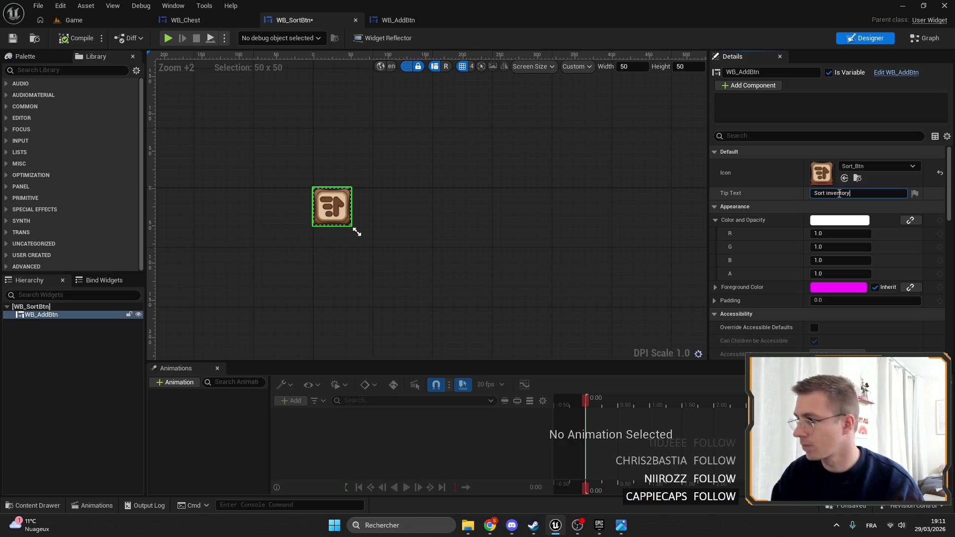
key(Return)
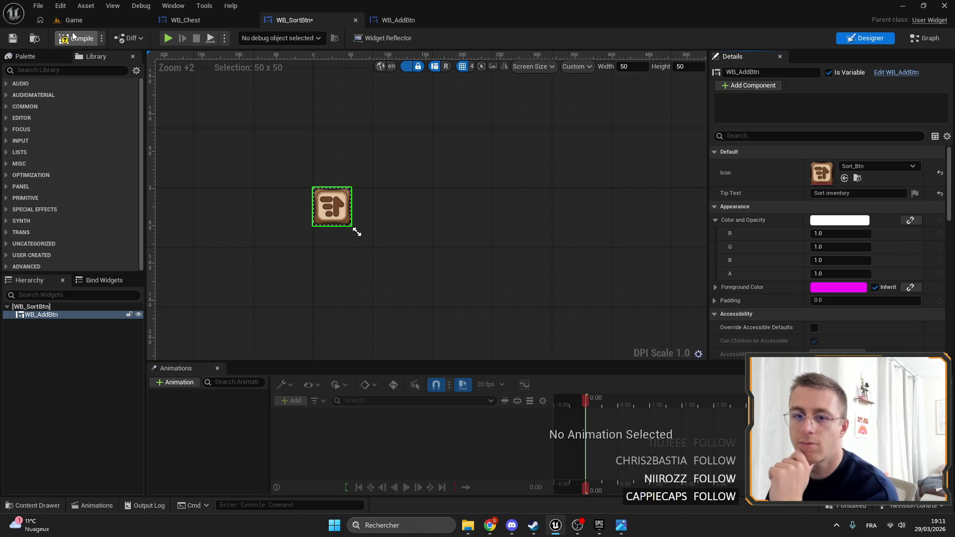
click(169, 38)
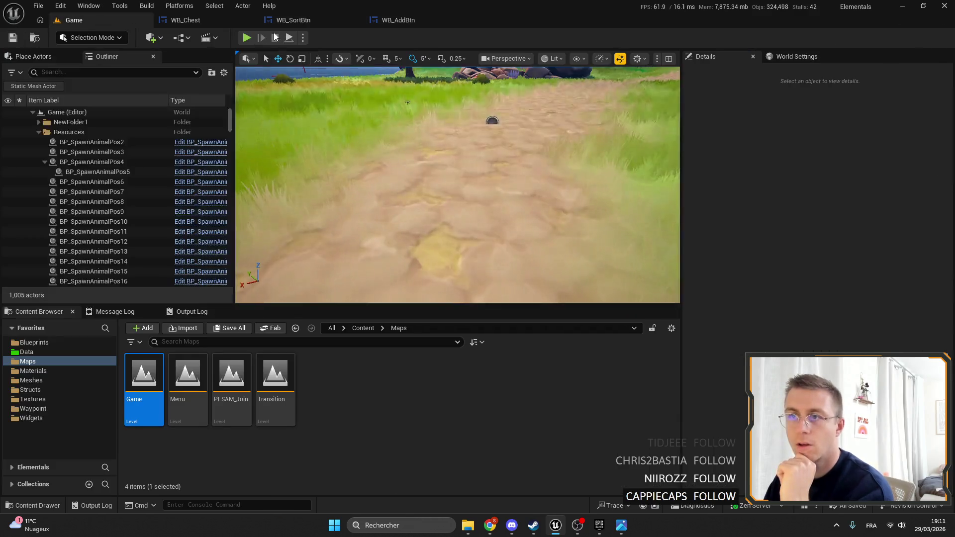
Start play in the editor and open and close the gold chest inventory.
click(248, 38)
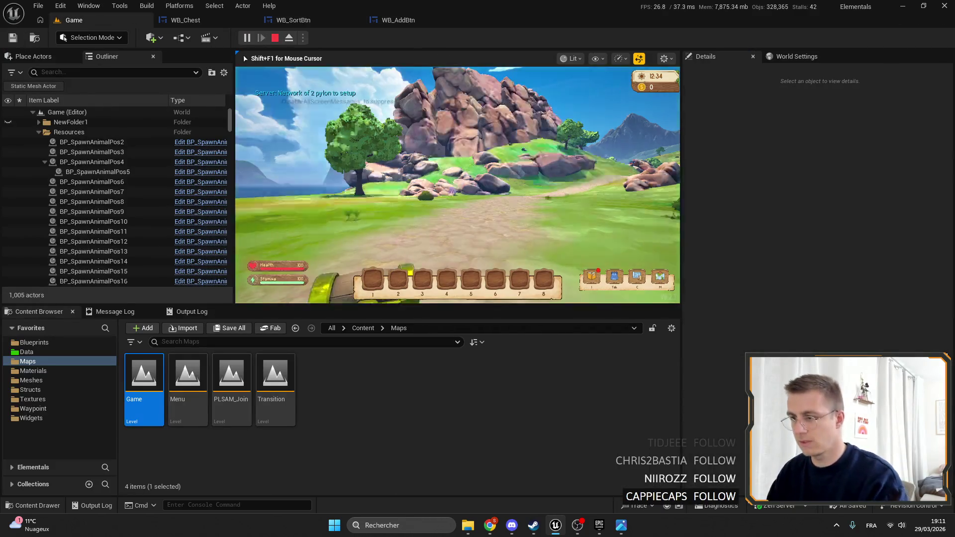
key(e)
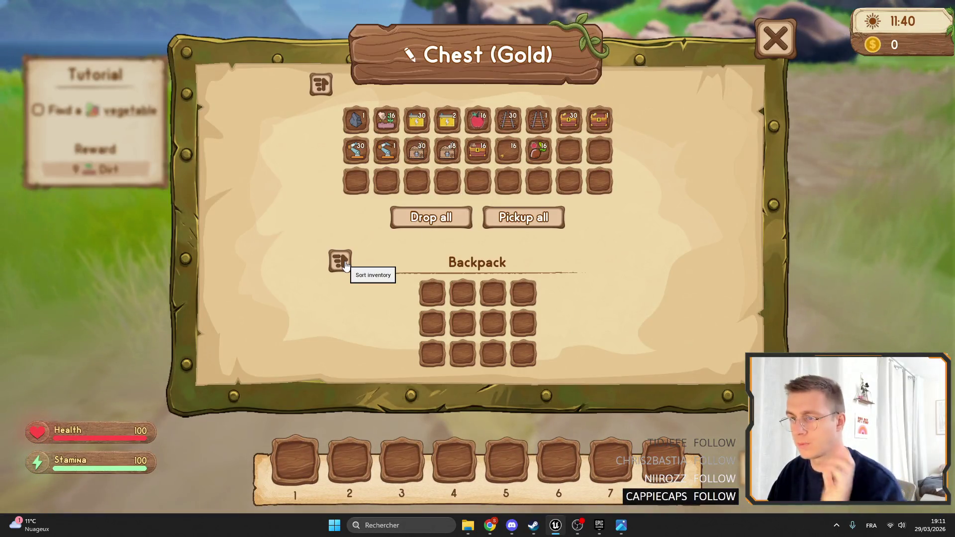
click(776, 39)
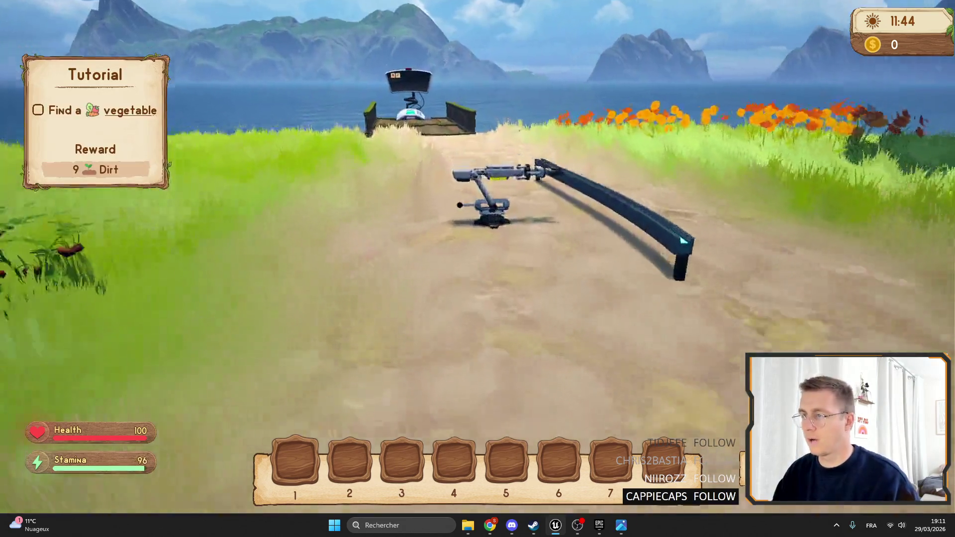
In the robotic arm window, filter by tag, add, remove and re-add Accumulator Tier1, raising its max drop.
key(e)
click(403, 216)
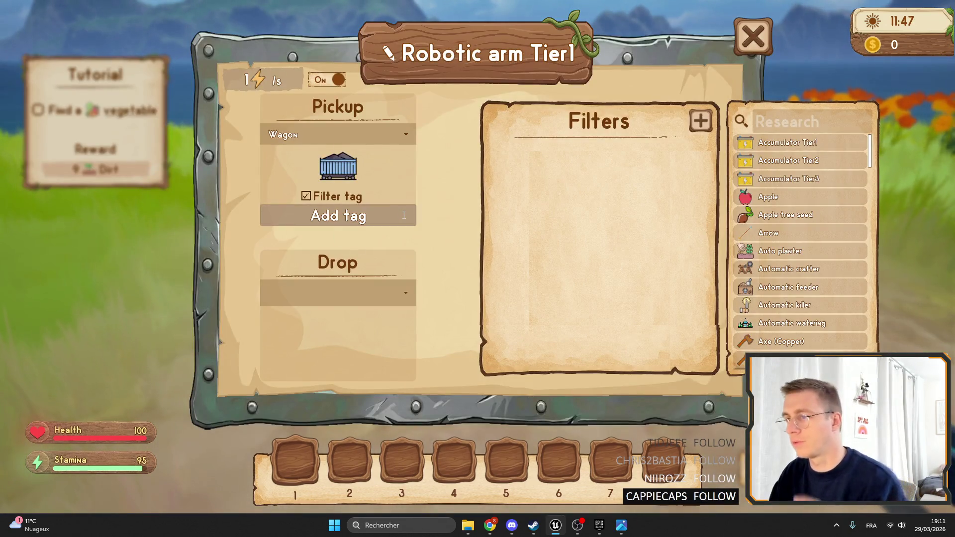
click(706, 126)
click(701, 122)
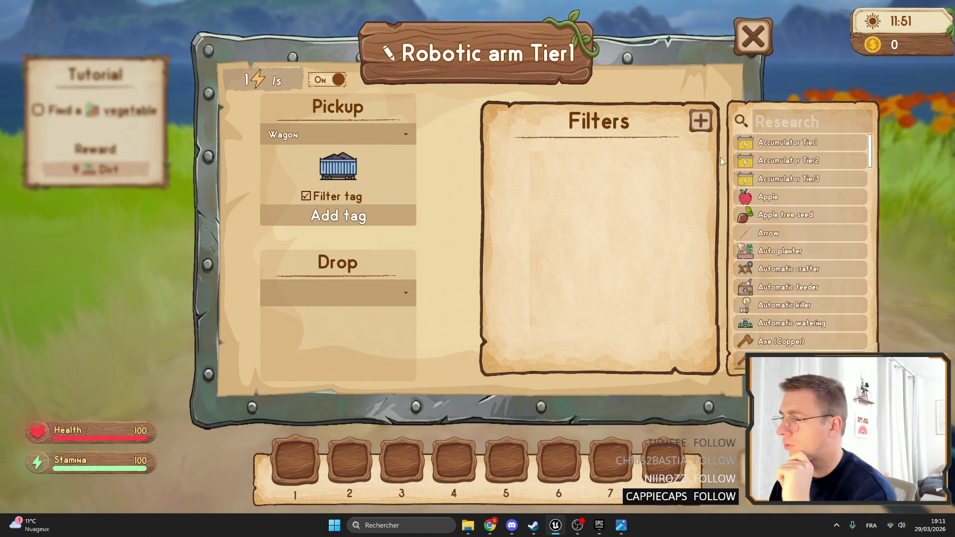
click(795, 145)
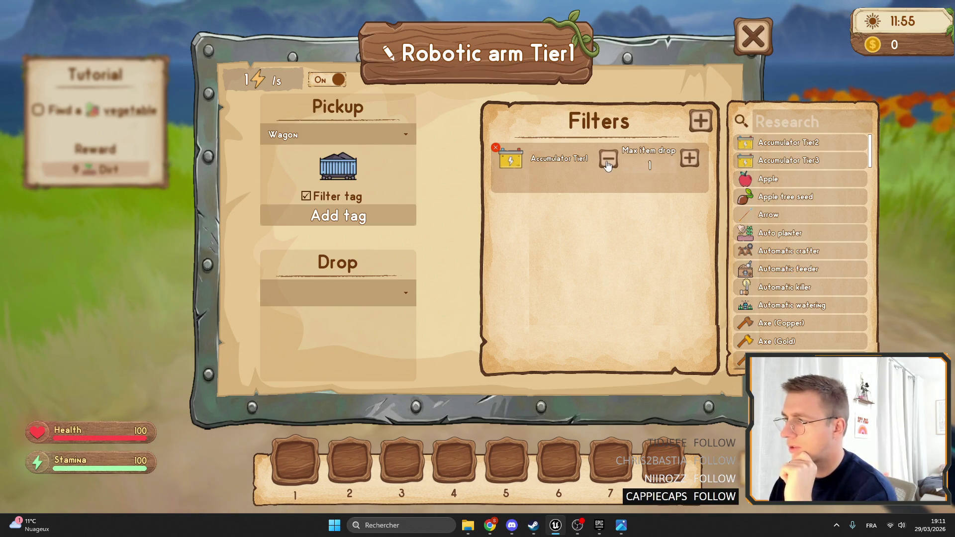
click(495, 148)
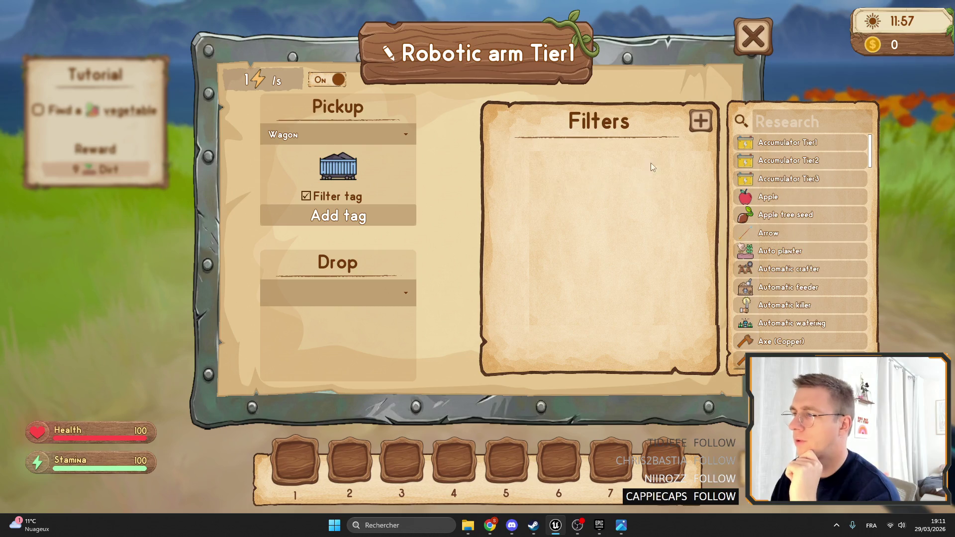
click(703, 131)
click(700, 124)
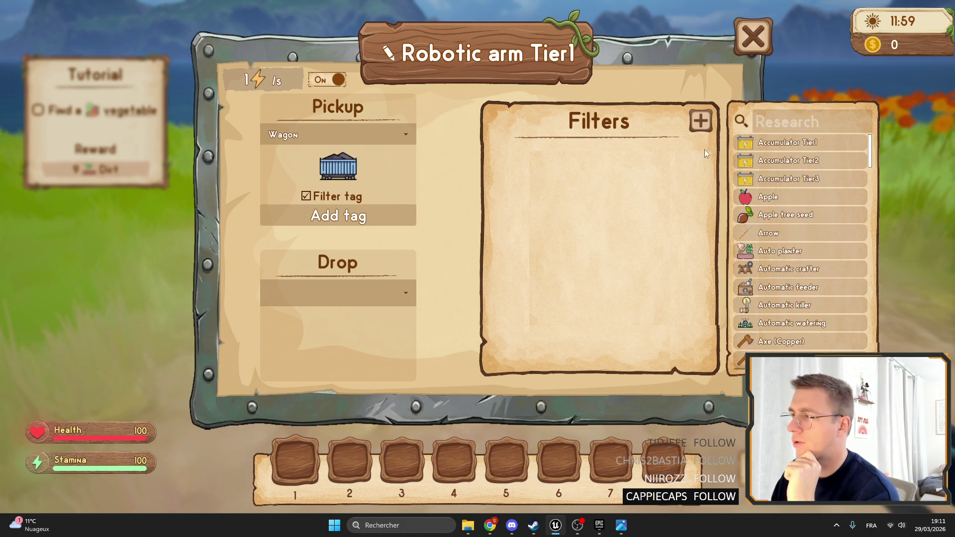
click(787, 143)
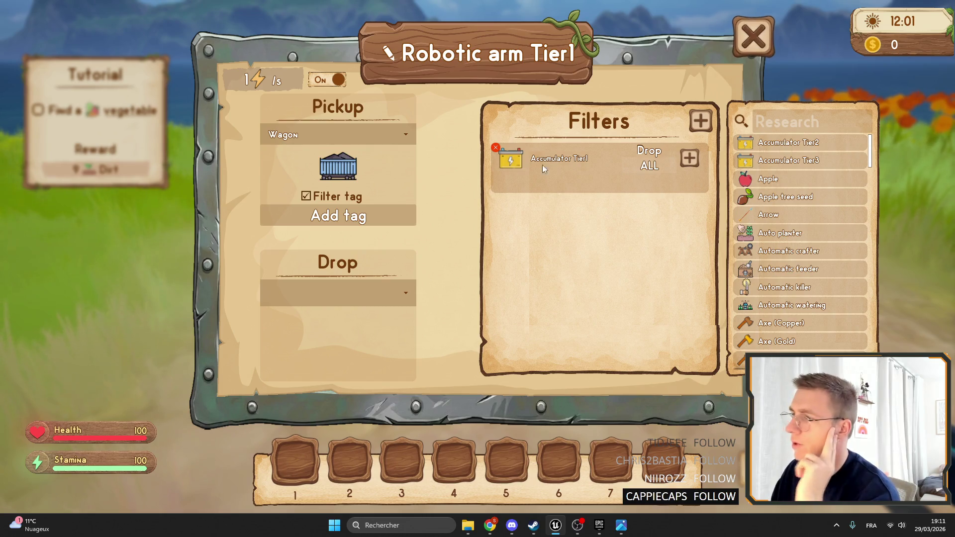
click(690, 160)
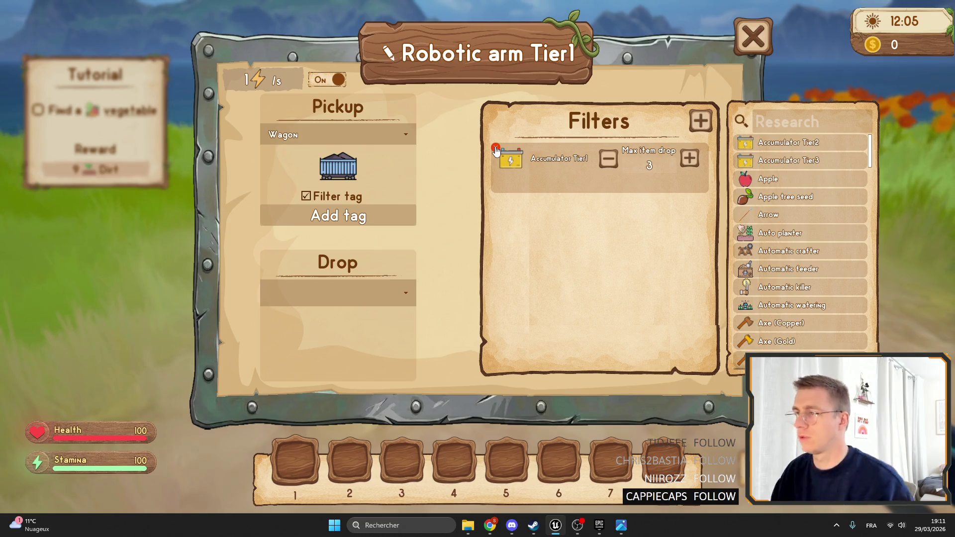
Stop the playtest and show the Widgets > Waypoint folder in the Content Browser.
key(Escape)
key(F11)
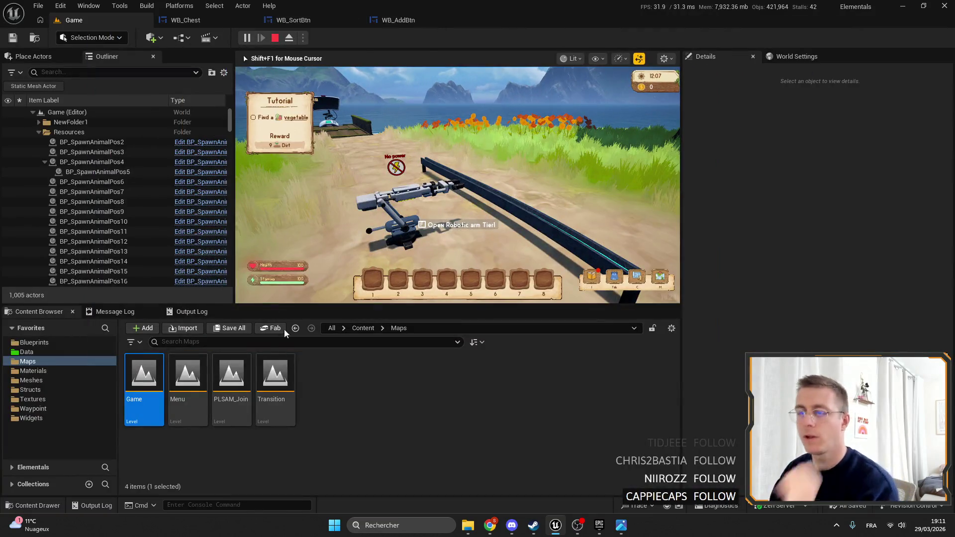
key(Escape)
click(35, 409)
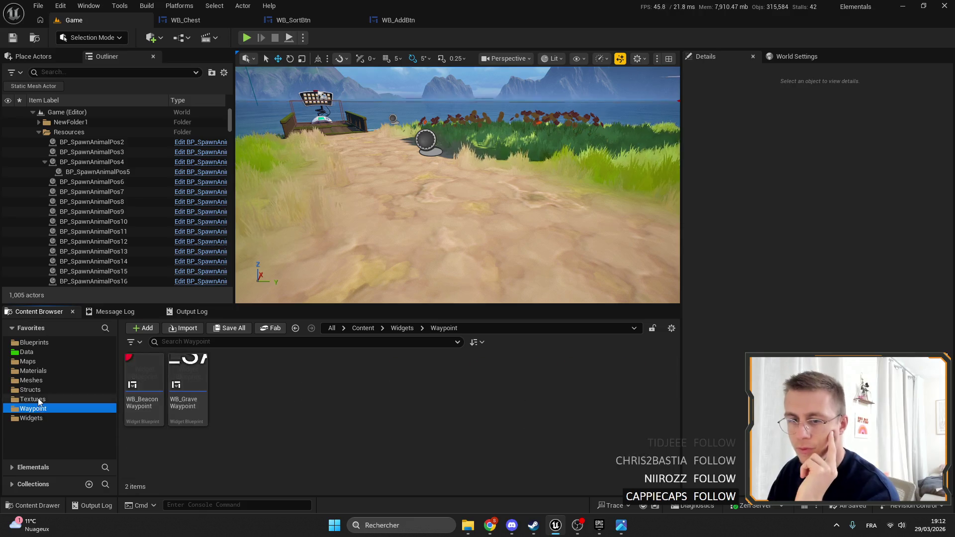
Browse to the UI textures and start deleting Heart2, then cancel to keep it.
click(38, 400)
scroll(352, 411, down, 4)
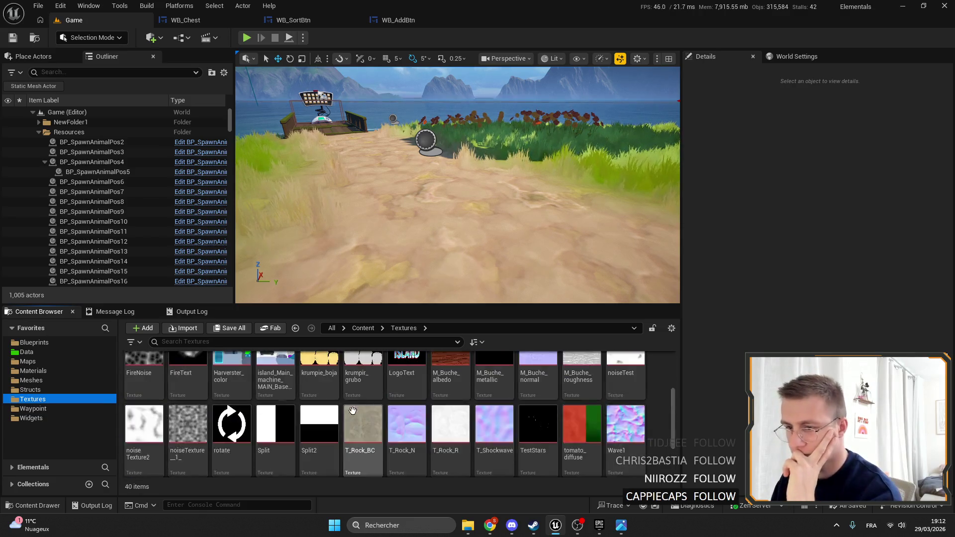
scroll(352, 411, up, 5)
double_click(408, 377)
scroll(532, 395, down, 2)
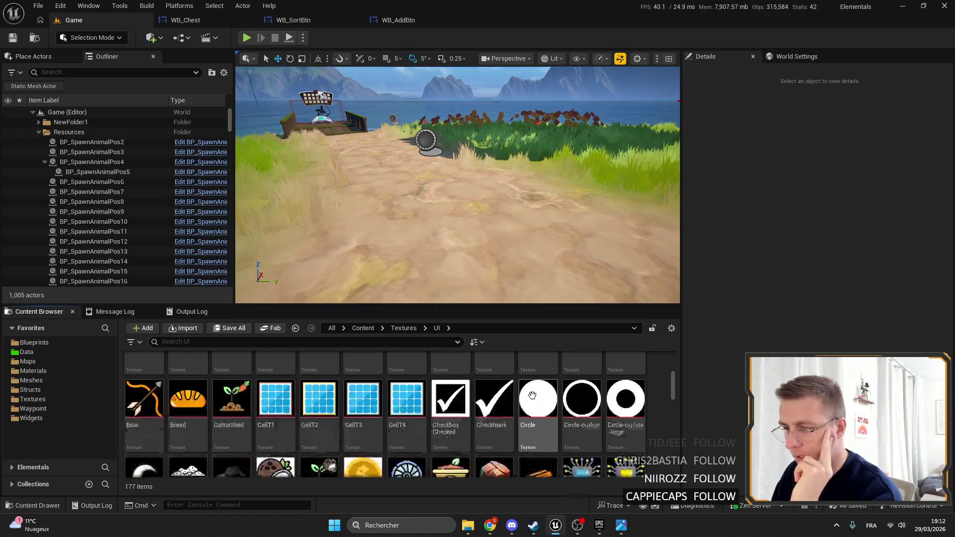
scroll(532, 395, down, 5)
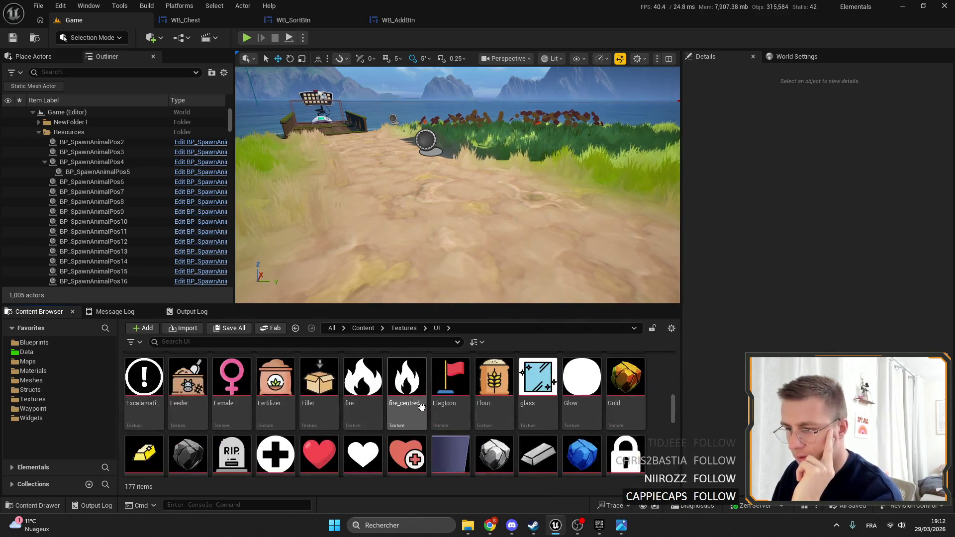
scroll(499, 410, down, 10)
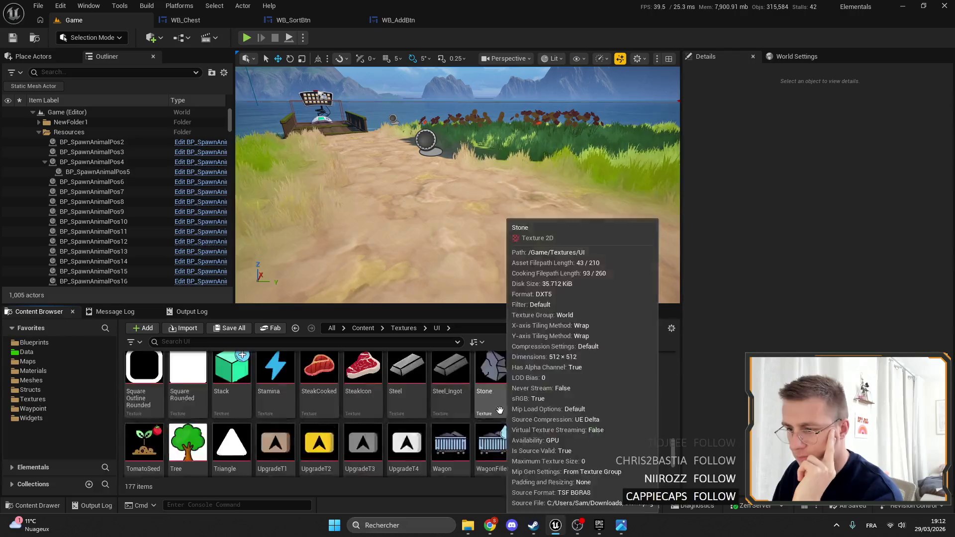
scroll(556, 419, down, 3)
scroll(652, 428, up, 6)
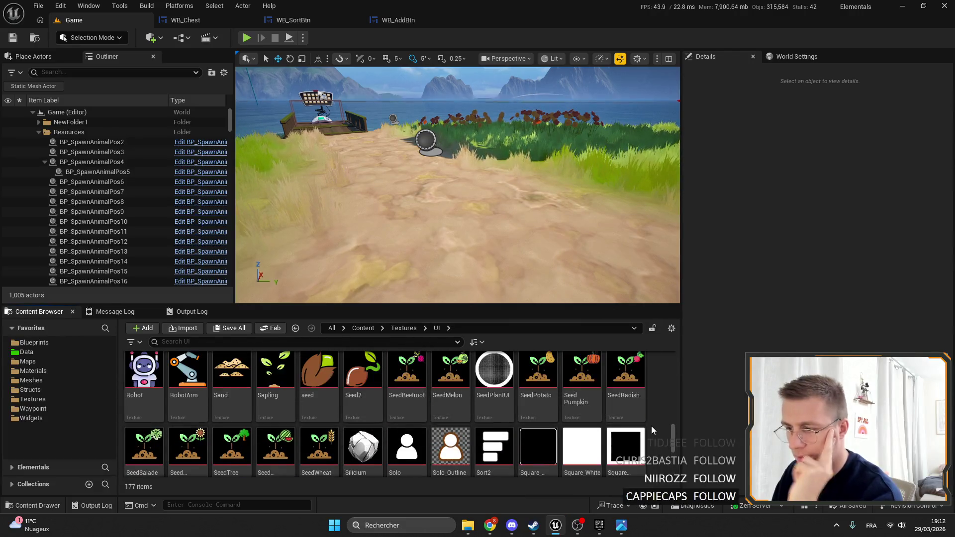
scroll(649, 426, up, 8)
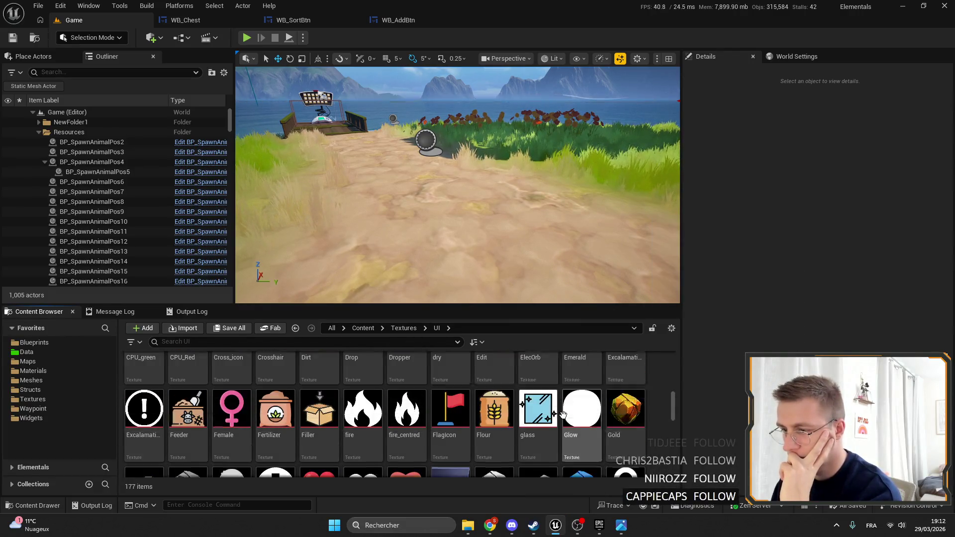
scroll(563, 414, down, 2)
click(357, 420)
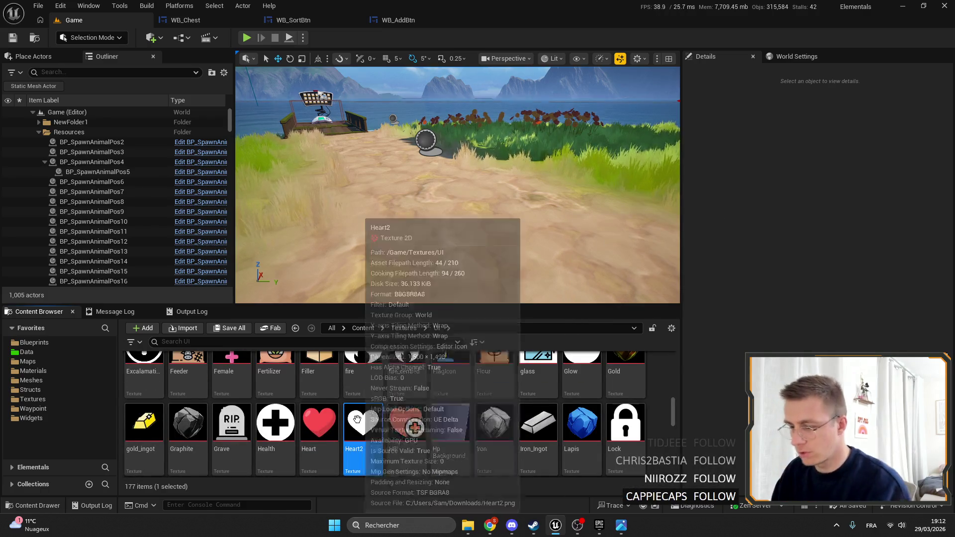
key(Delete)
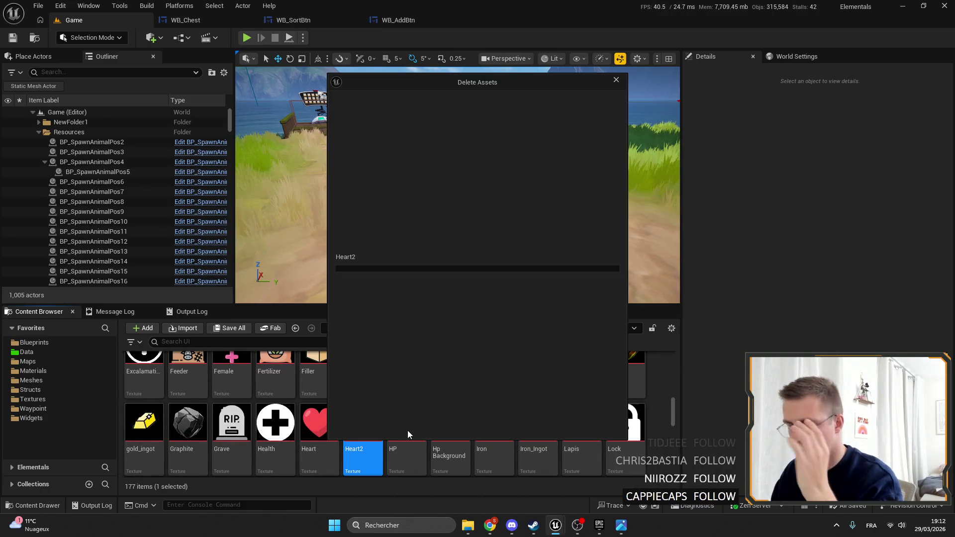
click(561, 428)
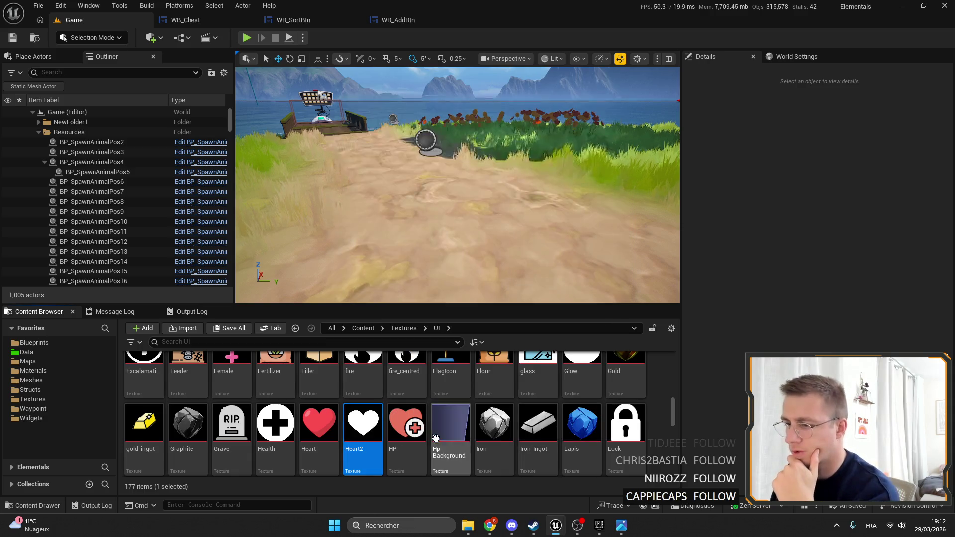
Filter the UI textures by 'cro' and bring up Cross_icon's context menu, then dismiss it.
scroll(436, 438, up, 1)
scroll(436, 437, down, 1)
scroll(616, 409, up, 1)
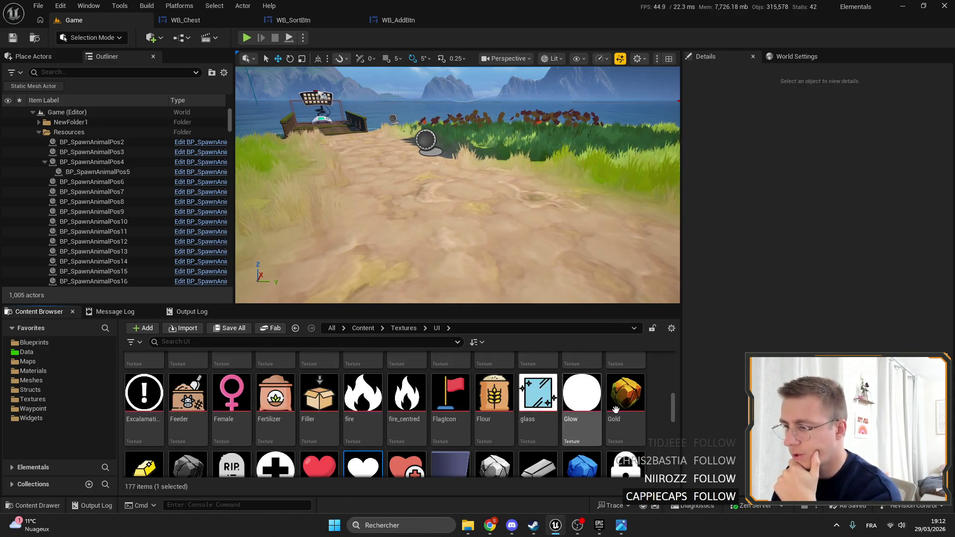
scroll(563, 397, up, 2)
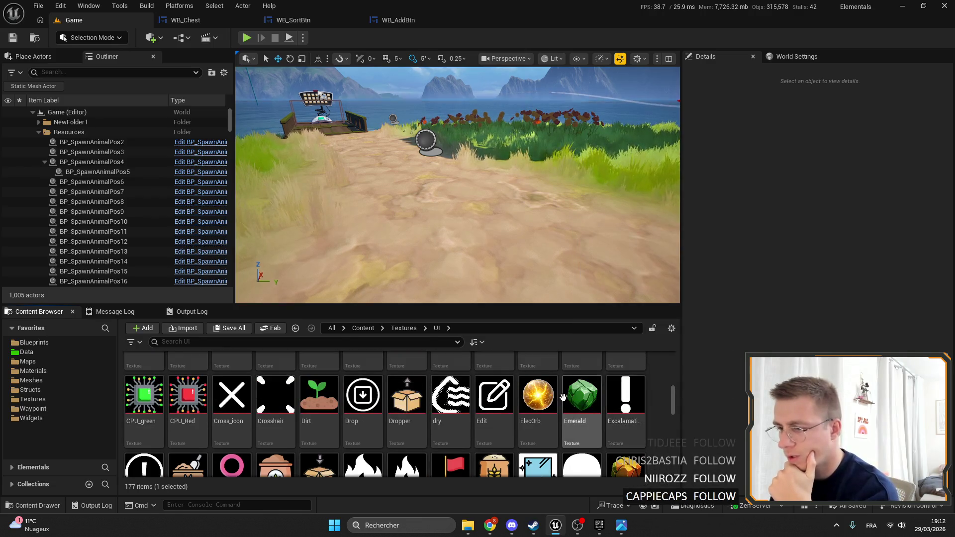
scroll(563, 396, up, 5)
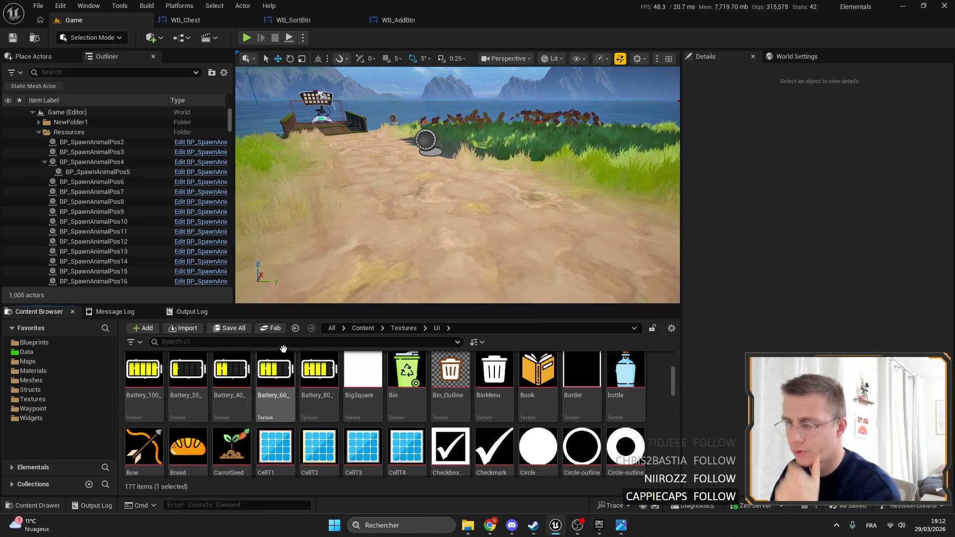
click(268, 341)
key(BackSpace)
key(BackSpace)
text(cro)
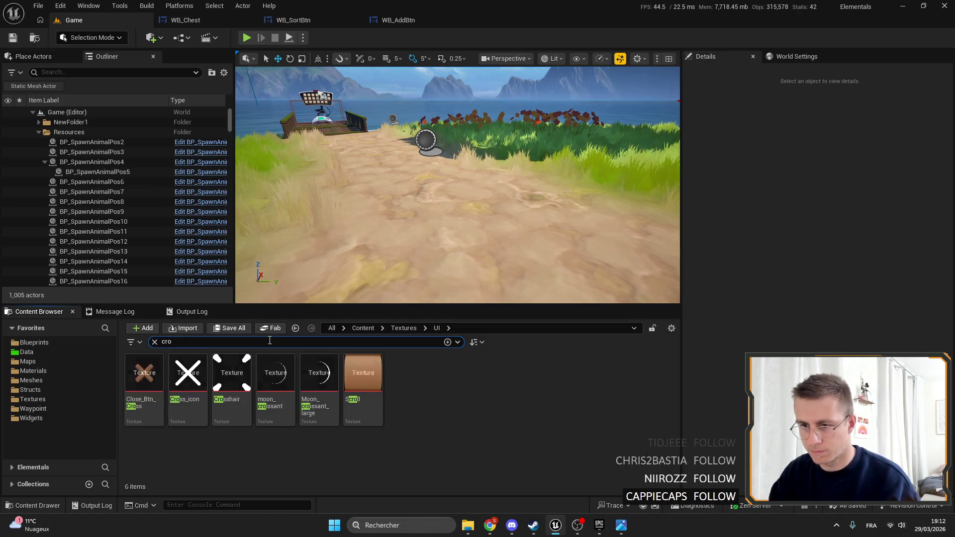
right_click(203, 378)
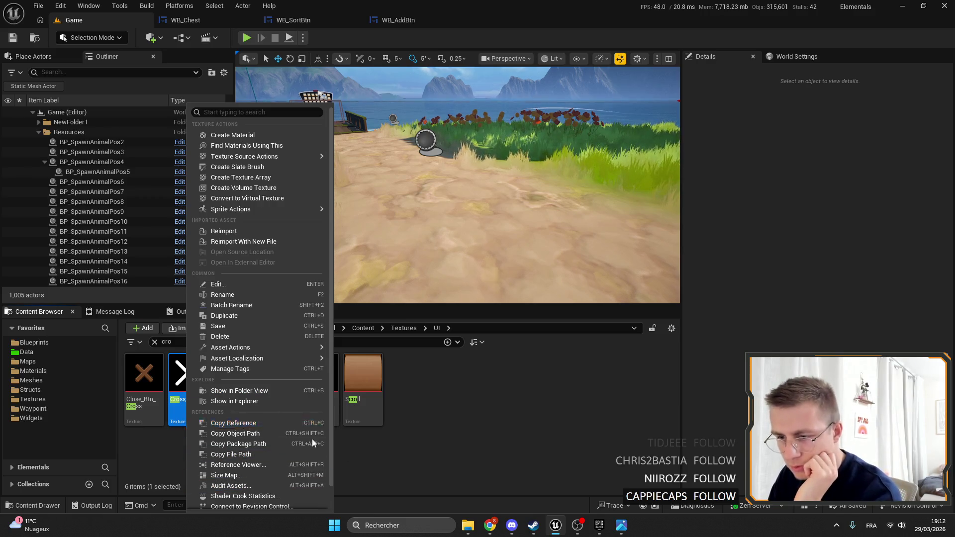
click(529, 439)
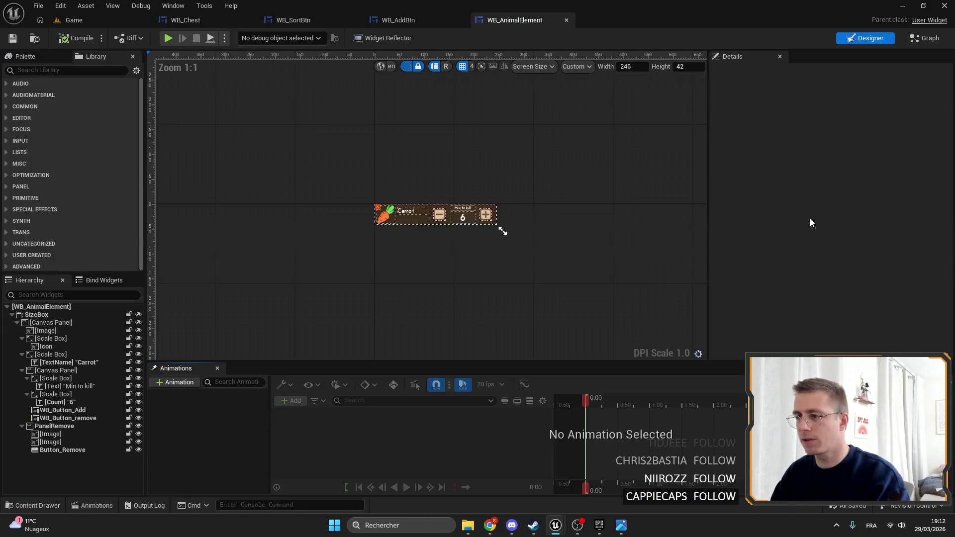
Search the Library for 'close' and drop WB_CloseBtn into PanelRemove above Button_Remove.
scroll(376, 223, up, 17)
click(376, 220)
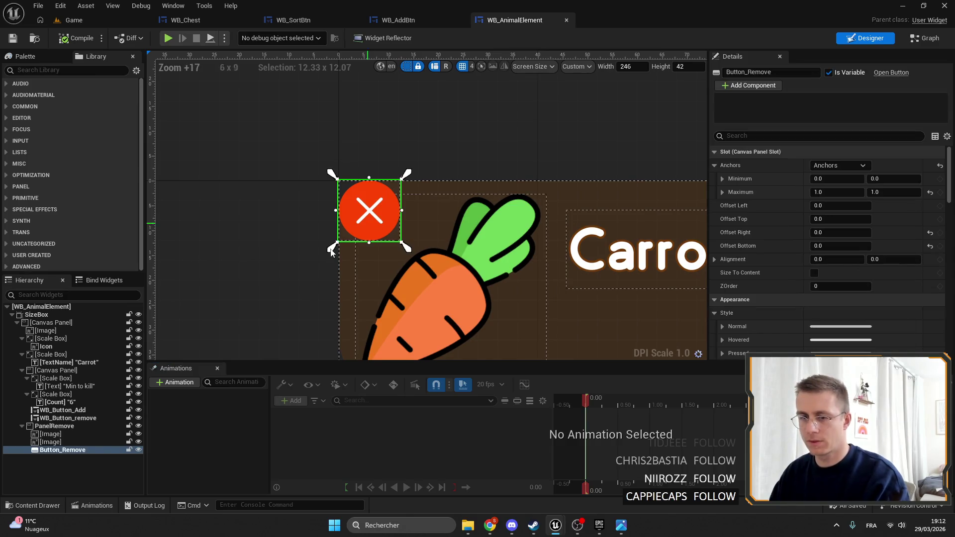
text(close)
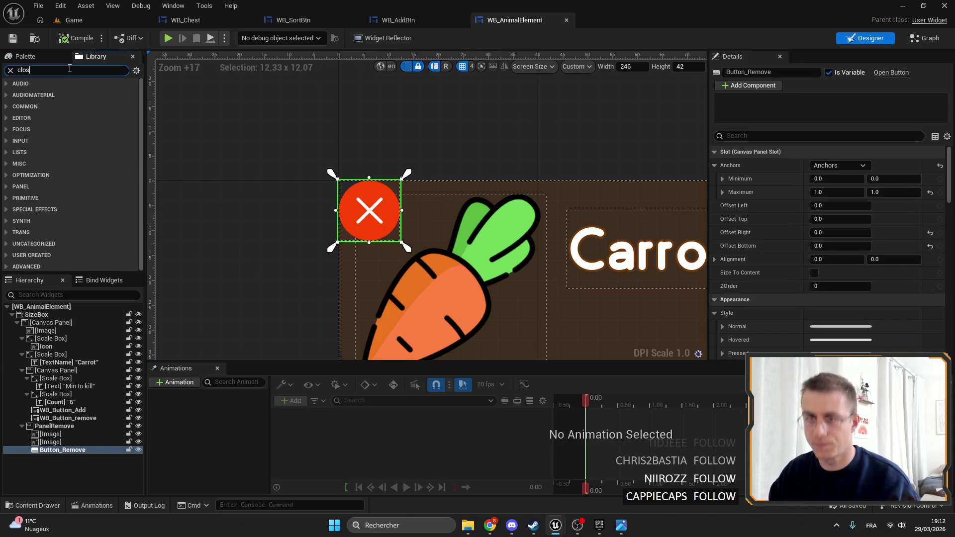
mouse_move(97, 429)
mouse_down()
mouse_move(85, 460)
mouse_move(69, 449)
mouse_up()
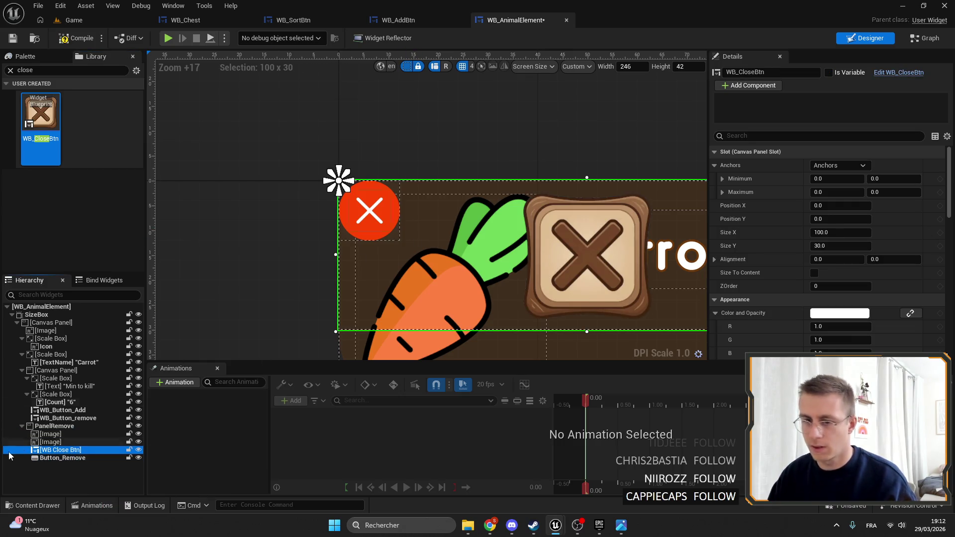
Copy Button_Remove's slot anchors and offsets and paste them onto the new close button.
click(30, 457)
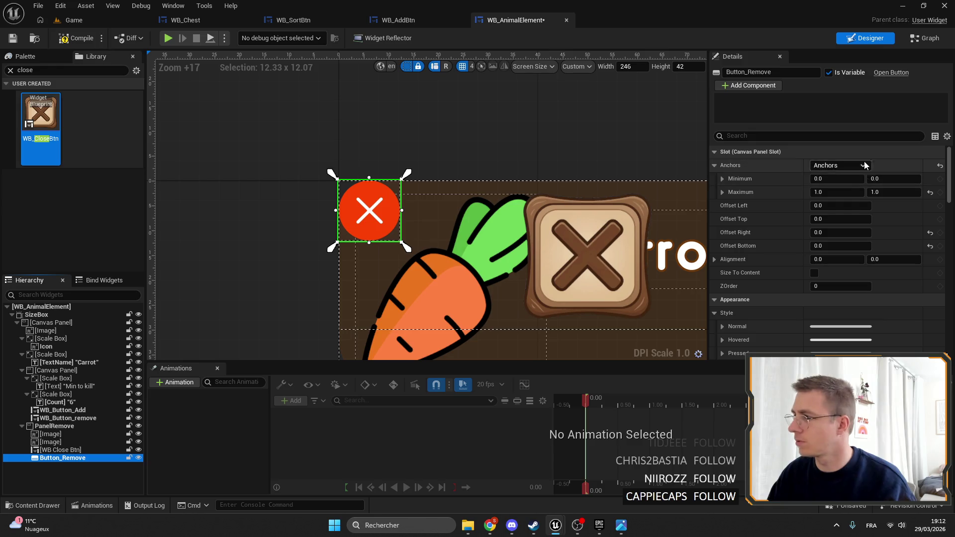
right_click(864, 166)
click(72, 450)
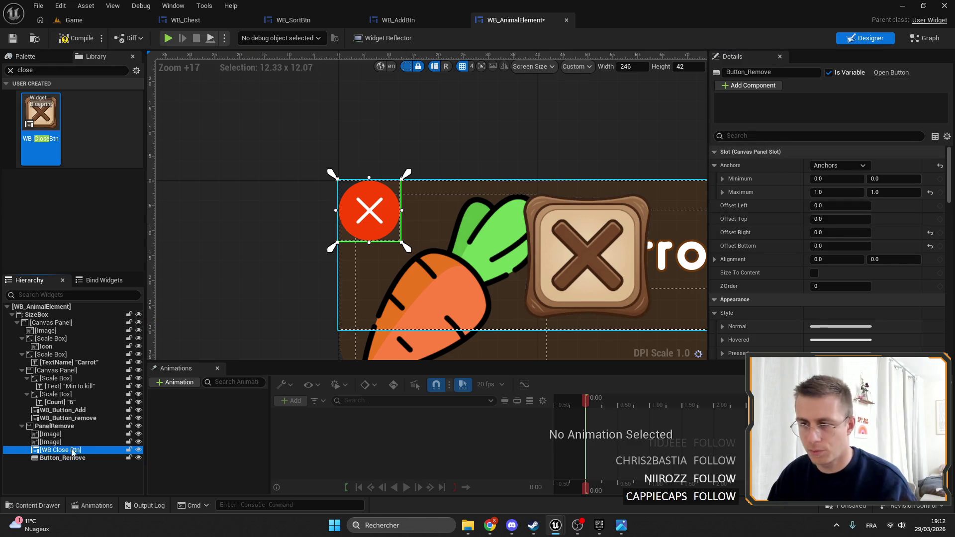
right_click(807, 153)
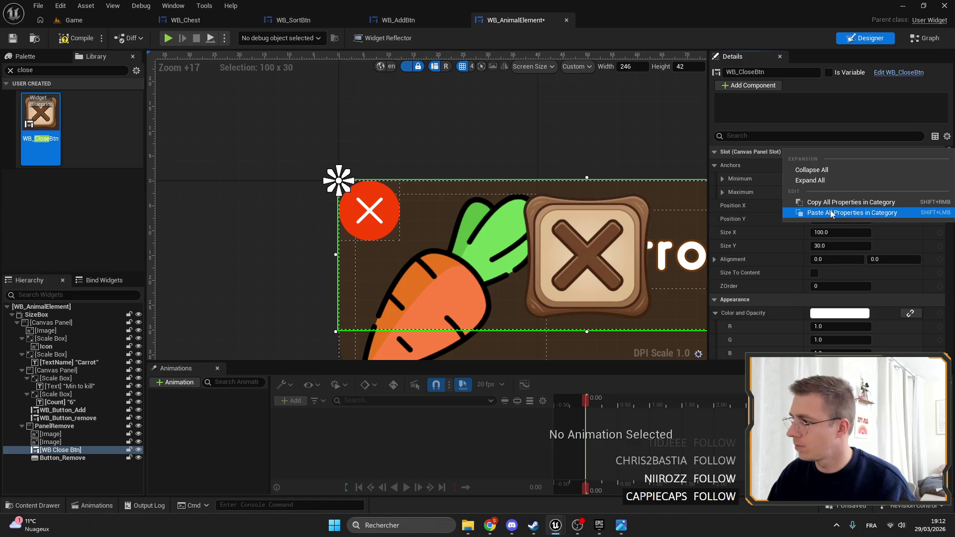
click(830, 213)
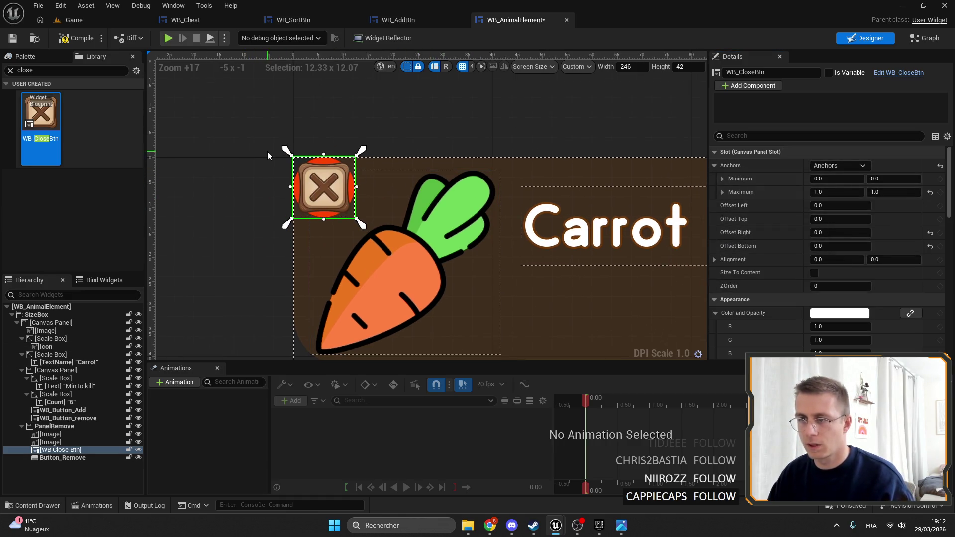
scroll(270, 154, up, 3)
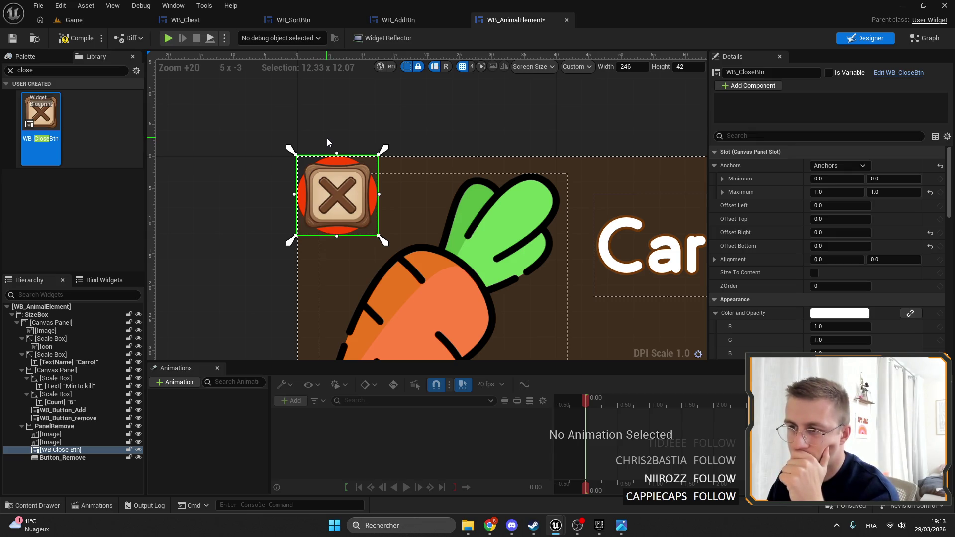
scroll(330, 152, down, 3)
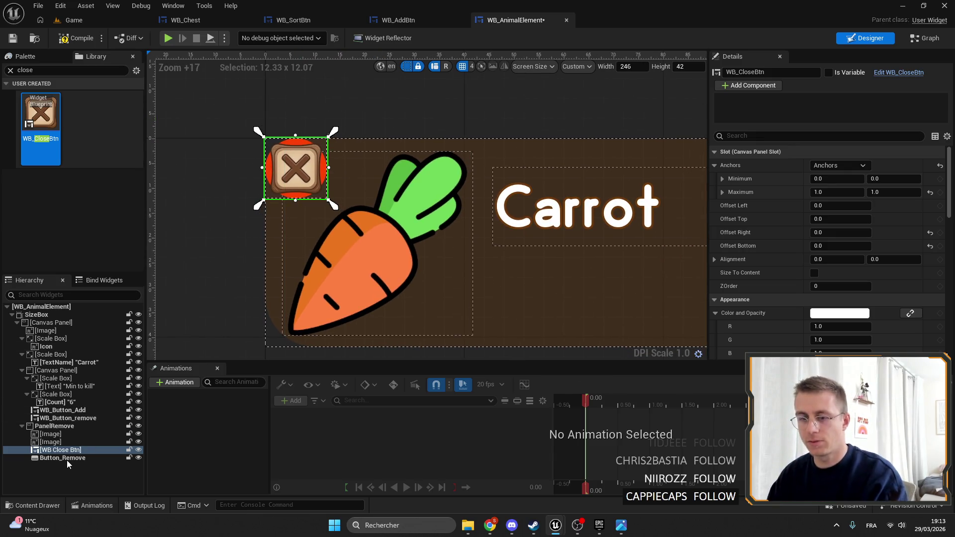
Delete the old red X button and rename the wooden close button to Button_Remove as a variable.
click(68, 458)
click(748, 72)
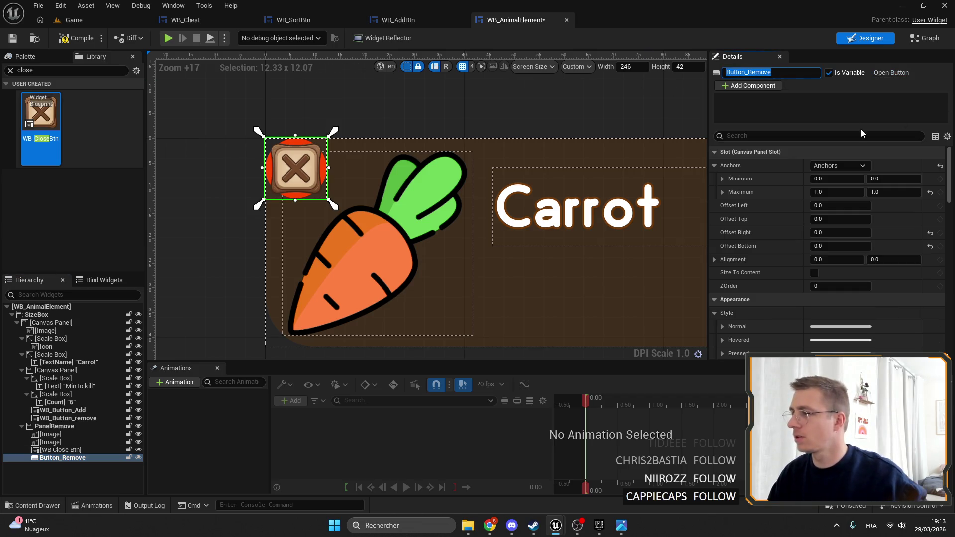
click(62, 457)
key(Delete)
click(60, 450)
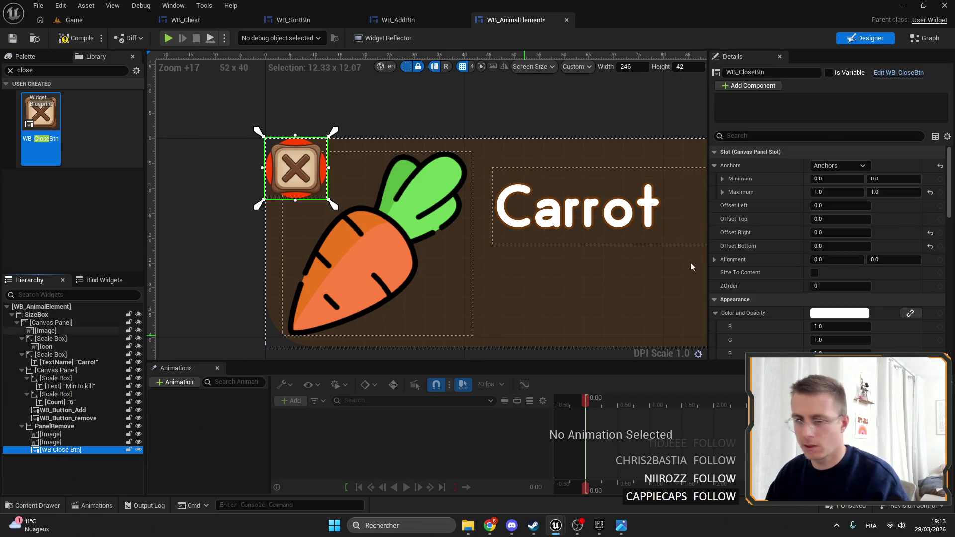
click(828, 72)
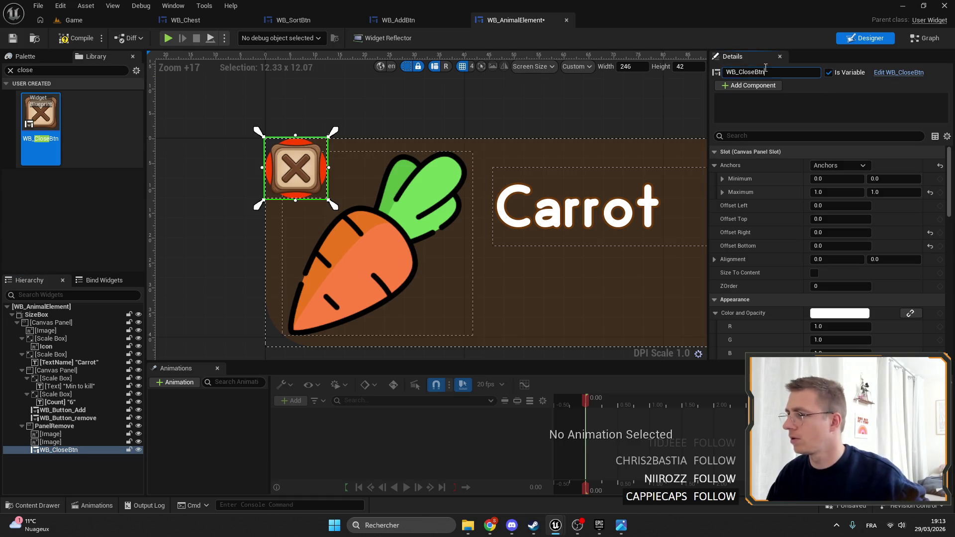
text(Button_Remove)
key(Return)
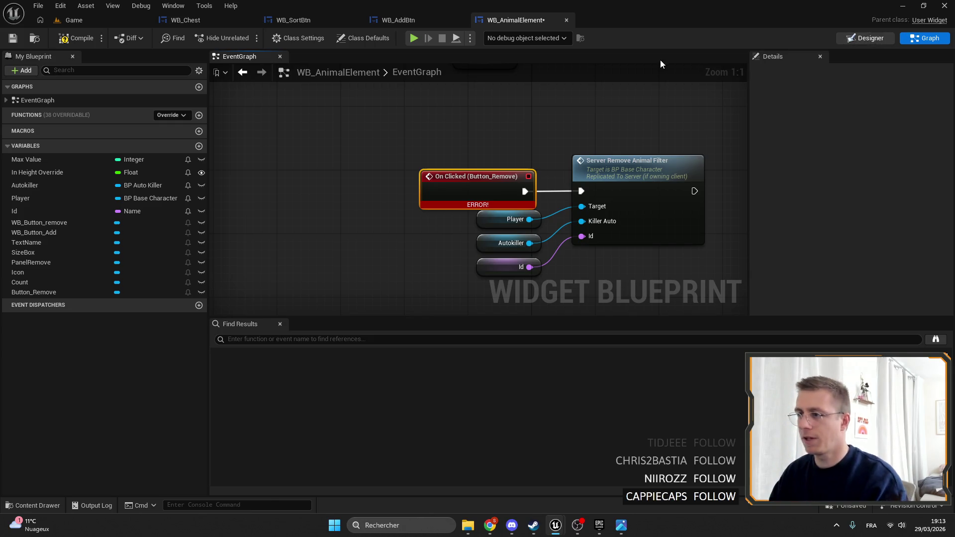
Delete the two red circle background images from WB_AnimalElement's layout.
click(865, 37)
scroll(338, 247, up, 10)
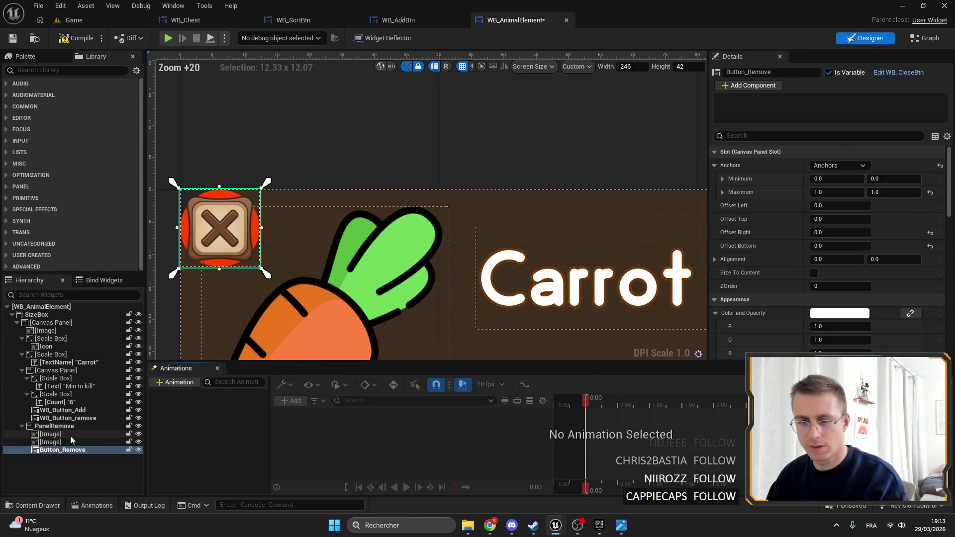
click(50, 435)
shift+click(50, 442)
key(Delete)
Move Button_Remove out of PanelRemove to sit just above it.
click(54, 426)
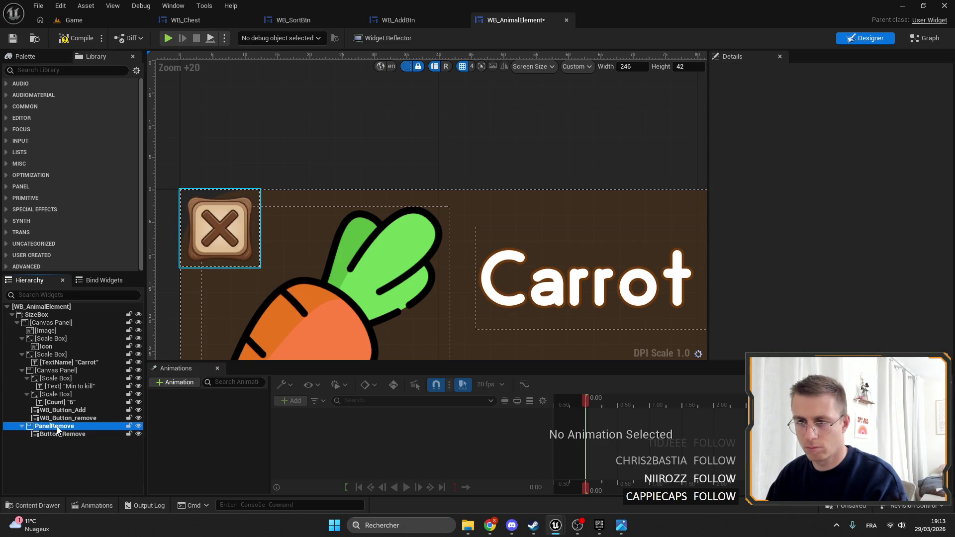
click(54, 434)
click(52, 427)
click(50, 434)
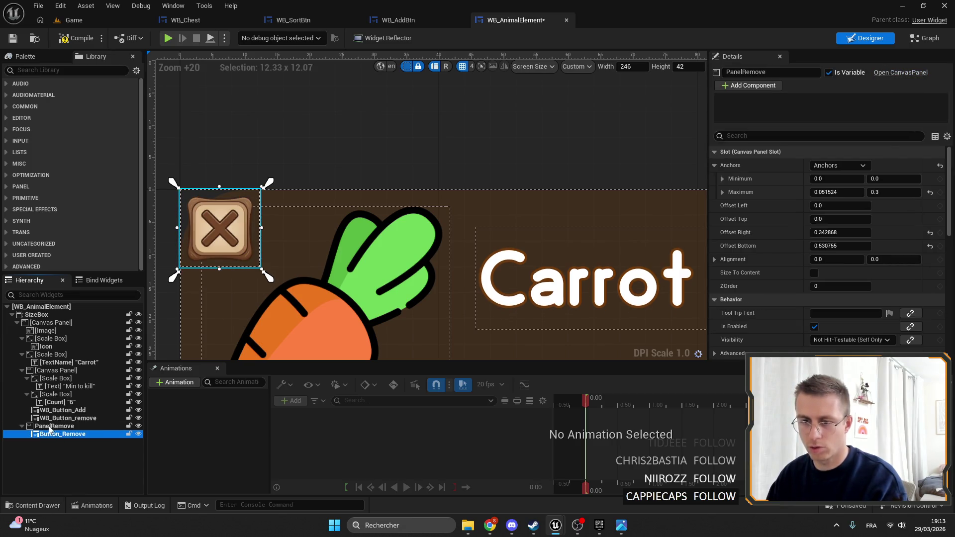
drag(50, 430, 50, 424)
Copy PanelRemove's slot layout and paste it onto Button_Remove.
click(54, 435)
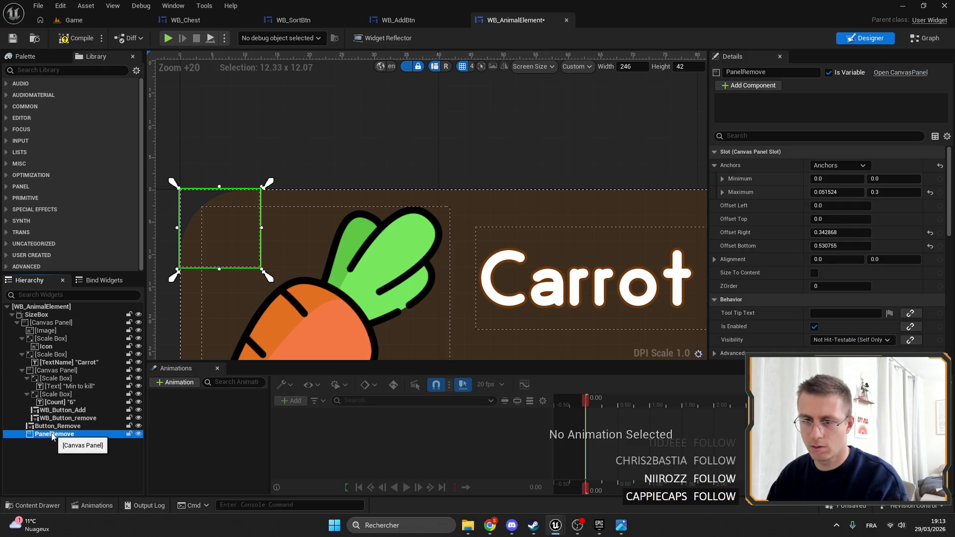
right_click(844, 152)
click(875, 204)
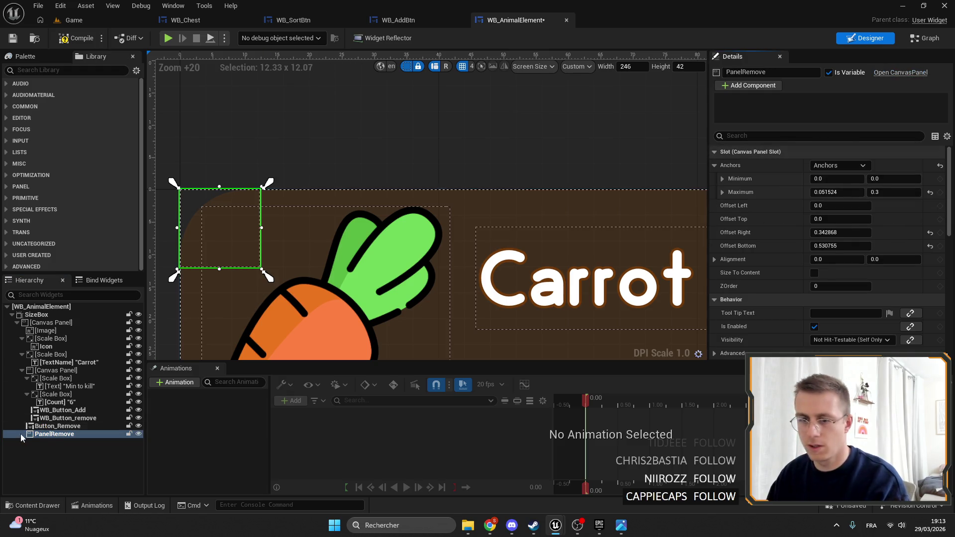
click(30, 427)
right_click(805, 151)
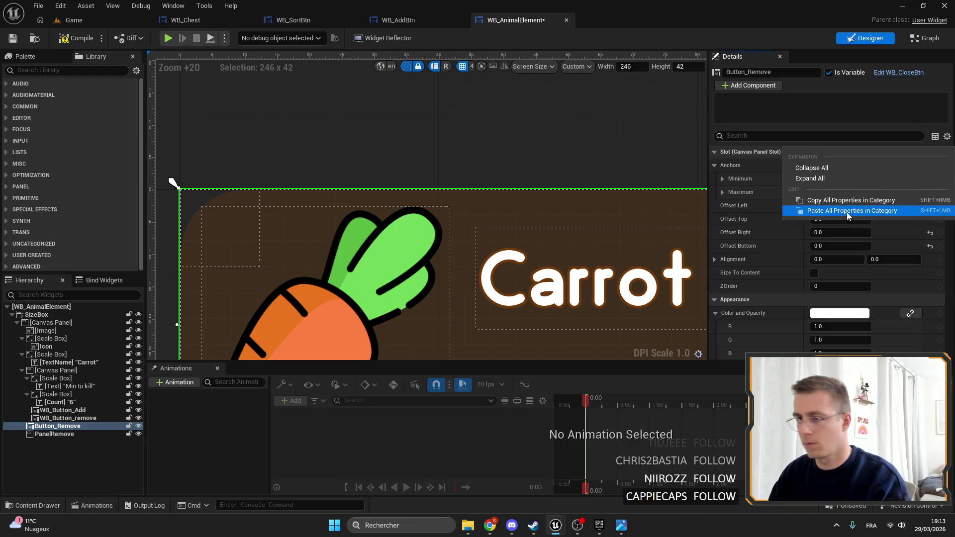
click(847, 211)
click(97, 440)
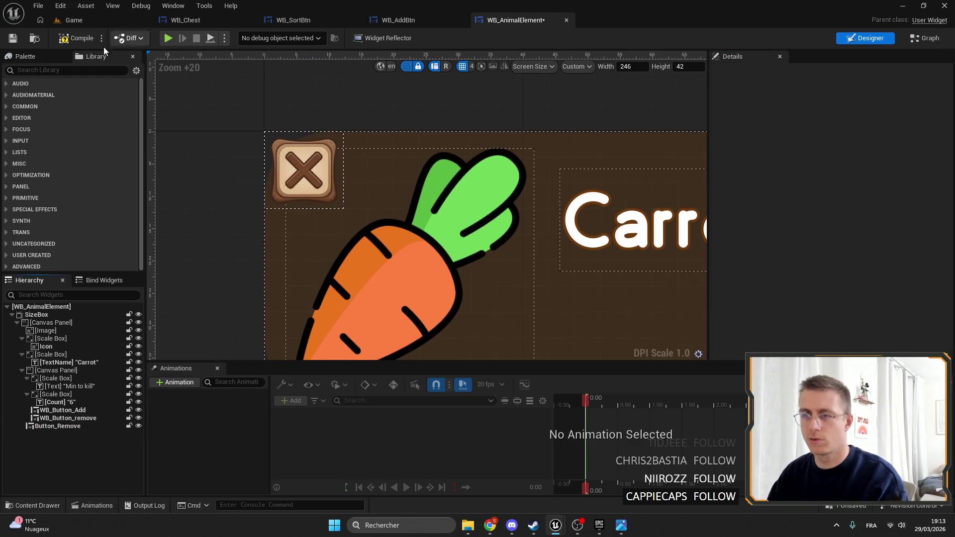
Save WB_AnimalElement and shift the close button's anchors down and right.
click(13, 38)
scroll(334, 139, down, 12)
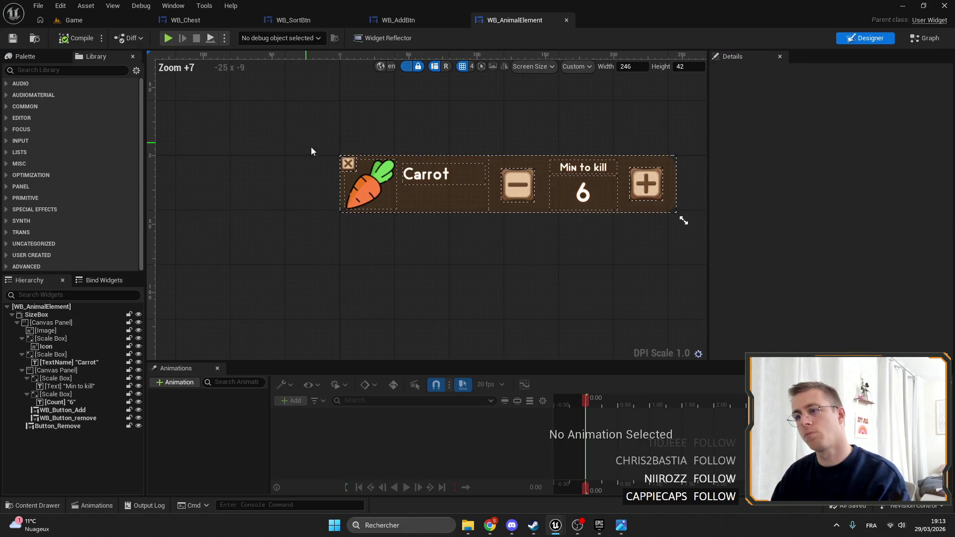
scroll(312, 148, up, 6)
scroll(238, 166, up, 4)
scroll(302, 196, up, 3)
click(302, 196)
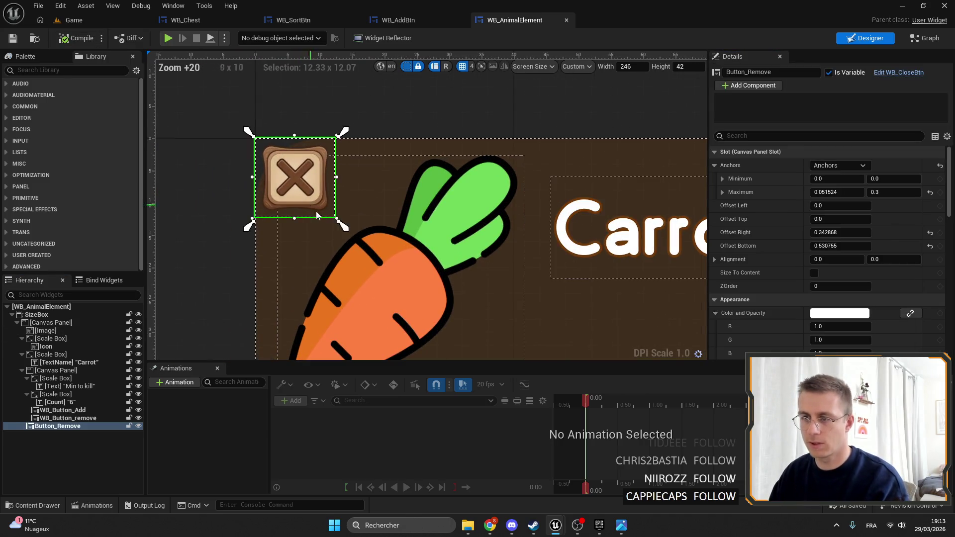
drag(341, 227, 354, 239)
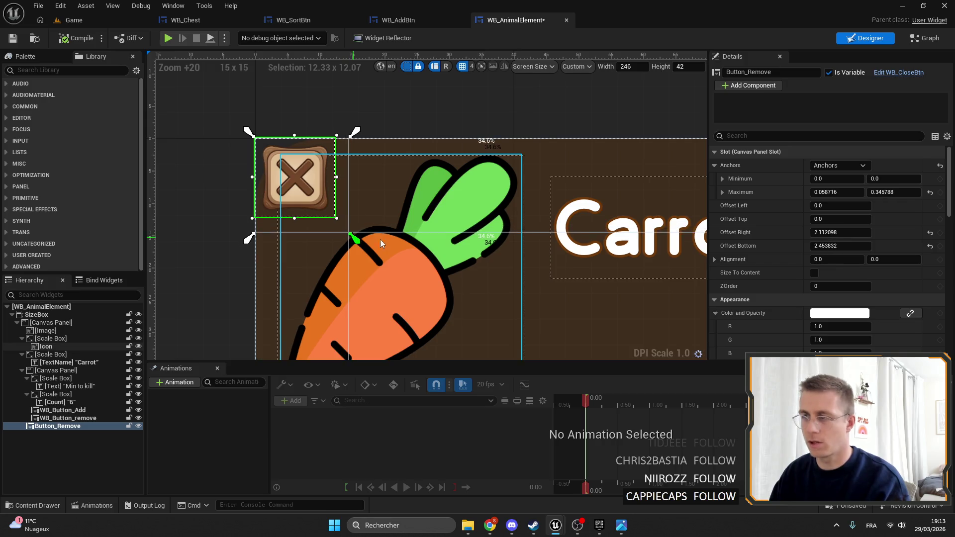
Anchor the close button to the top-left and size it 16 × 16.
click(841, 165)
click(830, 191)
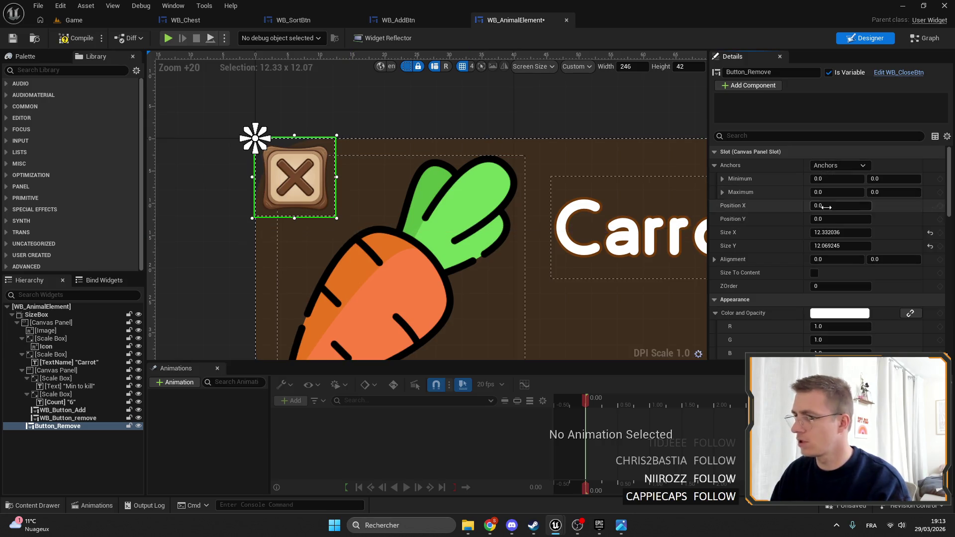
click(843, 234)
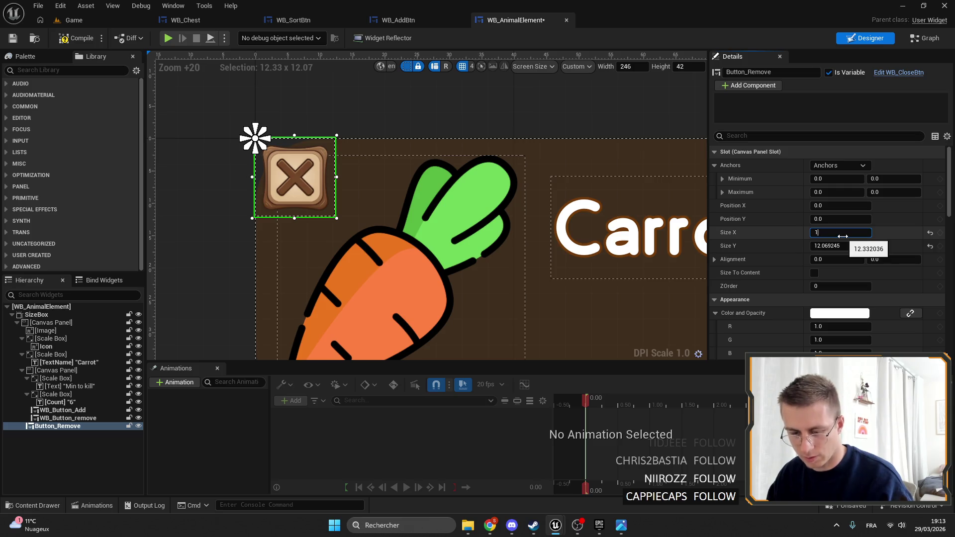
text(66)
key(BackSpace)
key(Return)
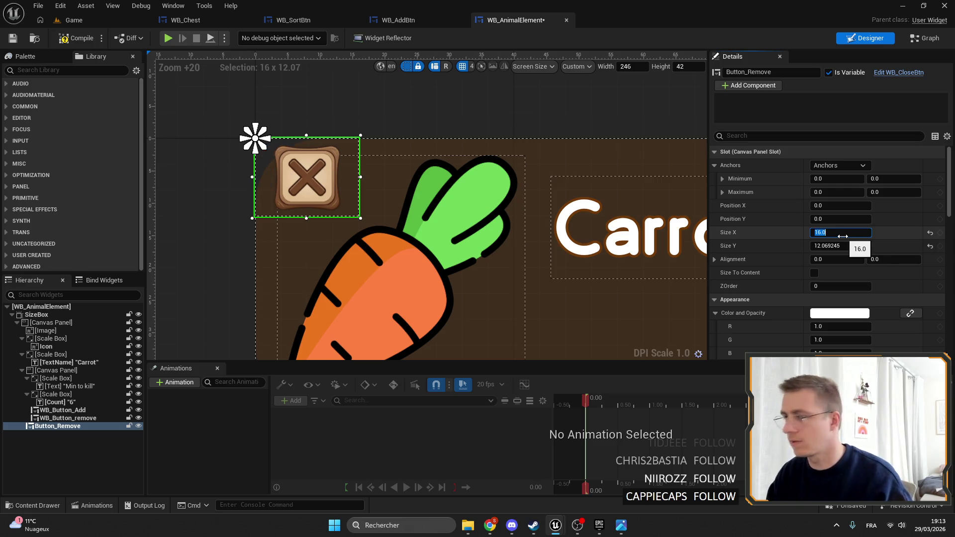
click(841, 246)
text(16)
key(Return)
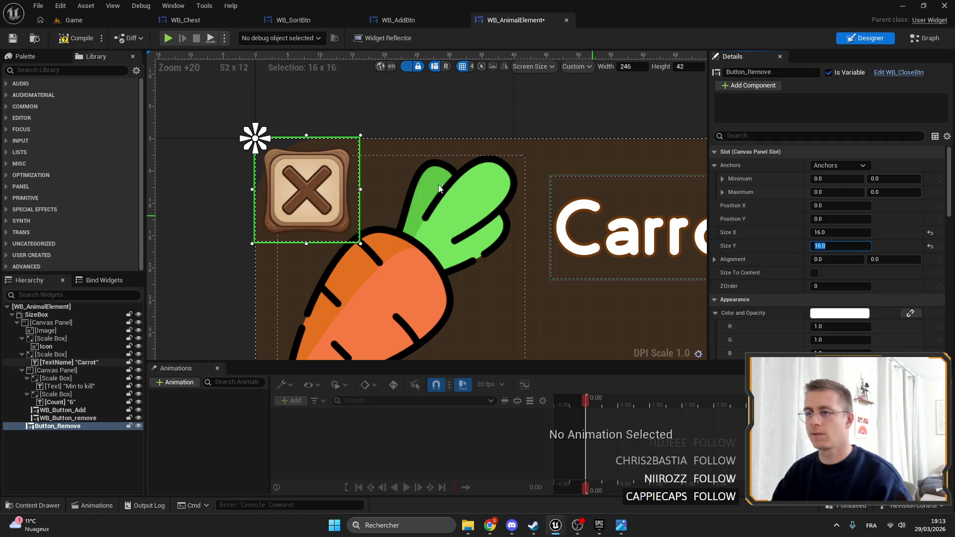
Spread the anchors to the button's corners, then compile and save the widget.
mouse_move(272, 152)
mouse_down()
mouse_move(285, 181)
mouse_move(360, 243)
mouse_up()
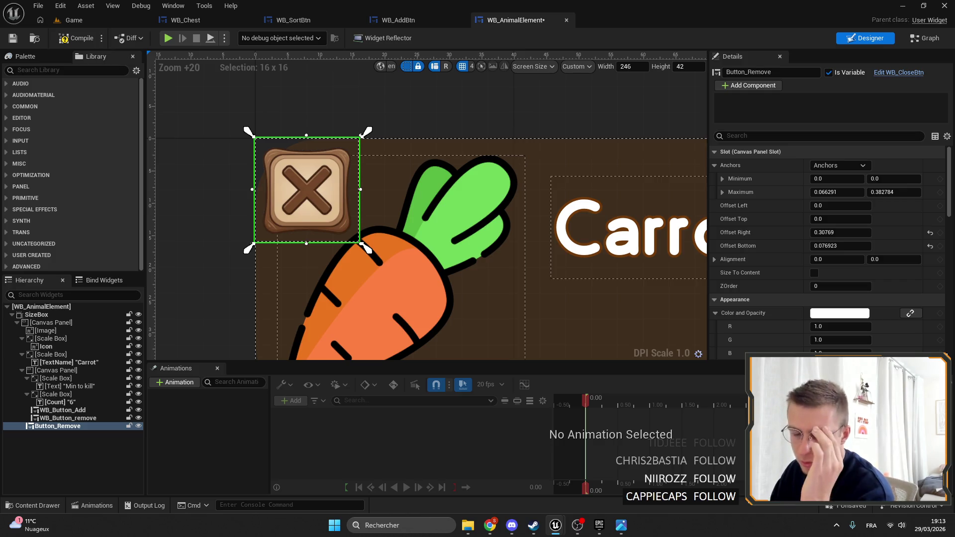
click(17, 42)
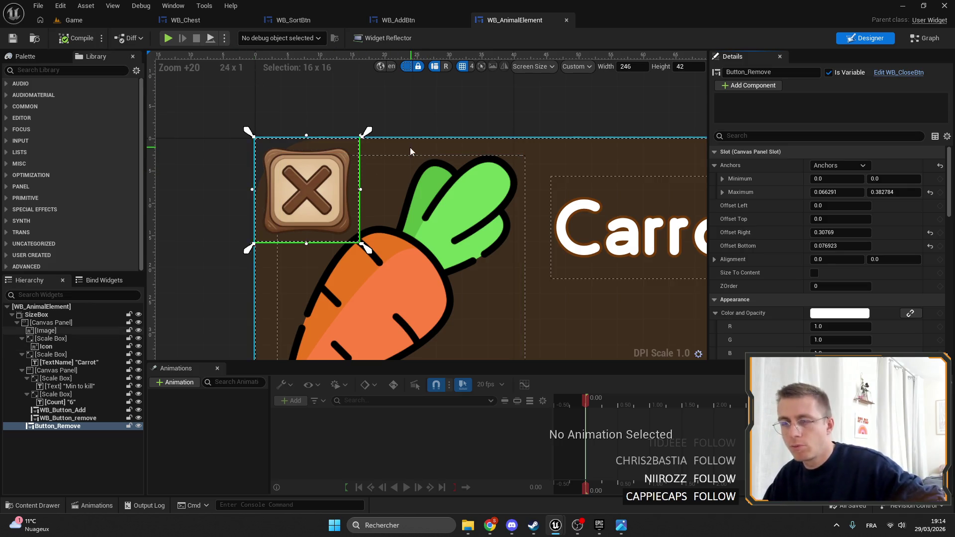
drag(409, 147, 413, 171)
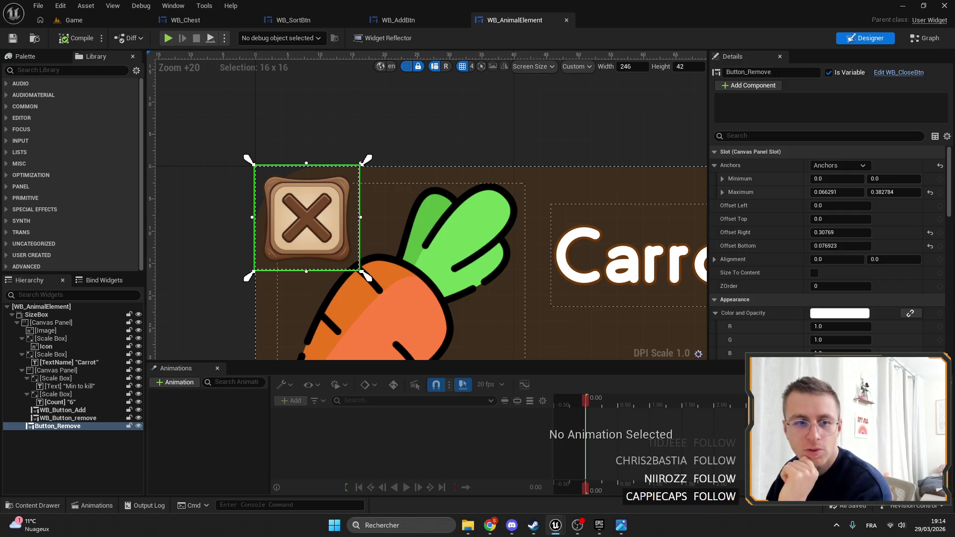
scroll(432, 175, up, 4)
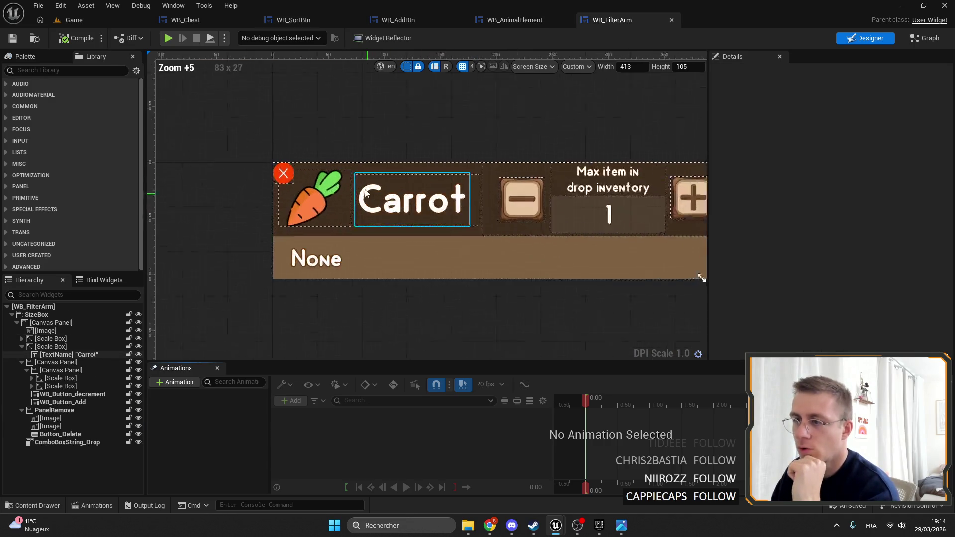
In WB_FilterArm, select the red X Button_Delete inside PanelRemove and start renaming it.
click(275, 170)
click(54, 410)
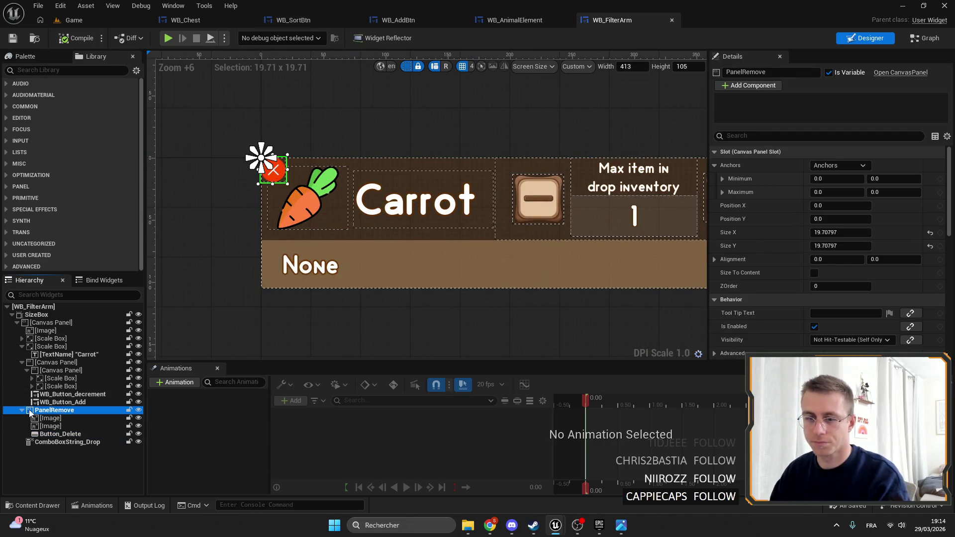
click(60, 433)
click(796, 72)
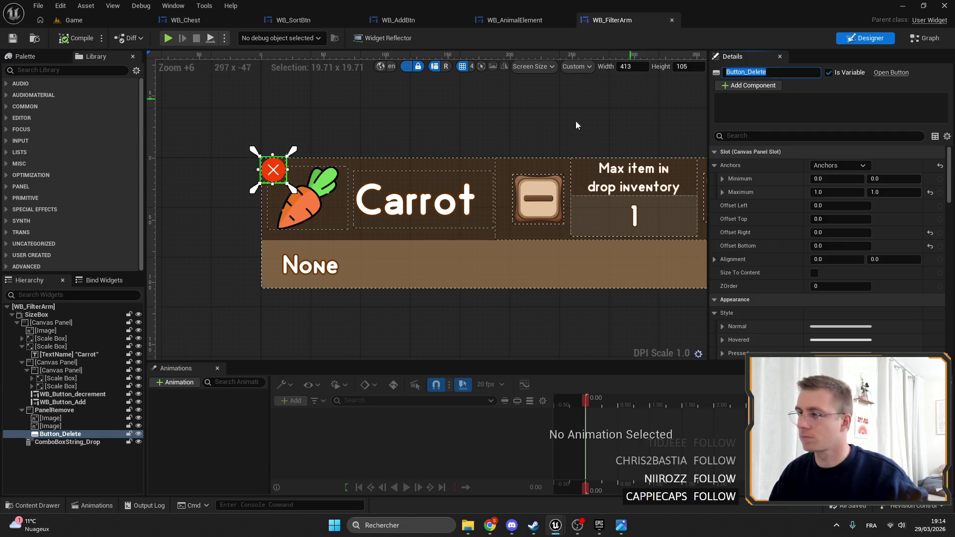
In Chrome, close the Discord image and Freepik icon tabs, then minimize the browser.
key(alt+Tab)
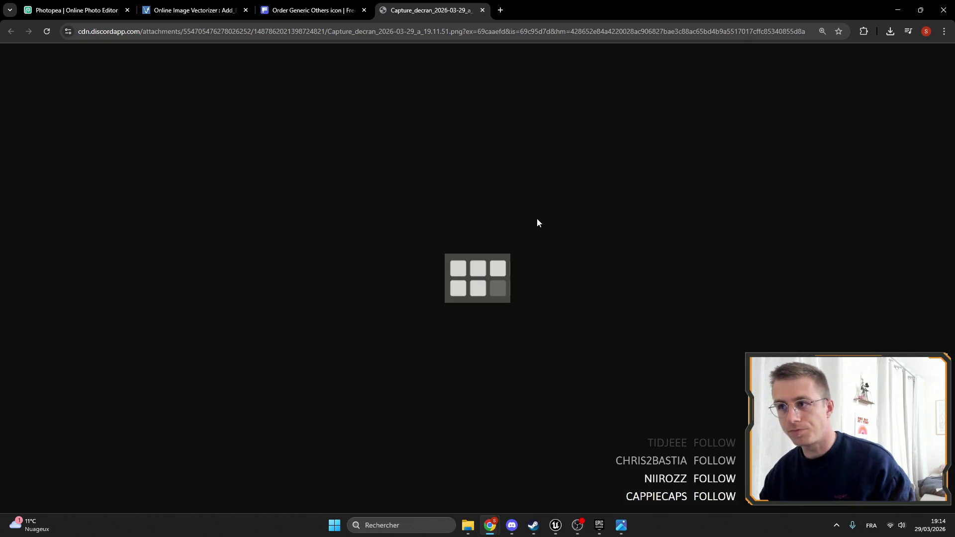
click(482, 10)
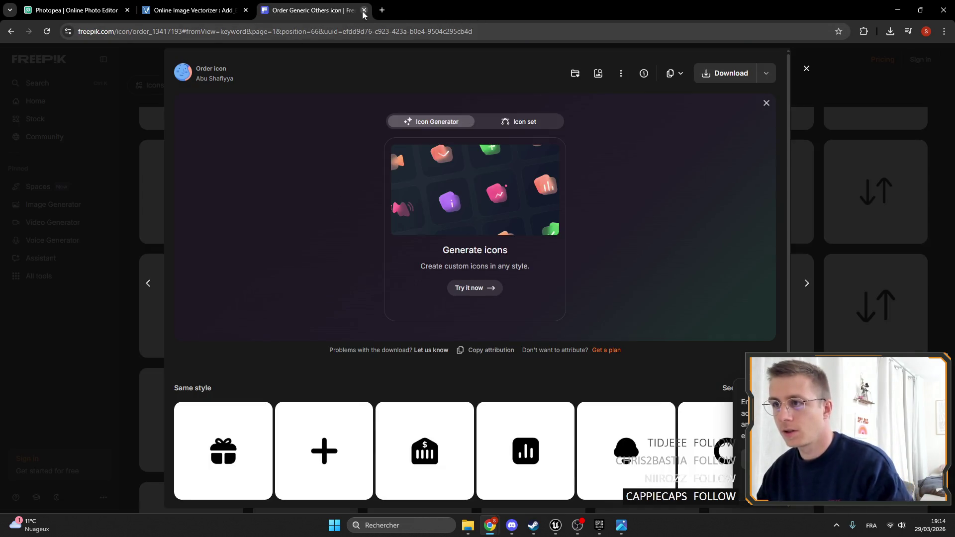
click(364, 10)
click(107, 5)
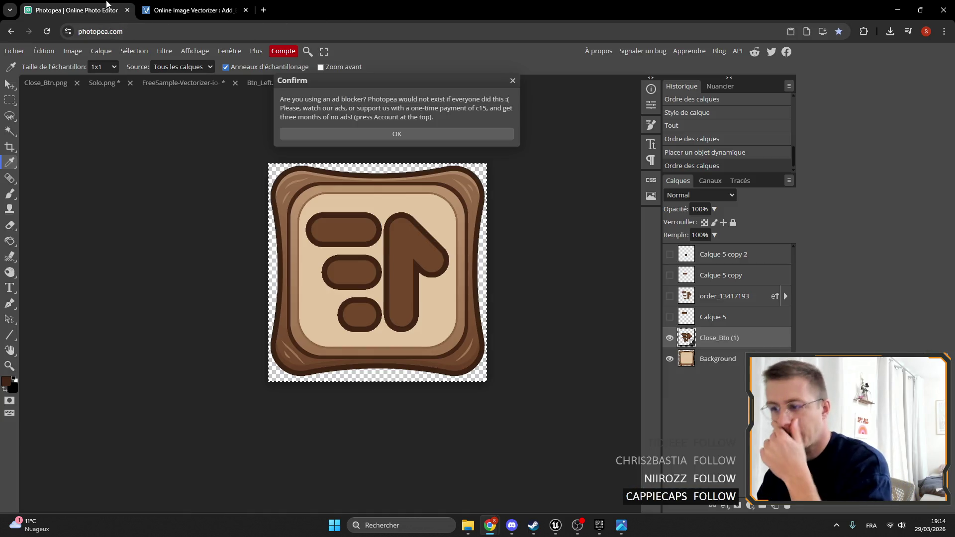
click(898, 10)
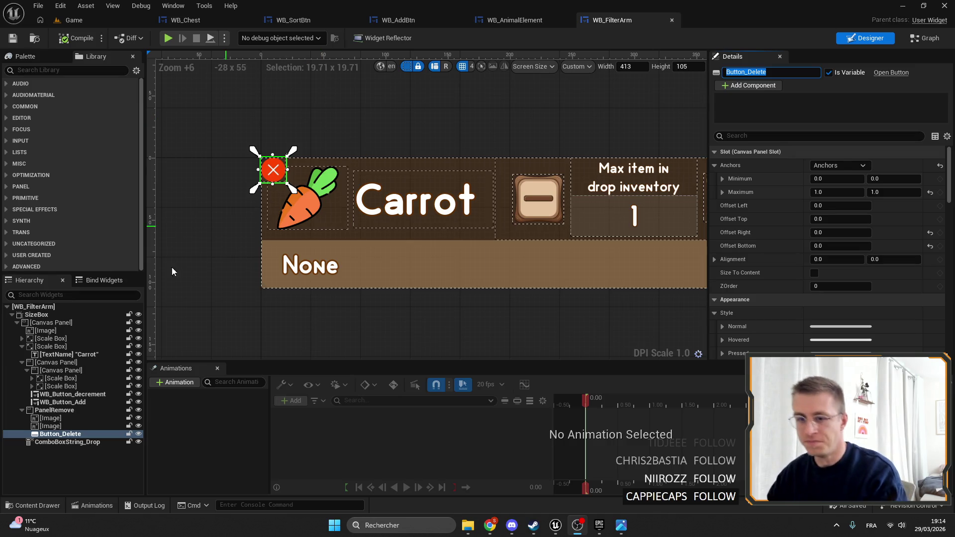
Check Button_Remove's slot settings in WB_AnimalElement for reference, collapsing the property categories.
click(55, 410)
scroll(300, 205, up, 6)
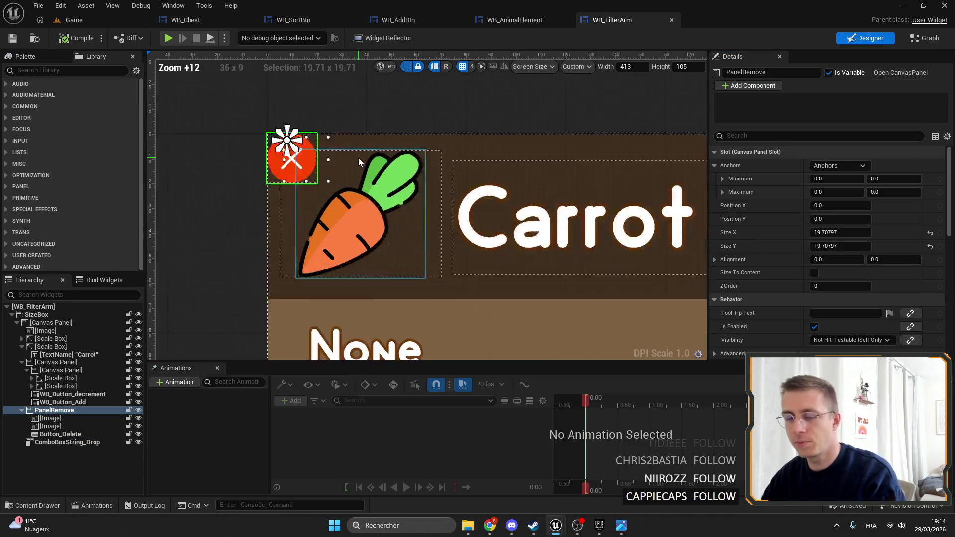
scroll(358, 157, up, 1)
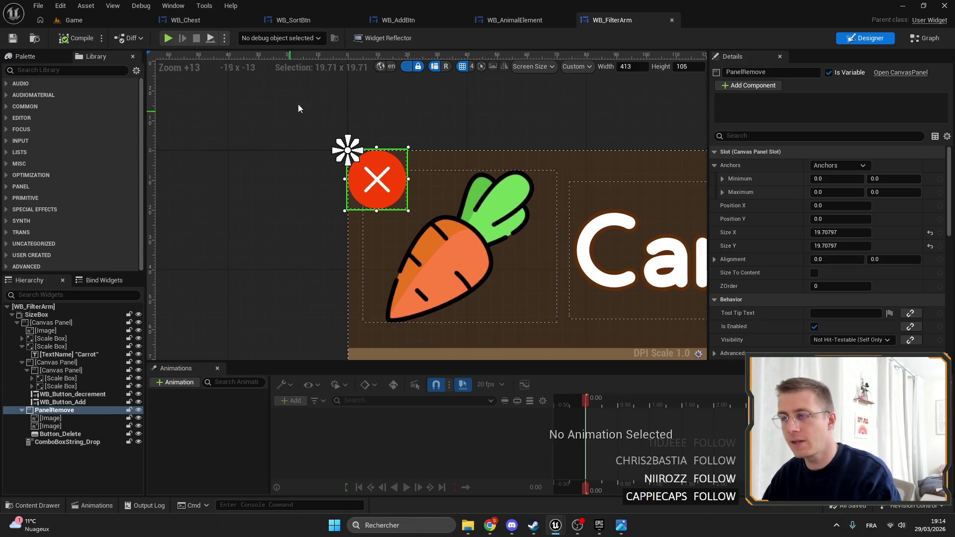
click(502, 21)
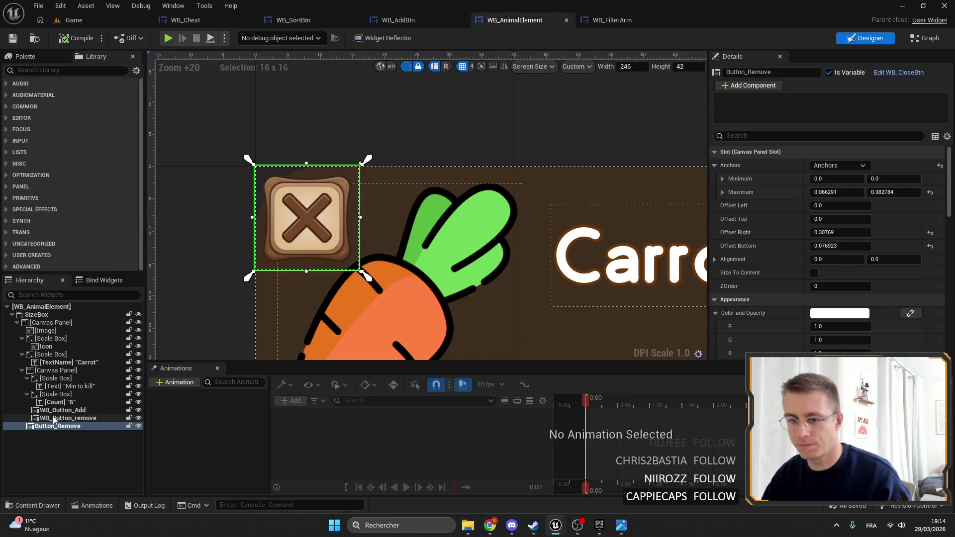
right_click(804, 161)
click(811, 178)
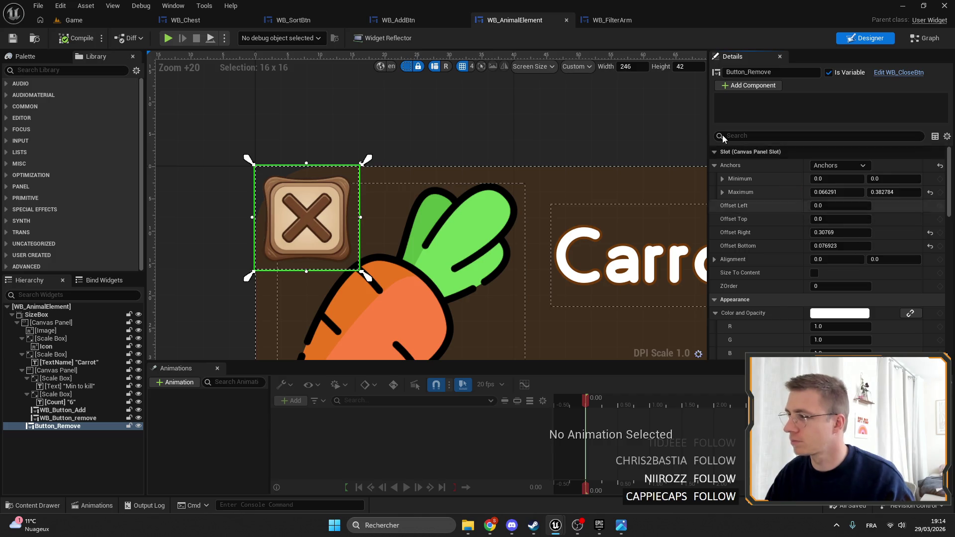
Back in WB_FilterArm, search the Library and drag WB_CloseBtn into the widget tree.
click(612, 20)
click(57, 443)
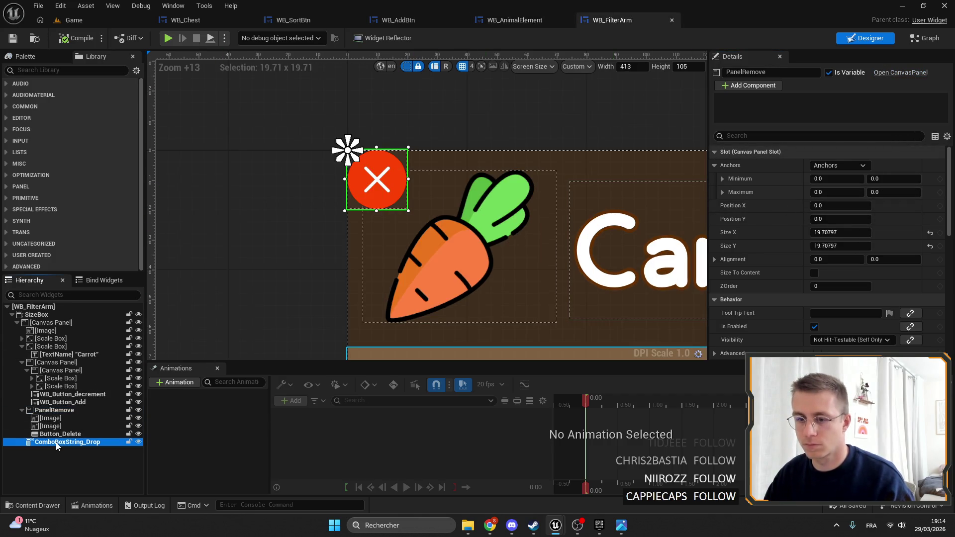
click(75, 74)
text(ADD)
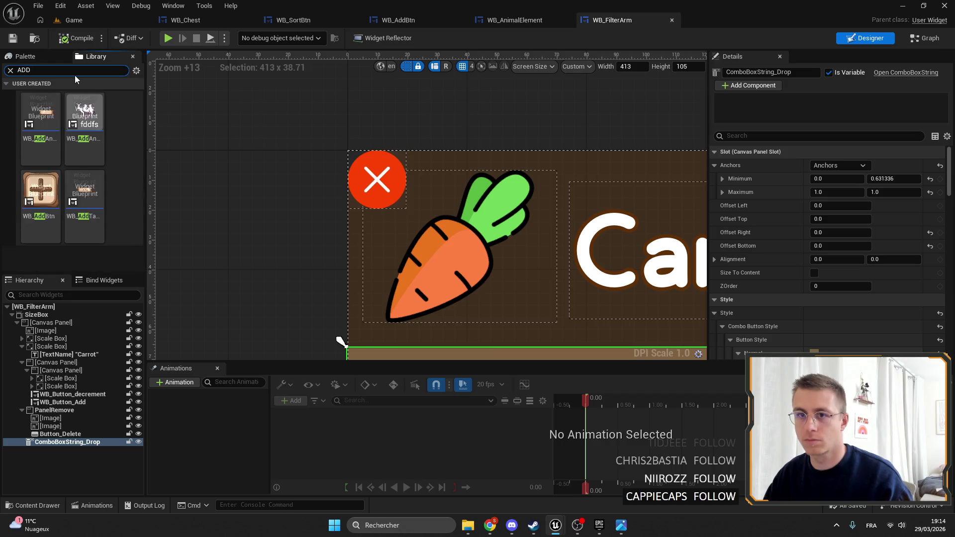
key(ctrl+a)
text(C)
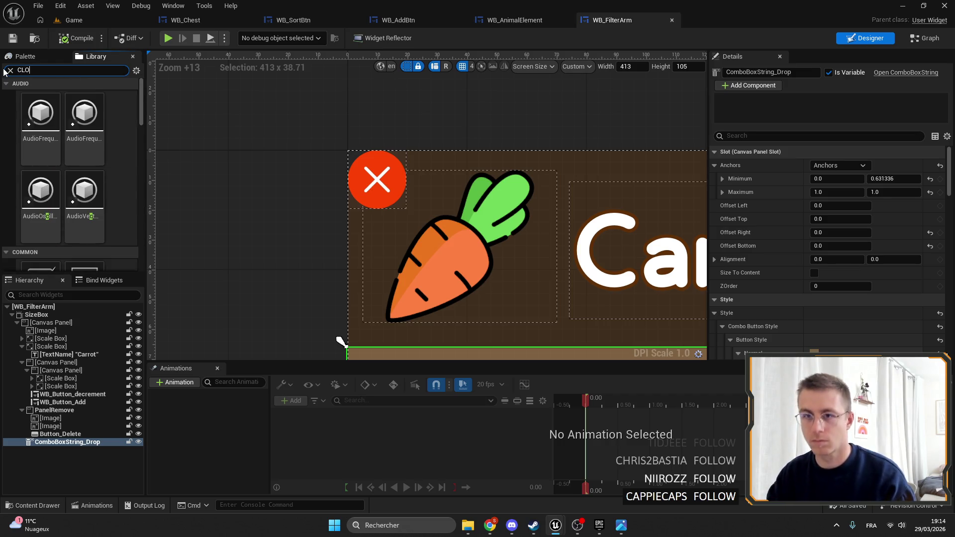
mouse_move(41, 119)
mouse_down()
mouse_move(73, 246)
mouse_move(54, 414)
mouse_up()
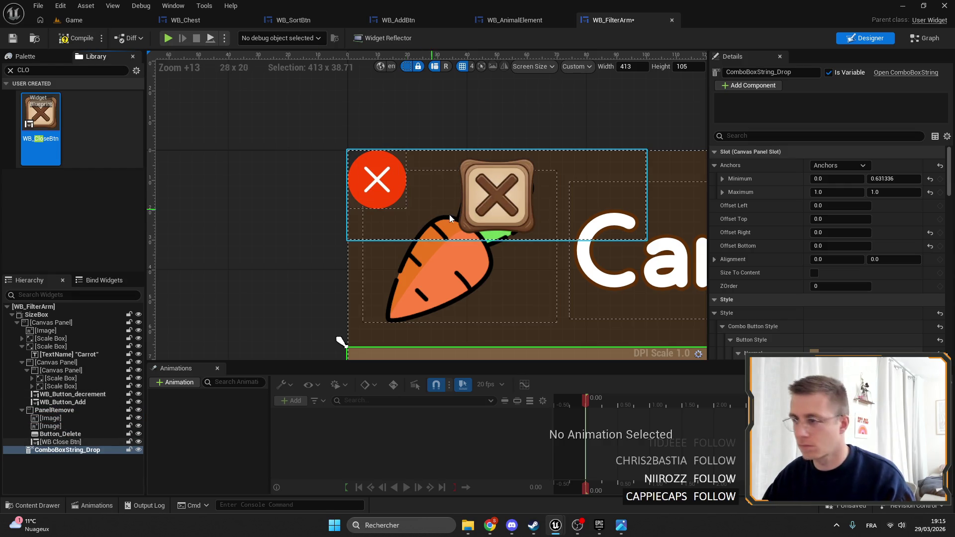
Move the new close button out to sit directly under the Canvas Panel.
click(491, 201)
right_click(809, 154)
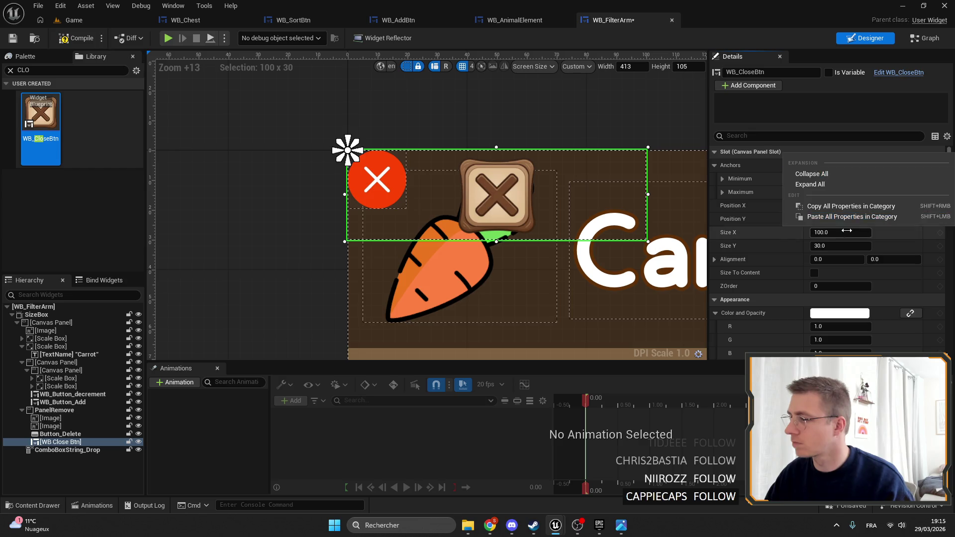
key(Escape)
key(ctrl+z)
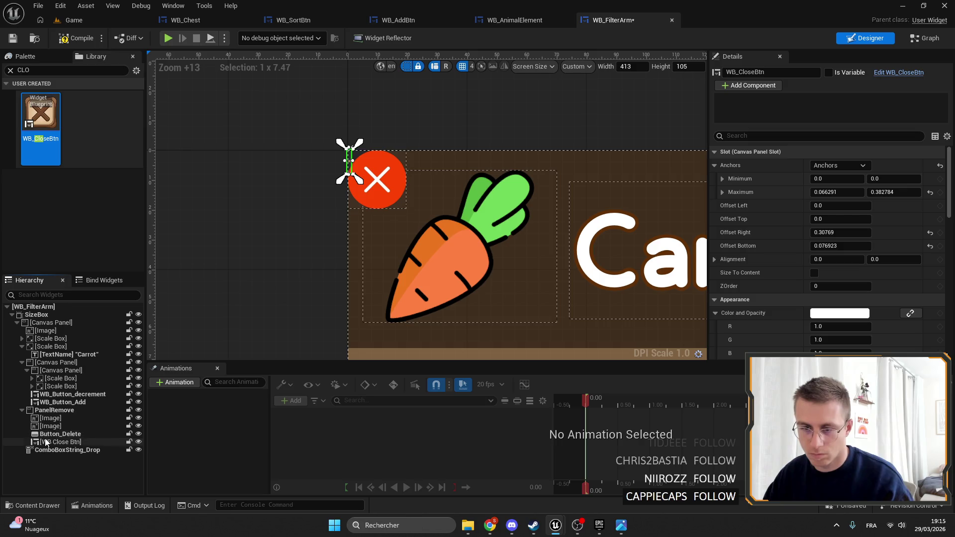
drag(59, 441, 50, 323)
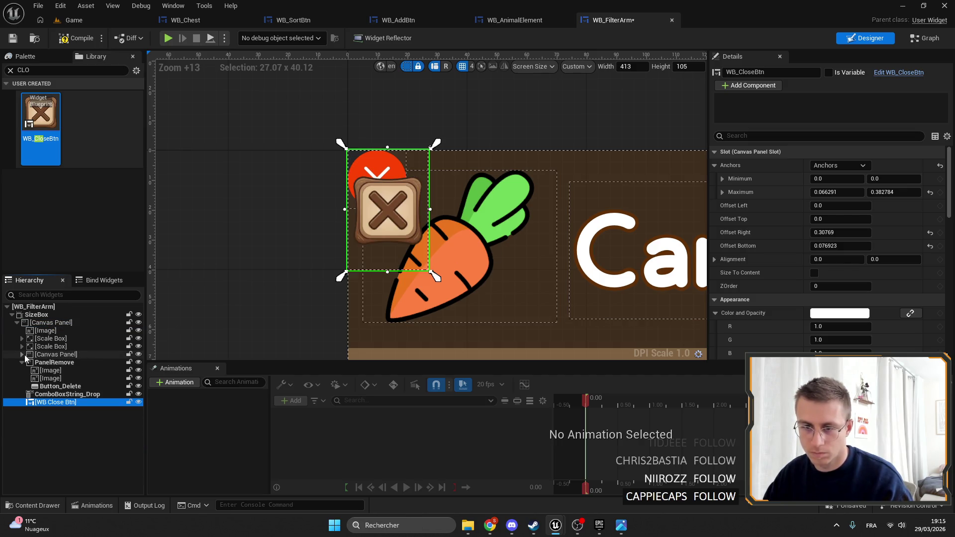
right_click(825, 165)
click(843, 216)
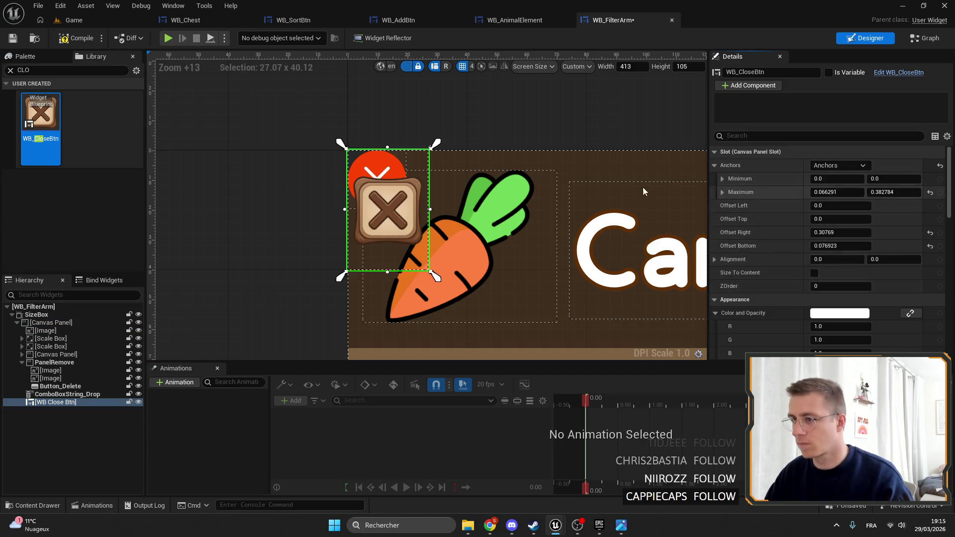
scroll(390, 212, up, 2)
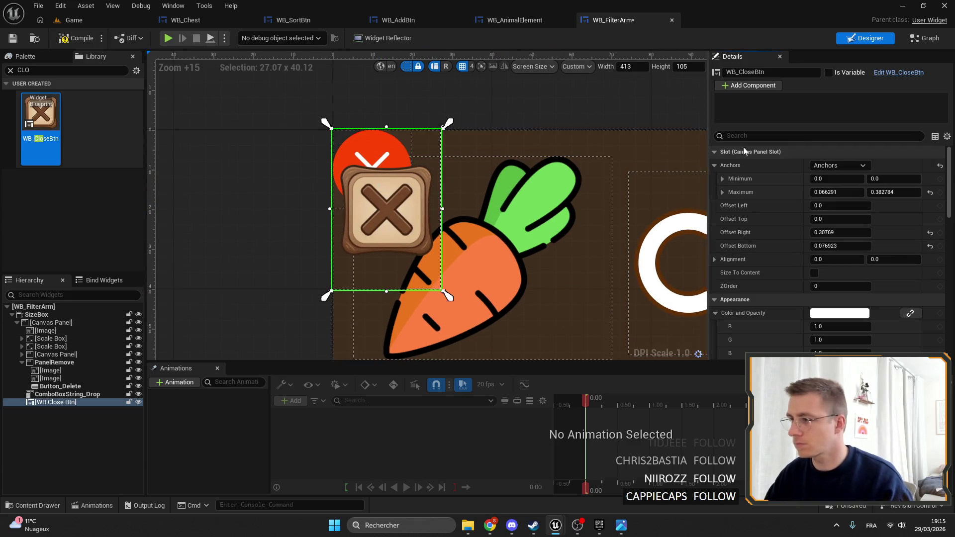
Anchor the close button top-left and make its height equal its width, 27.07.
click(842, 166)
click(815, 192)
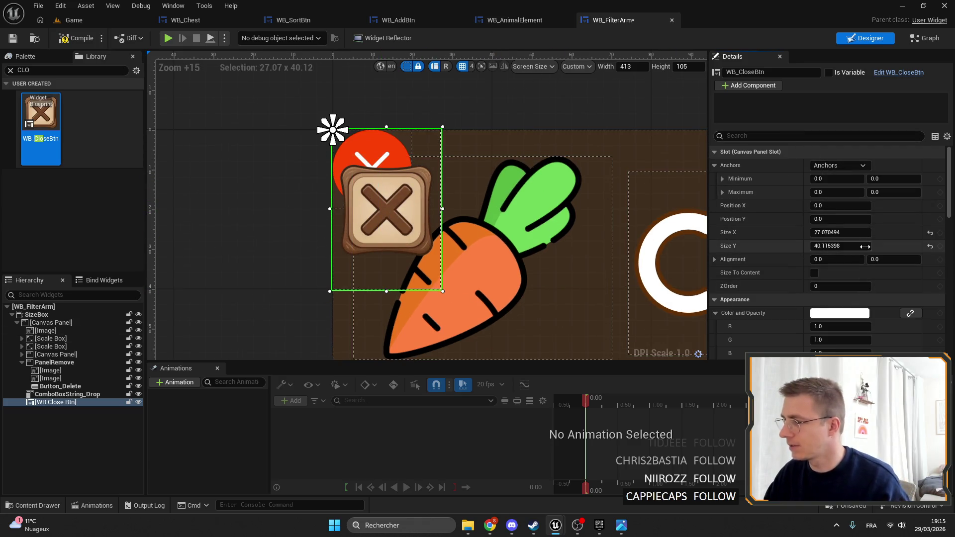
click(840, 233)
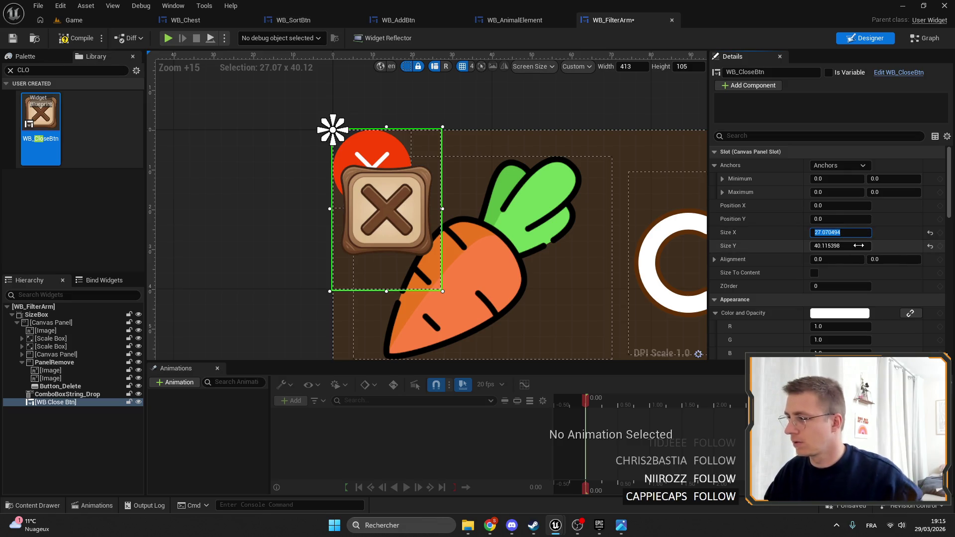
key(ctrl+c)
key(Tab)
key(ctrl+v)
key(Return)
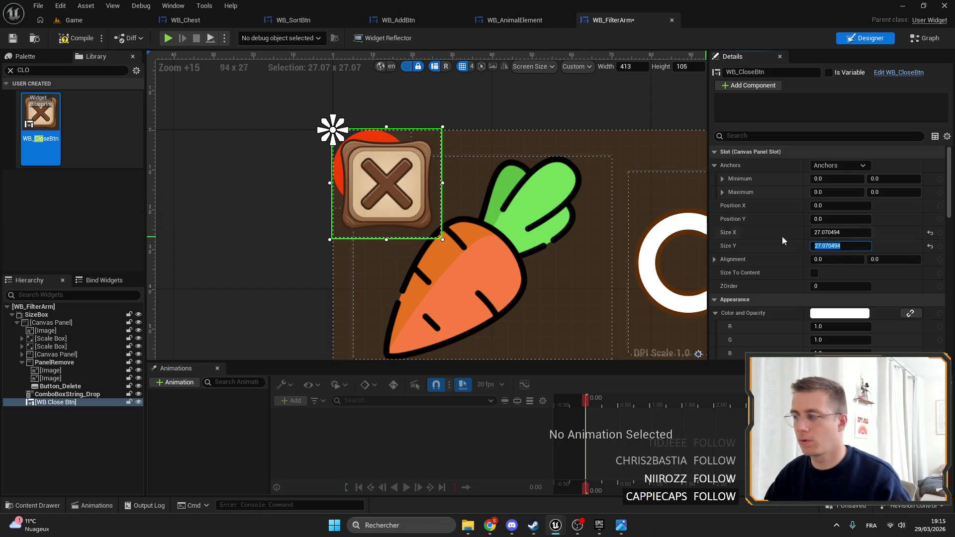
Shrink the close button to a 21.96 square, move its anchor to its corner, and save.
mouse_move(850, 232)
mouse_down()
mouse_move(830, 232)
mouse_move(851, 234)
mouse_up()
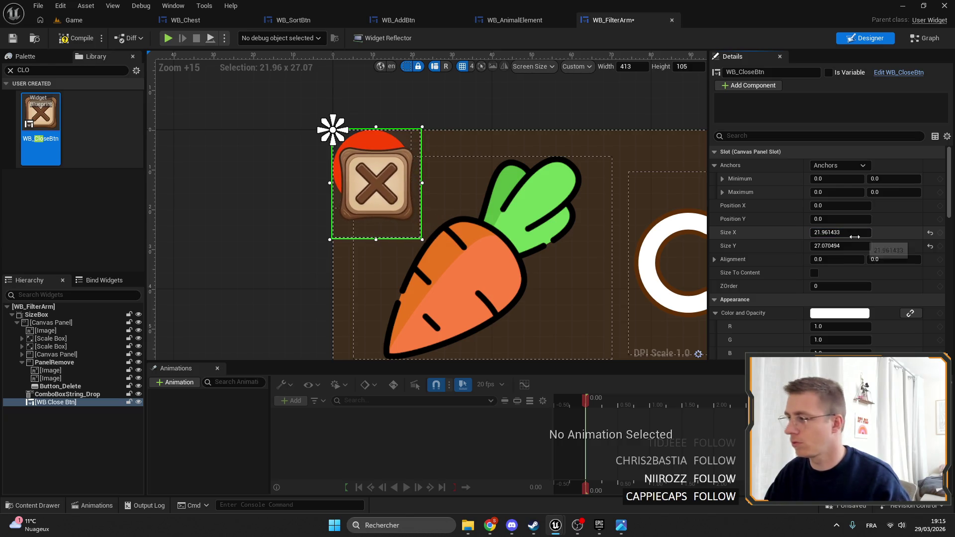
key(ctrl+c)
key(Tab)
key(ctrl+v)
key(Return)
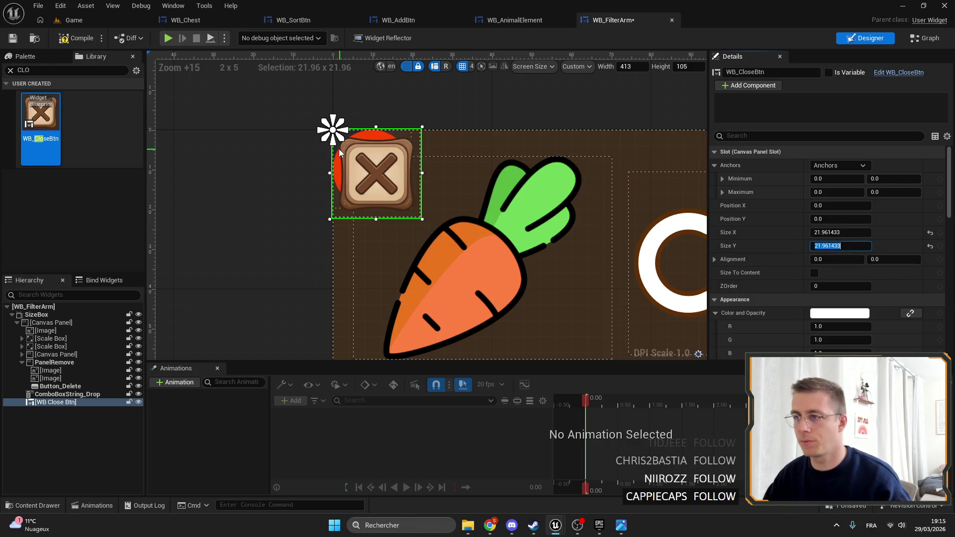
mouse_move(333, 129)
mouse_down()
mouse_move(453, 214)
mouse_move(423, 220)
mouse_up()
key(ctrl+s)
Delete PanelRemove with its red button, rename the close button Button_Delete, then compile and save.
click(60, 386)
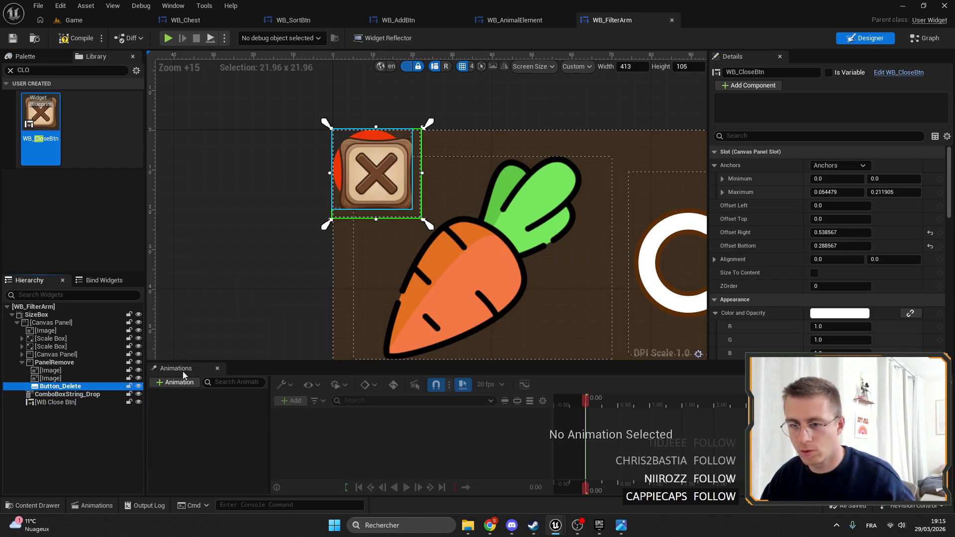
click(54, 362)
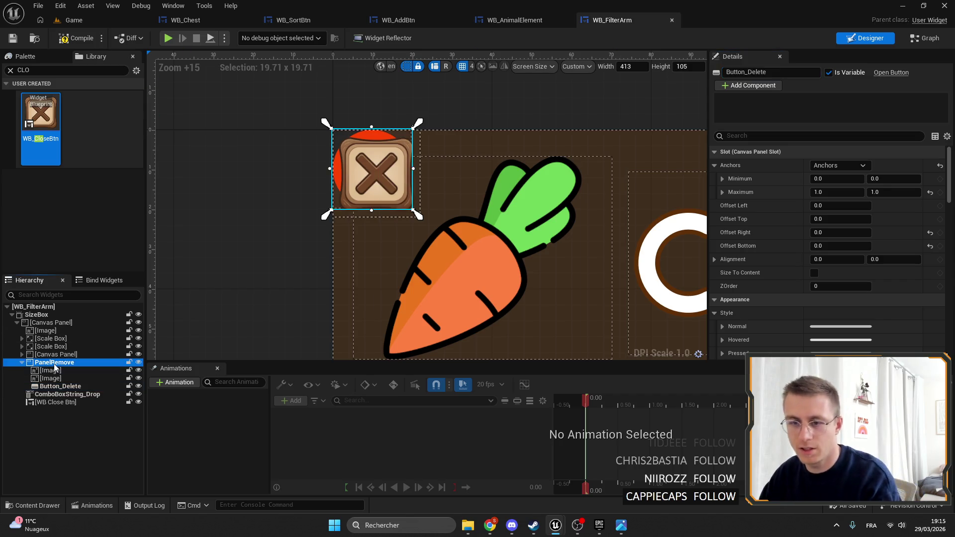
key(Delete)
click(55, 370)
click(828, 73)
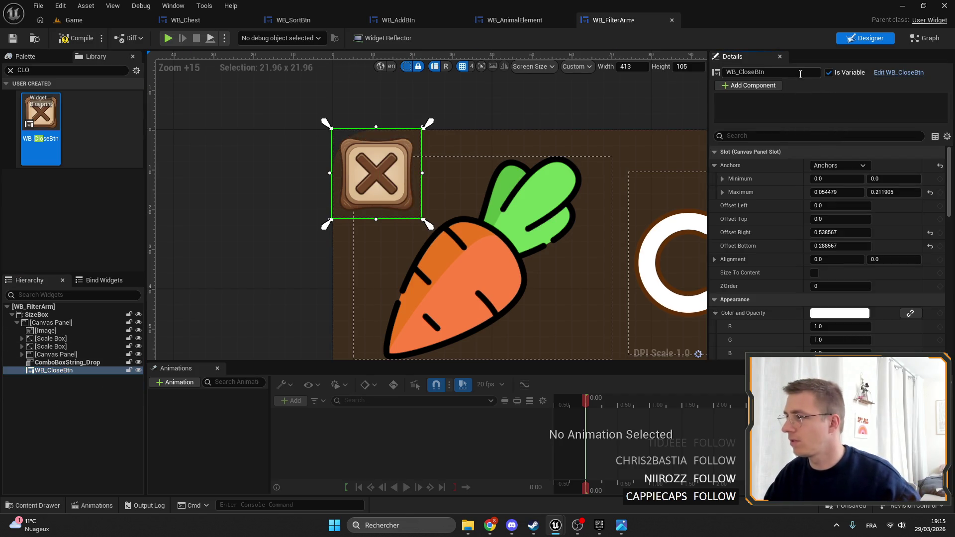
key(ctrl+v)
key(ctrl+shift+g)
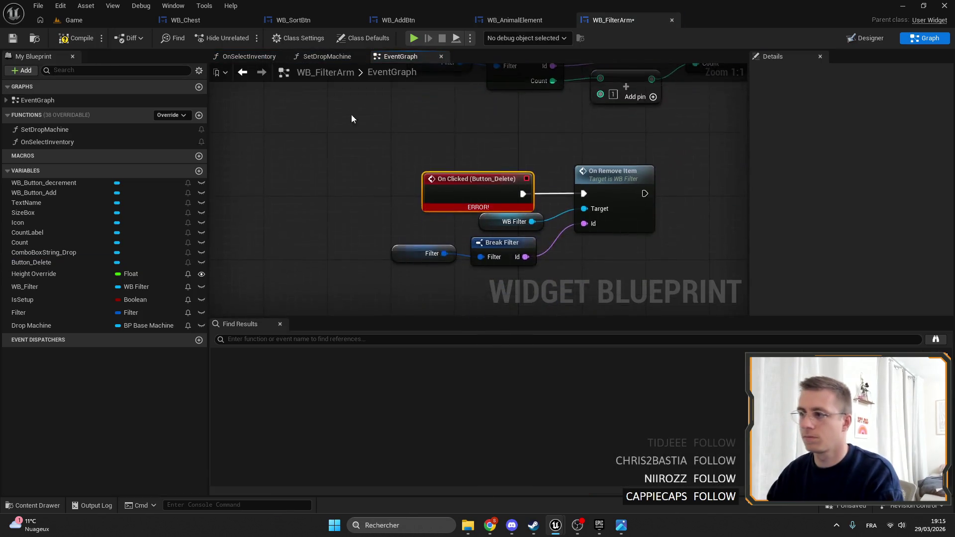
click(10, 42)
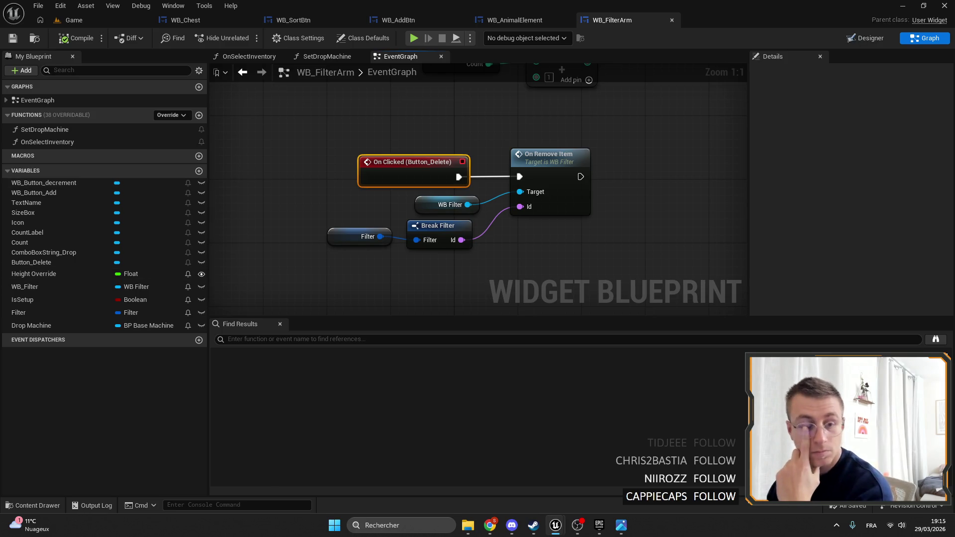
scroll(498, 106, up, 12)
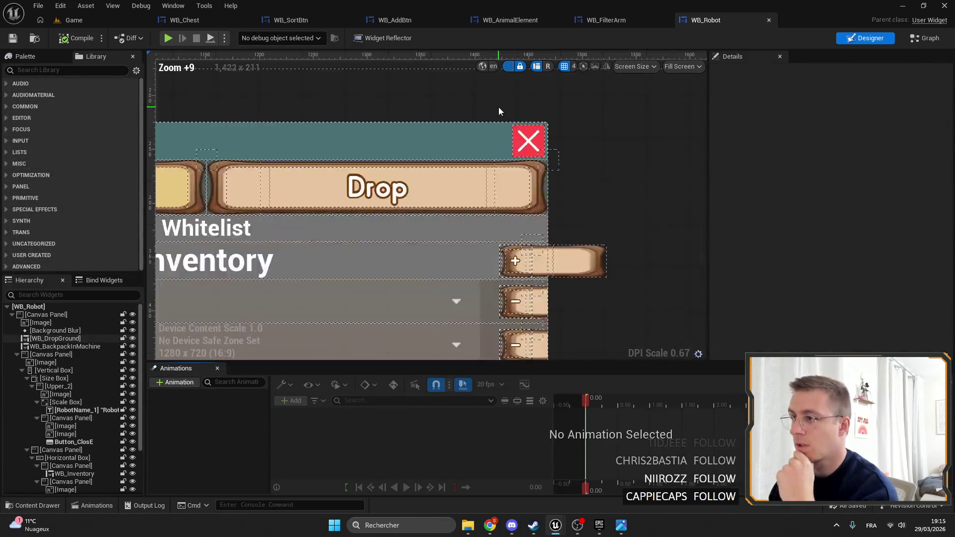
Review the WB_Robot and WB_Market close buttons, close both tabs, and return to the Game level.
scroll(498, 107, down, 9)
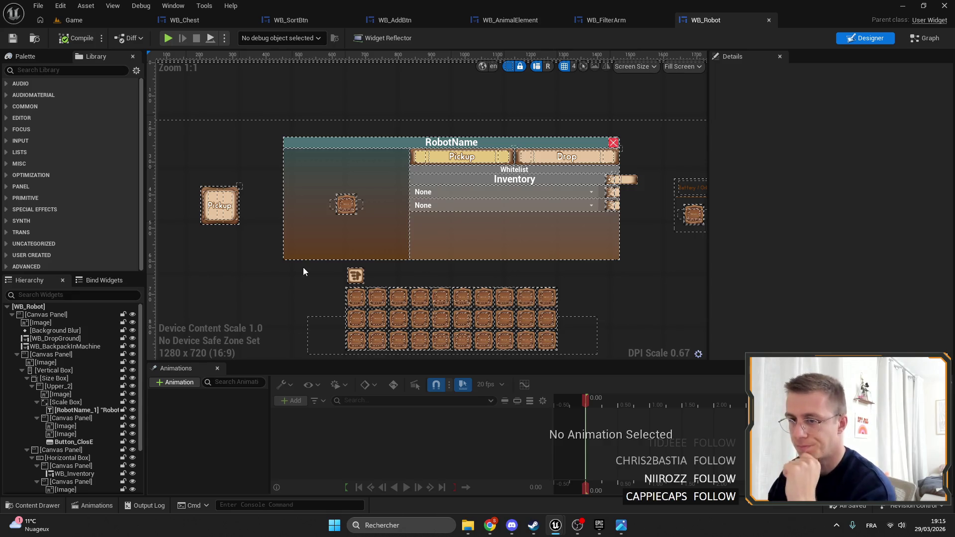
scroll(407, 206, up, 7)
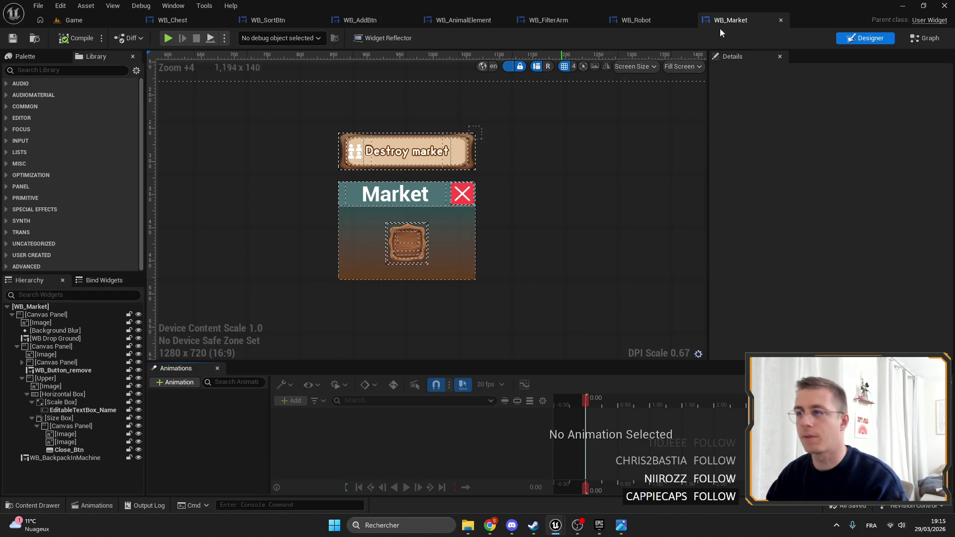
click(779, 21)
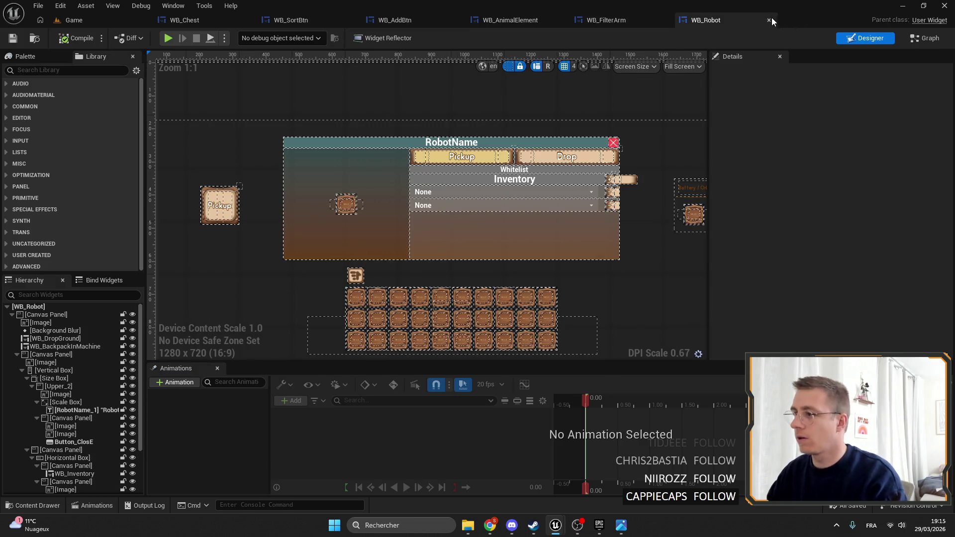
click(771, 20)
click(74, 20)
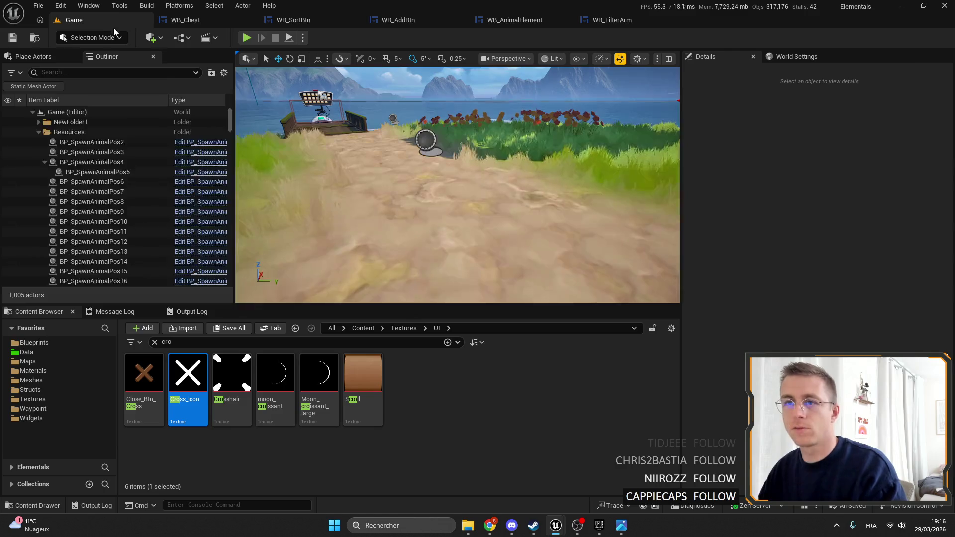
Close every tab except Game with Close Other Tabs, and clear the 'cro' Content Browser filter.
right_click(138, 31)
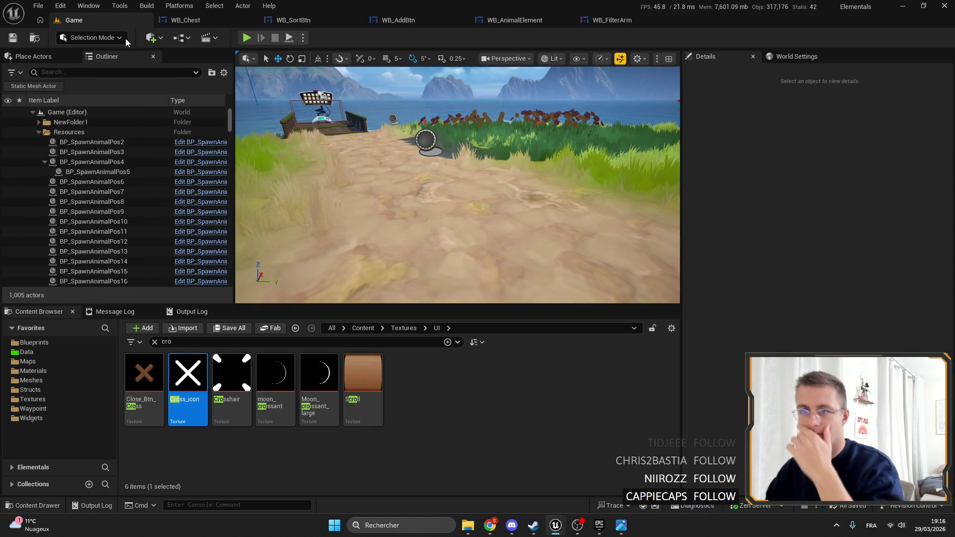
click(125, 38)
click(154, 342)
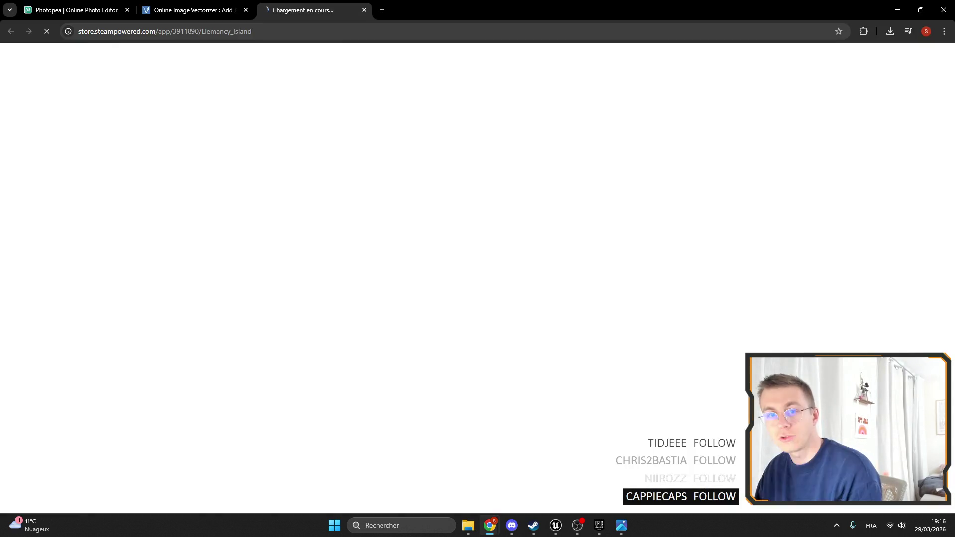
Close the Photopea tab, confirming with Quitter.
click(194, 10)
click(75, 10)
click(127, 10)
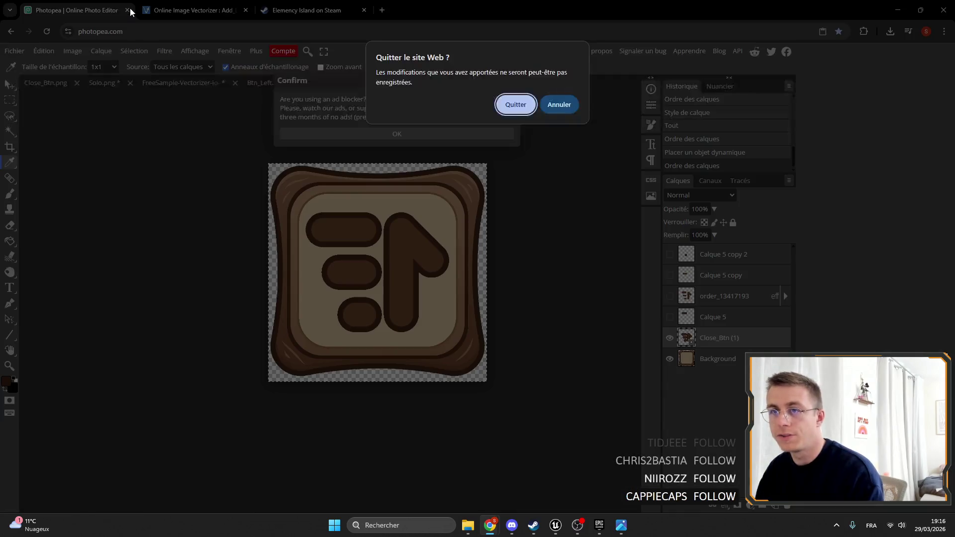
click(527, 106)
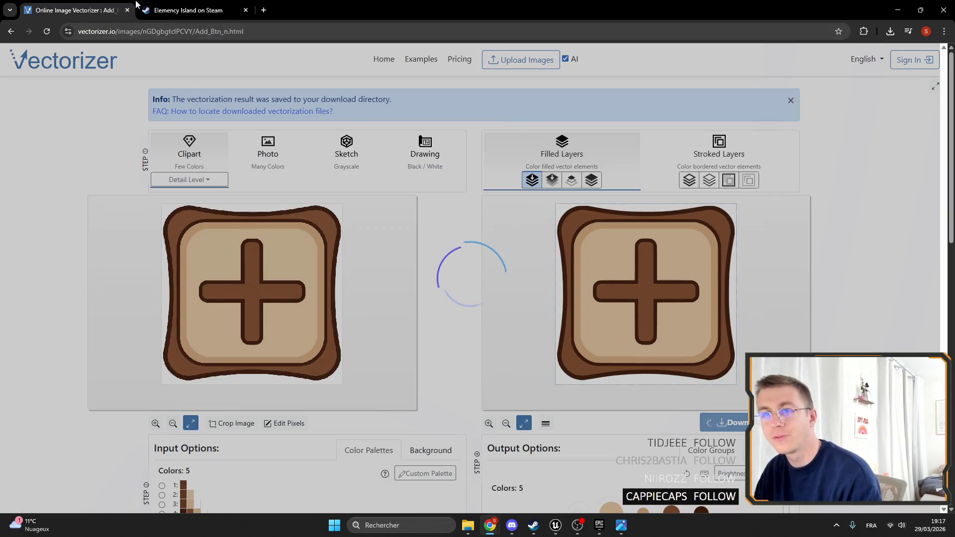
Switch to the Elemency Island Steam page and scroll down to the Download Demo section.
click(179, 10)
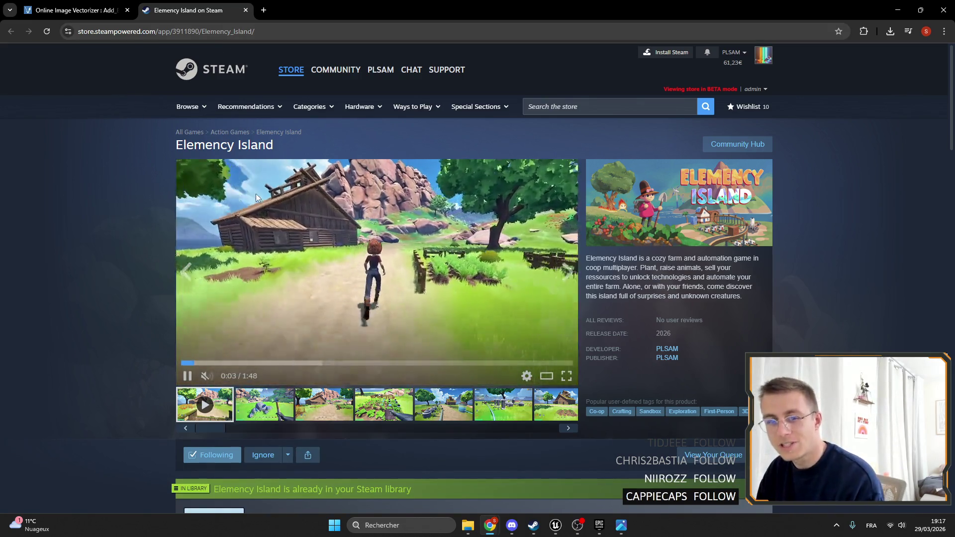
scroll(372, 248, down, 2)
scroll(371, 247, down, 6)
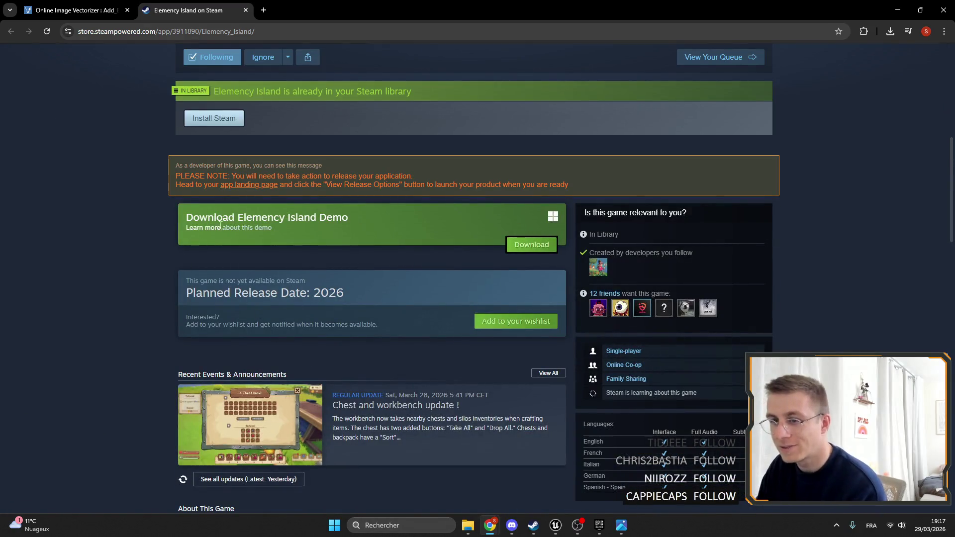
drag(158, 209, 388, 222)
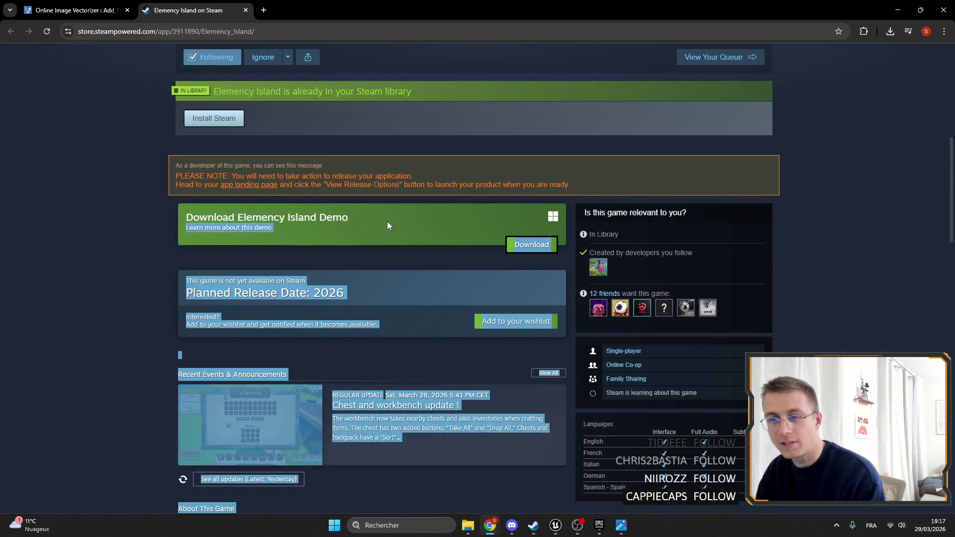
click(175, 306)
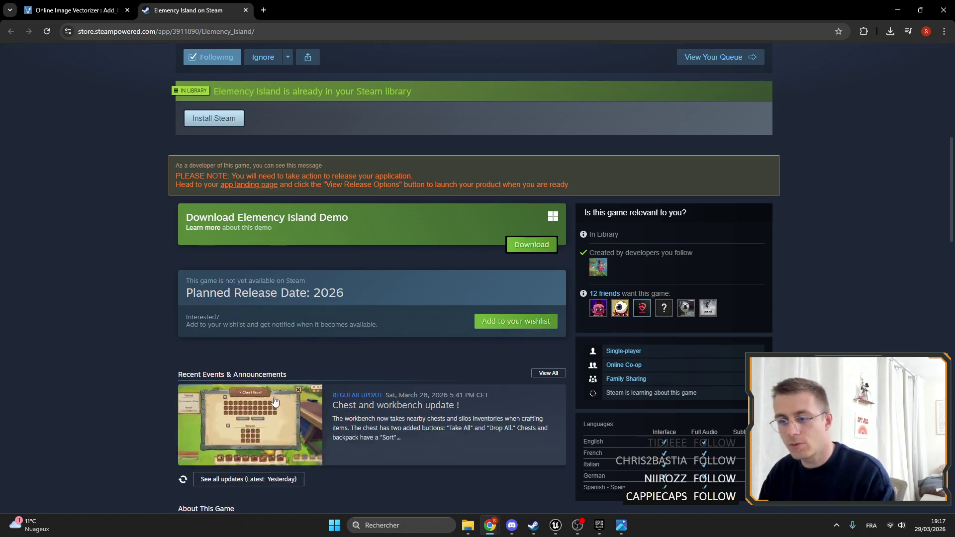